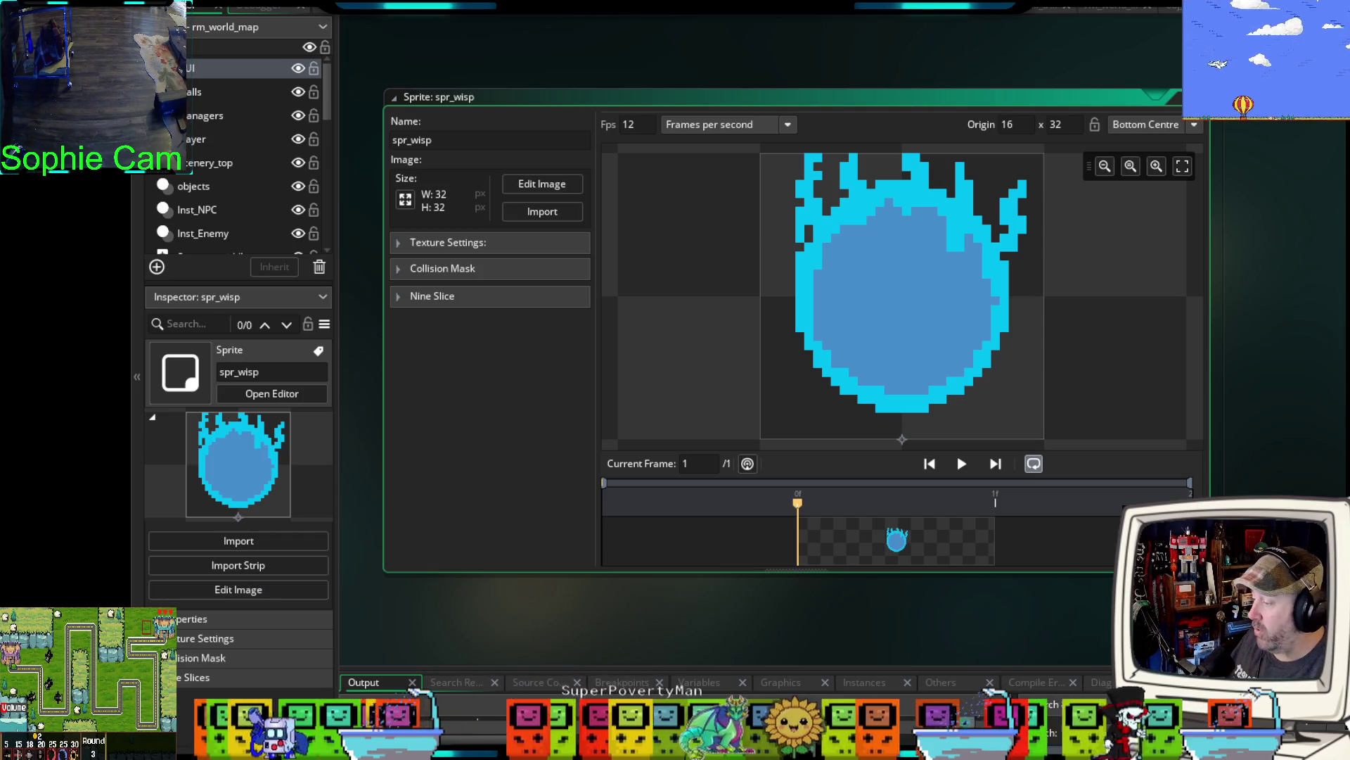
- Switch to the browser's Miro board of companion planning notes
key(alt+Tab)
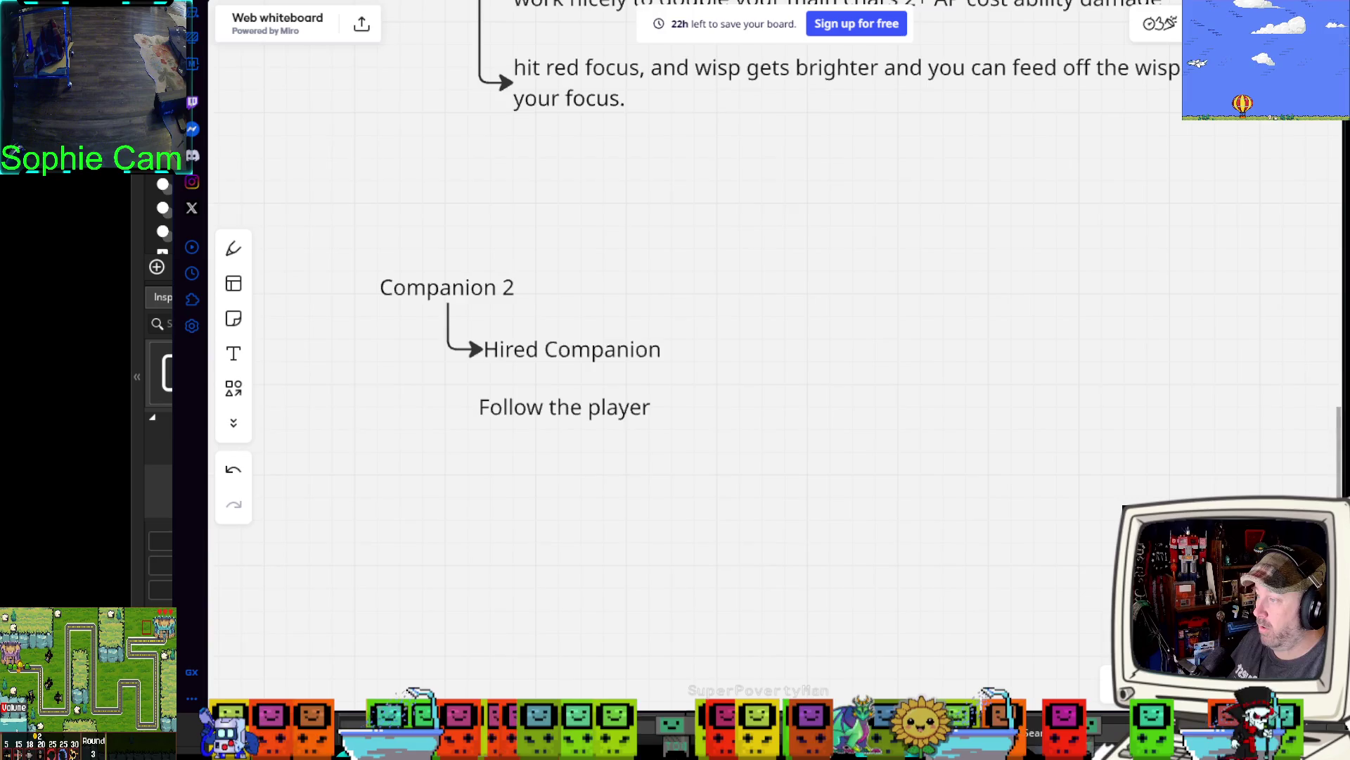
- Scroll and pan the Miro board through the Wisp skill notes, then return to GameMaker
scroll(702, 431, down, 1)
scroll(742, 395, down, 2)
drag(790, 348, 700, 631)
scroll(742, 567, up, 1)
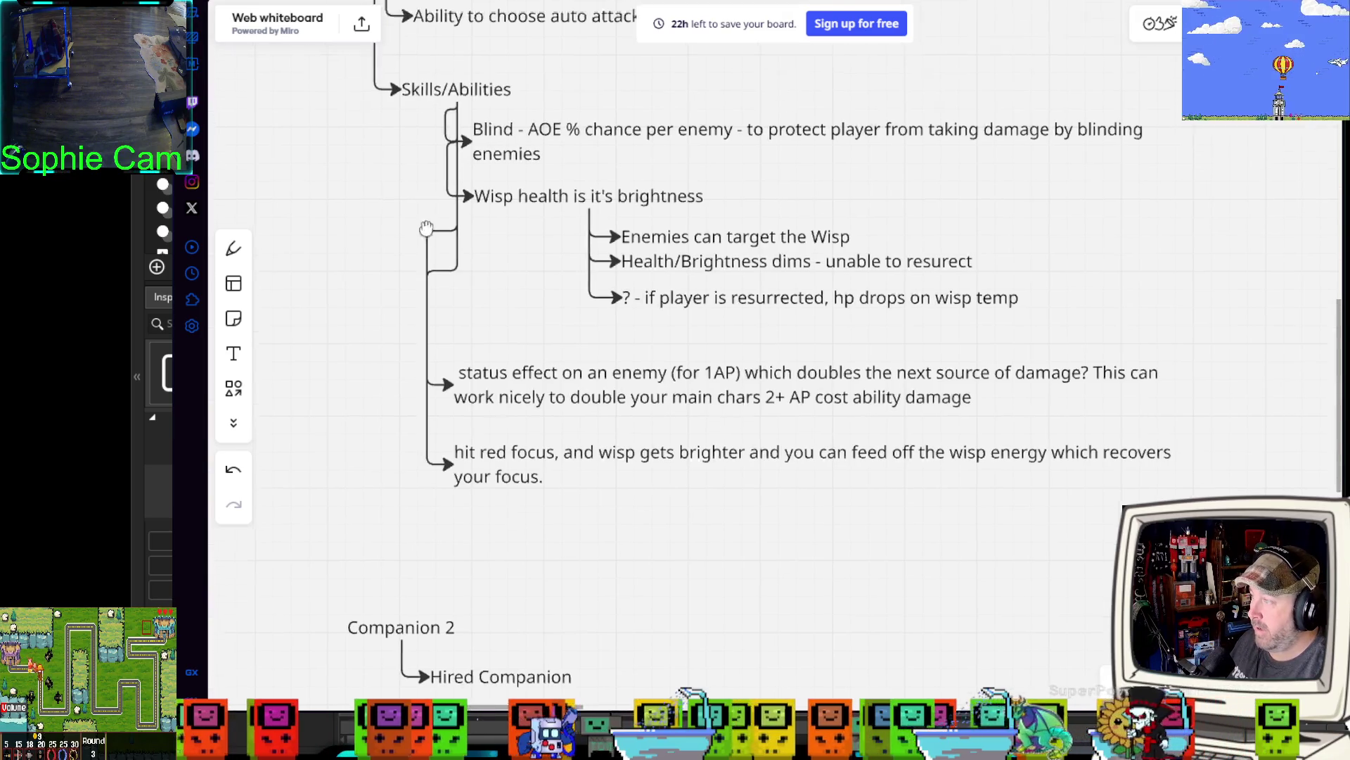
scroll(417, 485, up, 5)
scroll(417, 486, down, 1)
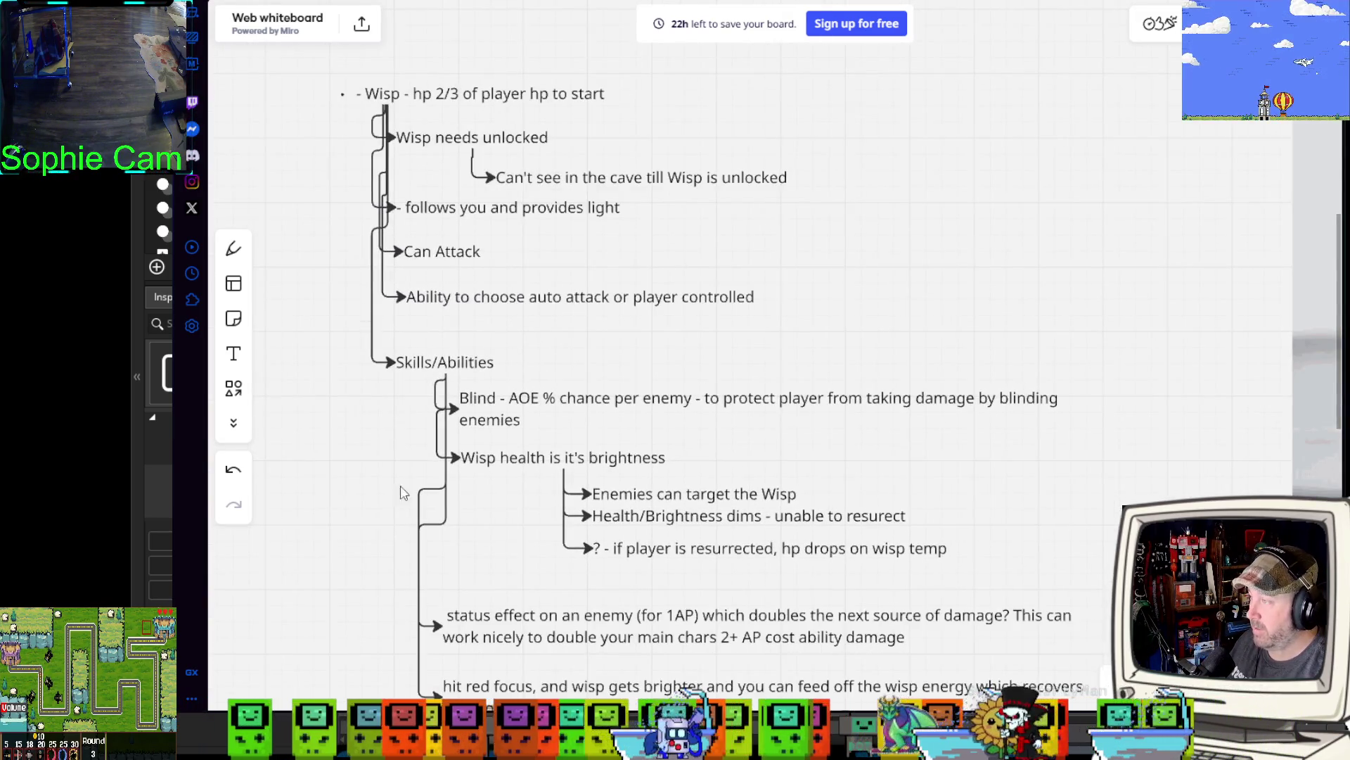
drag(404, 491, 395, 443)
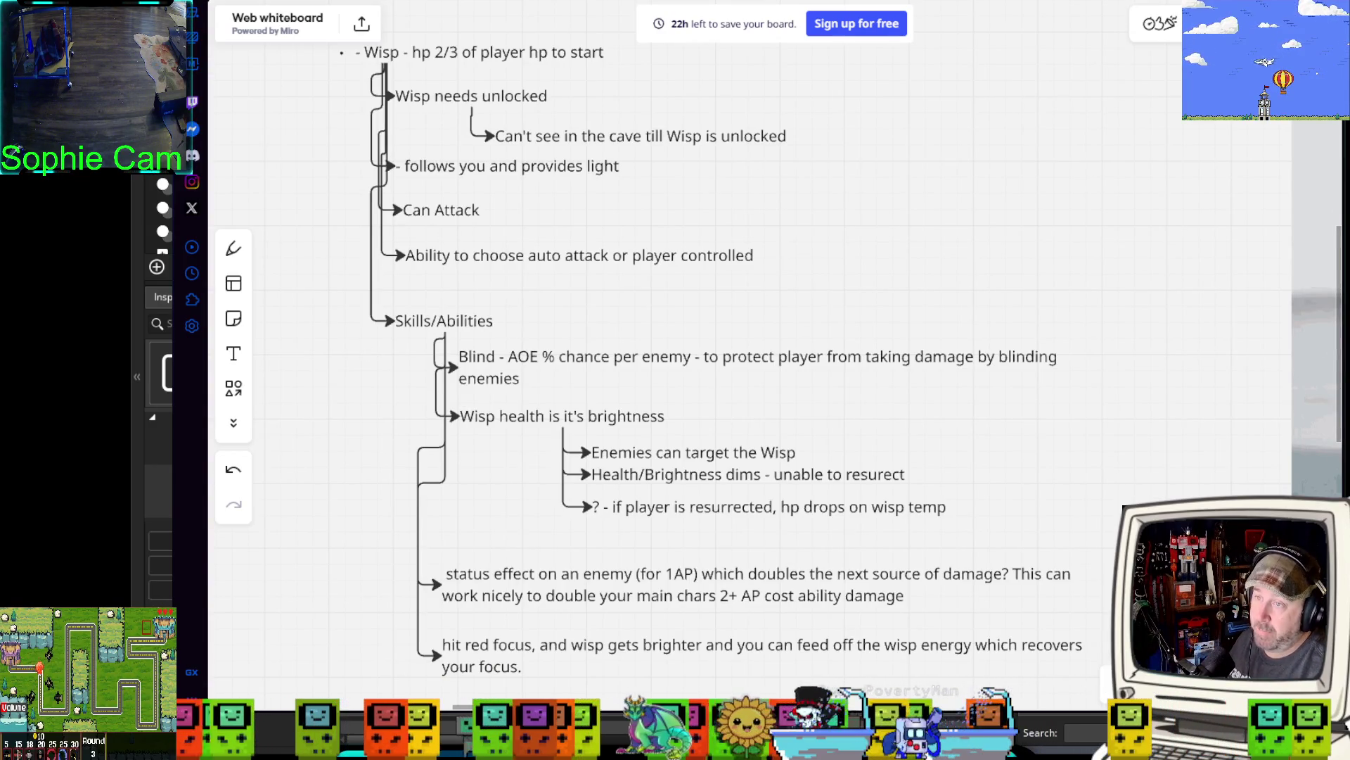
key(alt+Tab)
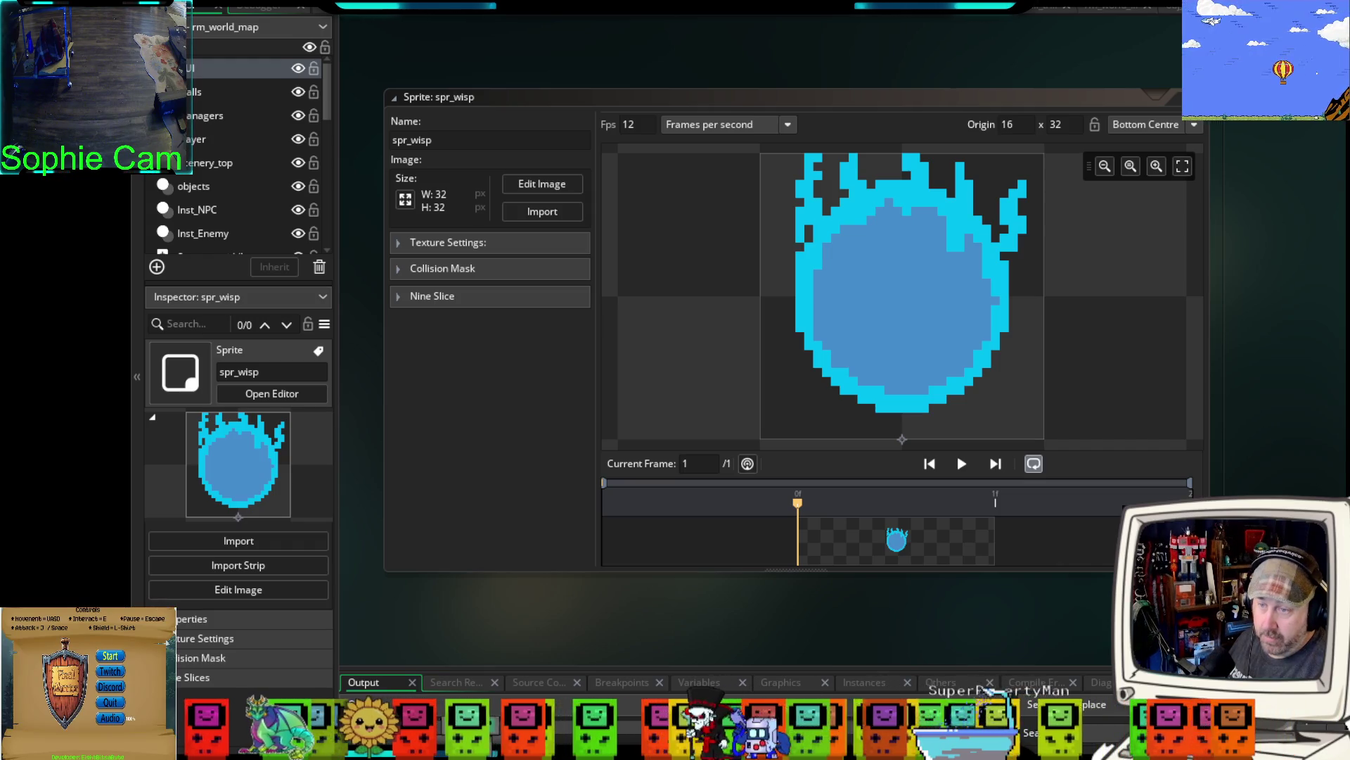
- Create a new object and name it par_companion
click(1285, 165)
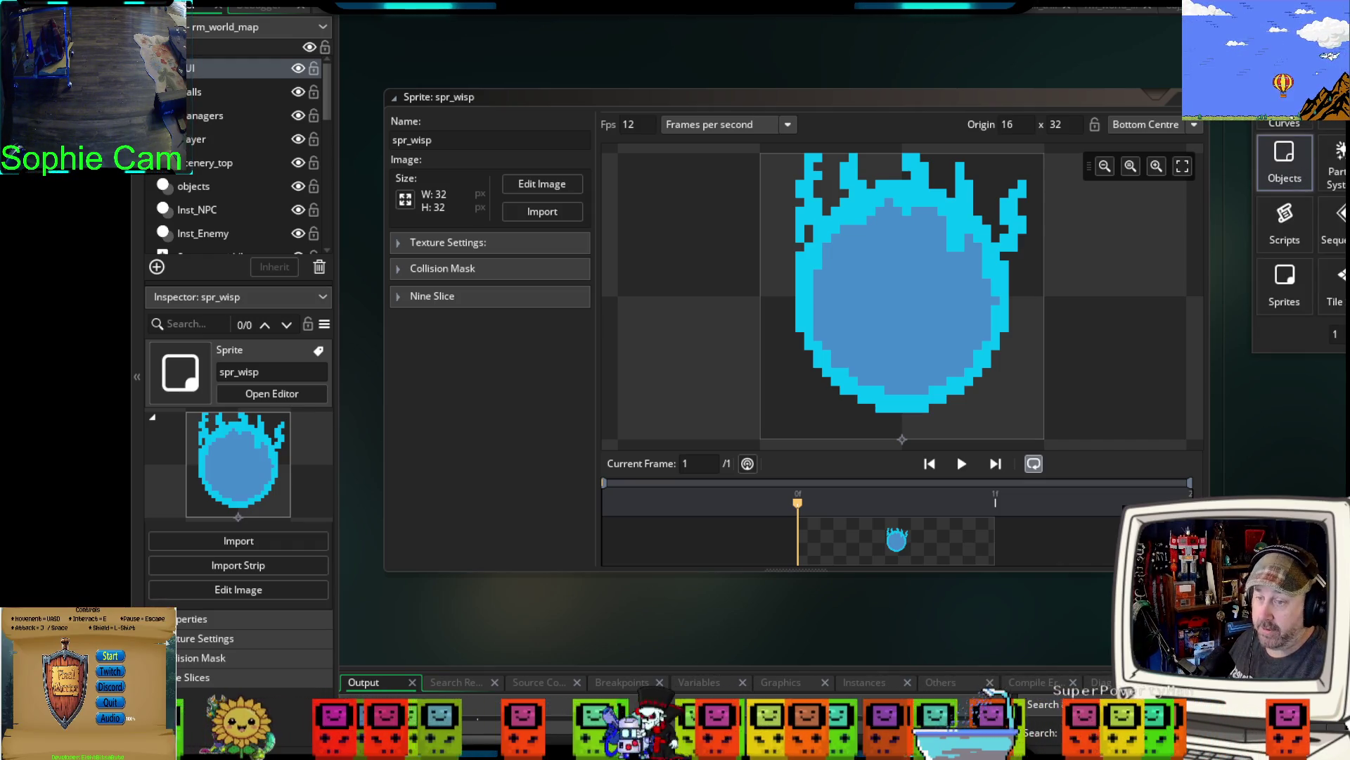
click(274, 371)
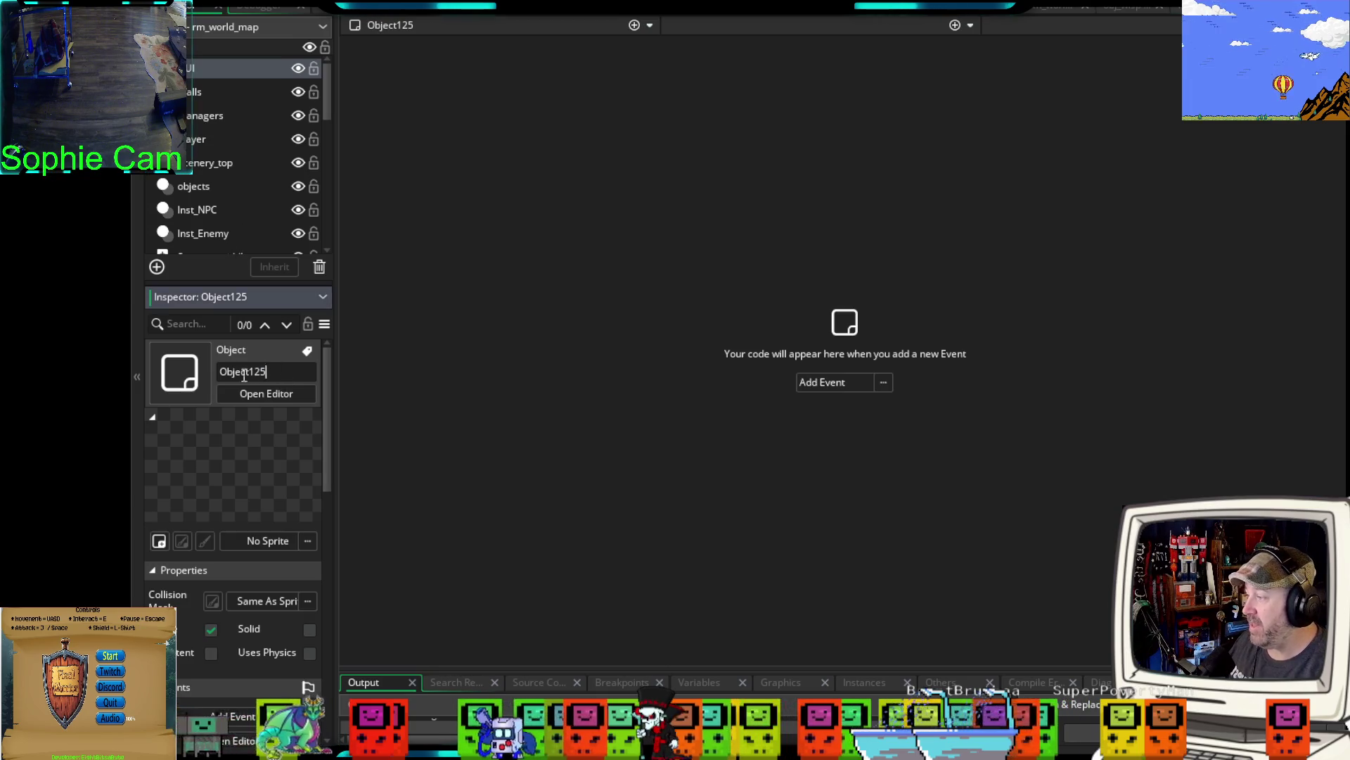
text(par_)
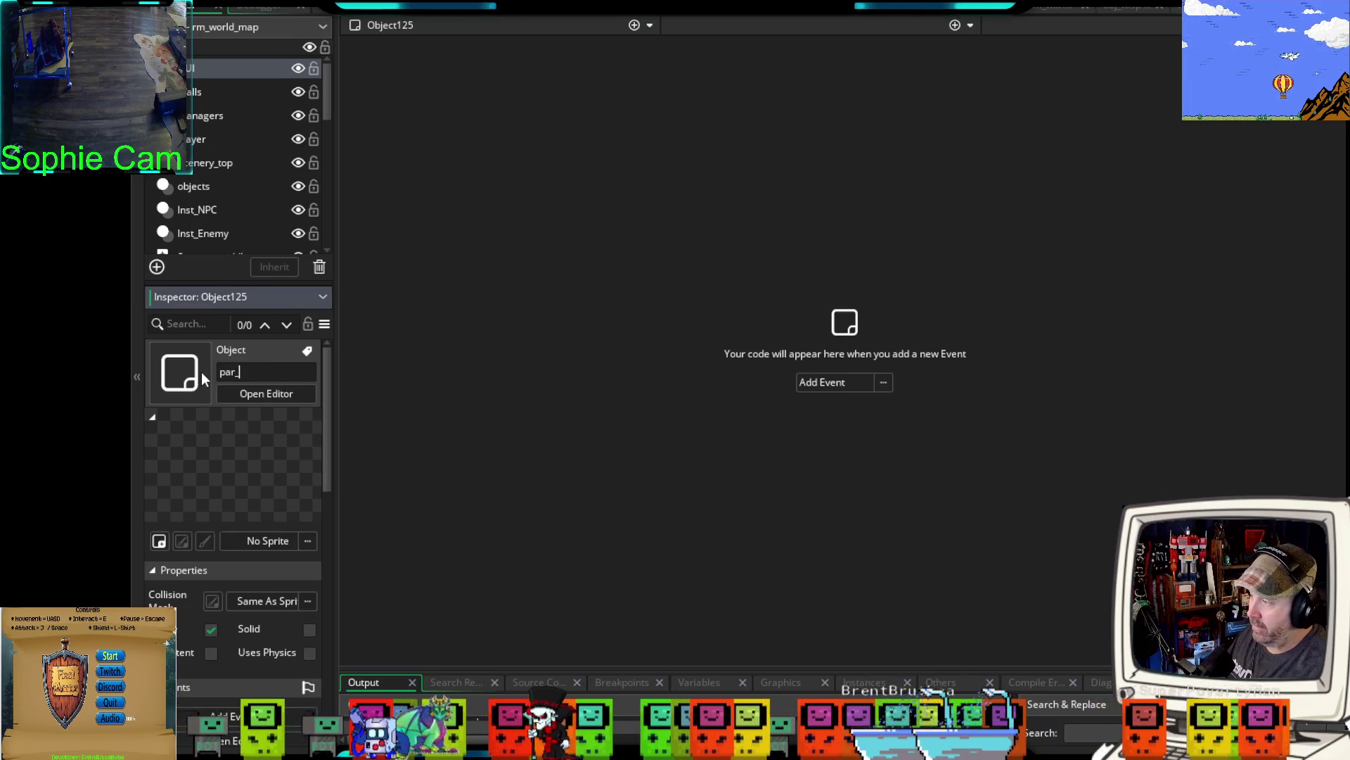
text(companion)
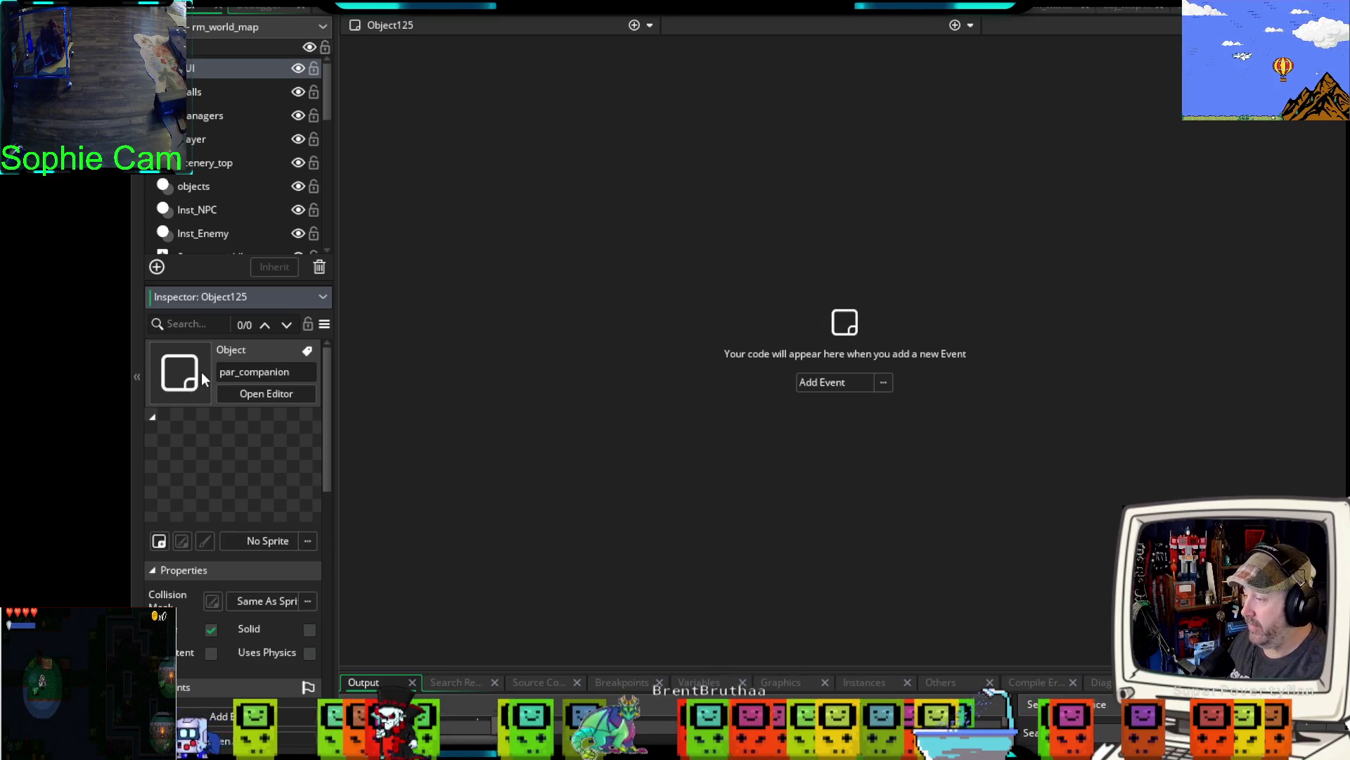
key(Return)
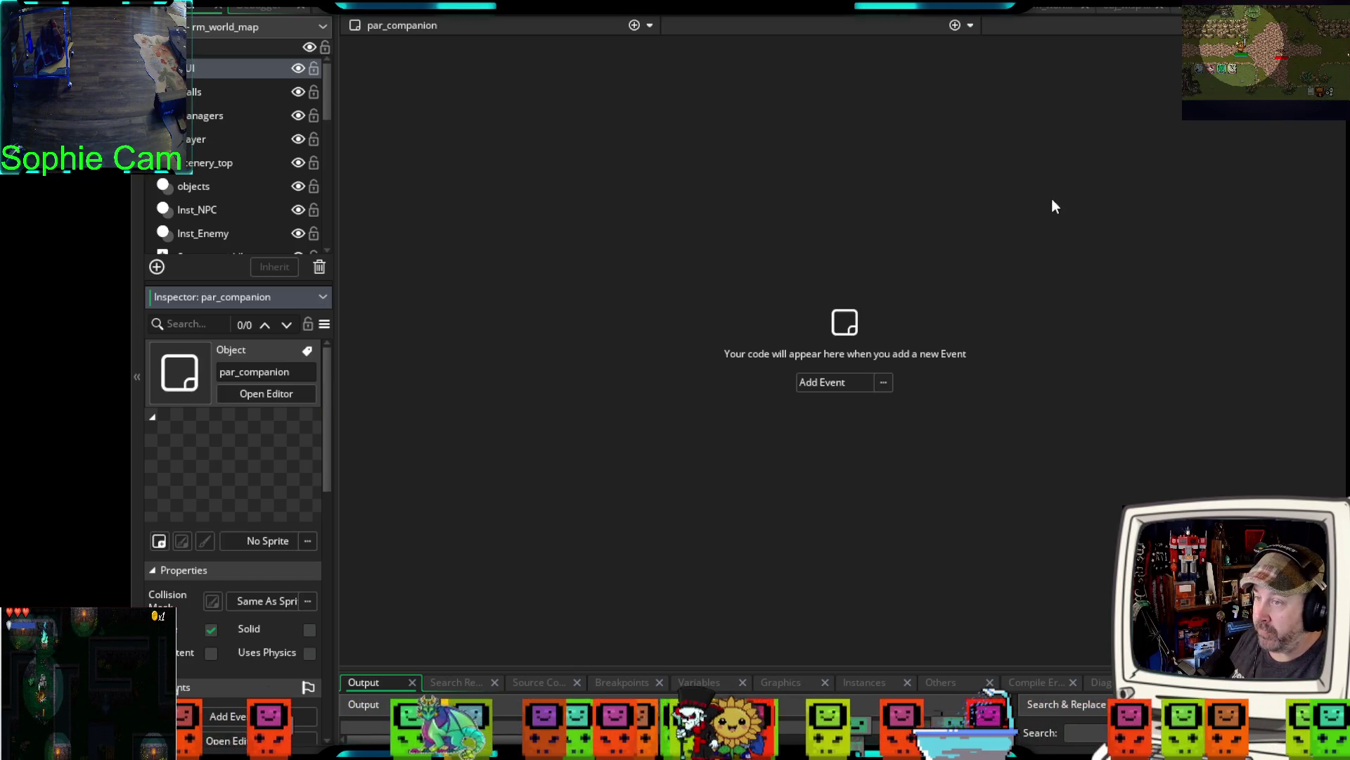
- Add a Create event to par_companion, place the cursor on line 2, then open obj_wisp
click(954, 26)
click(947, 49)
click(753, 244)
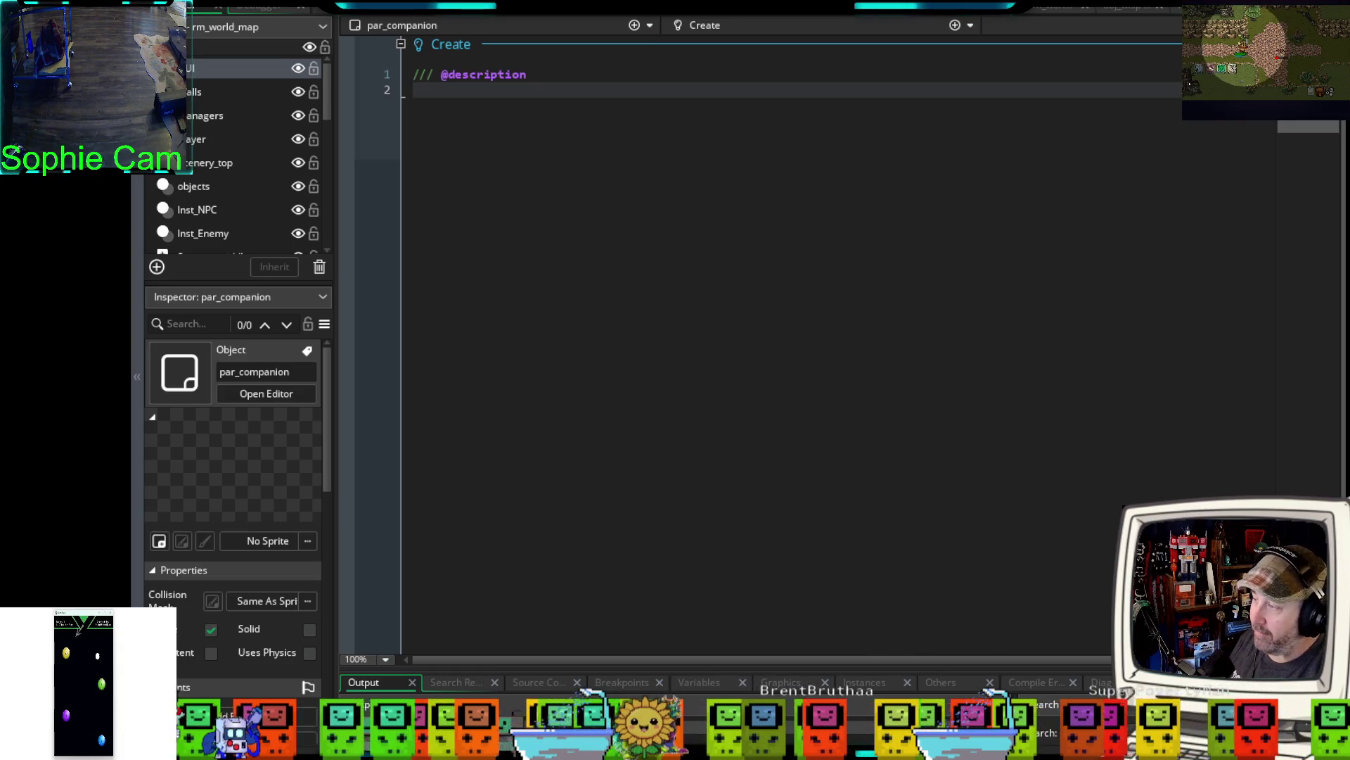
click(1138, 10)
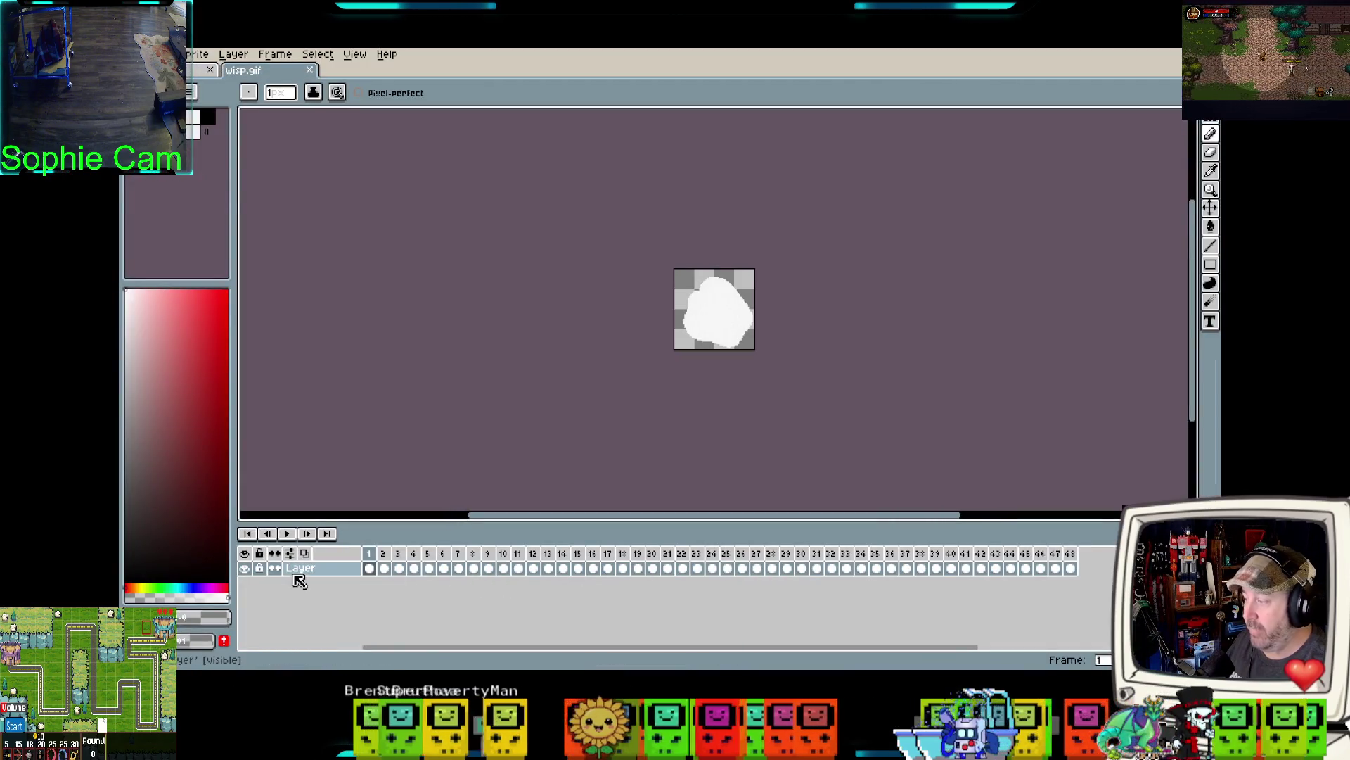
click(287, 533)
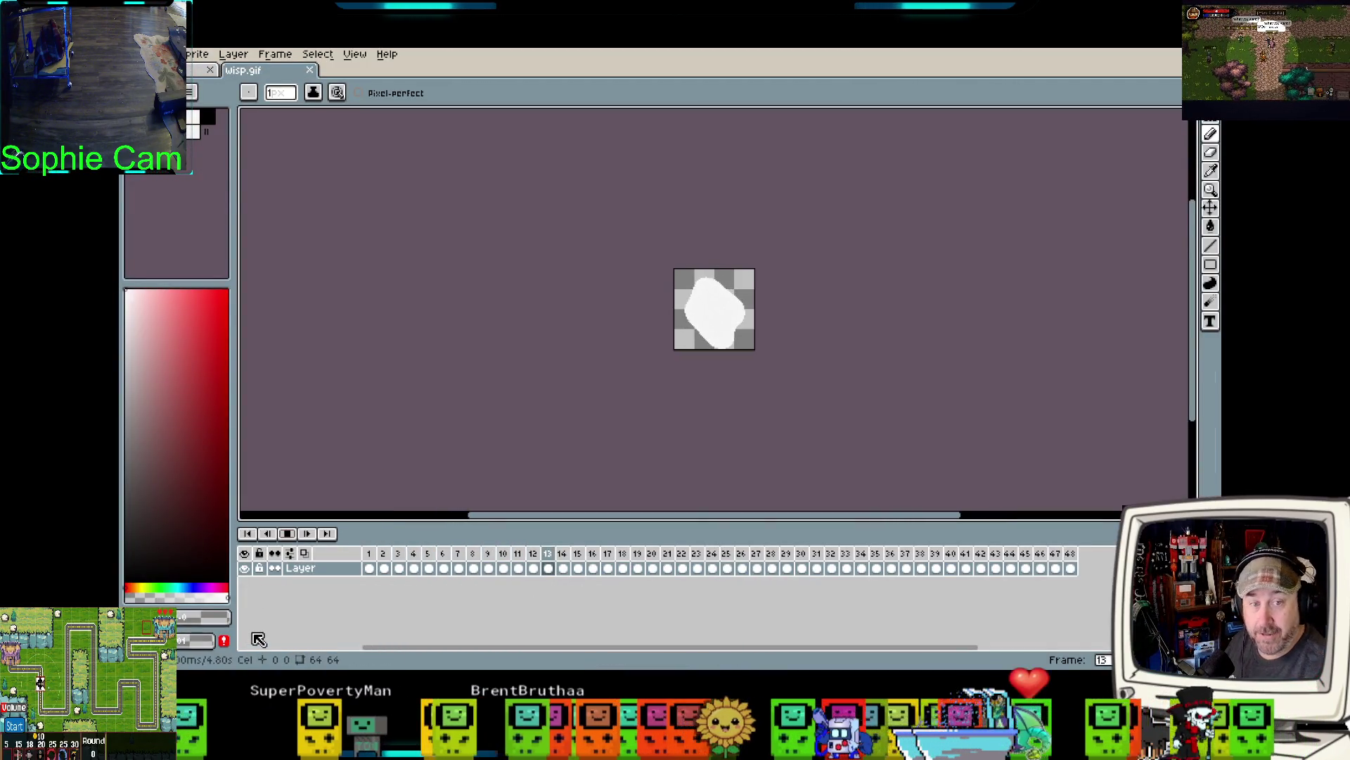
scroll(724, 341, up, 2)
drag(897, 374, 875, 439)
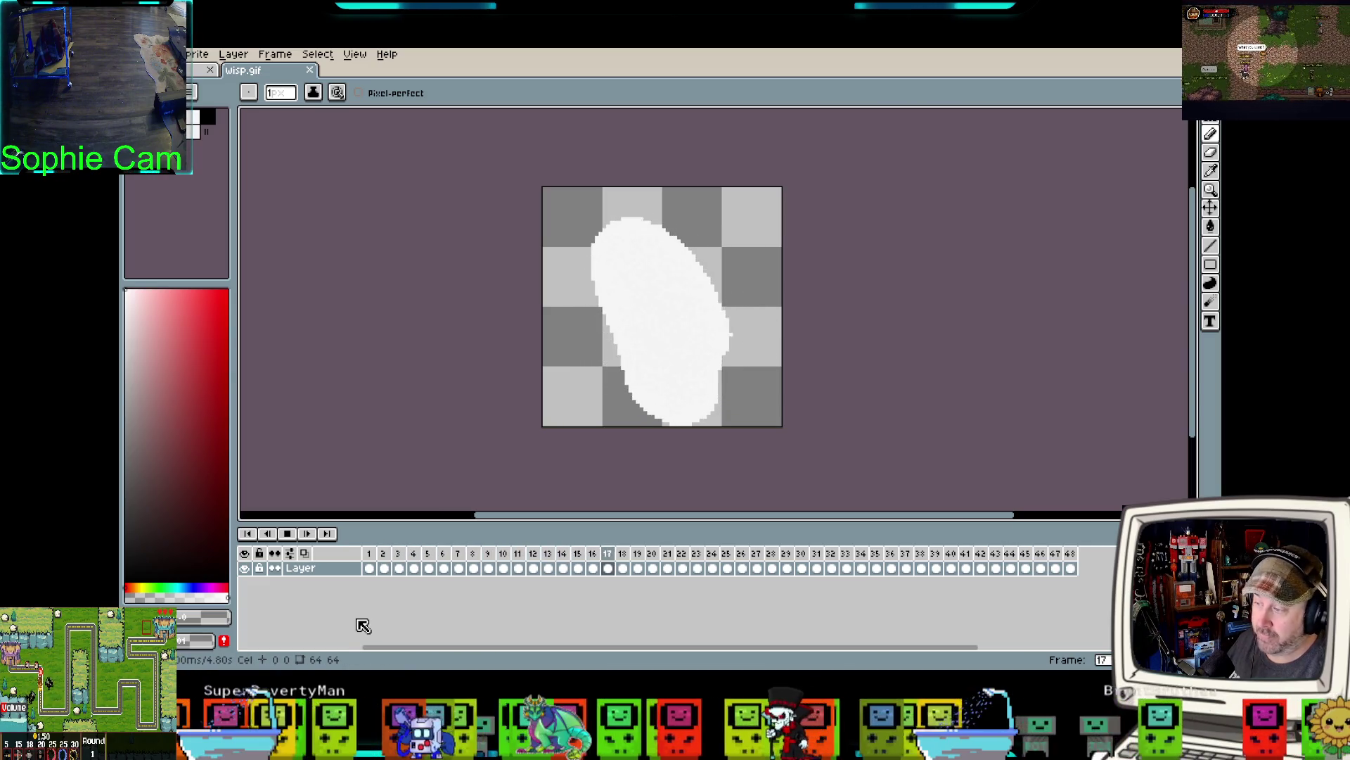
click(287, 534)
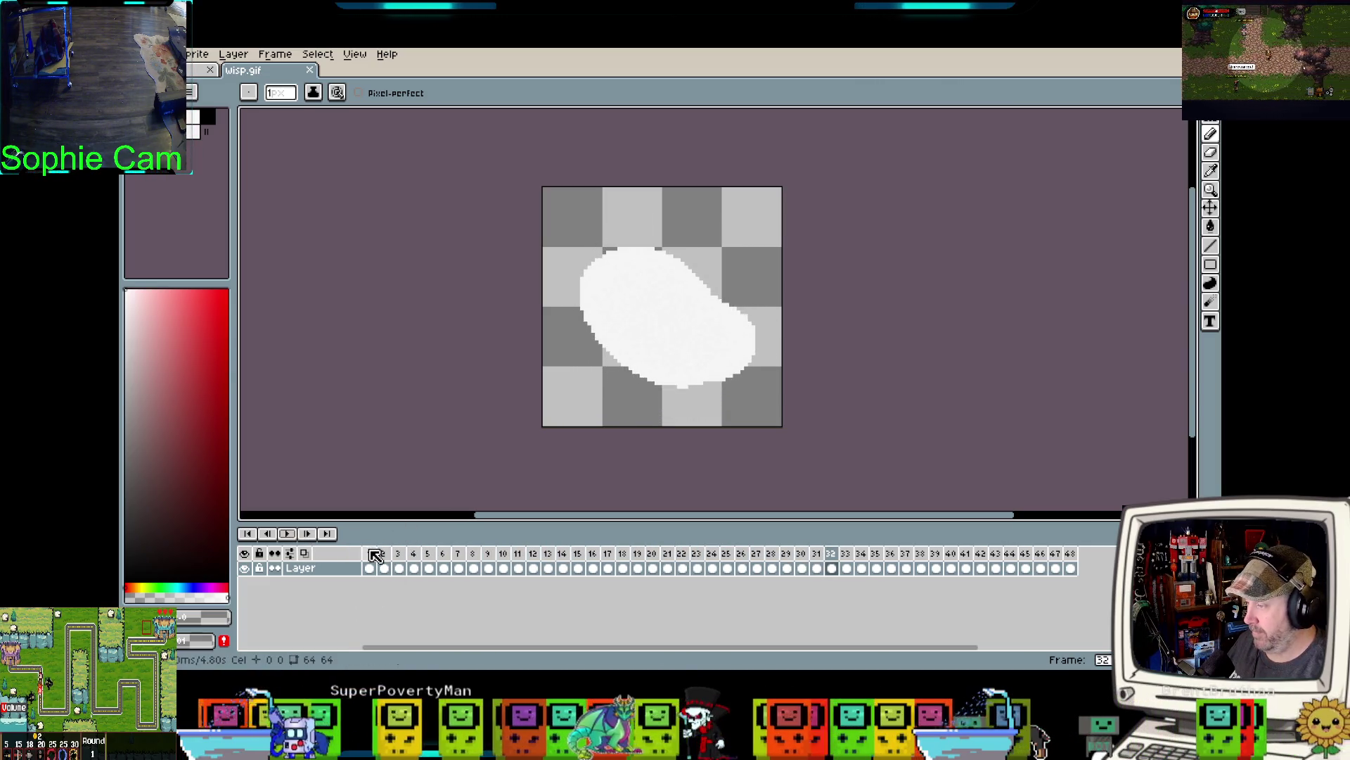
click(369, 555)
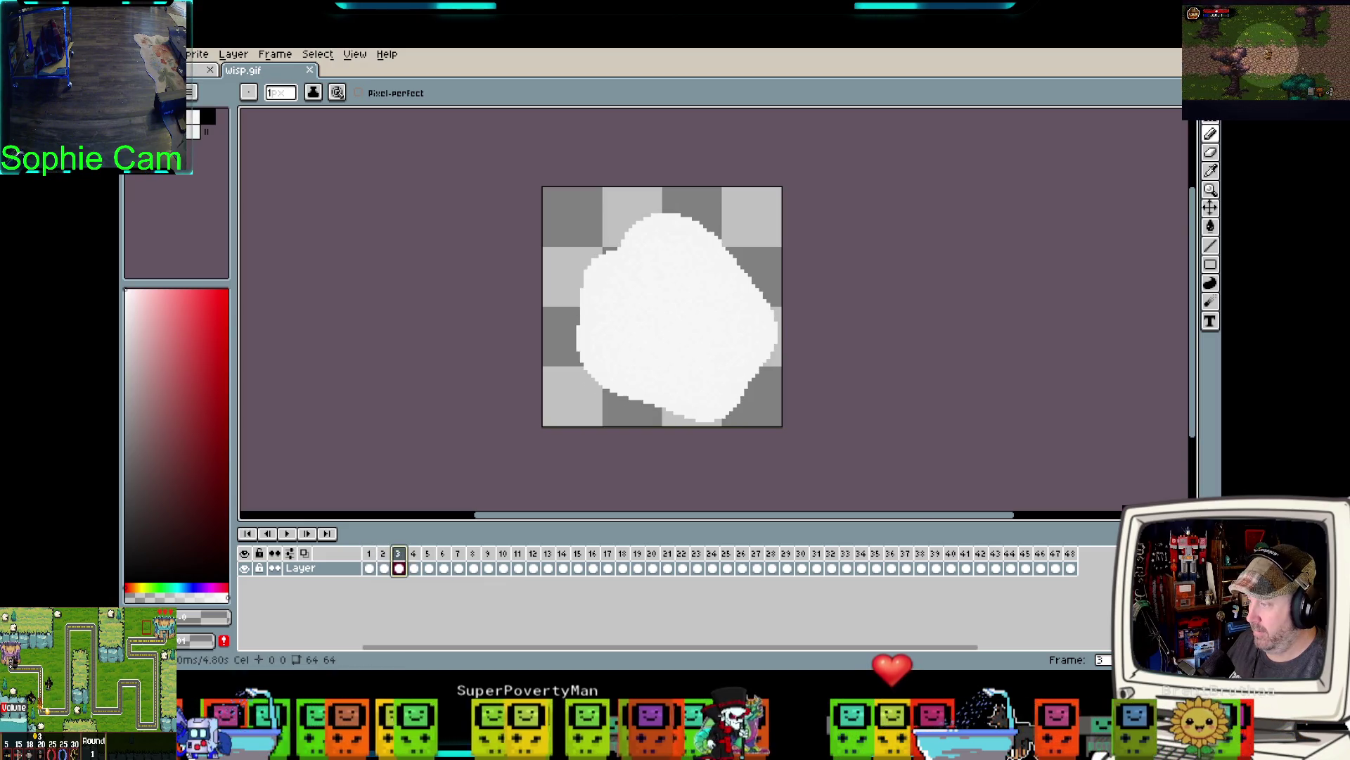
click(399, 557)
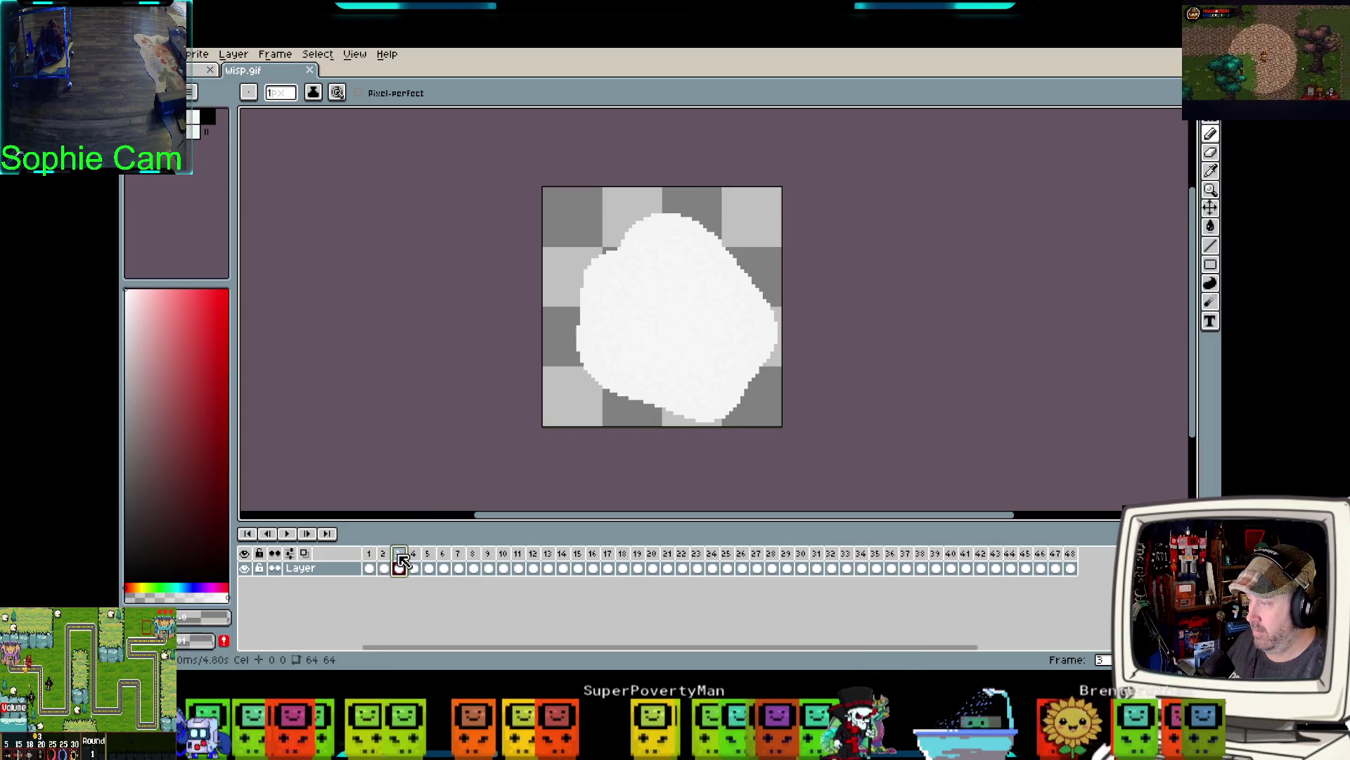
click(384, 557)
click(399, 557)
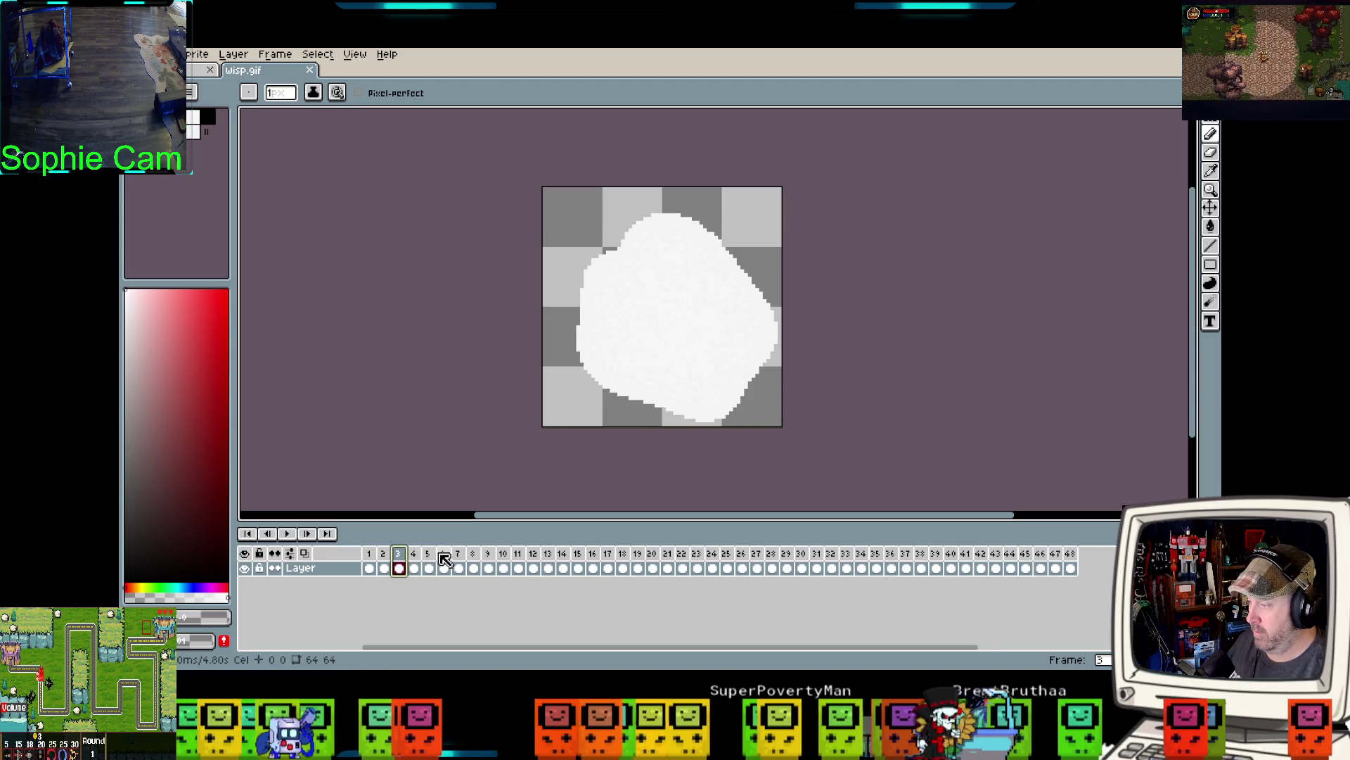
click(428, 555)
click(398, 557)
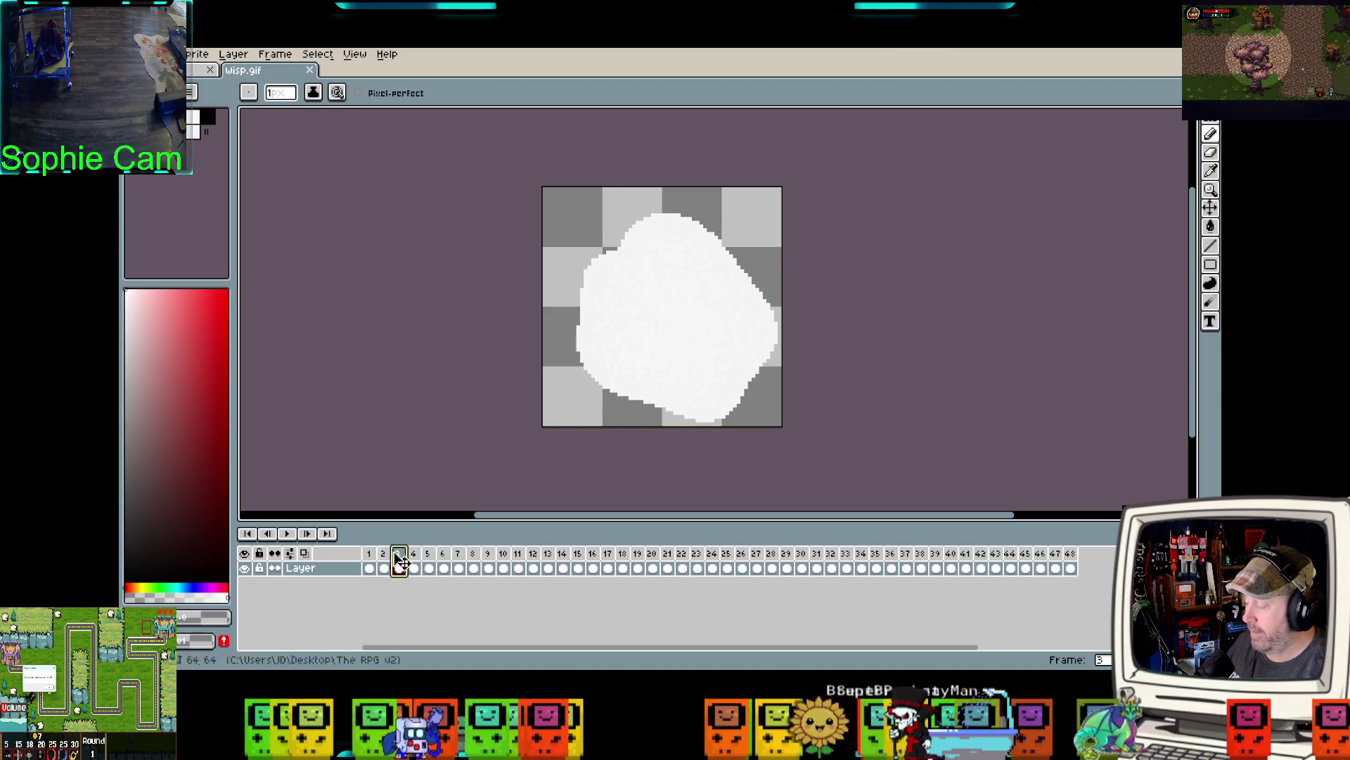
click(368, 557)
click(399, 557)
click(427, 557)
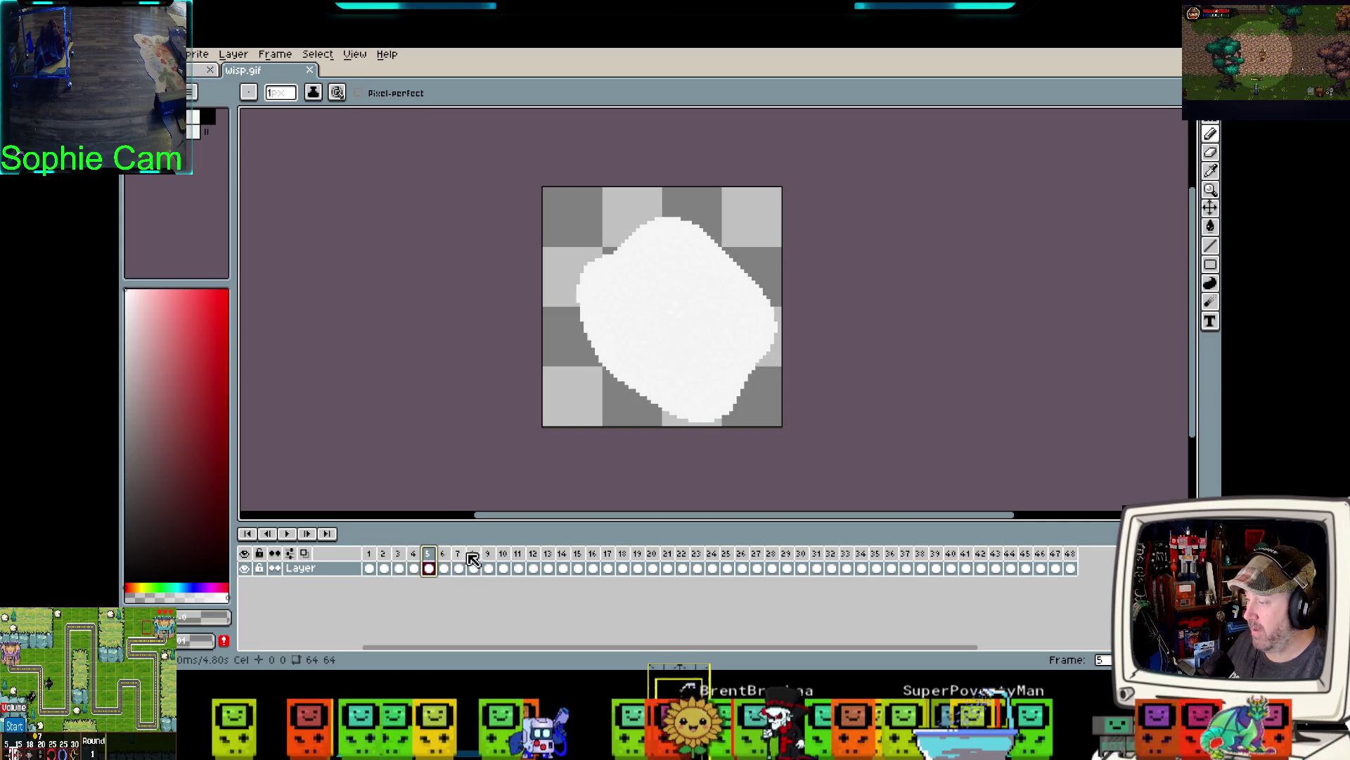
click(458, 557)
click(428, 557)
click(457, 557)
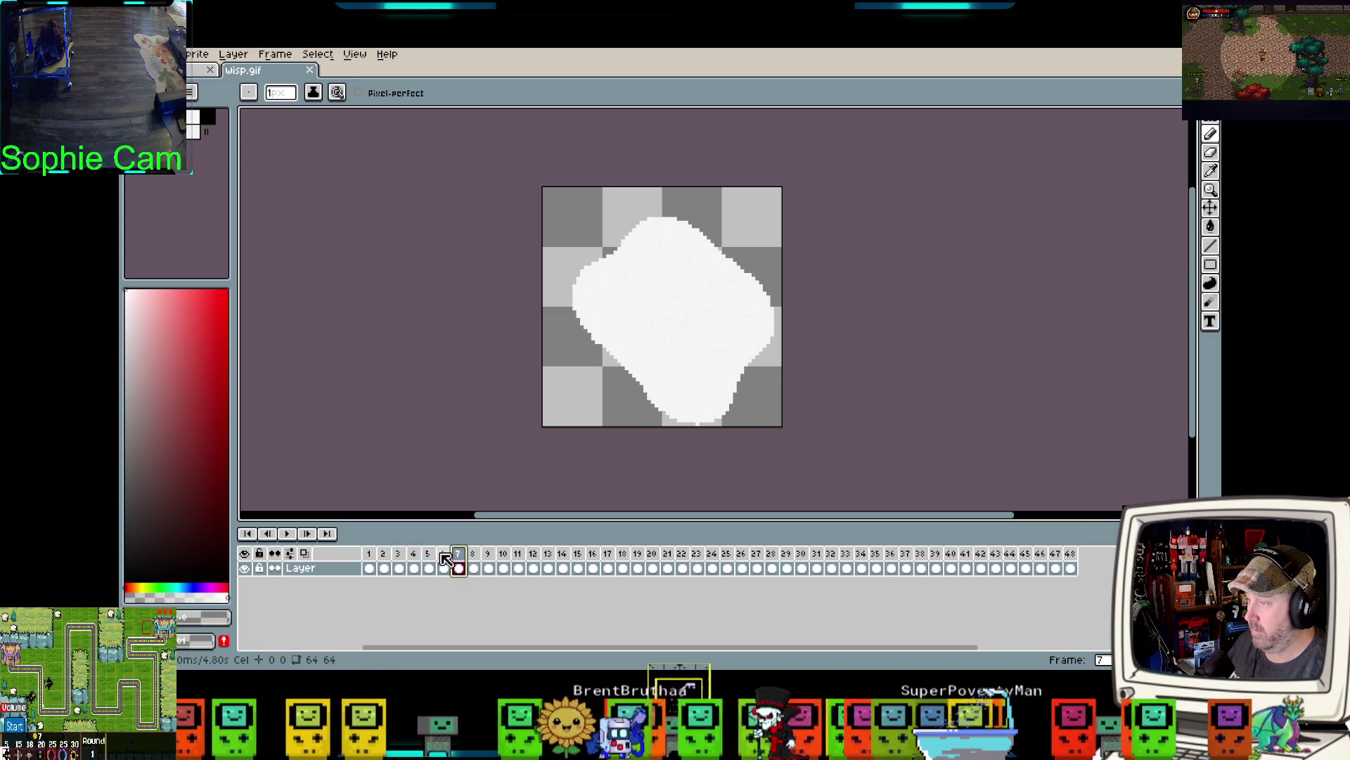
click(428, 557)
click(458, 557)
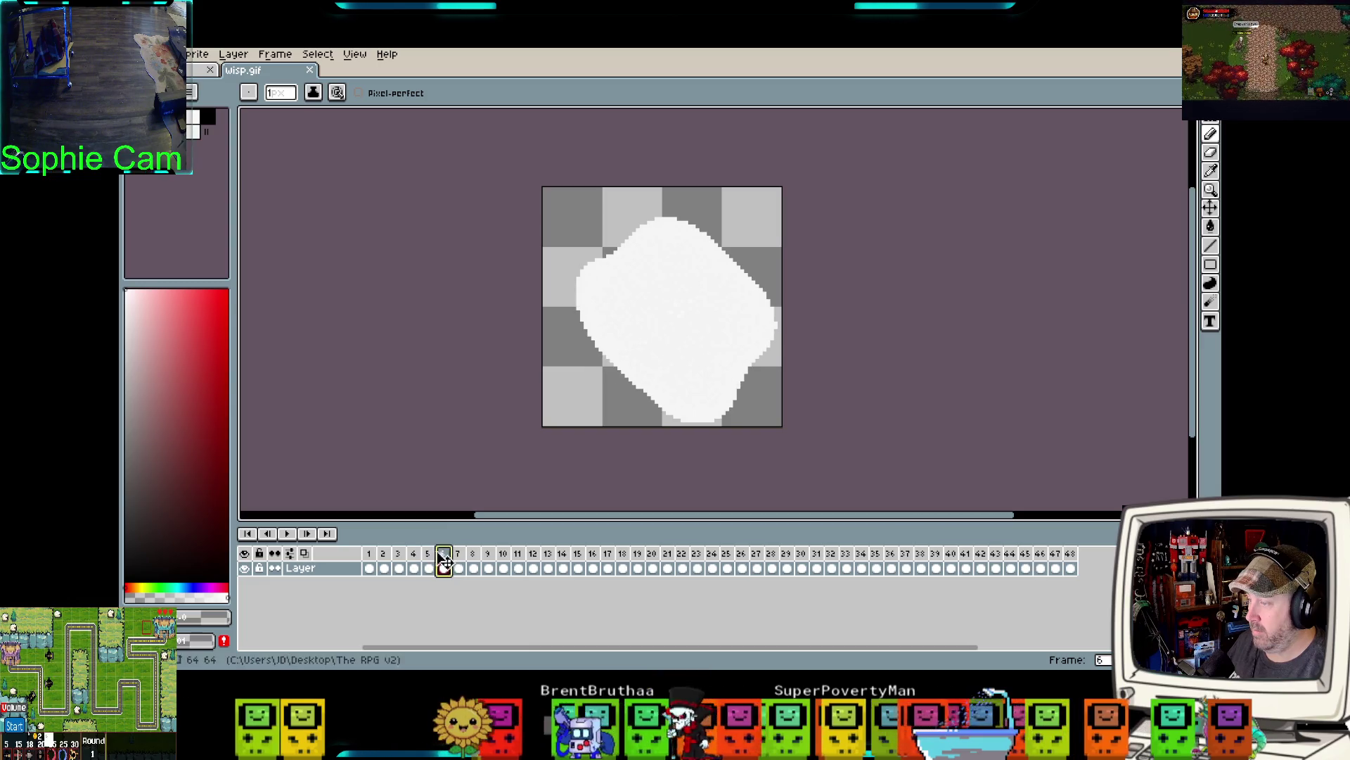
click(427, 557)
click(458, 557)
click(428, 554)
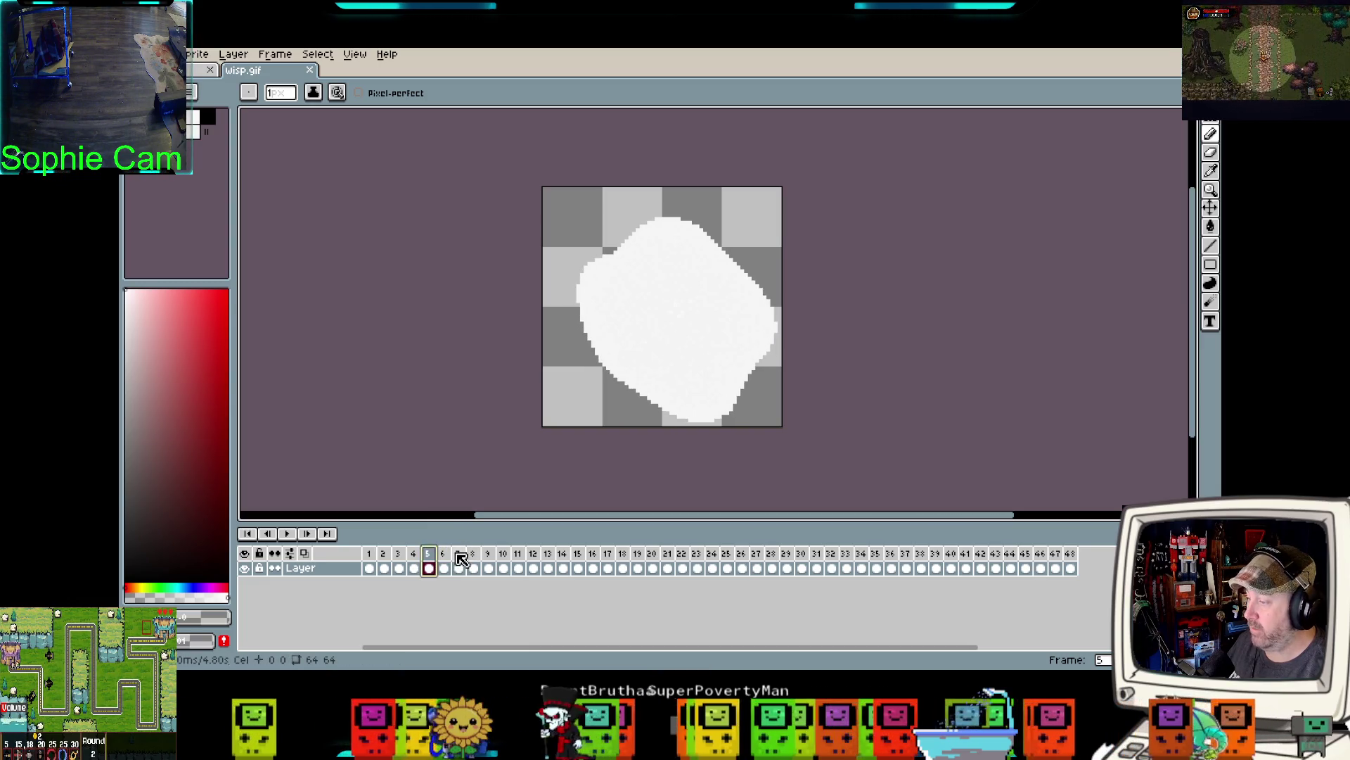
click(458, 554)
click(428, 554)
click(458, 554)
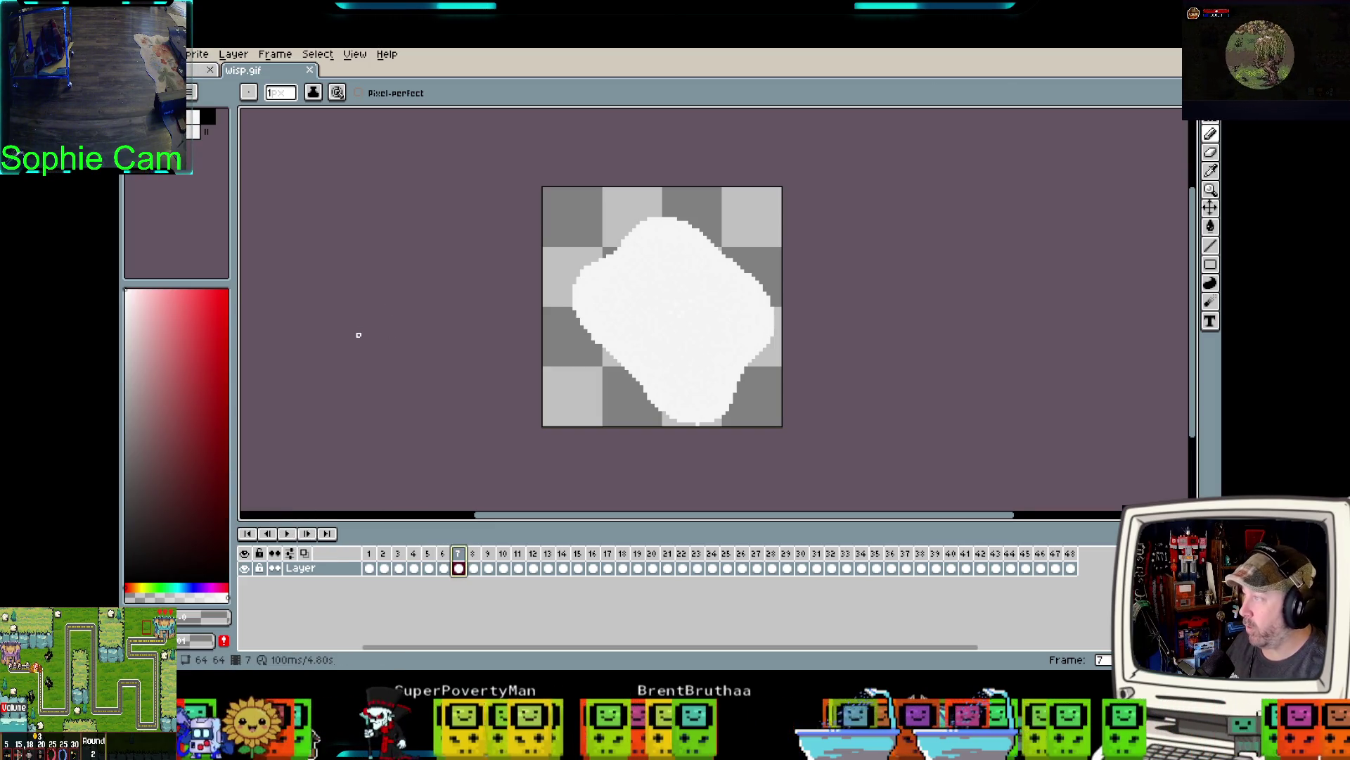
scroll(358, 335, down, 1)
scroll(357, 337, up, 1)
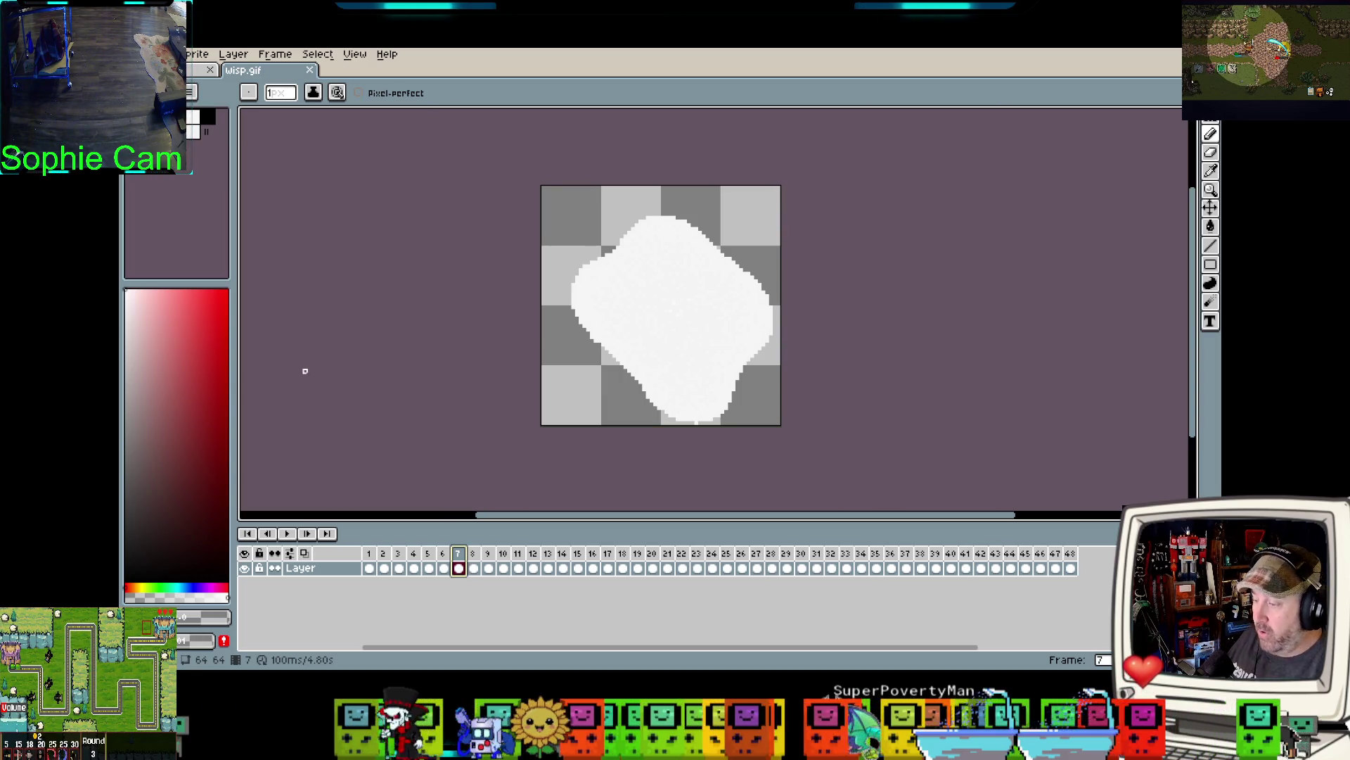
click(369, 553)
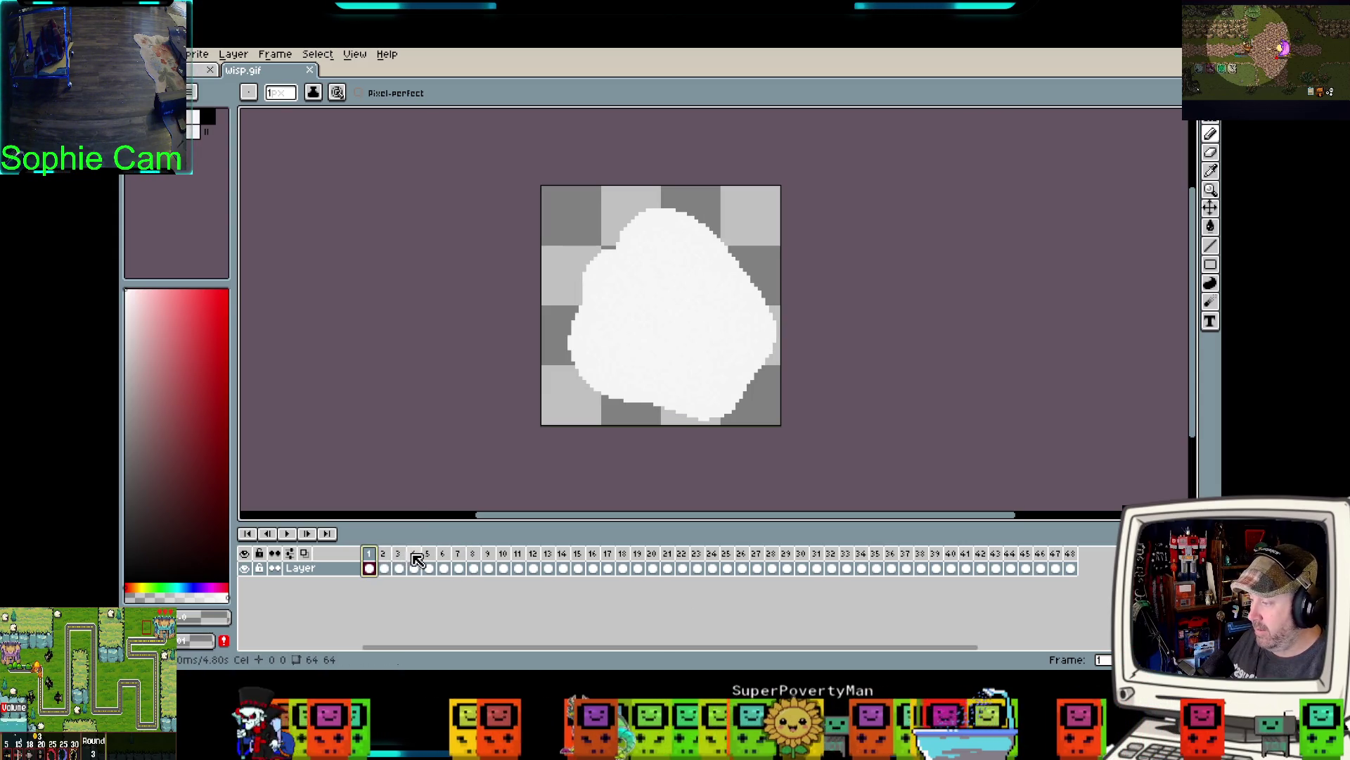
click(407, 560)
key(Home)
click(415, 559)
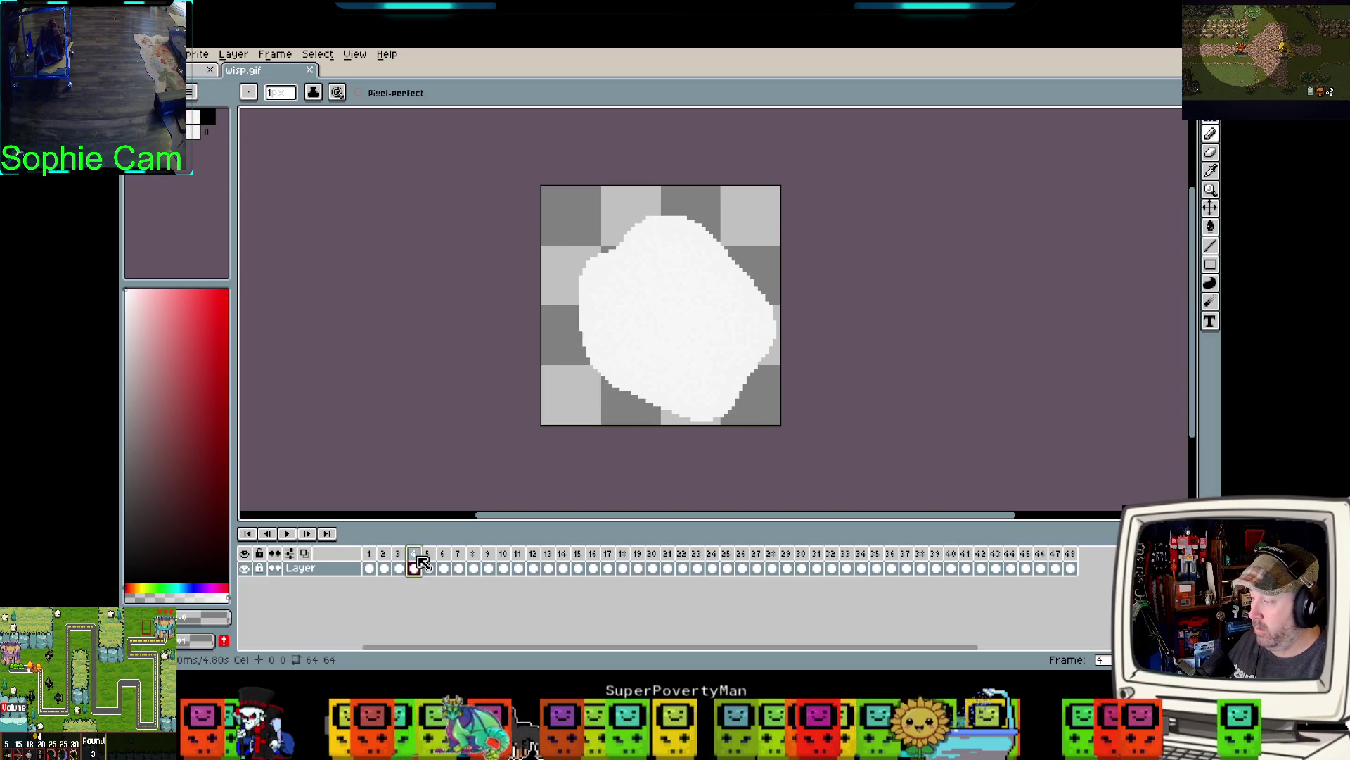
click(369, 556)
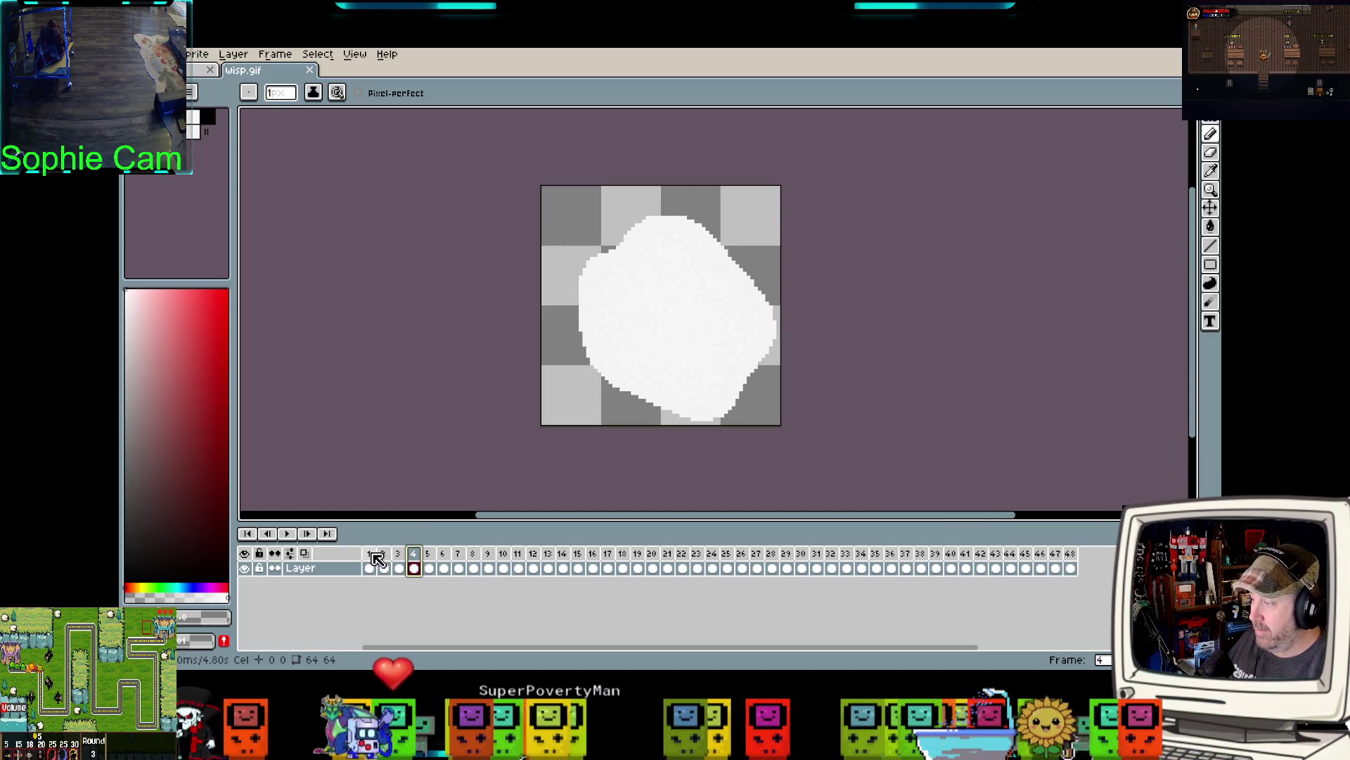
click(398, 556)
click(414, 555)
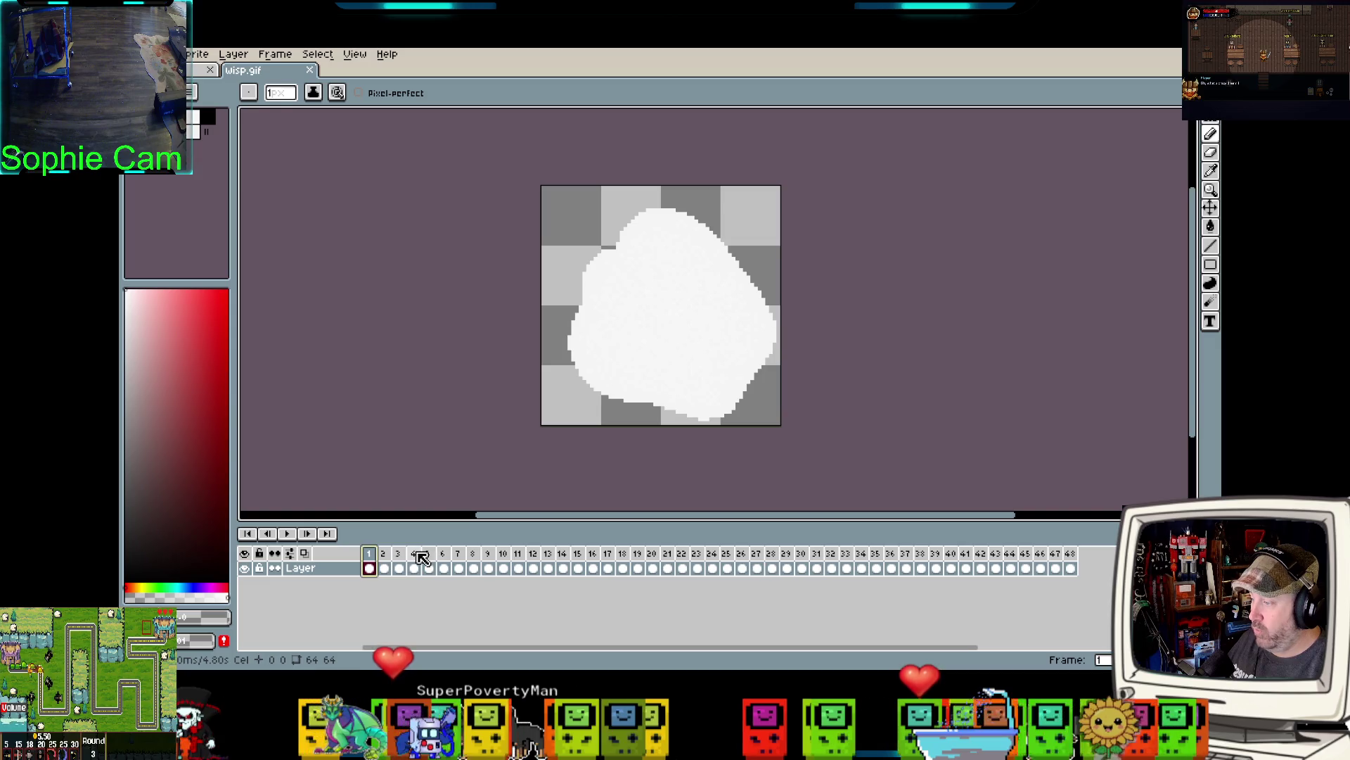
click(653, 556)
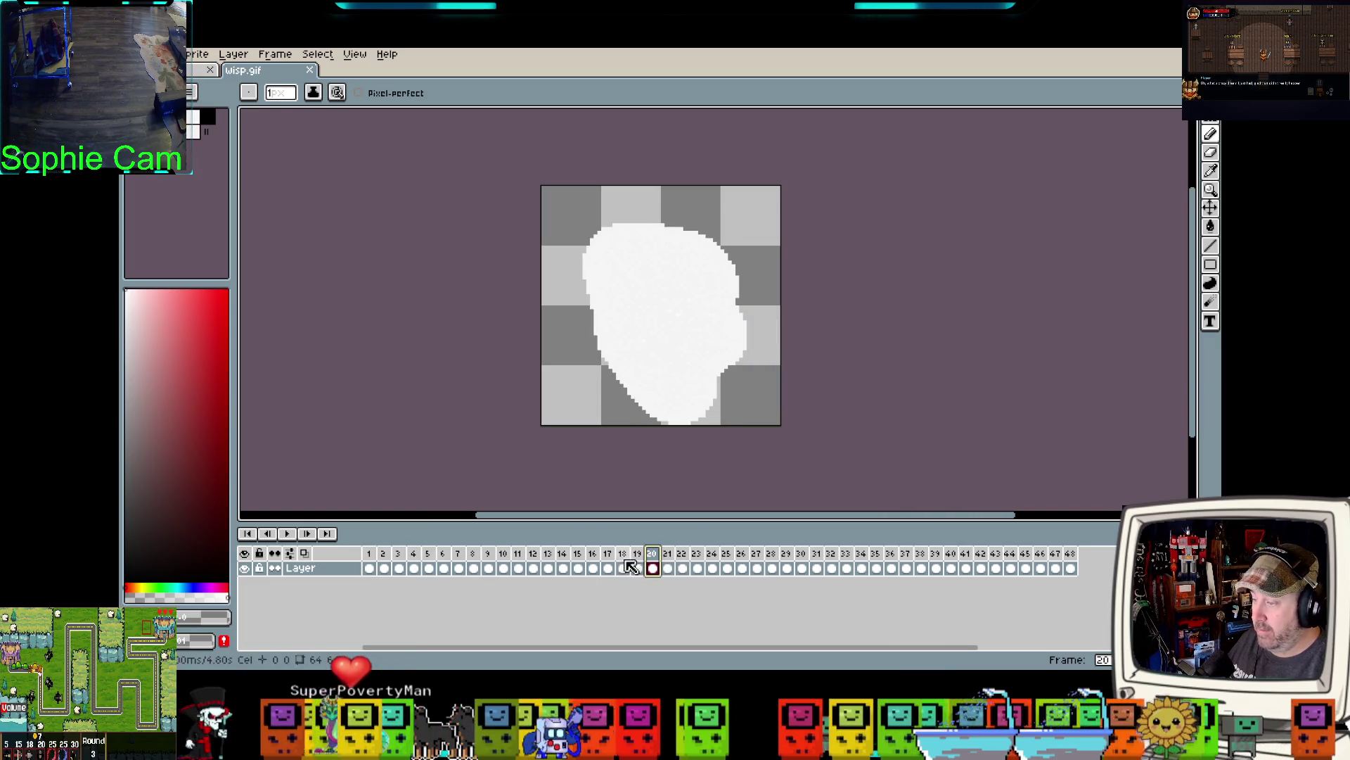
click(372, 556)
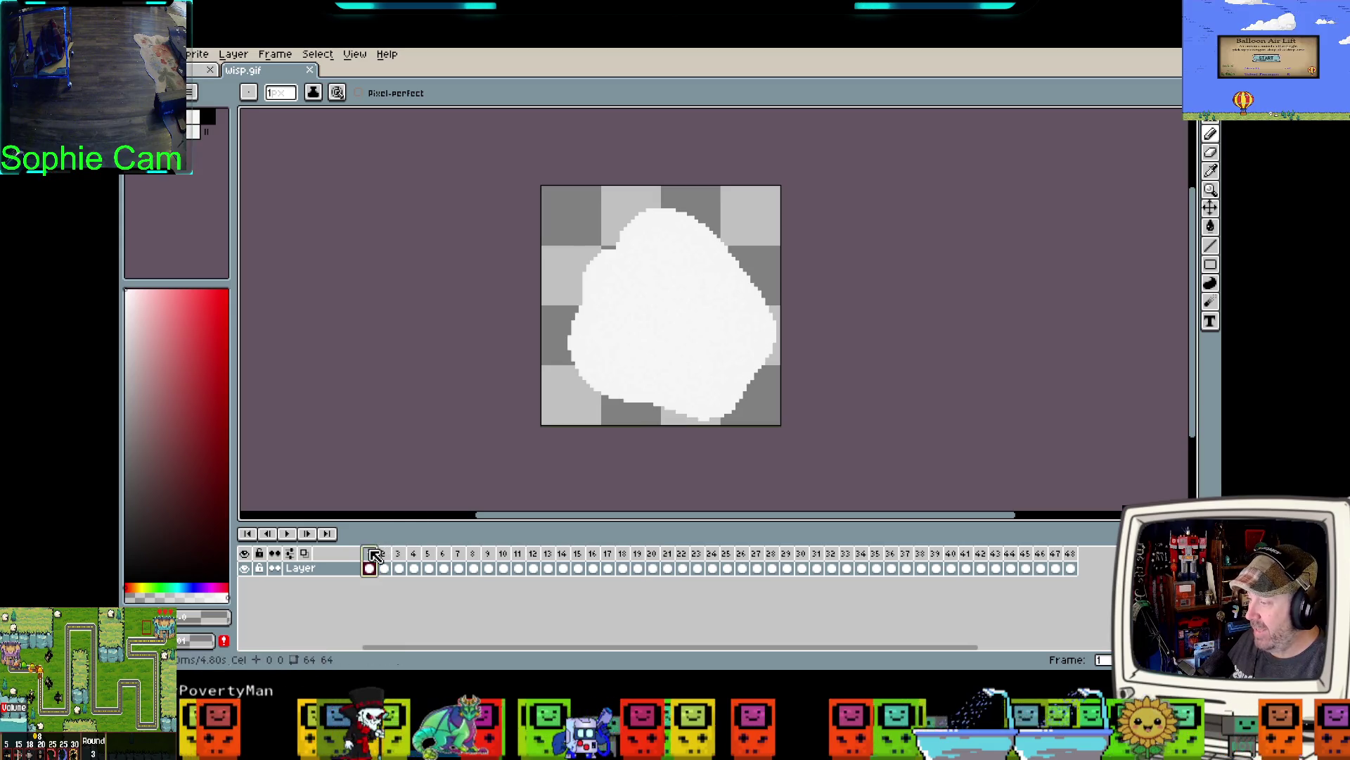
click(413, 555)
click(369, 556)
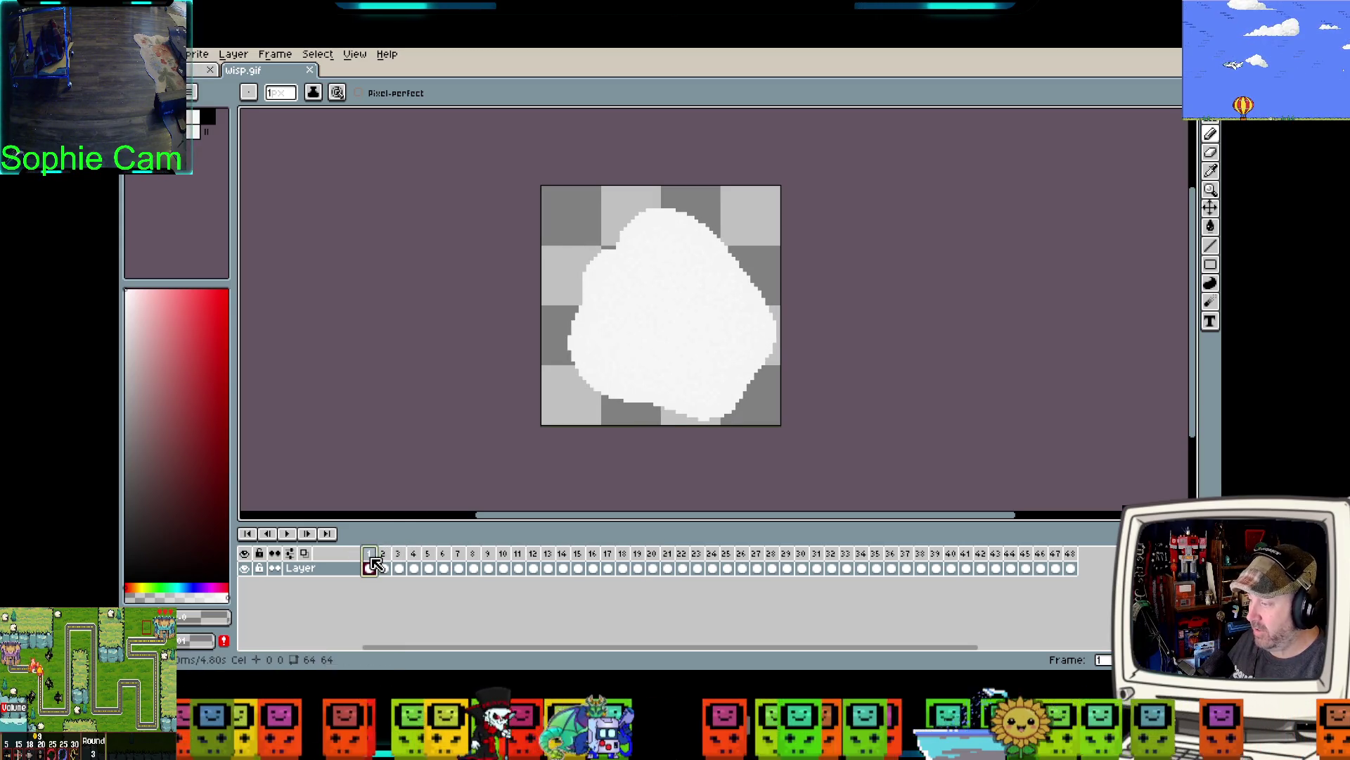
click(417, 556)
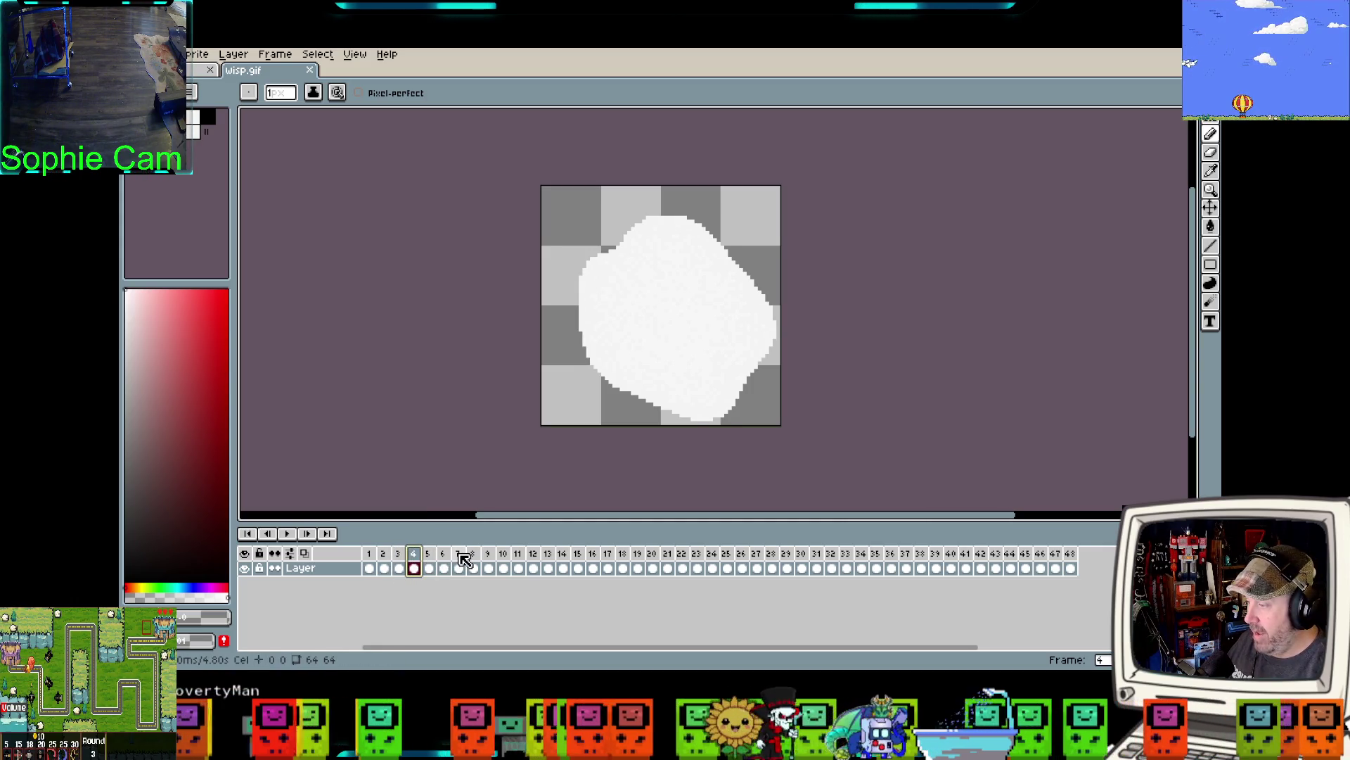
click(504, 556)
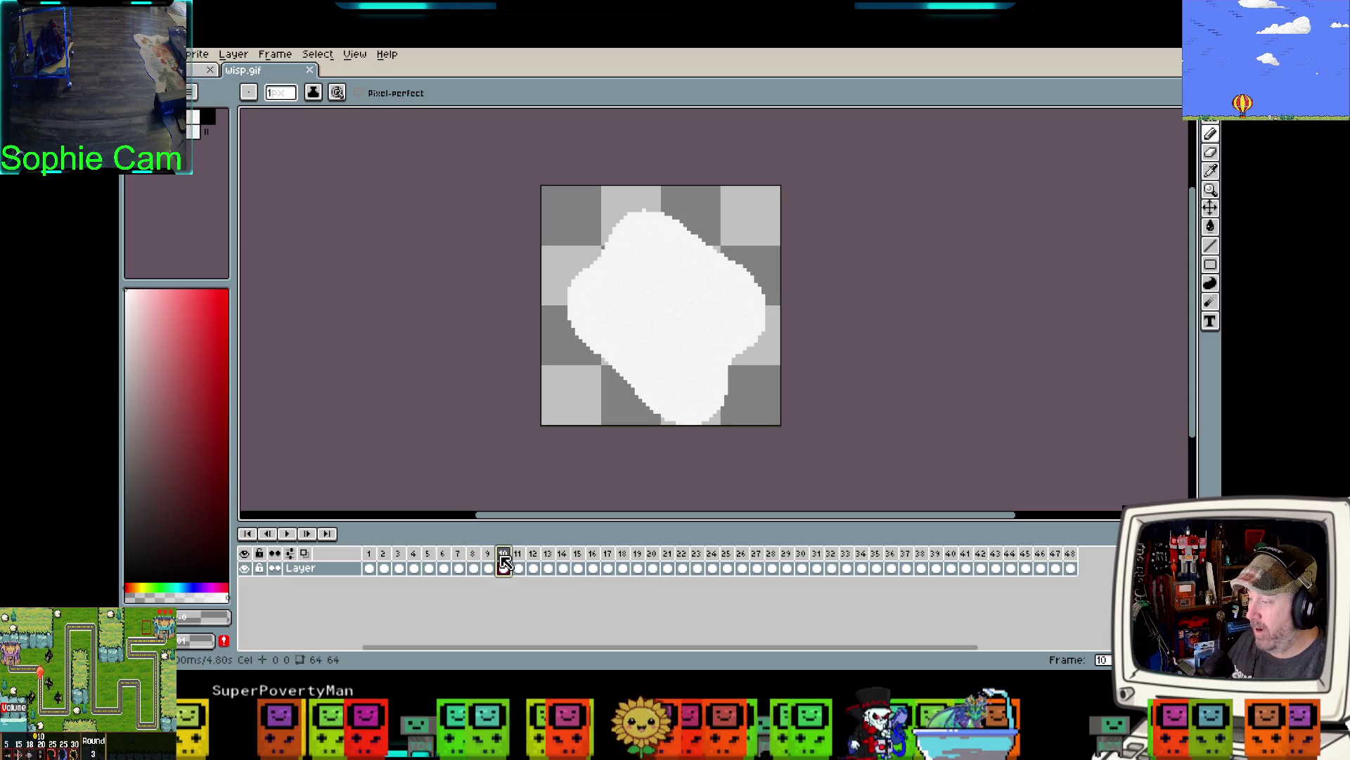
click(549, 556)
click(593, 555)
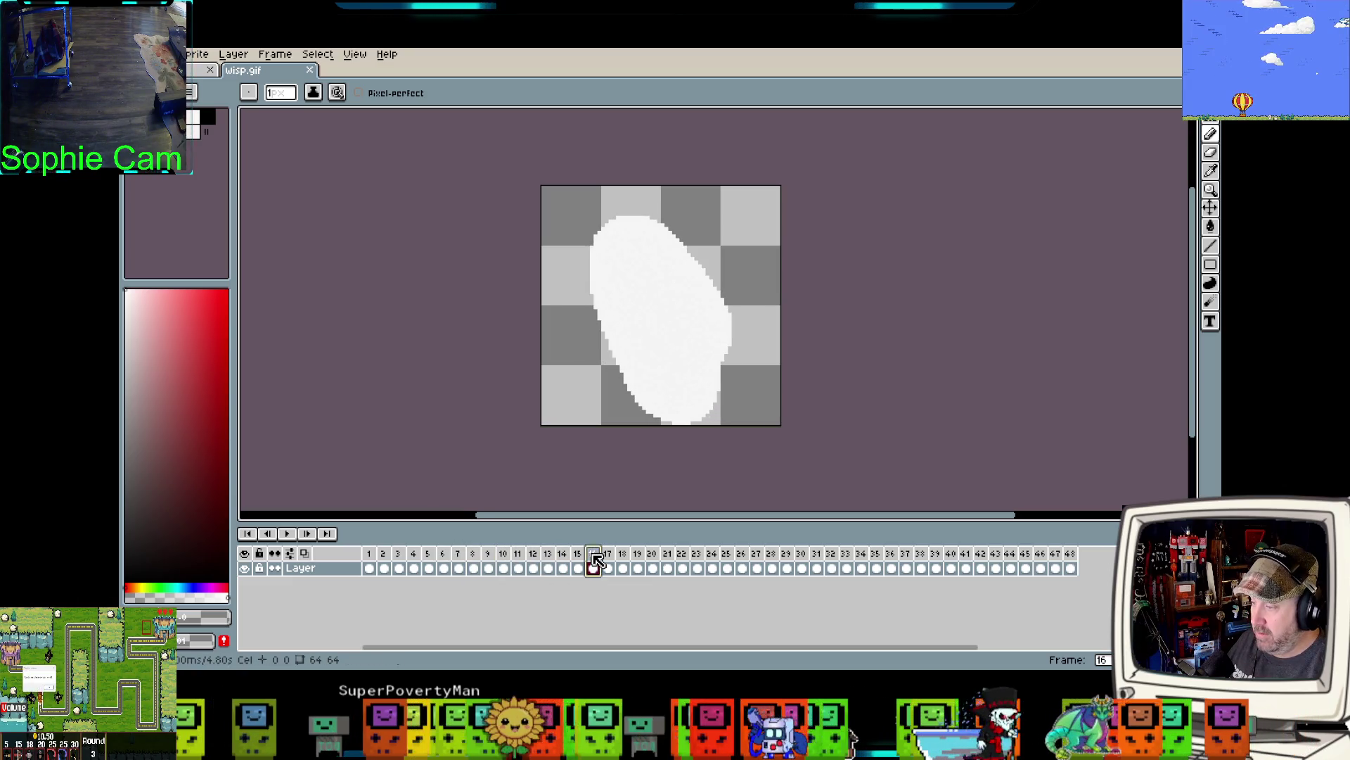
click(637, 562)
click(682, 566)
click(727, 568)
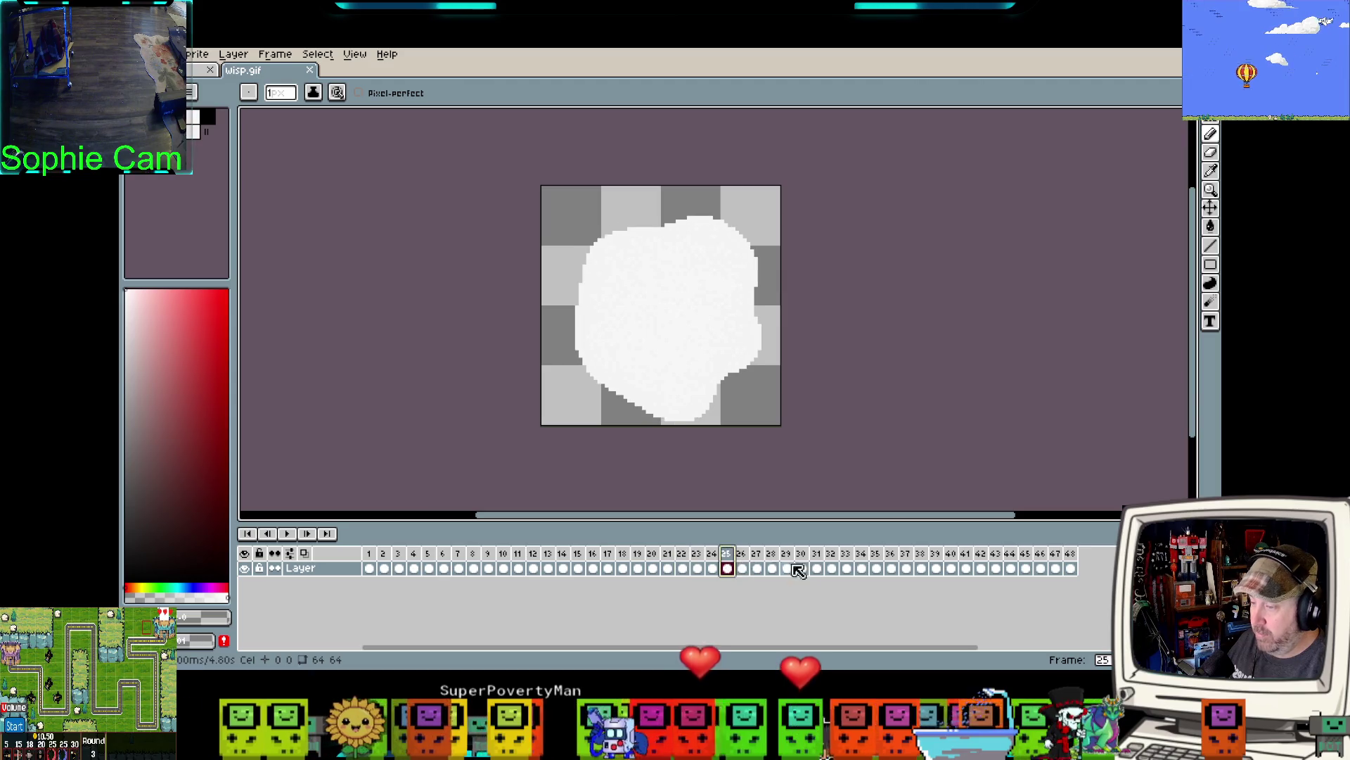
click(771, 569)
click(817, 563)
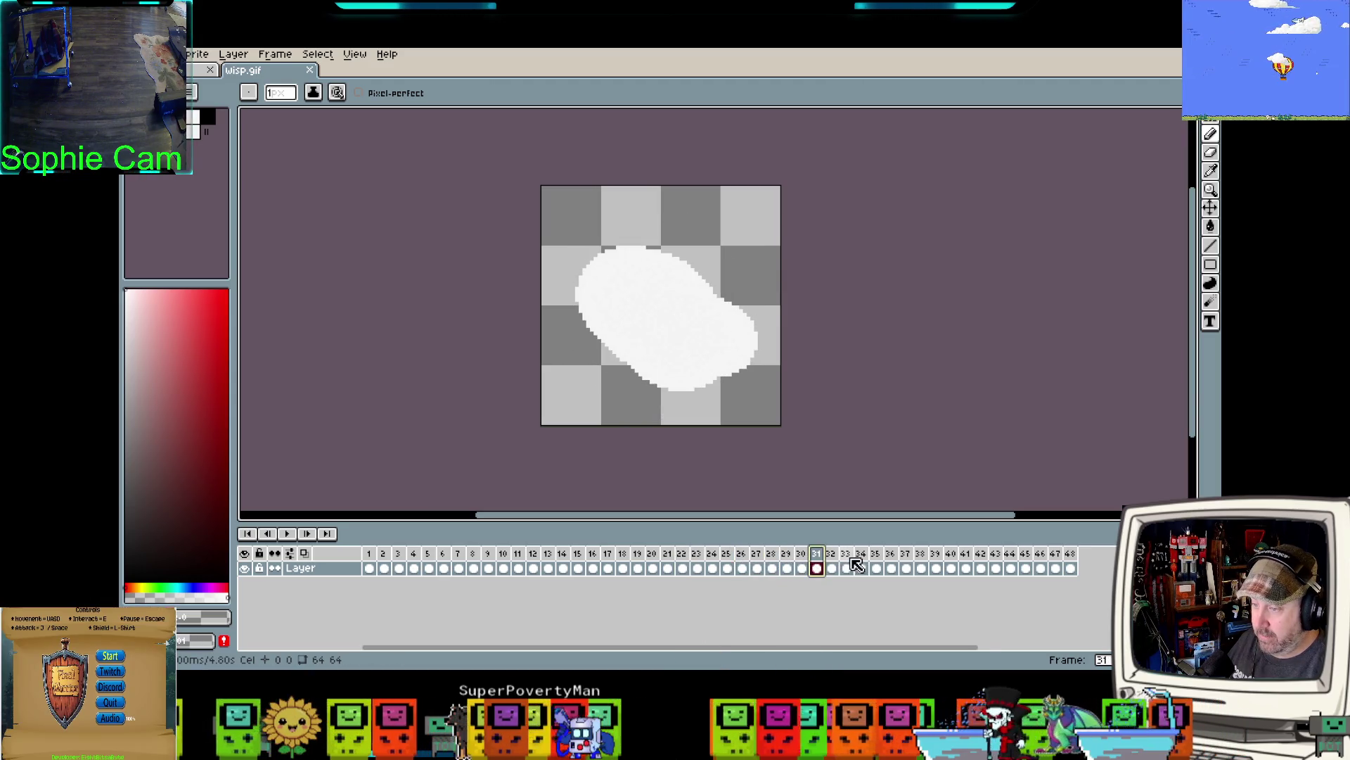
click(861, 567)
click(906, 563)
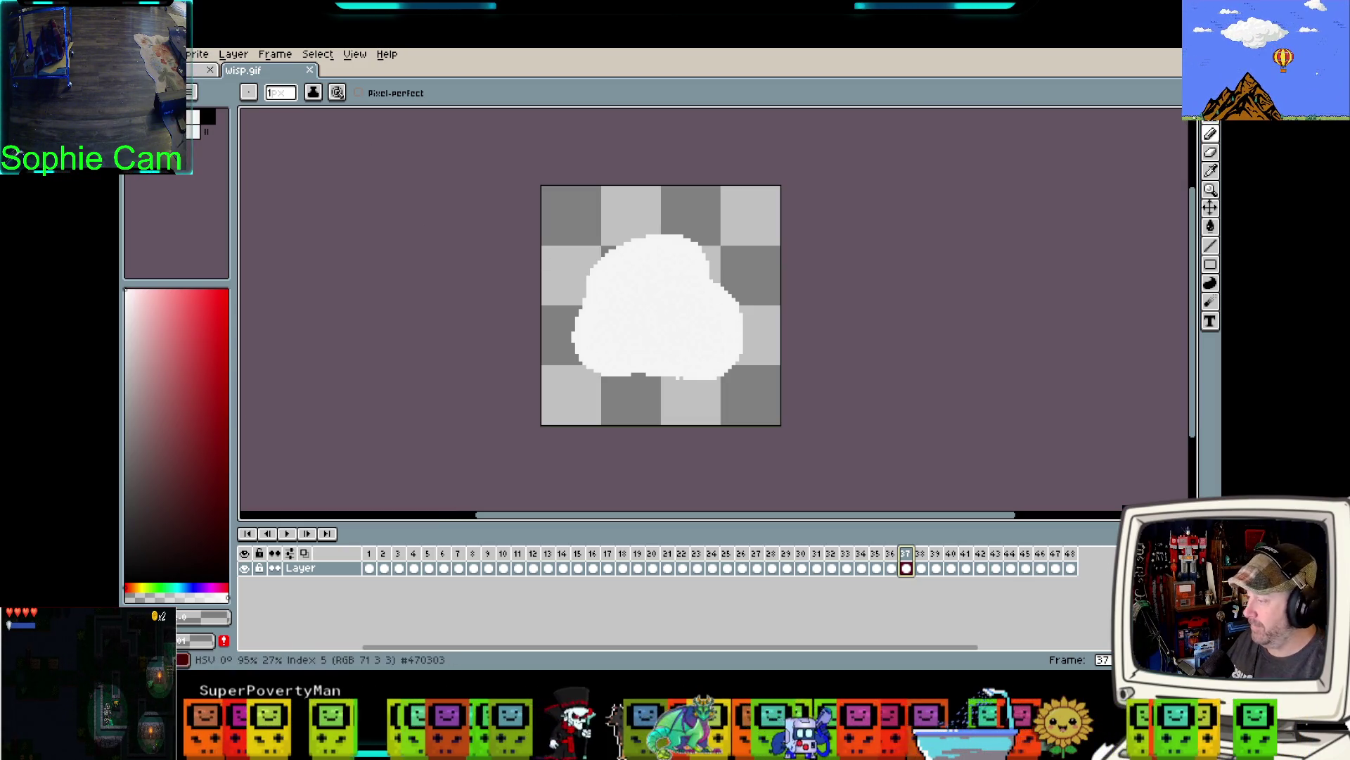
key(ctrl+Tab)
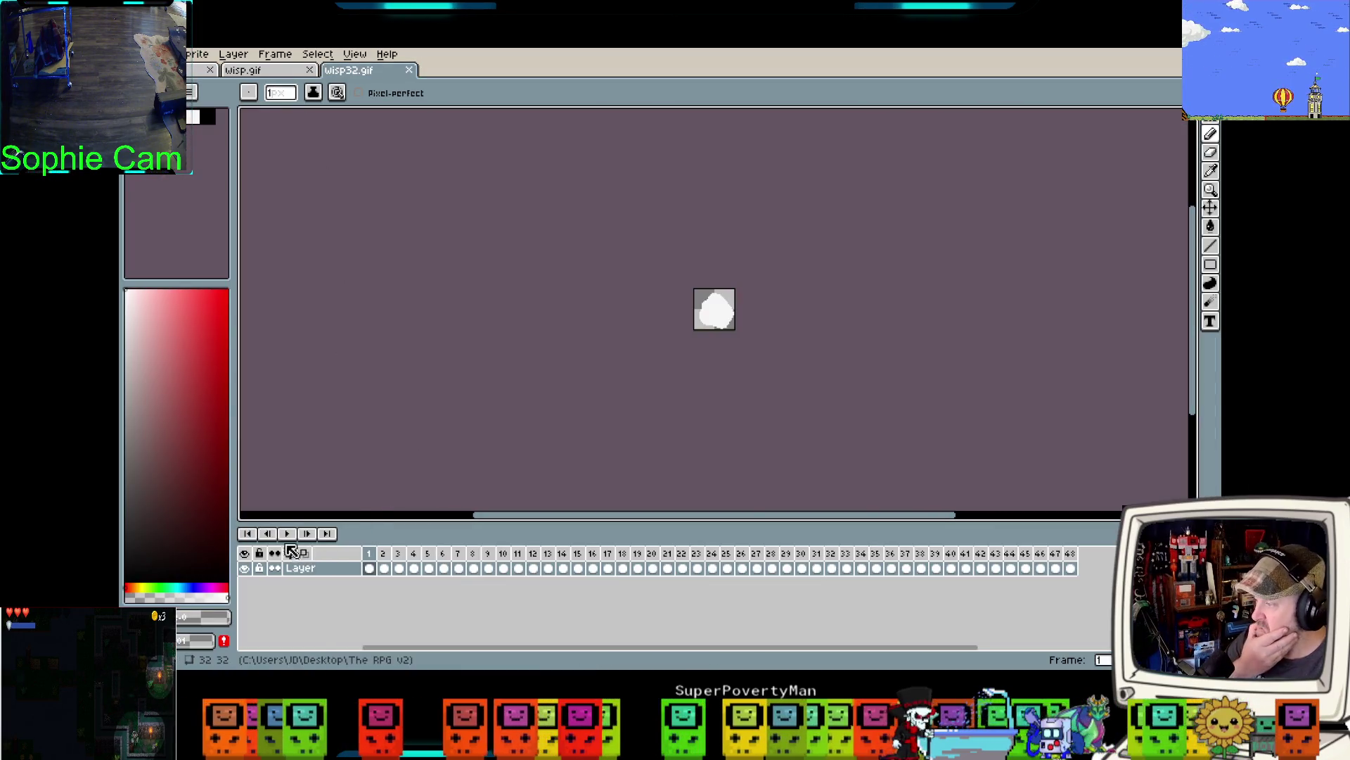
- Play the wisp32.gif animation in the timeline
click(288, 533)
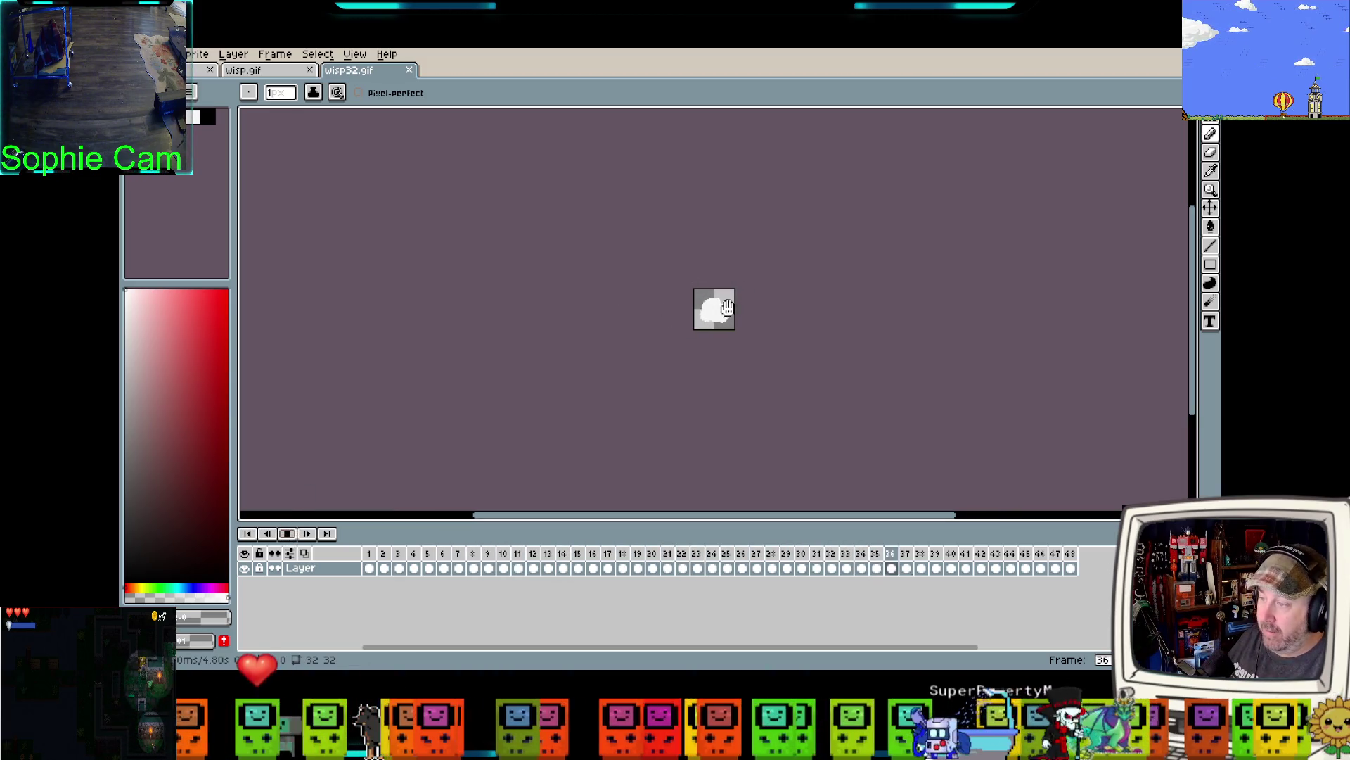
- Zoom the playing wisp32 canvas in and out, then close Aseprite
scroll(725, 307, up, 3)
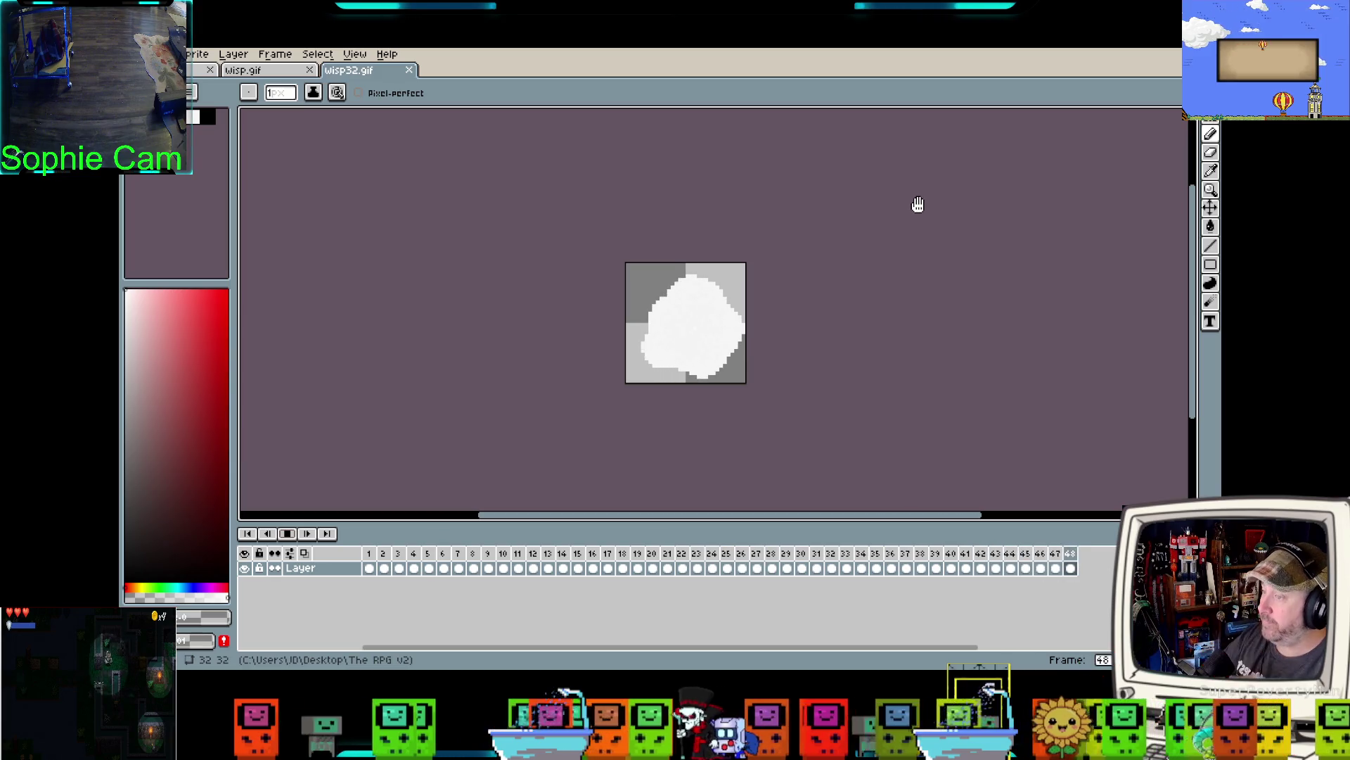
scroll(907, 204, down, 1)
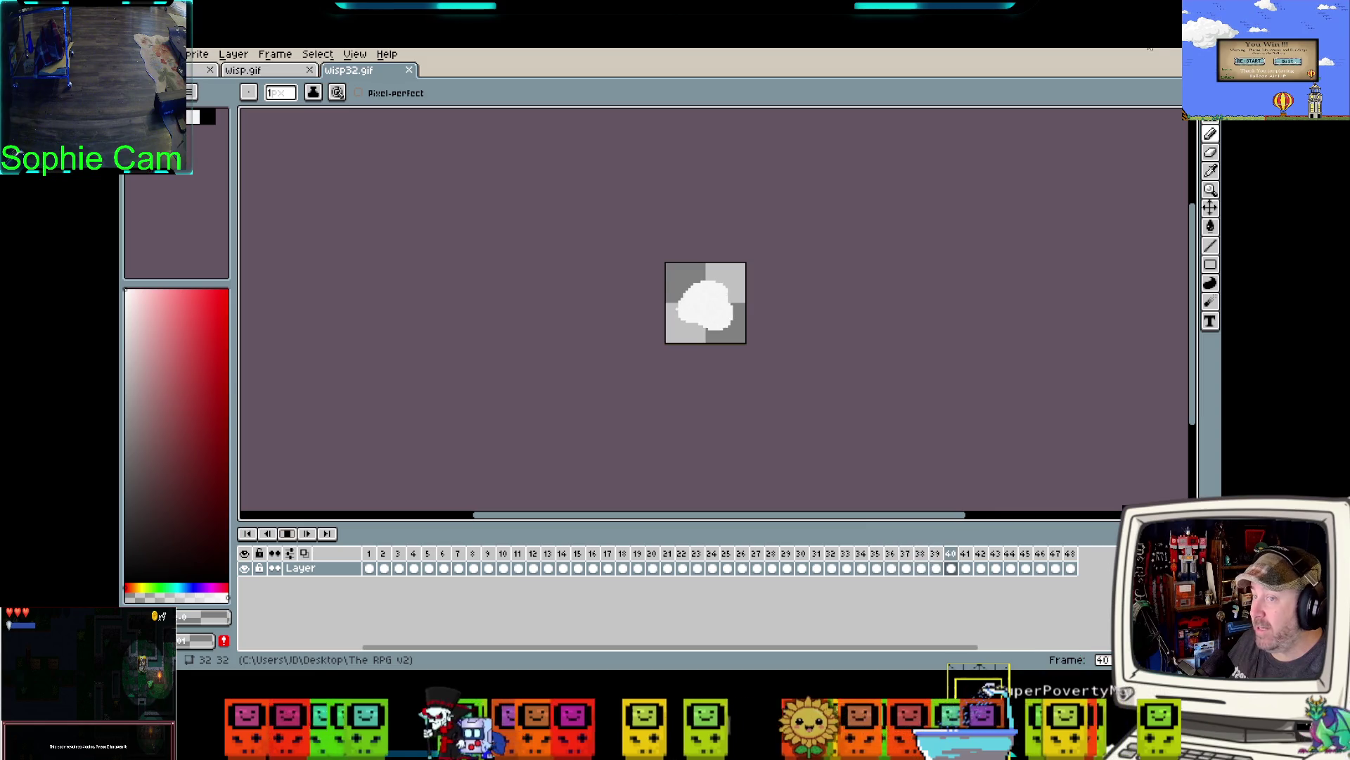
click(1150, 48)
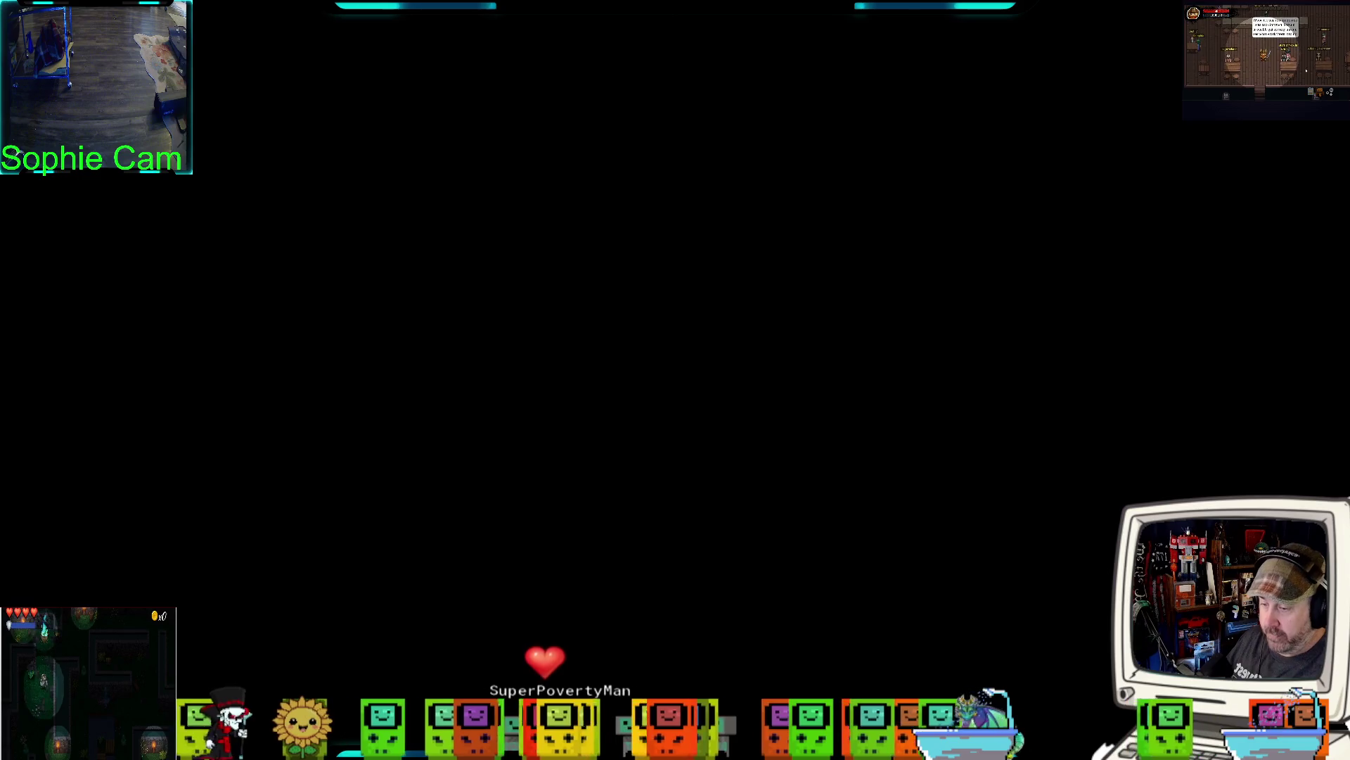
- Bring GameMaker forward showing obj_wisp's Create, Step and Draw GUI events
click(305, 743)
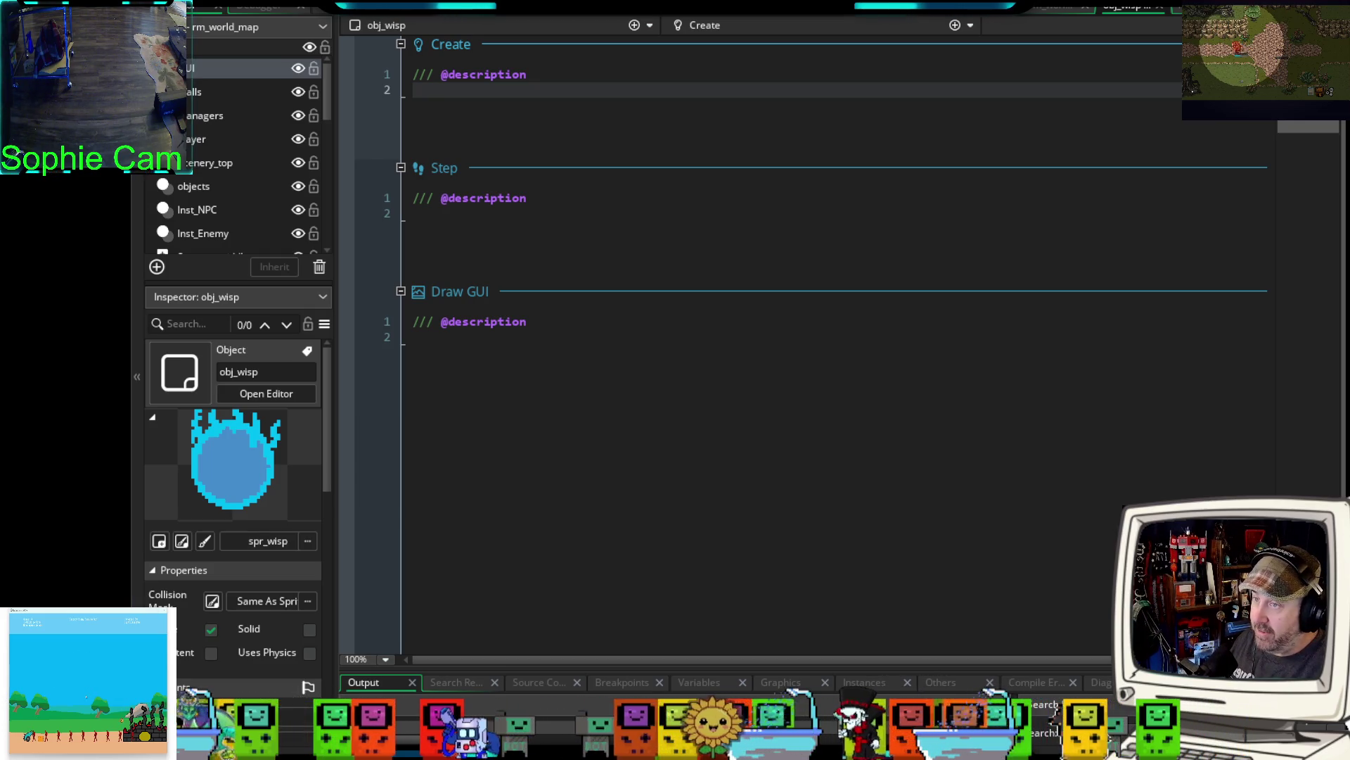
- Cycle through the obj_wisp and room editor tabs, settling on rm_interior_rooms
key(ctrl+Tab)
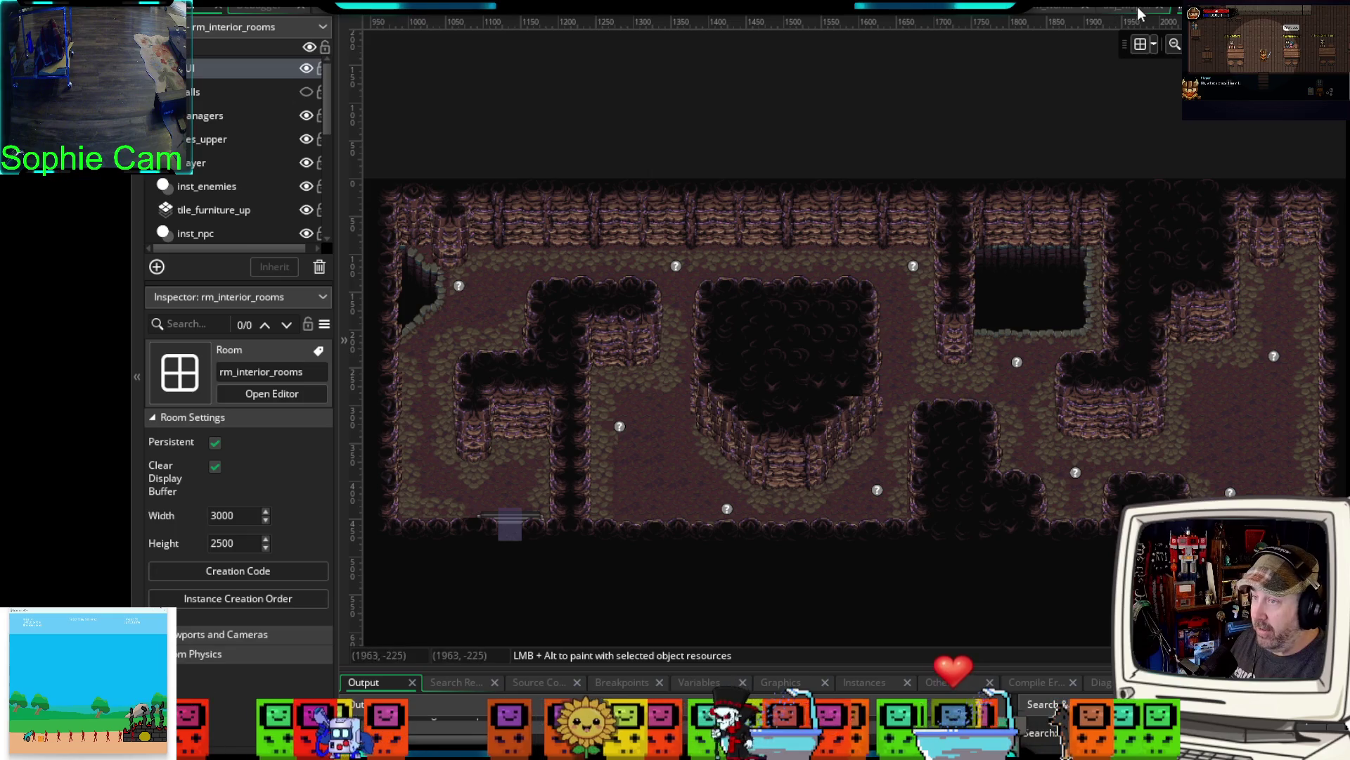
click(1137, 7)
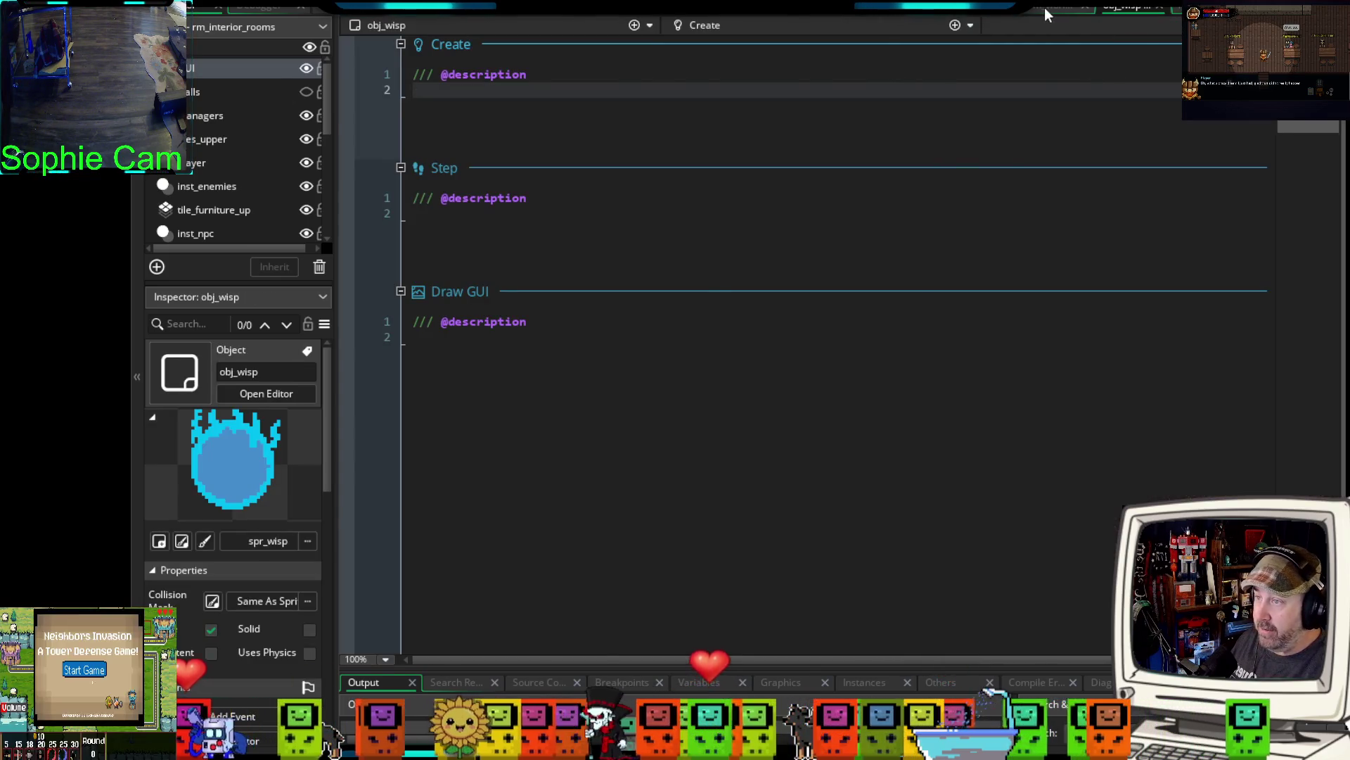
click(1044, 7)
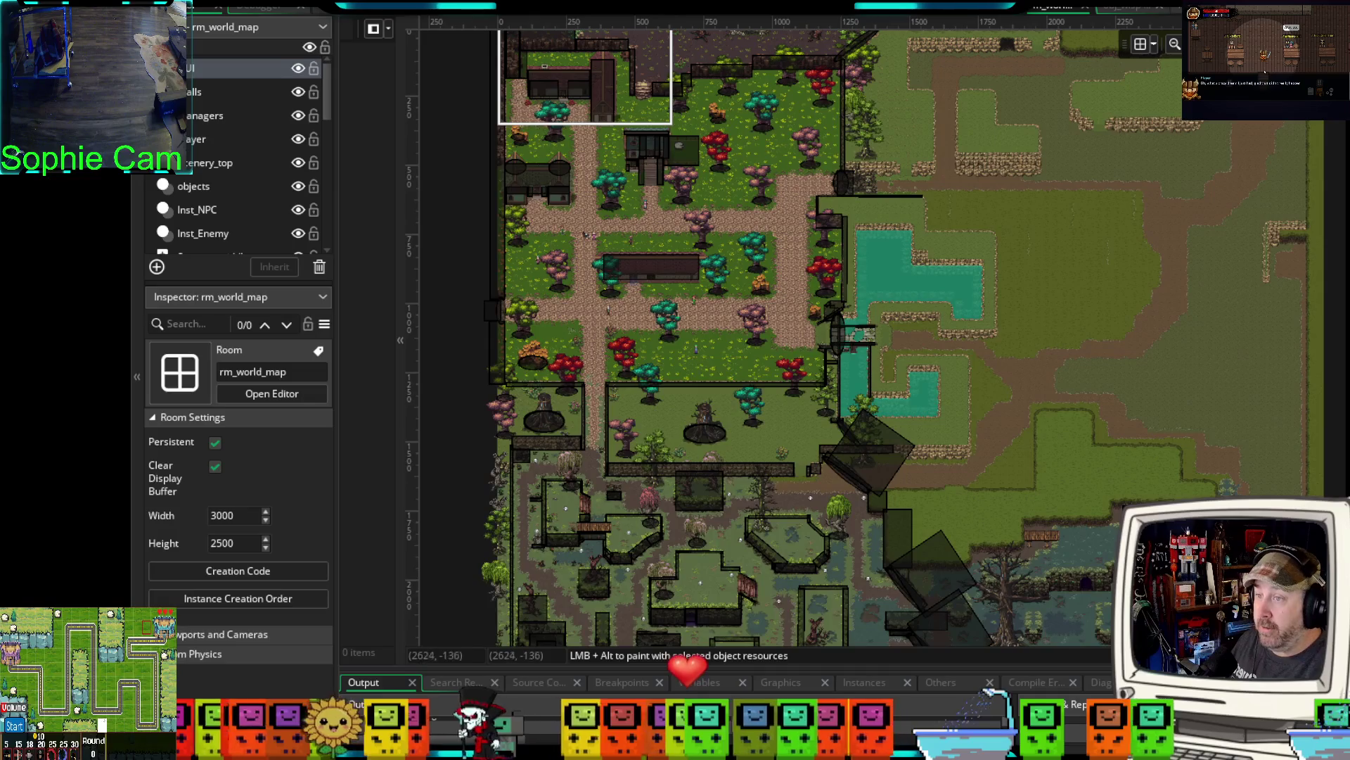
key(ctrl+Tab)
- Zoom and pan the room editor to centre the grey stone-floored room
scroll(844, 274, down, 5)
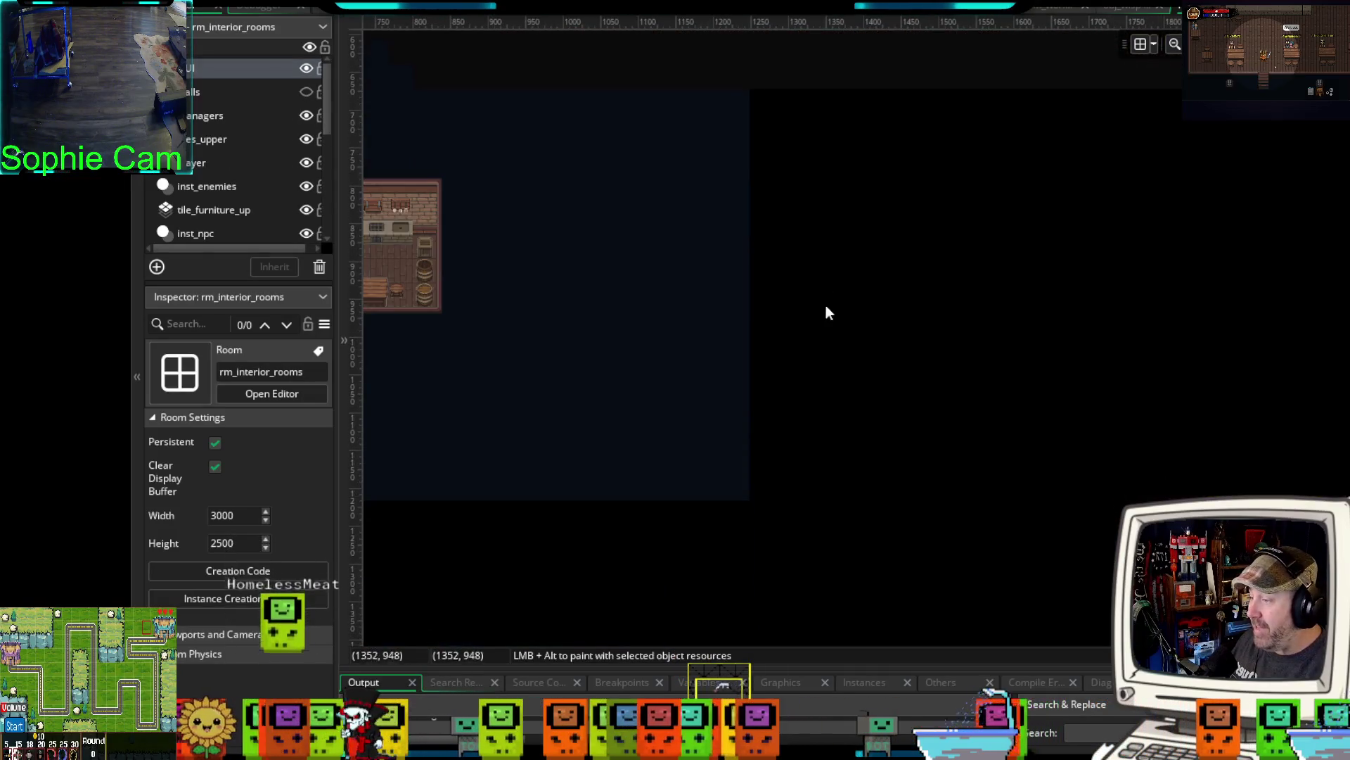
scroll(522, 285, up, 5)
scroll(934, 322, up, 1)
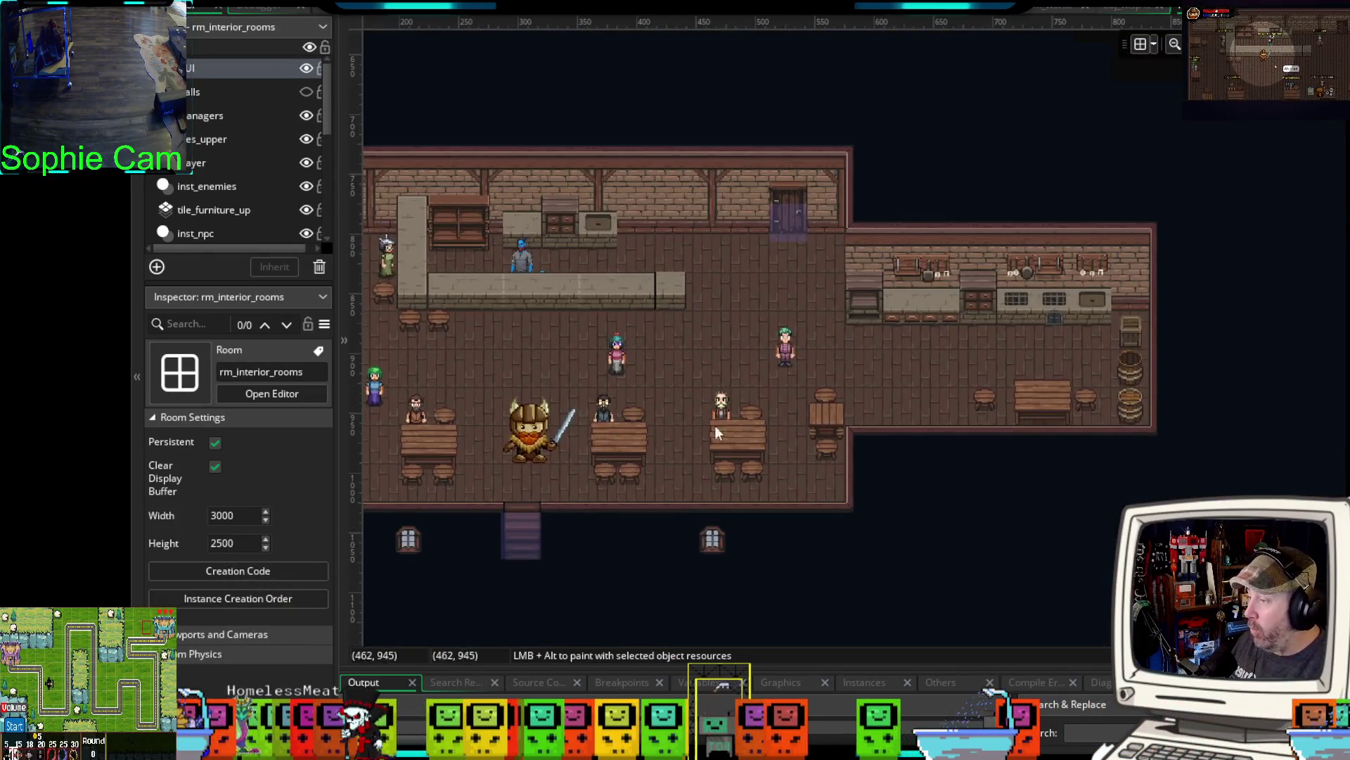
scroll(723, 445, down, 5)
scroll(746, 352, down, 3)
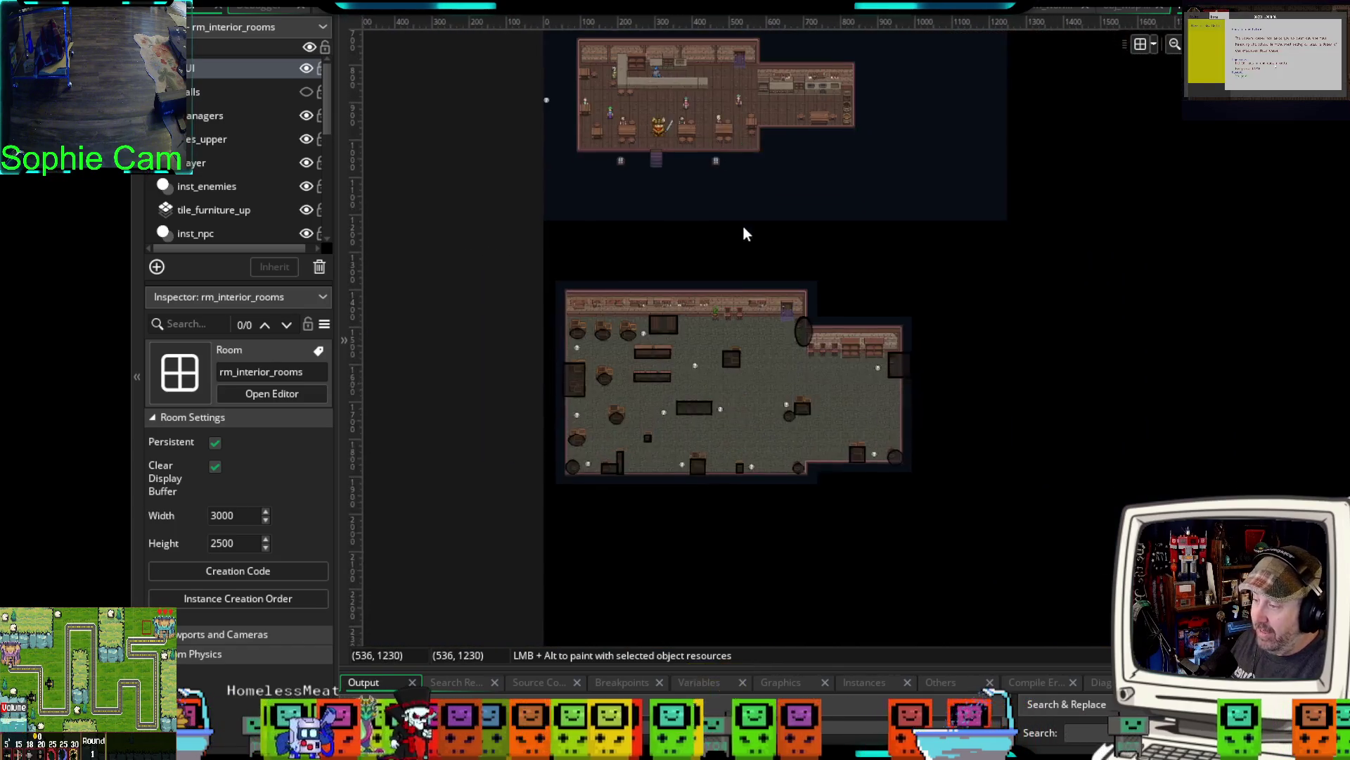
scroll(735, 280, up, 4)
drag(736, 428, 682, 331)
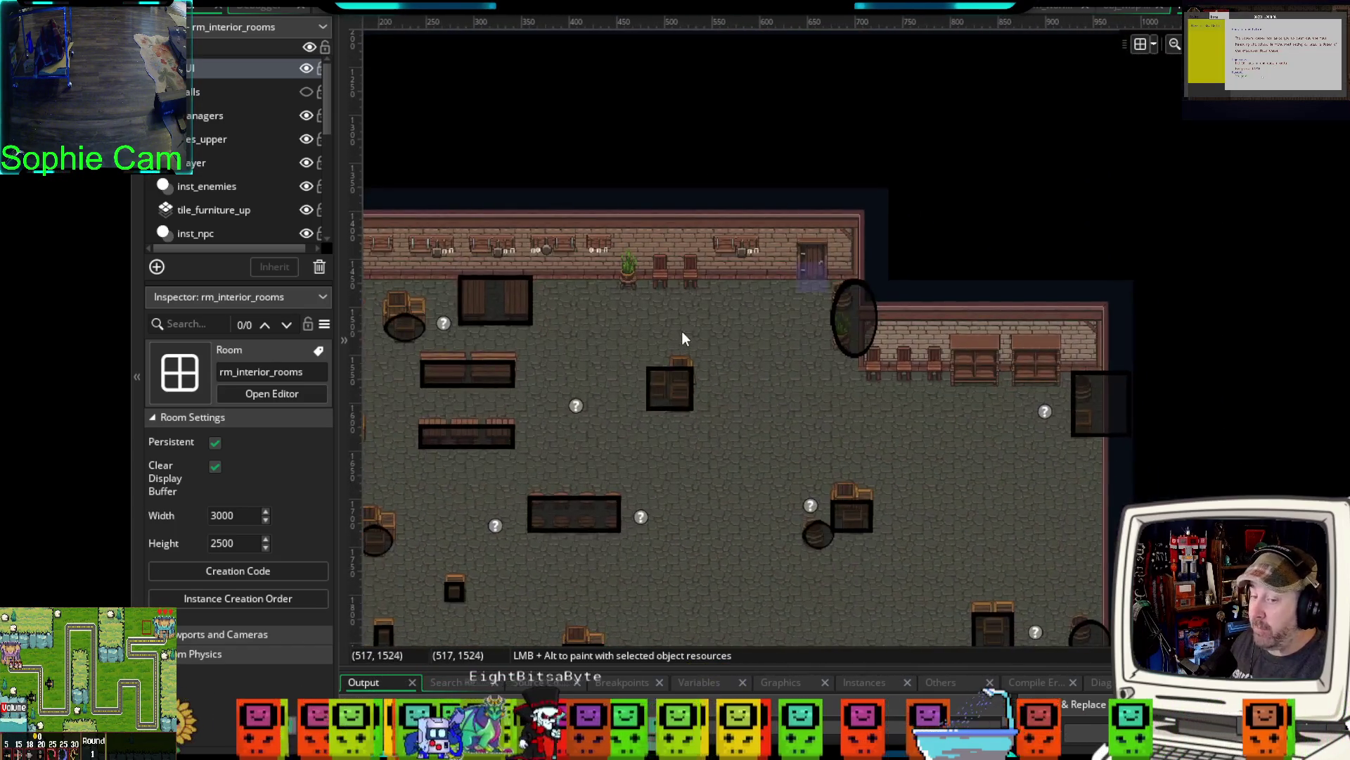
mouse_move(834, 286)
mouse_down()
mouse_move(779, 328)
mouse_move(821, 285)
mouse_move(820, 323)
mouse_up()
scroll(820, 330, up, 3)
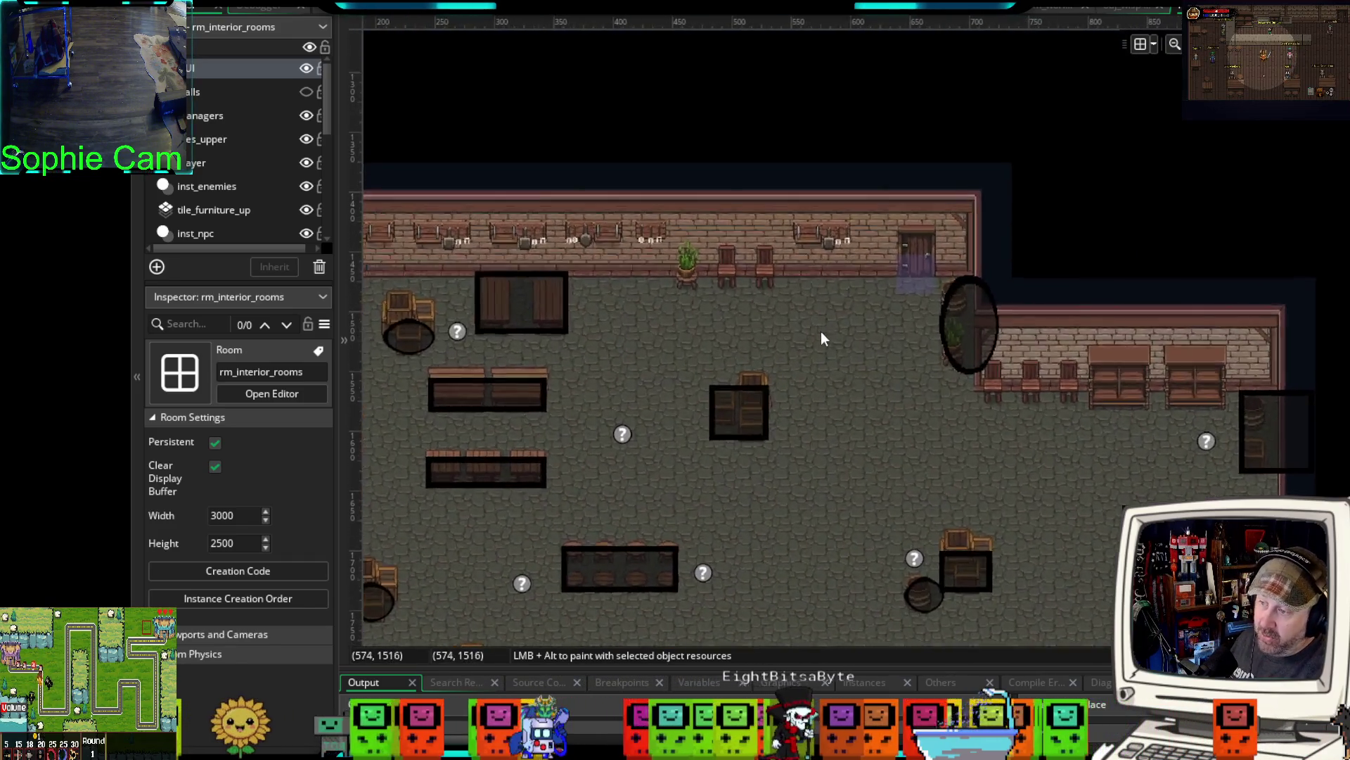
drag(846, 421, 830, 285)
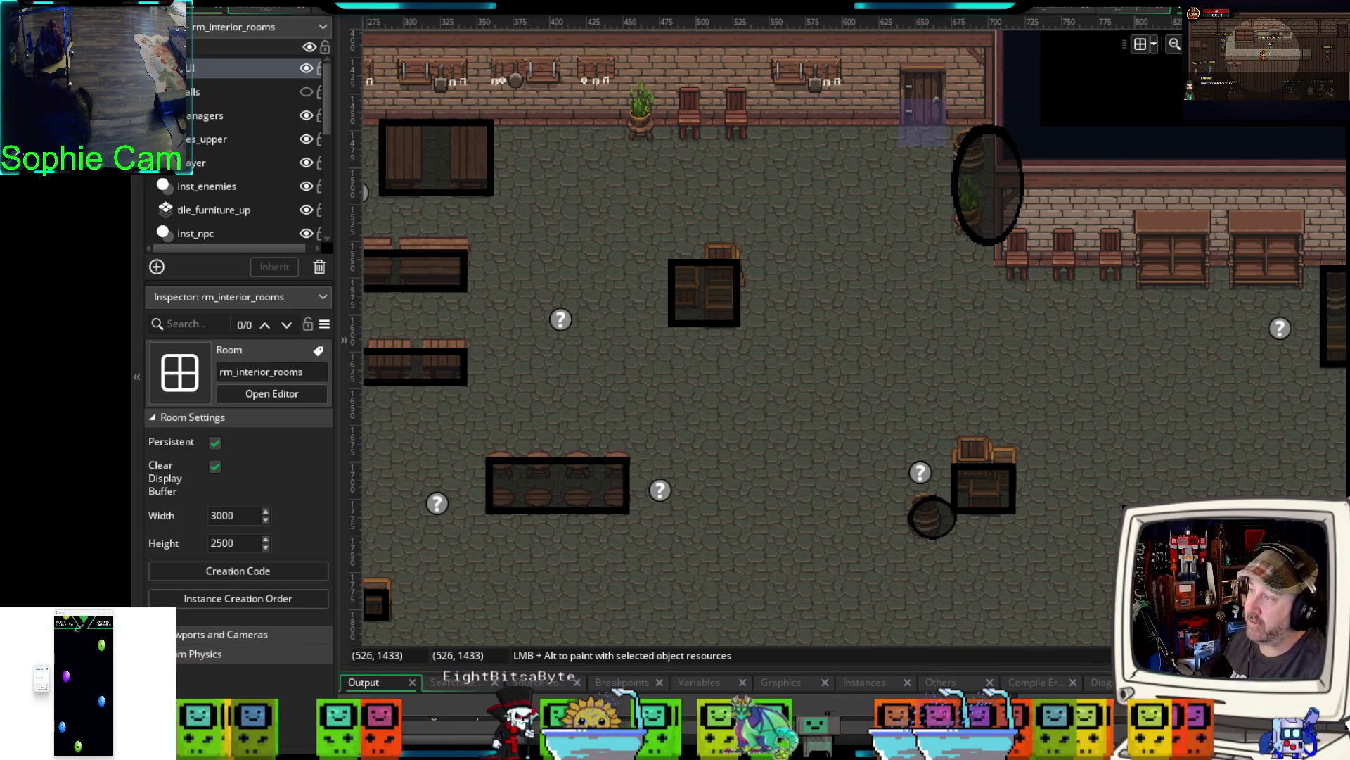
- Open sys_game_manager's Create event and add blank lines below line 28
double_click(561, 319)
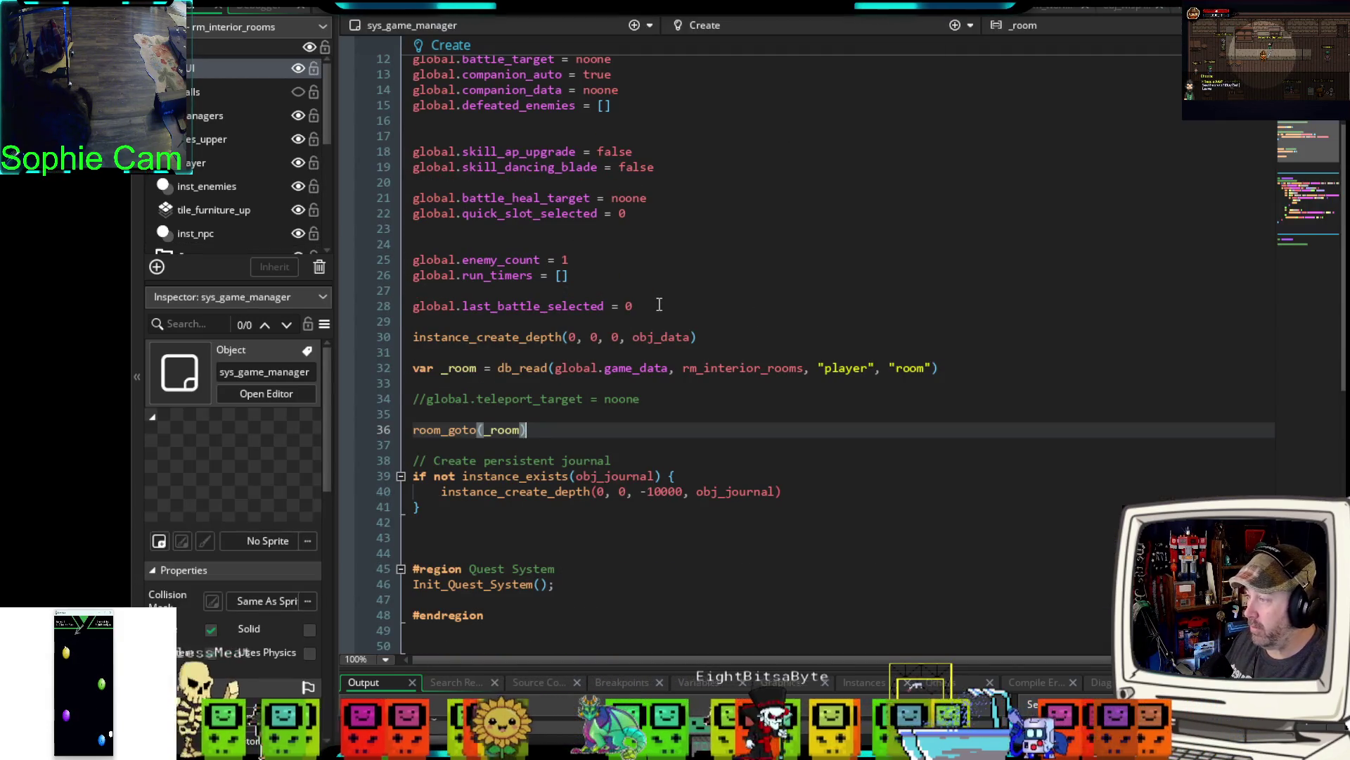
click(659, 304)
key(Return)
key(Return)
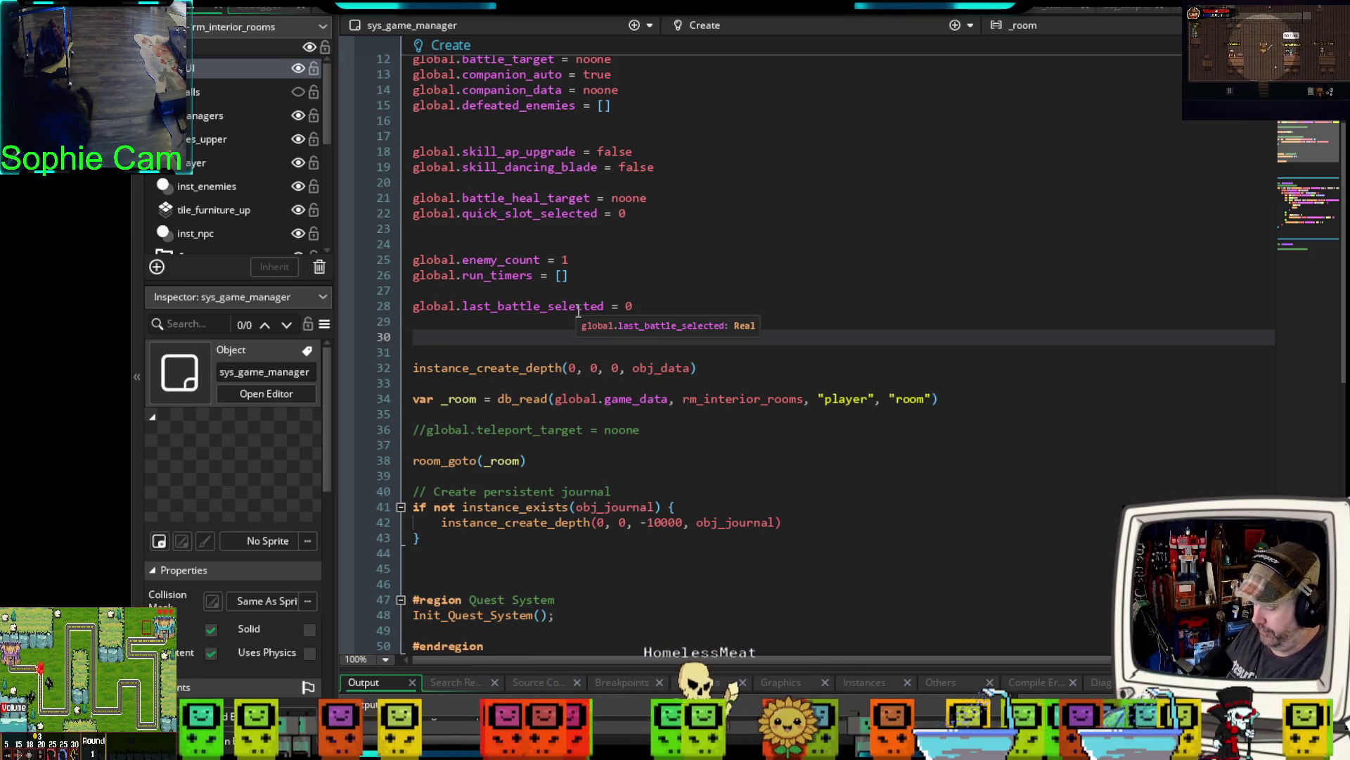
- Write global.companion_rescued = false on line 30, then switch to par_companion's code
text(global.companion_)
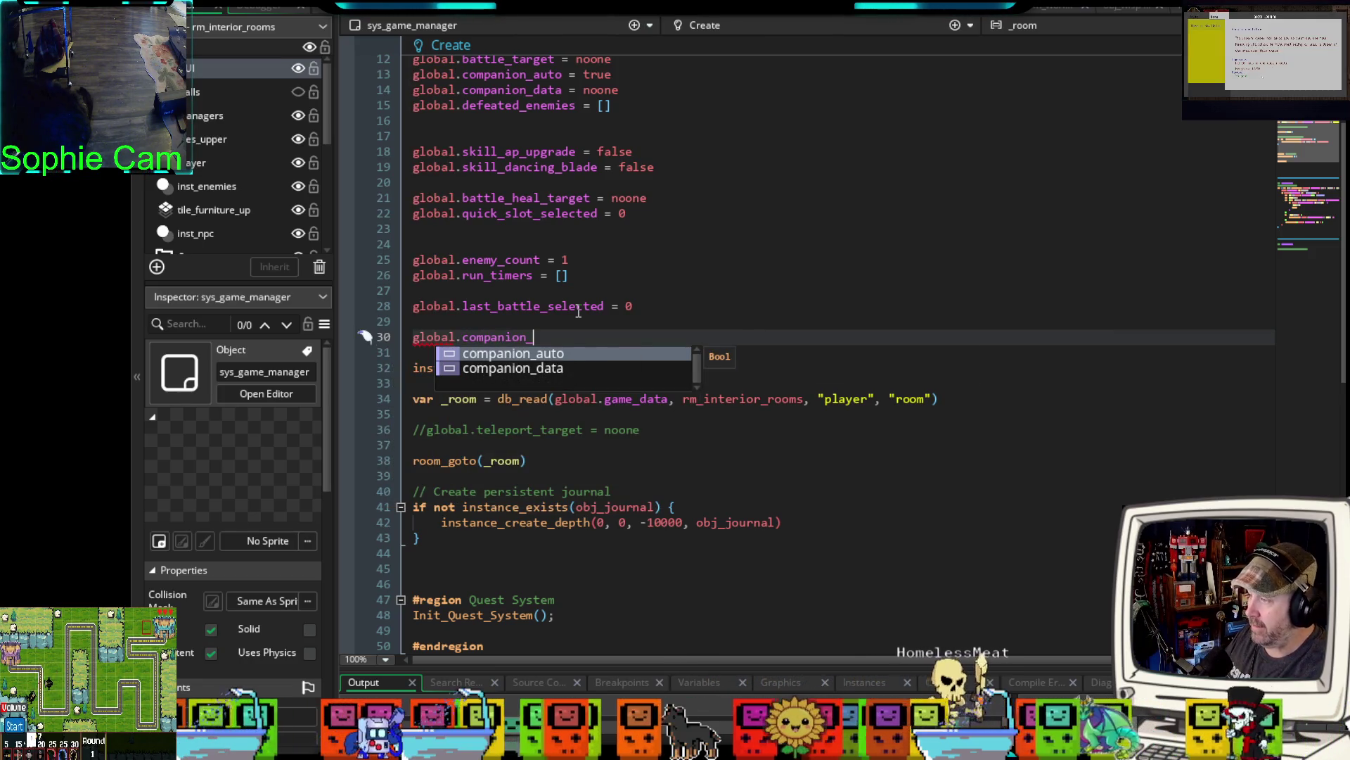
text(resuc)
key(BackSpace)
key(BackSpace)
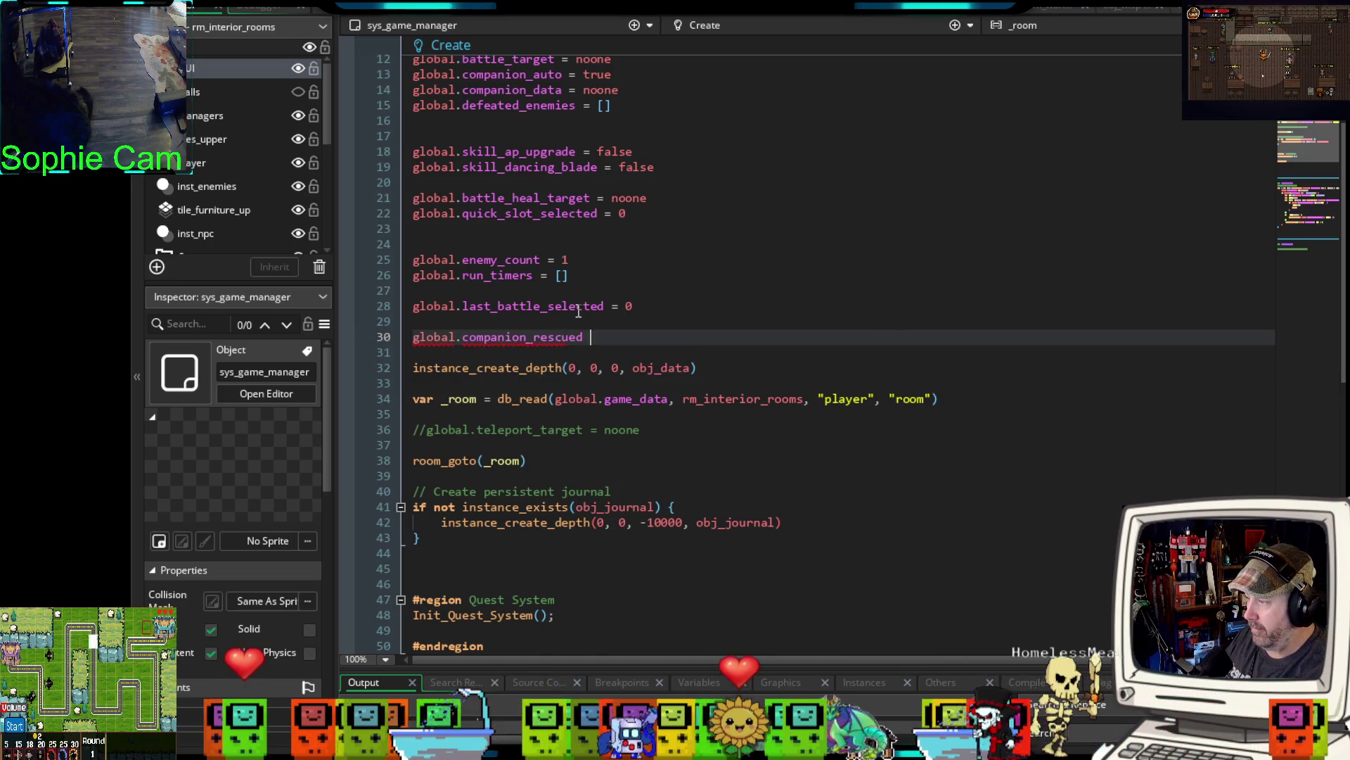
text(= false)
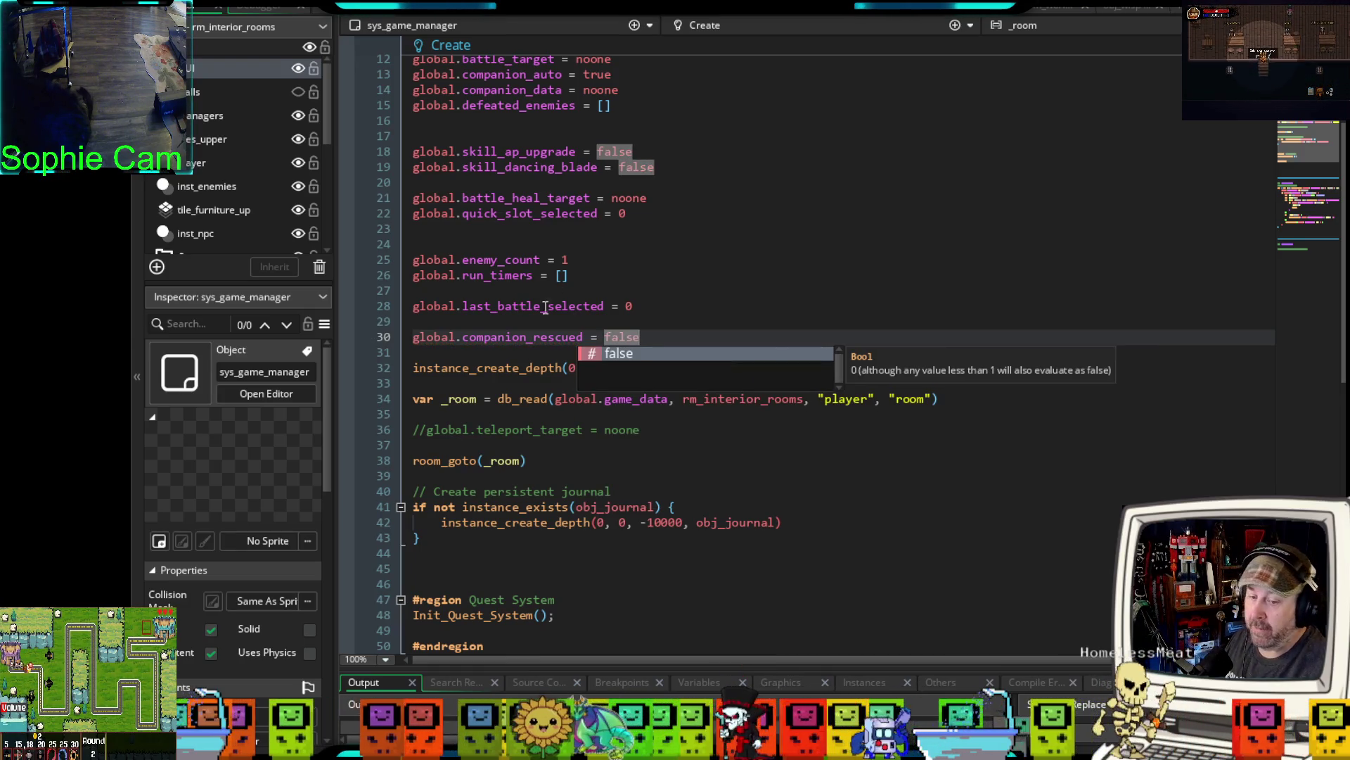
click(954, 246)
key(ctrl+Tab)
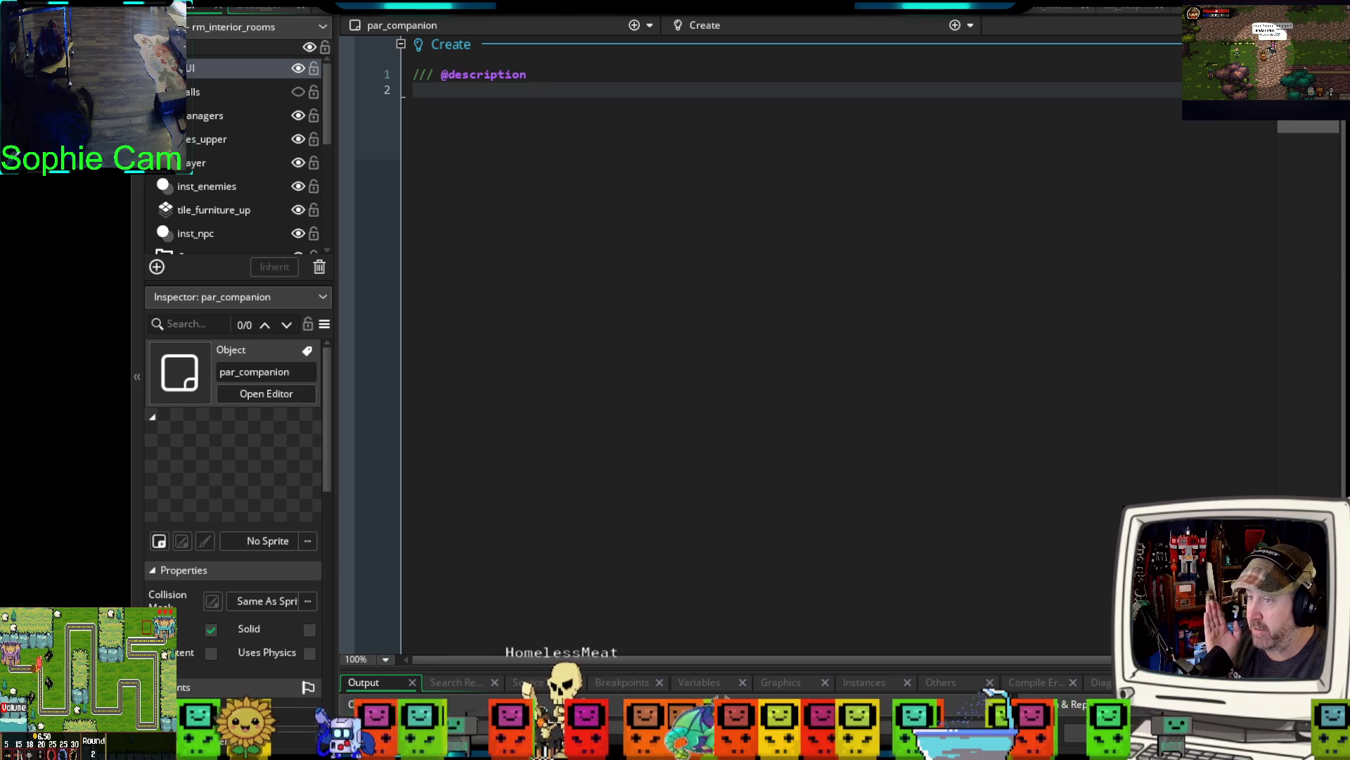
- Check obj_wisp's and par_companion's event code, then switch to the Miro Wisp notes
key(ctrl+Tab)
key(ctrl+Tab)
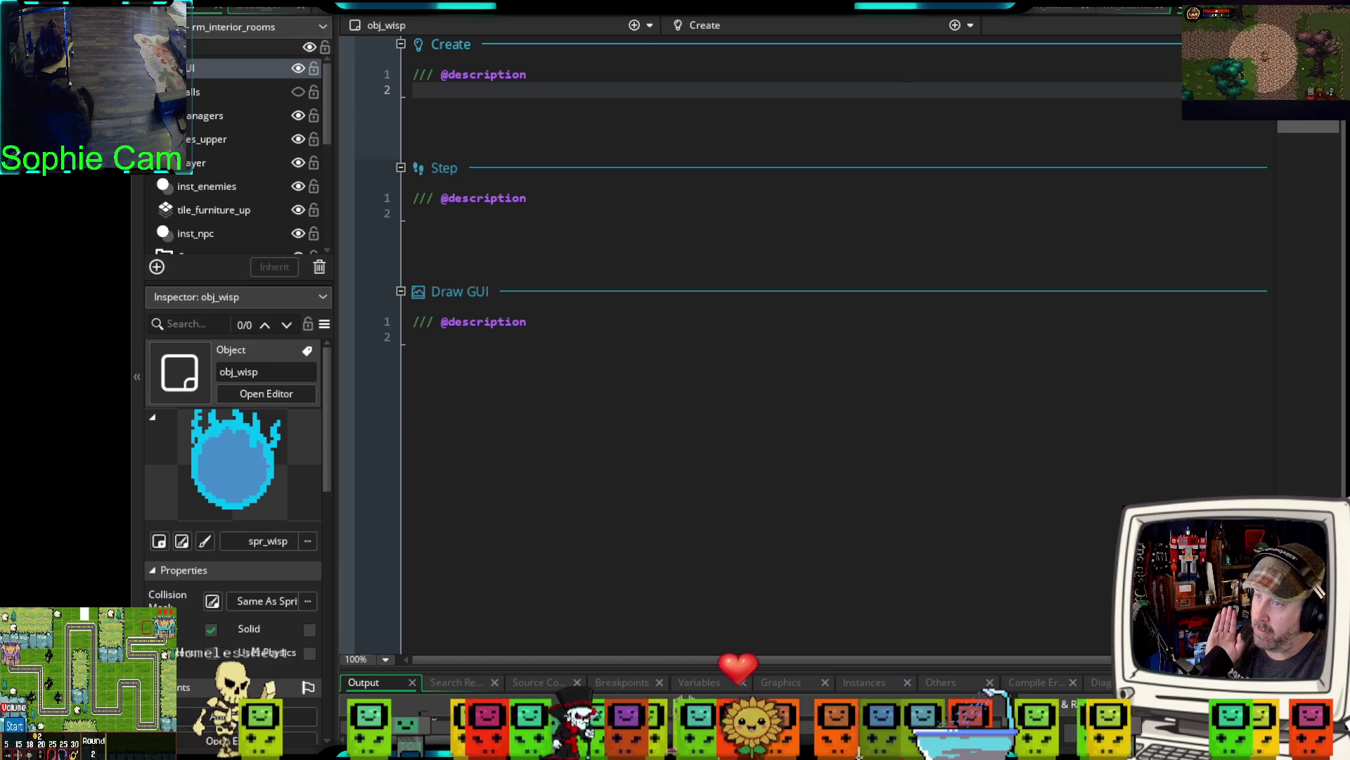
key(ctrl+Tab)
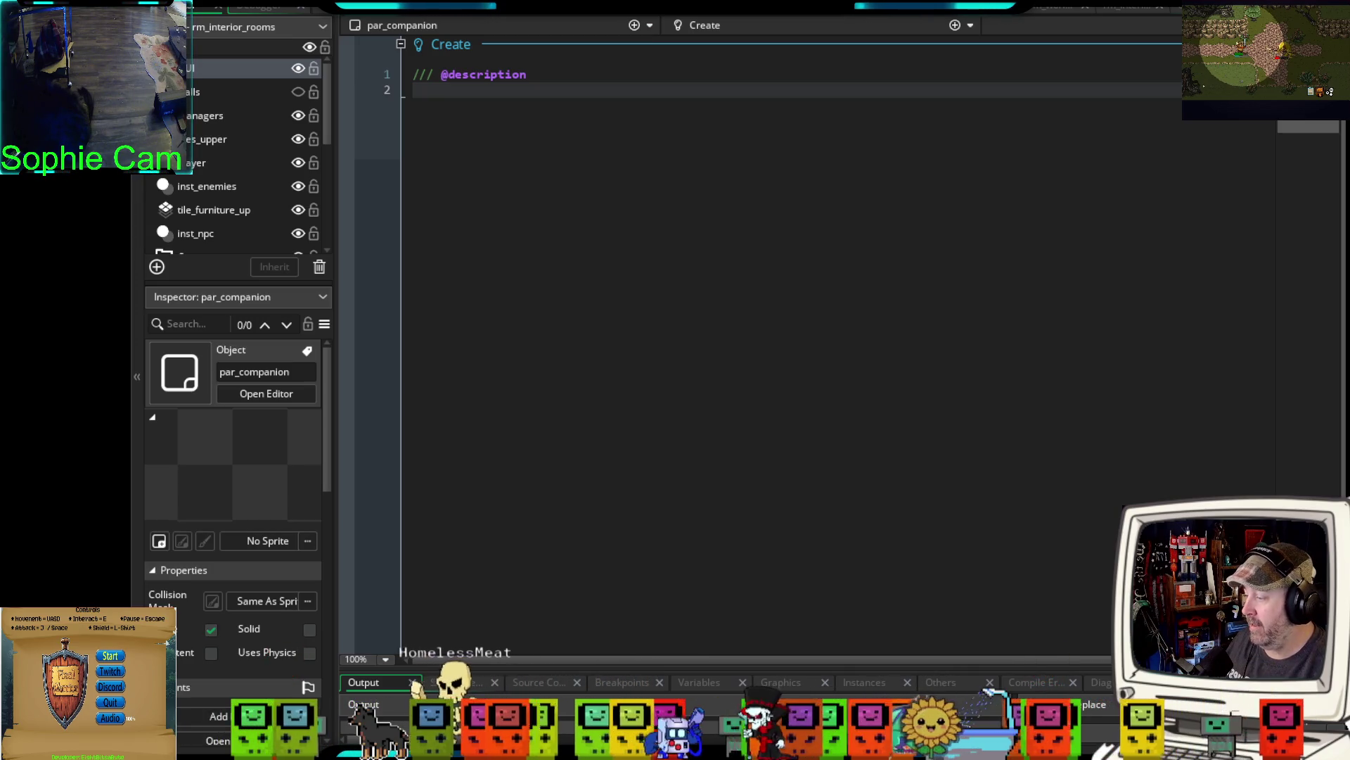
key(alt+Tab)
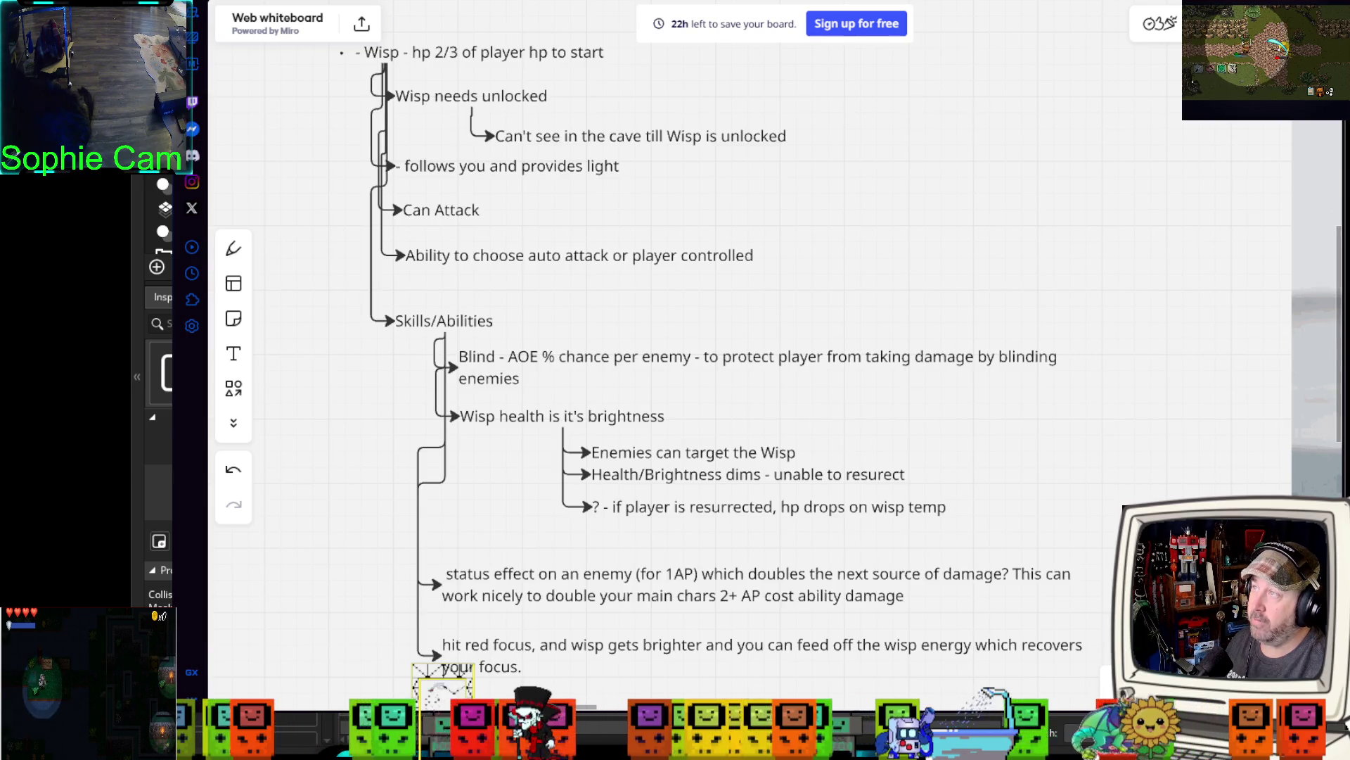
- Pan the Miro board to read the Wisp design notes, then return to GameMaker's par_companion code
drag(852, 261, 853, 267)
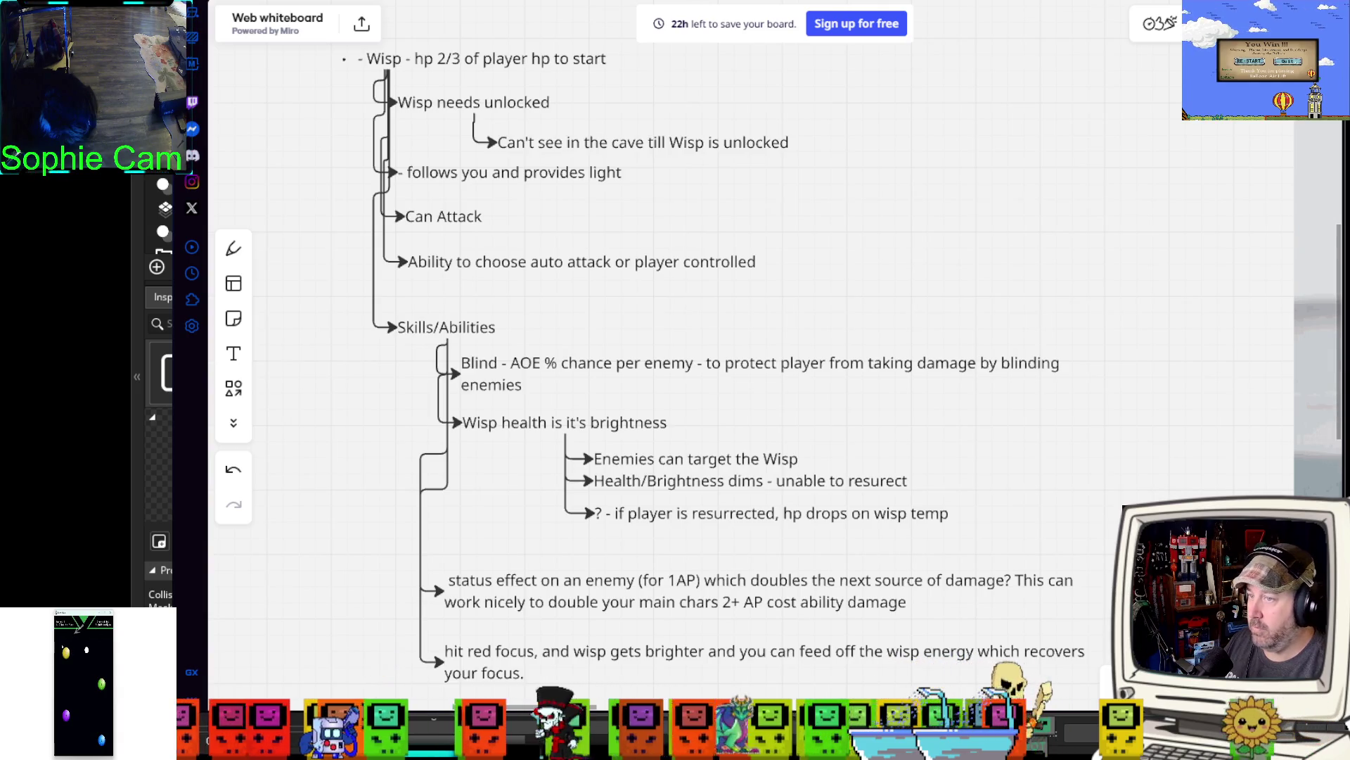
key(alt+Tab)
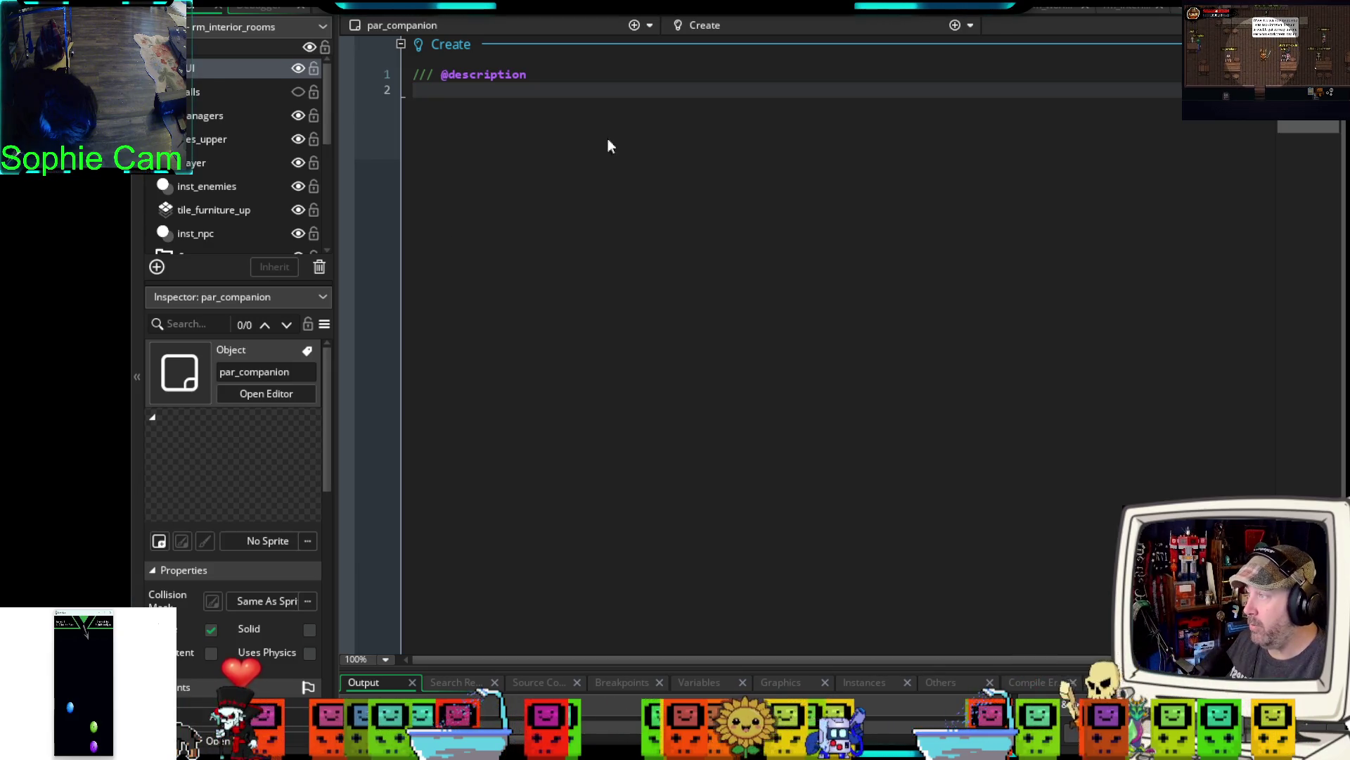
- Check global.companion_rescued in sys_game_manager's Create code, then bring up obj_wisp's events
click(442, 7)
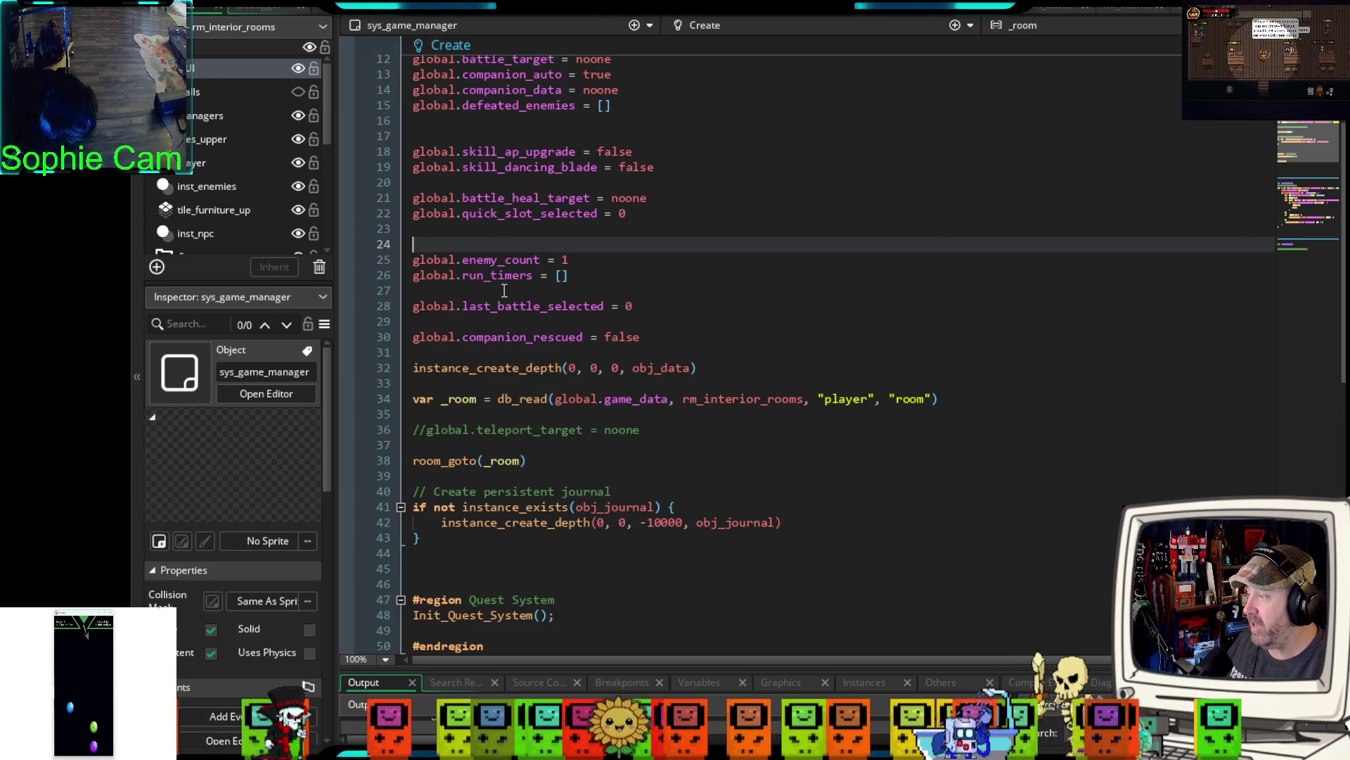
click(710, 343)
shift+click(411, 338)
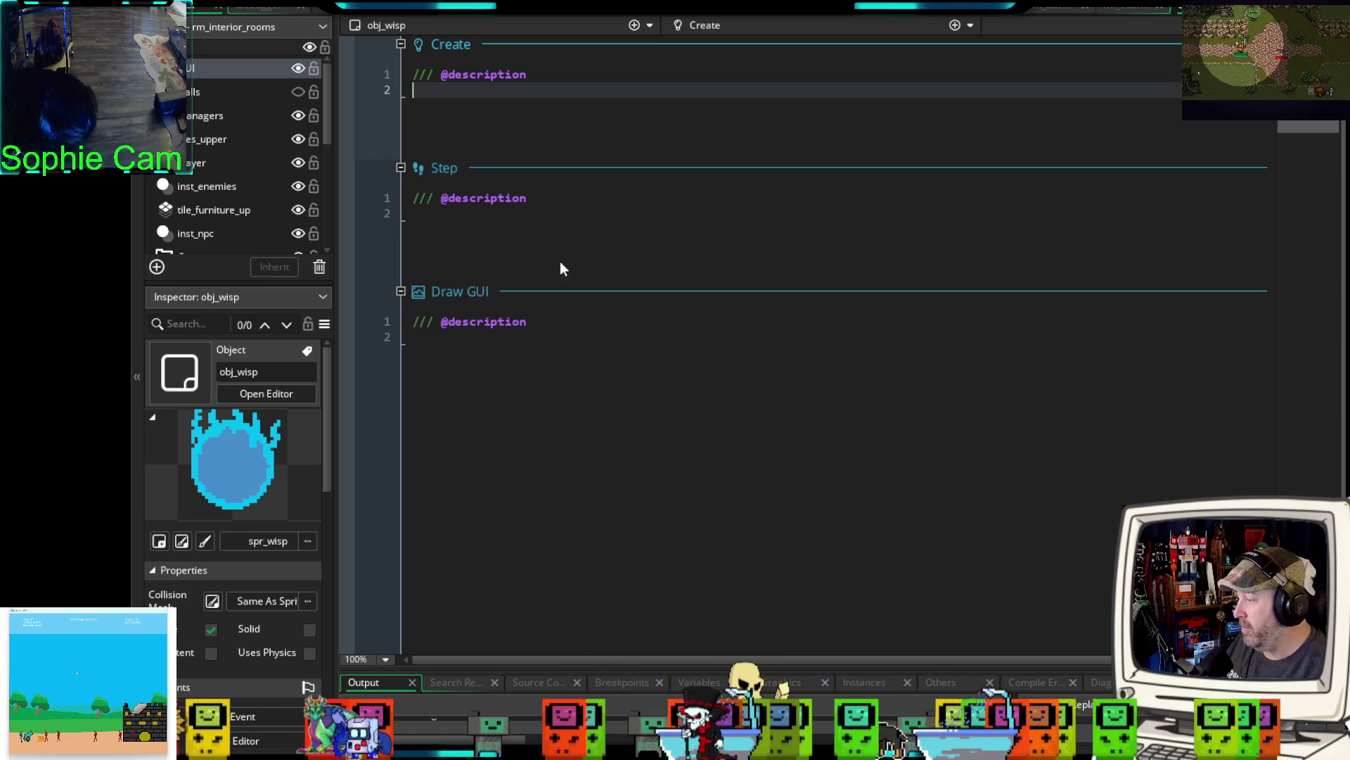
scroll(245, 678, down, 5)
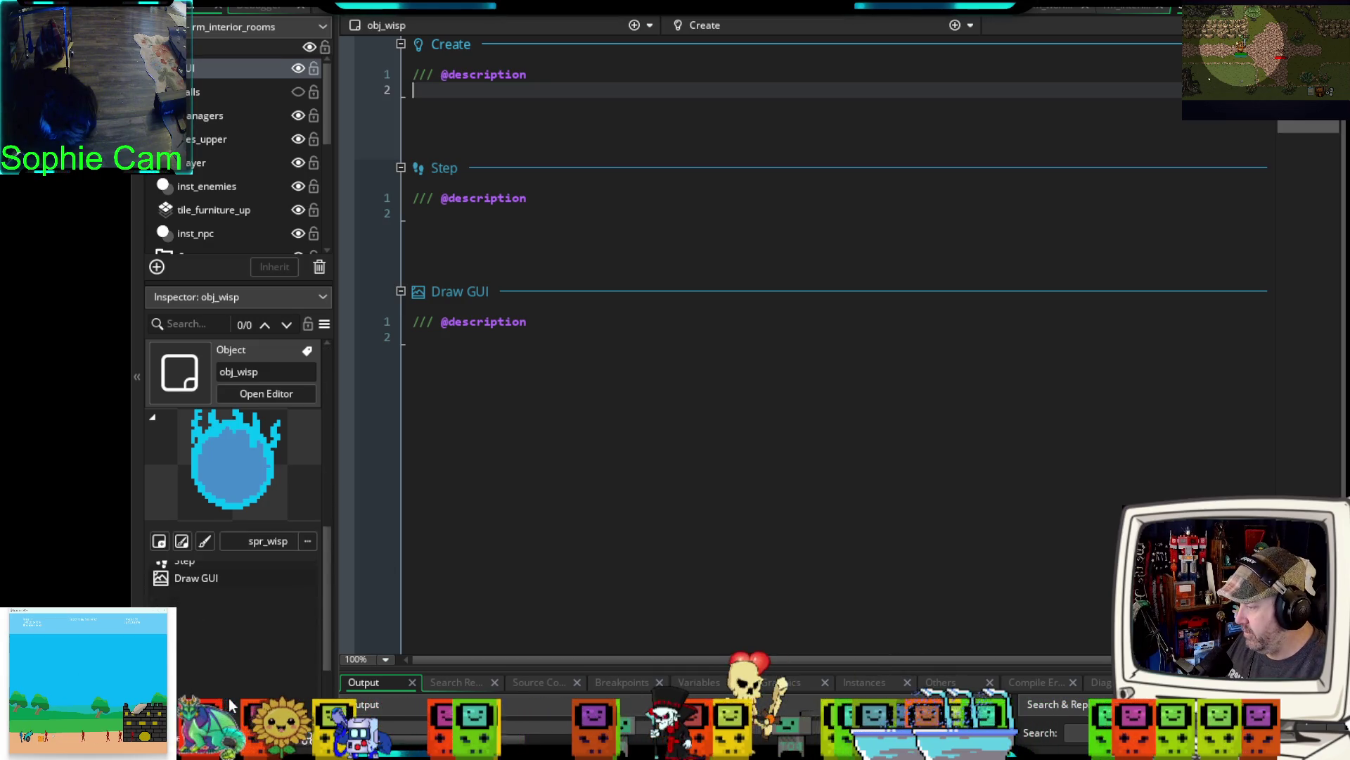
- Set obj_wisp's parent object to par_companion
click(244, 678)
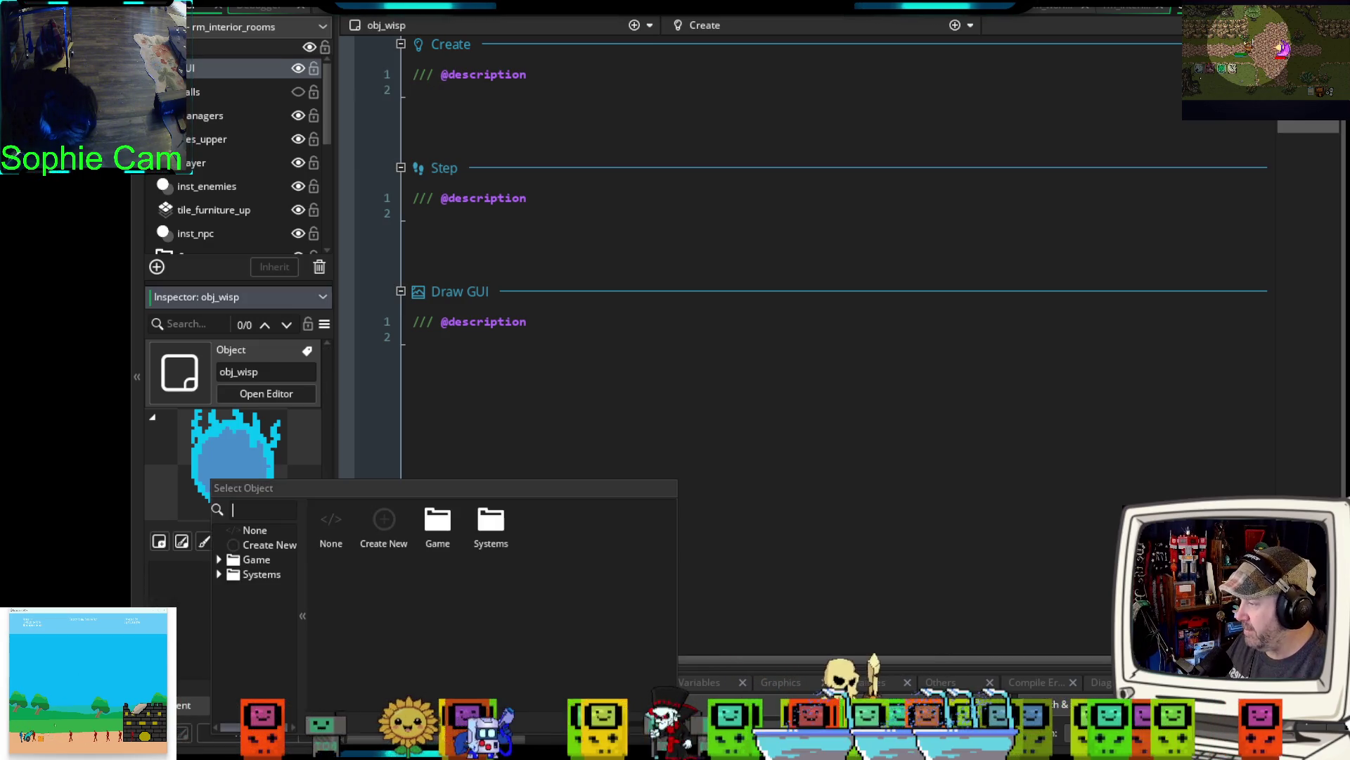
text(par_com)
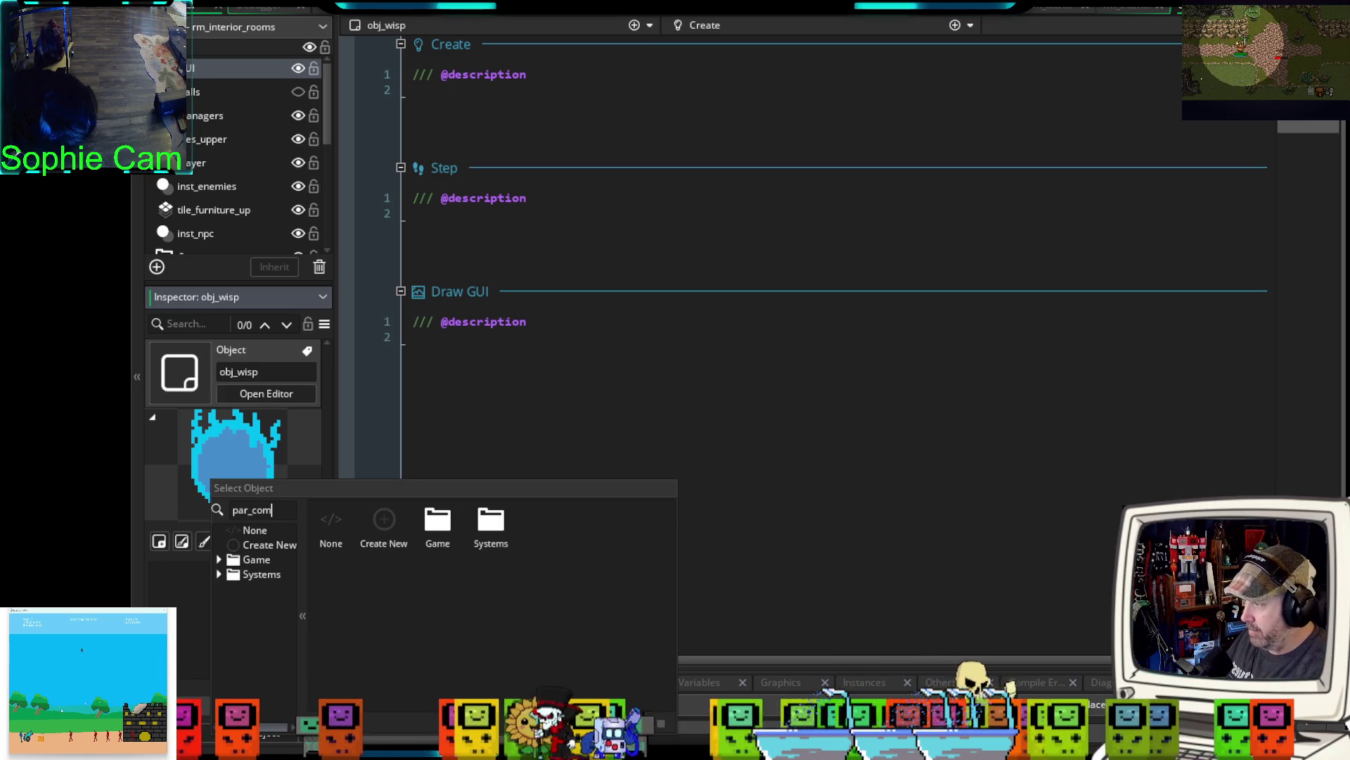
click(384, 521)
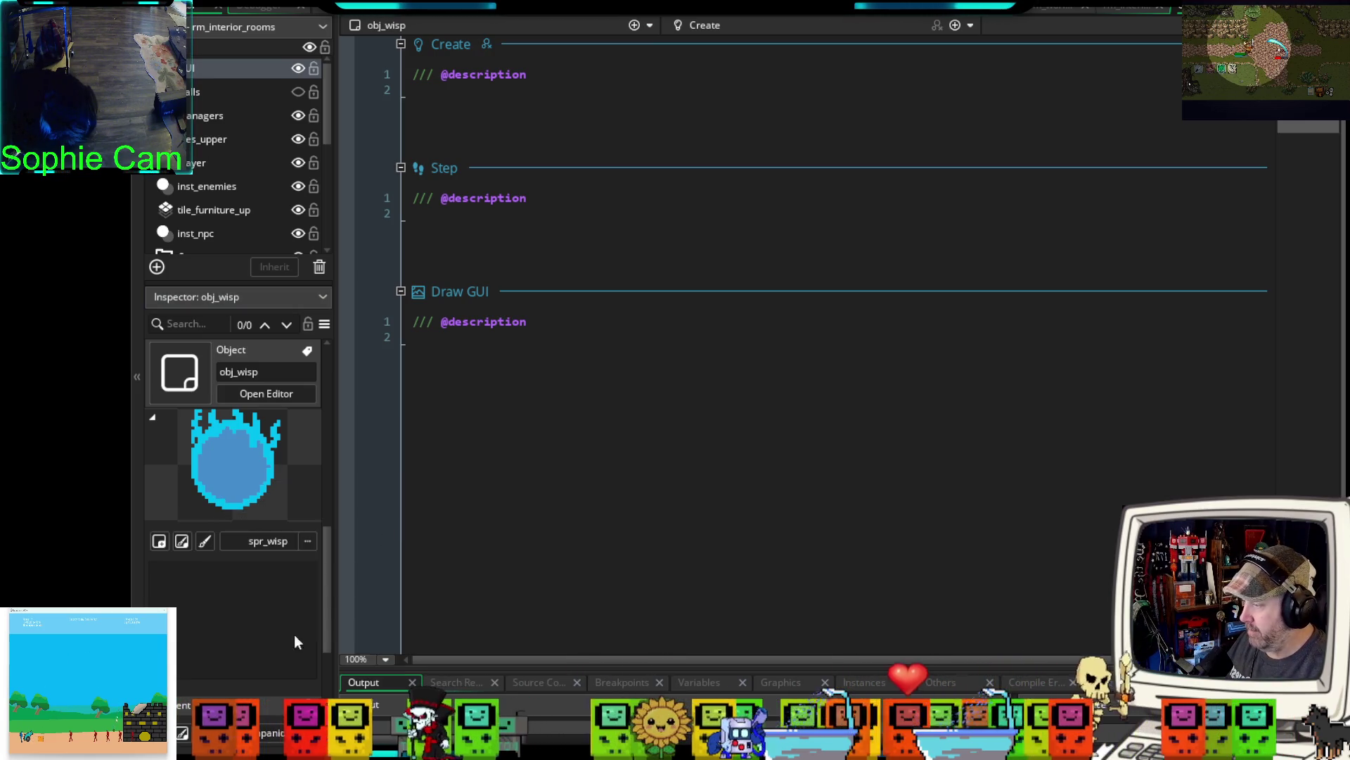
- In obj_wisp's Create event, call event_inherited() and set name = "Wisp"
click(467, 91)
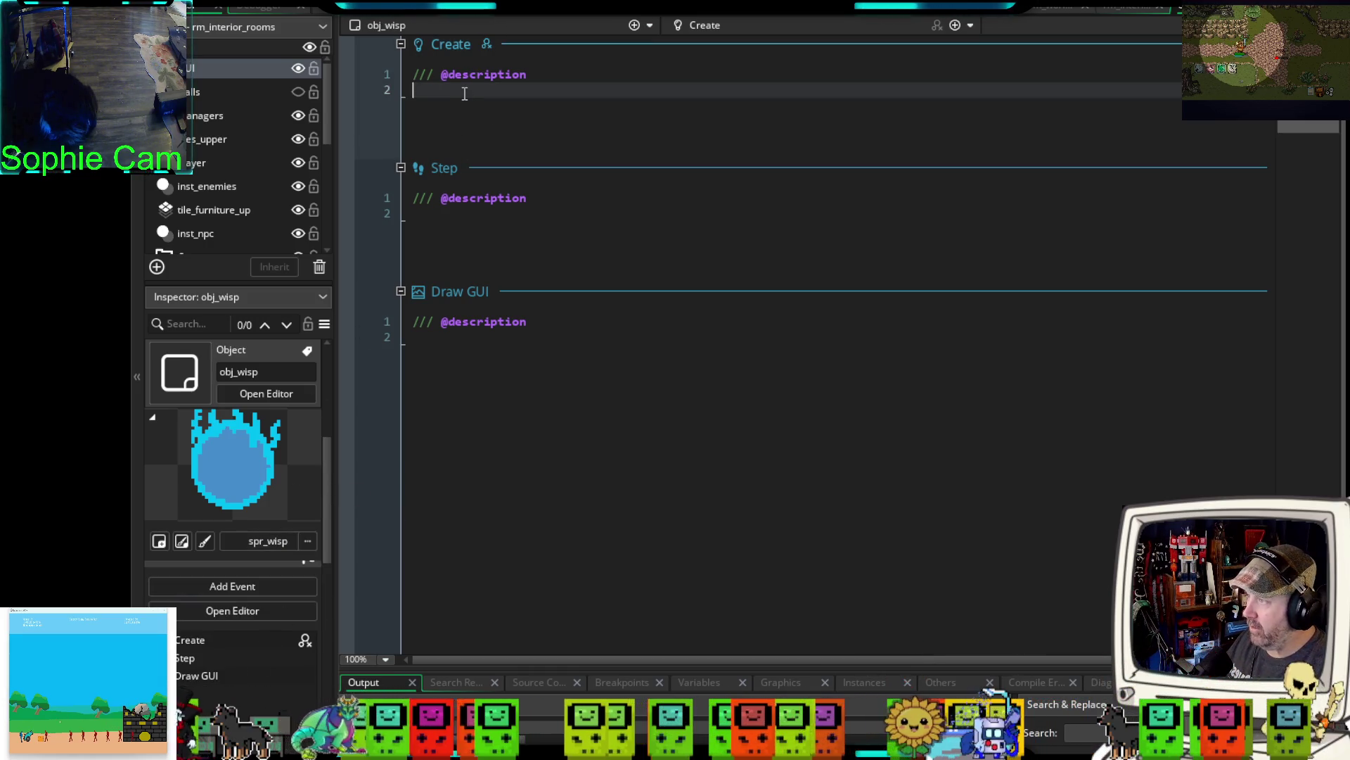
text(event)
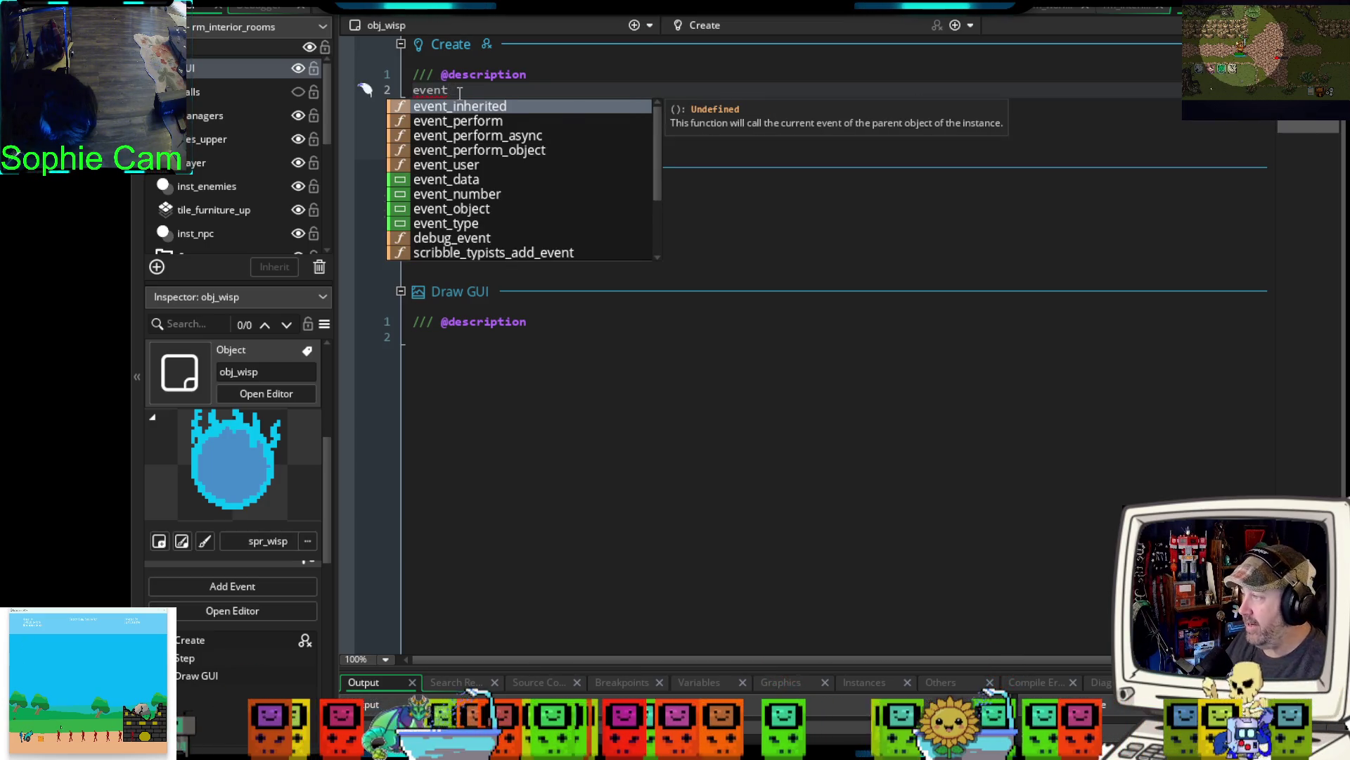
click(452, 105)
key(Return)
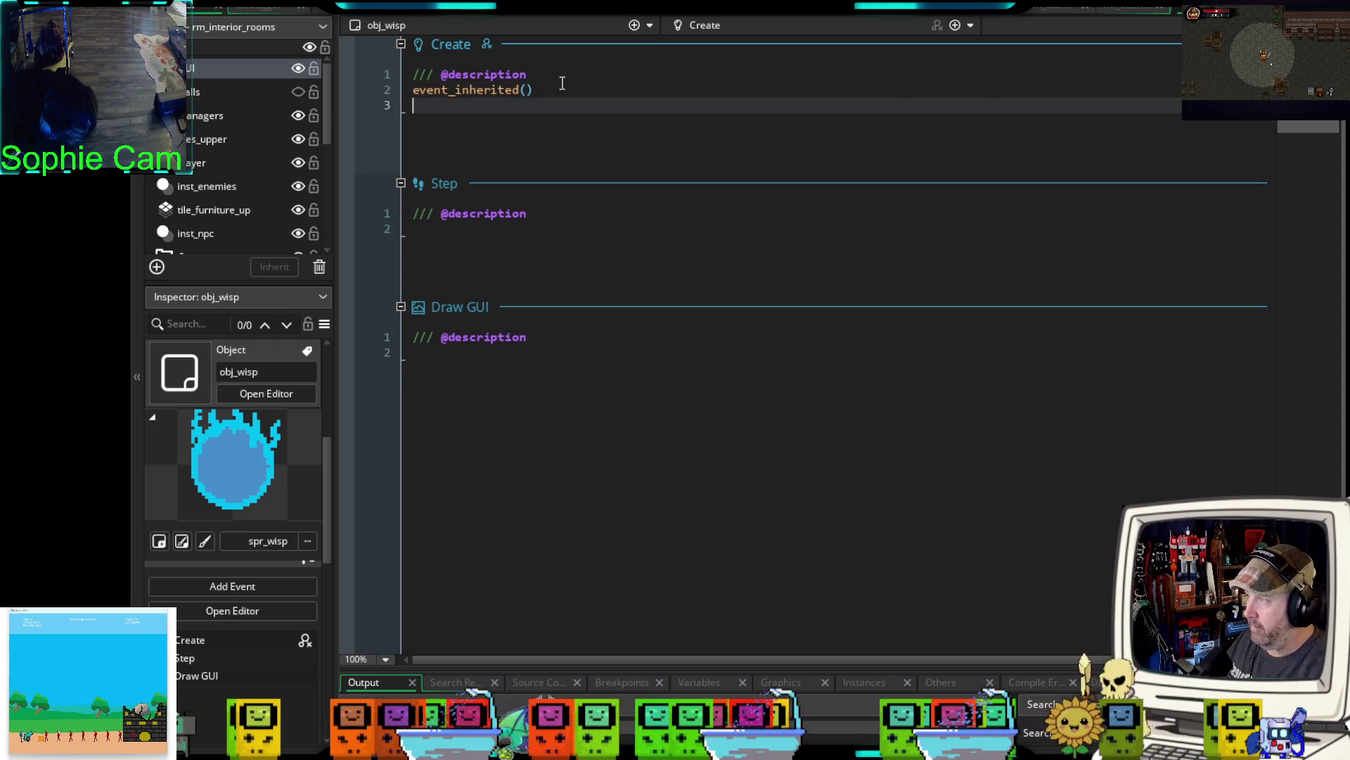
key(Return)
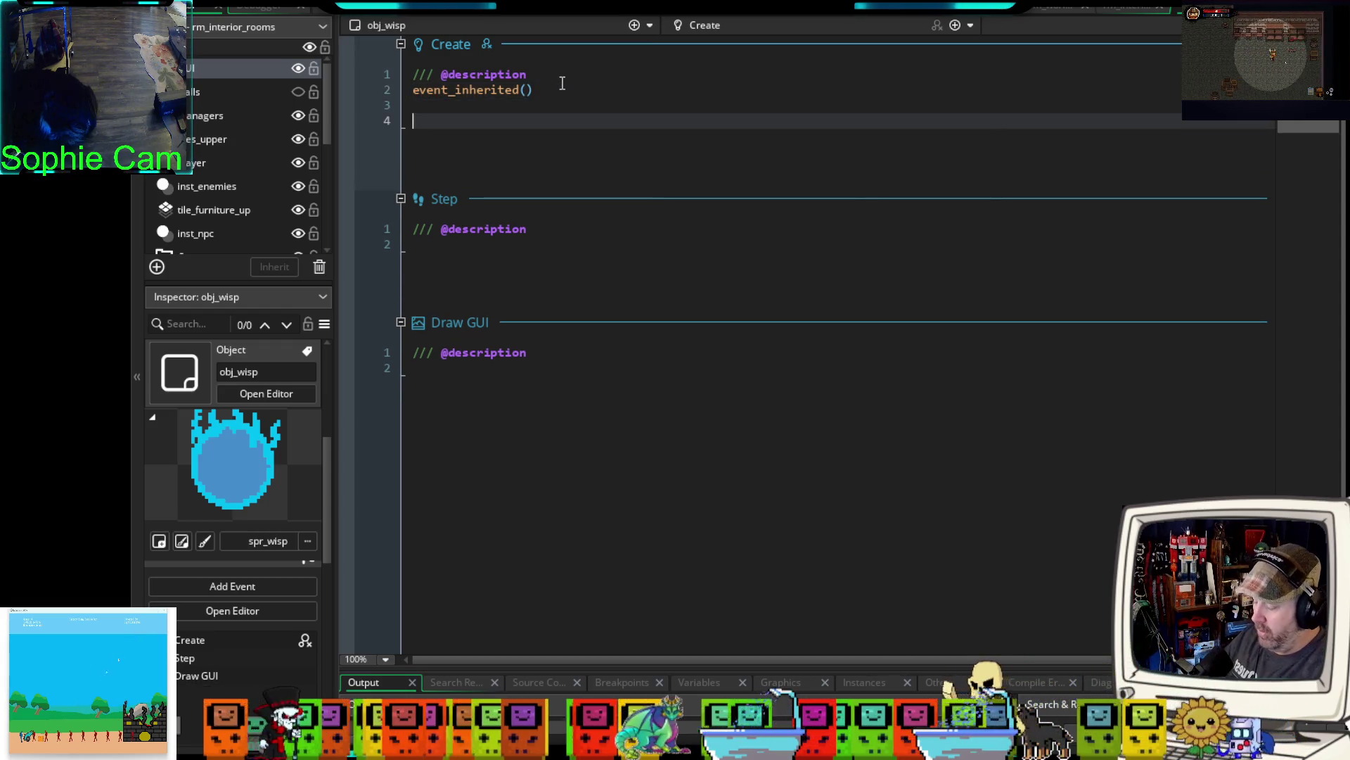
text(name "W)
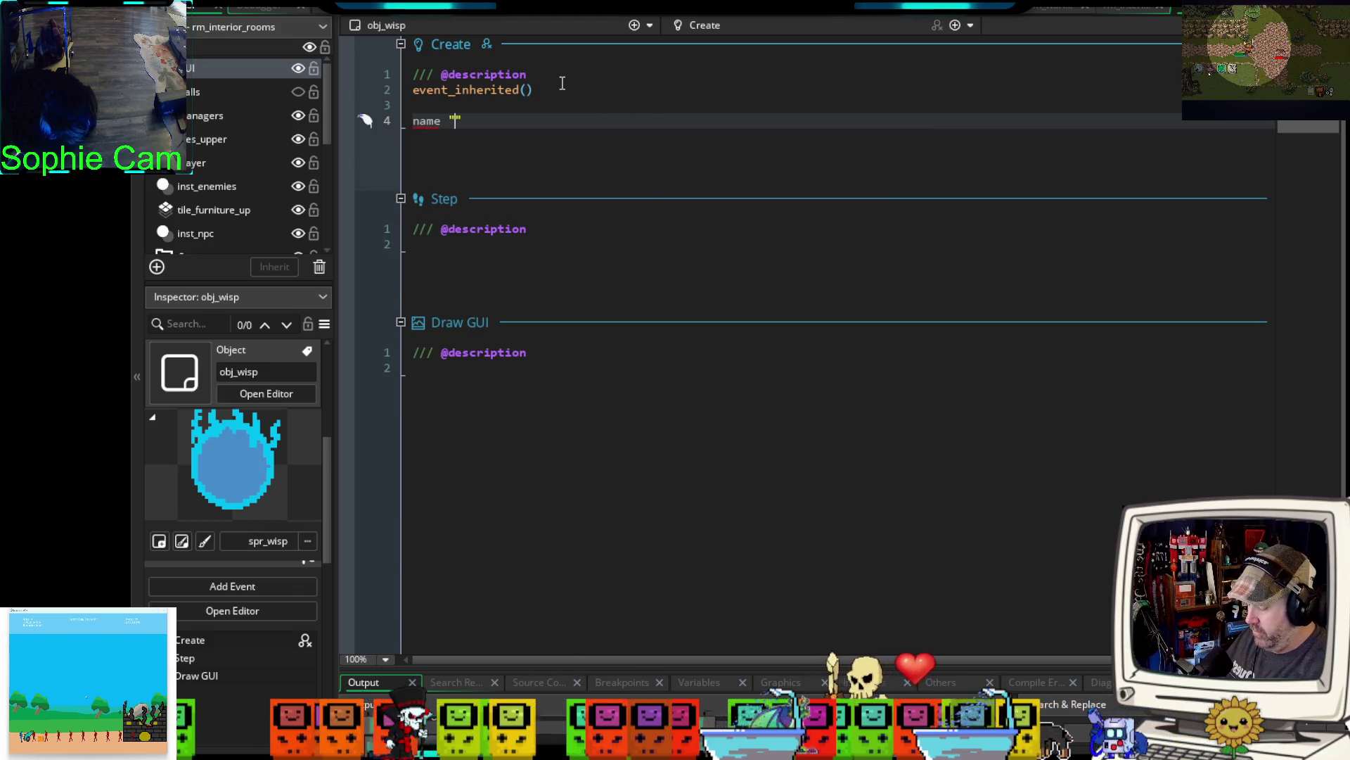
text(isp)
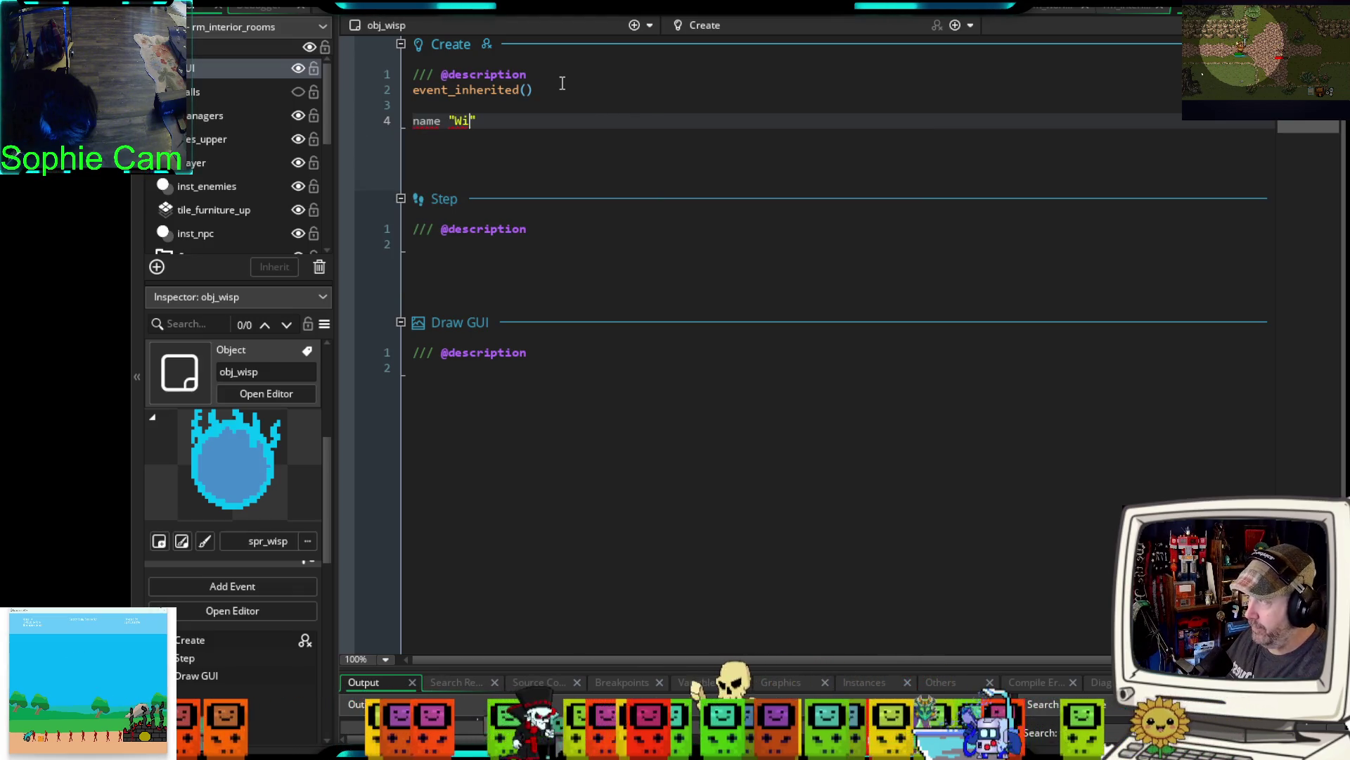
click(448, 120)
text(=)
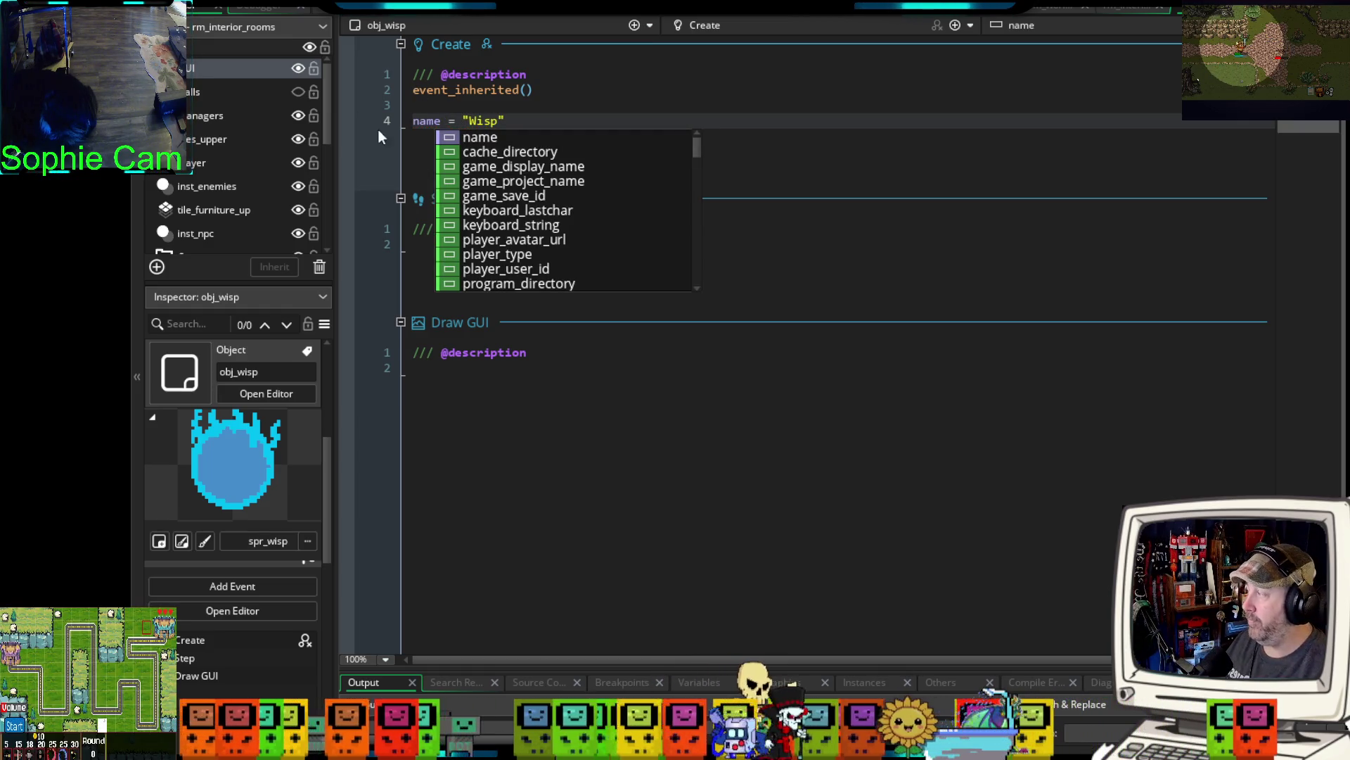
click(532, 116)
- Add portait = noone below the name line and begin a sprite_idle_up line
key(Return)
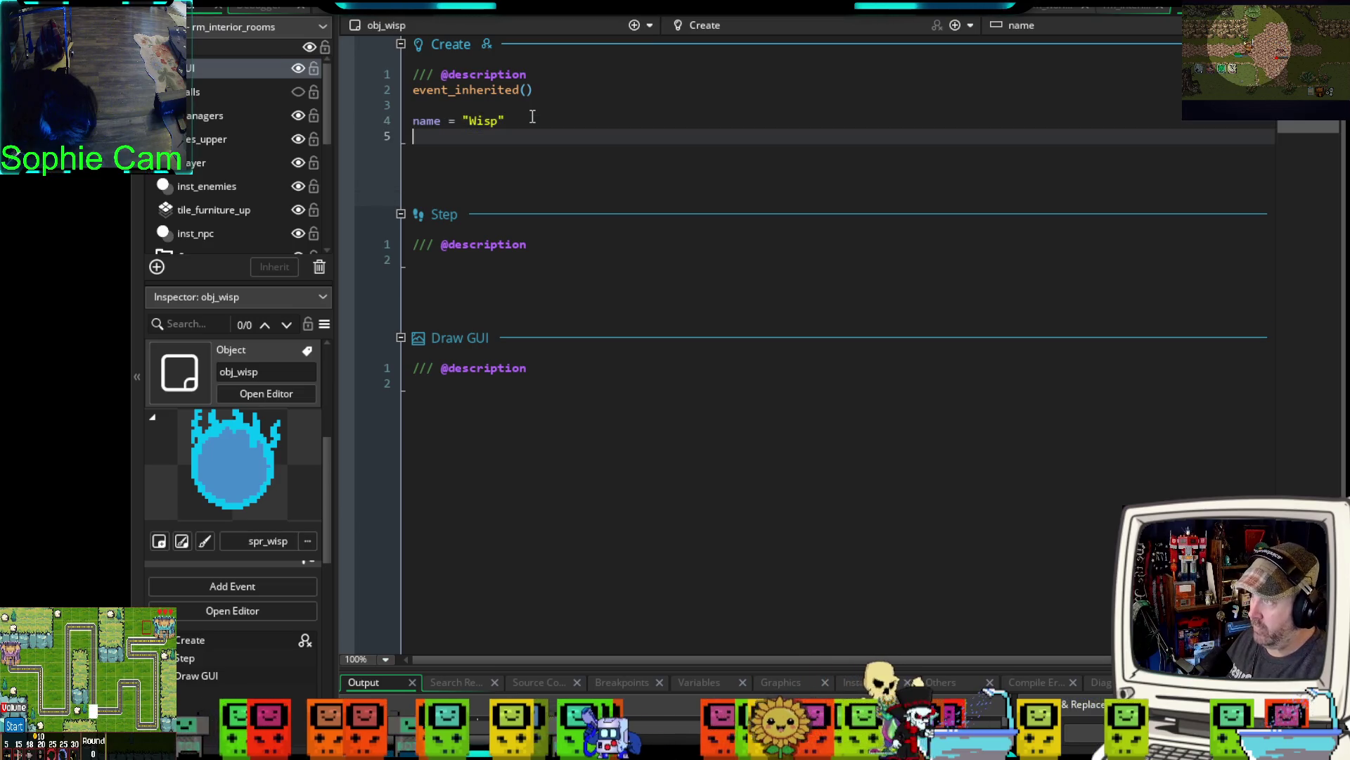
key(Return)
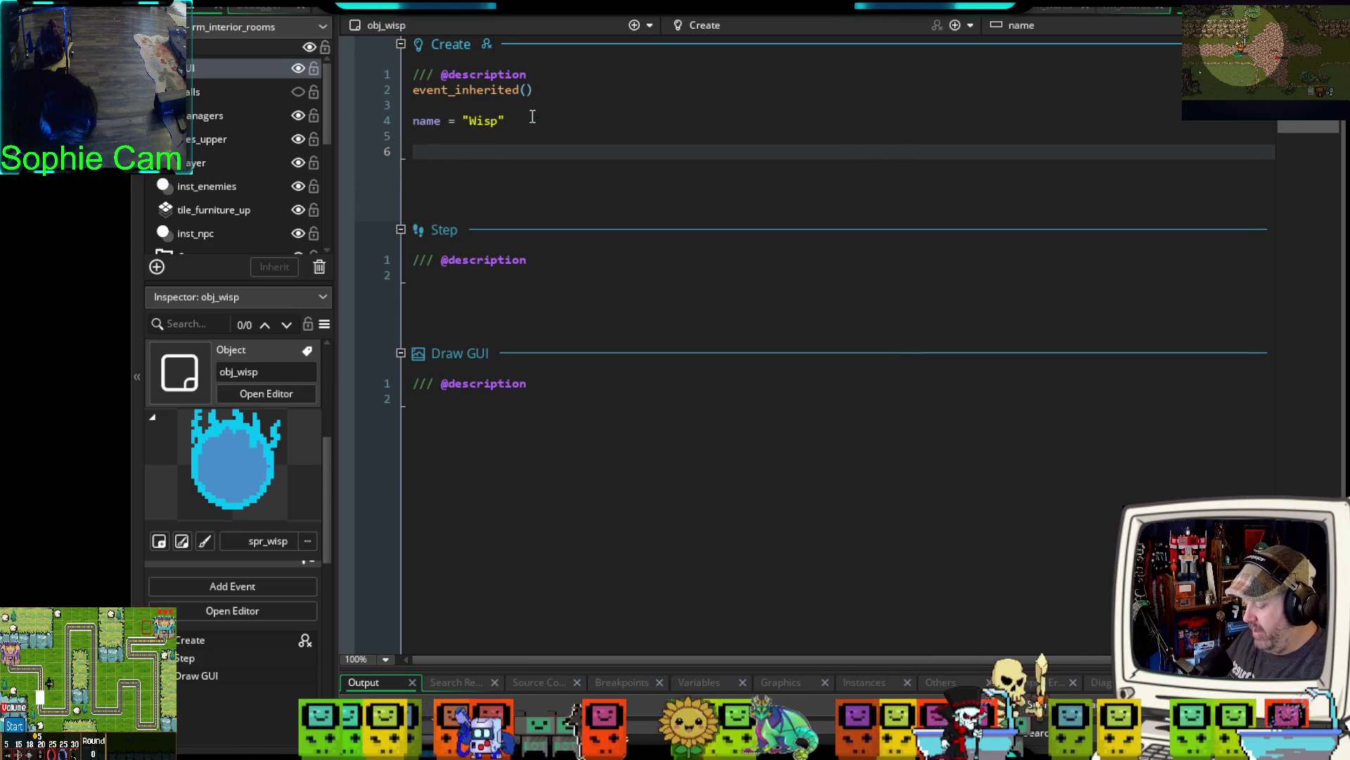
text(Portait)
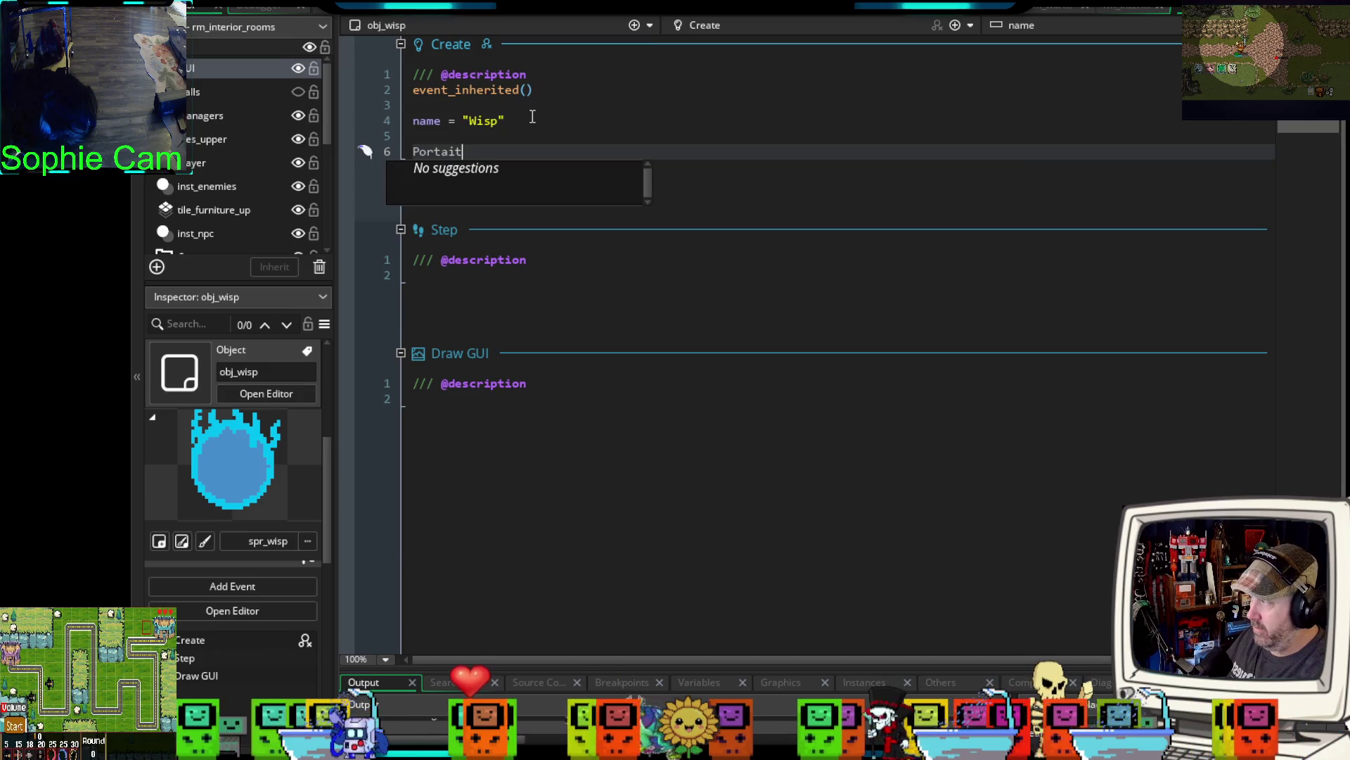
key(BackSpace)
key(BackSpace)
key(BackSpace)
text(p)
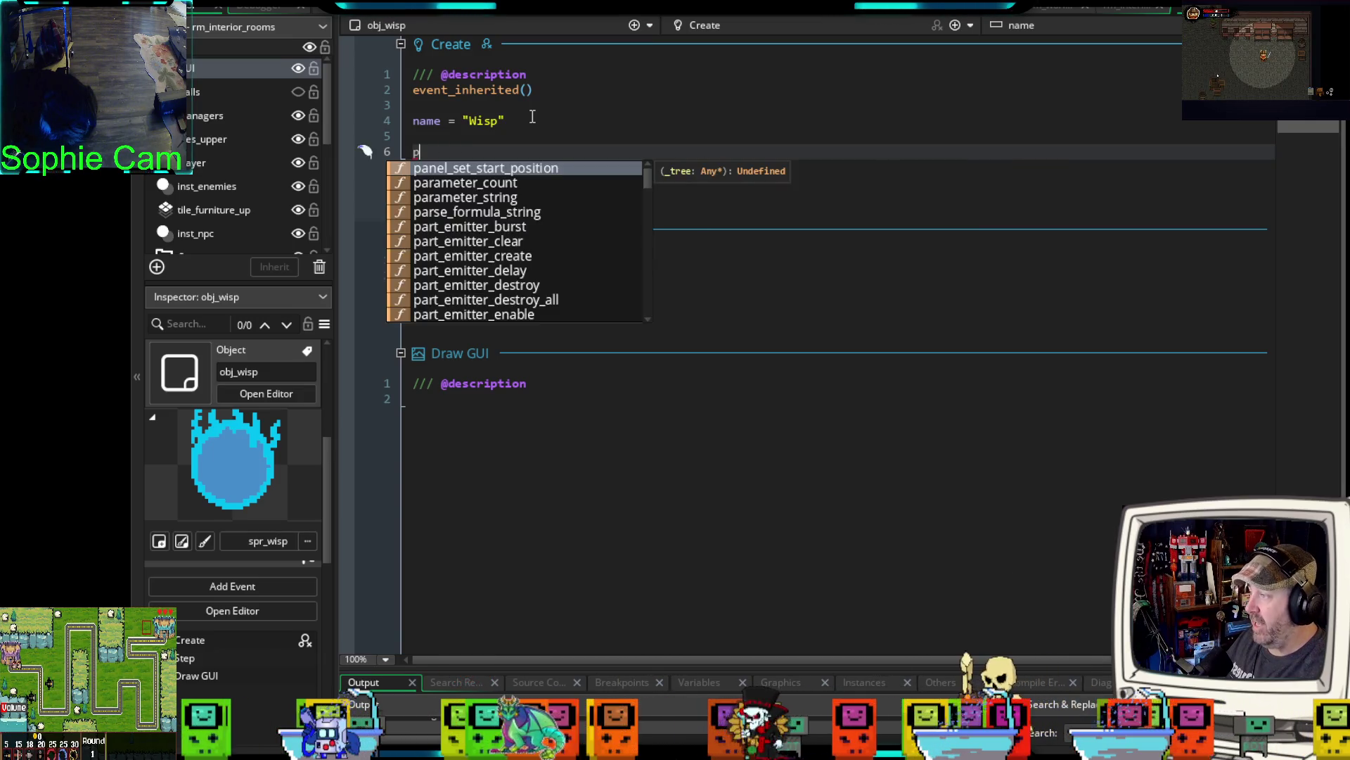
text(ortait)
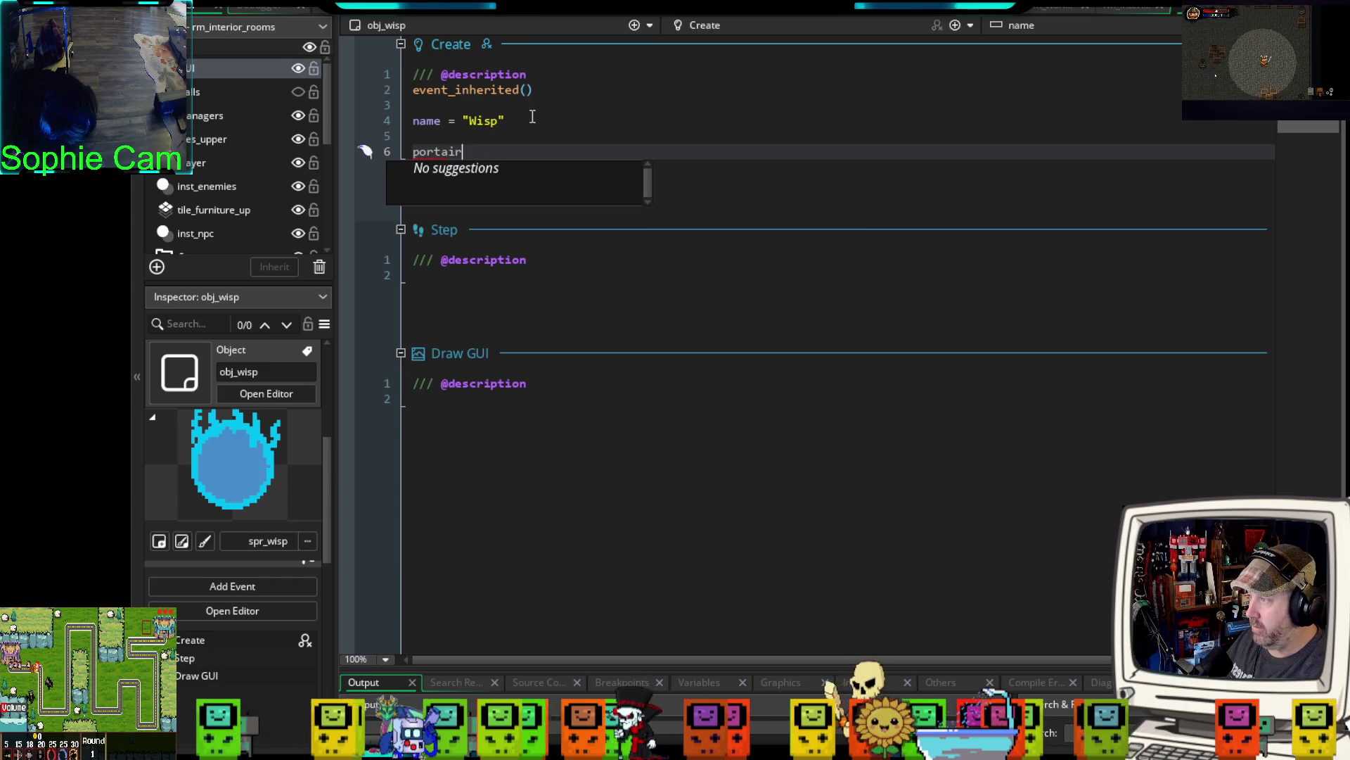
text( = )
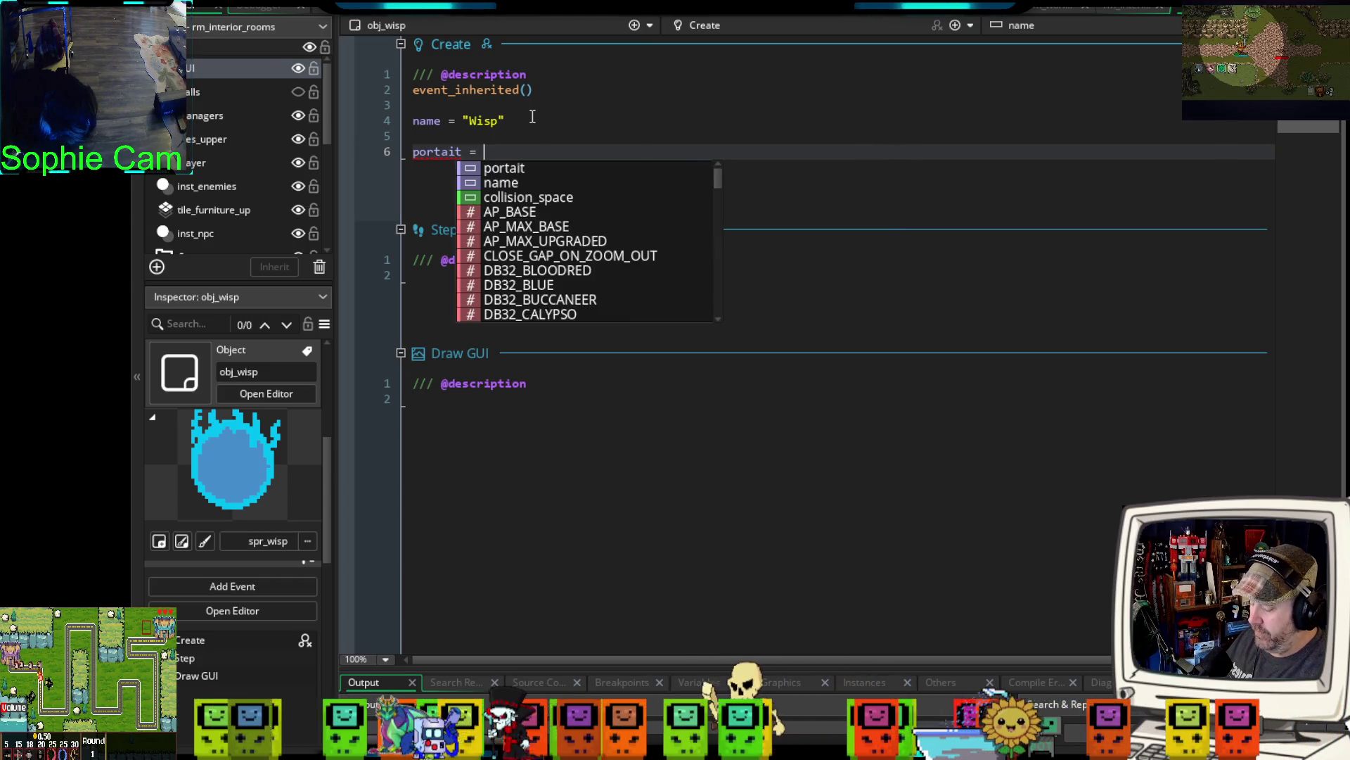
text(noone)
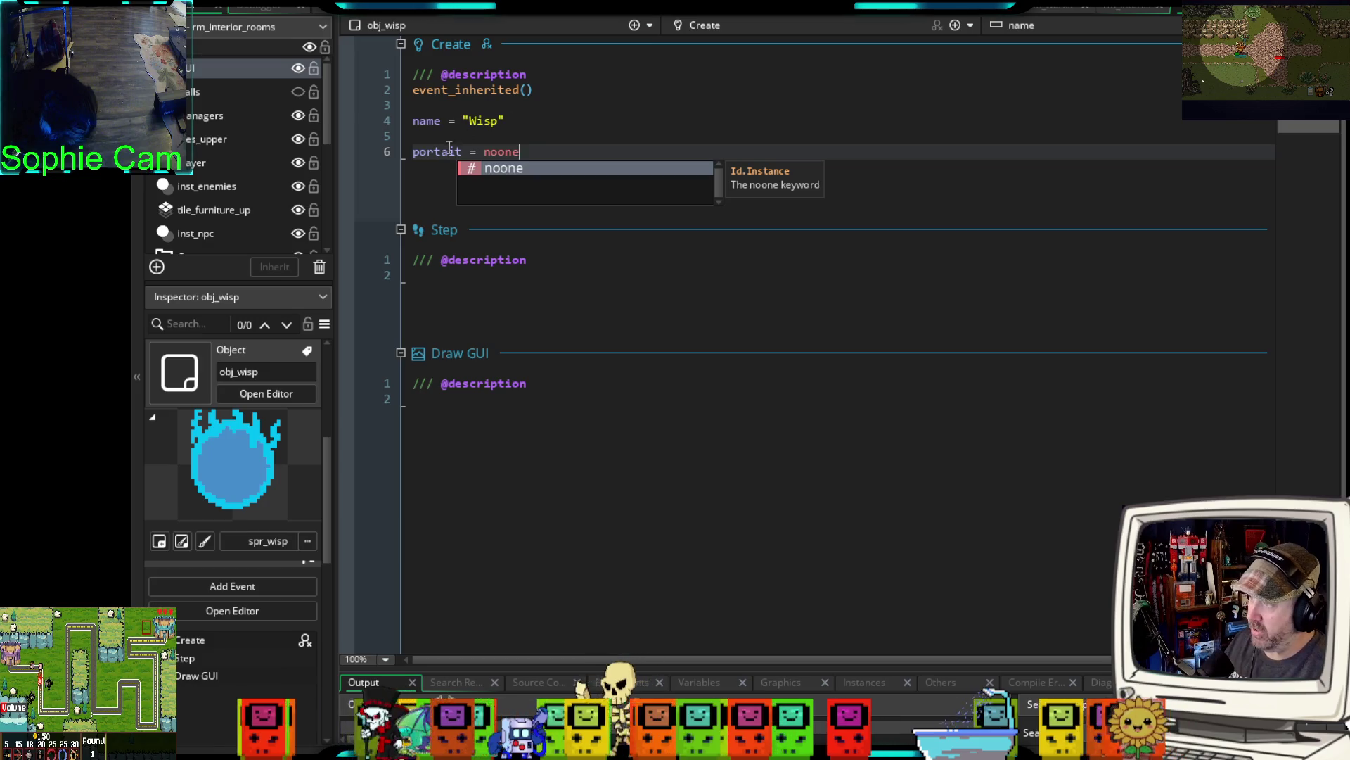
key(Return)
key(Return)
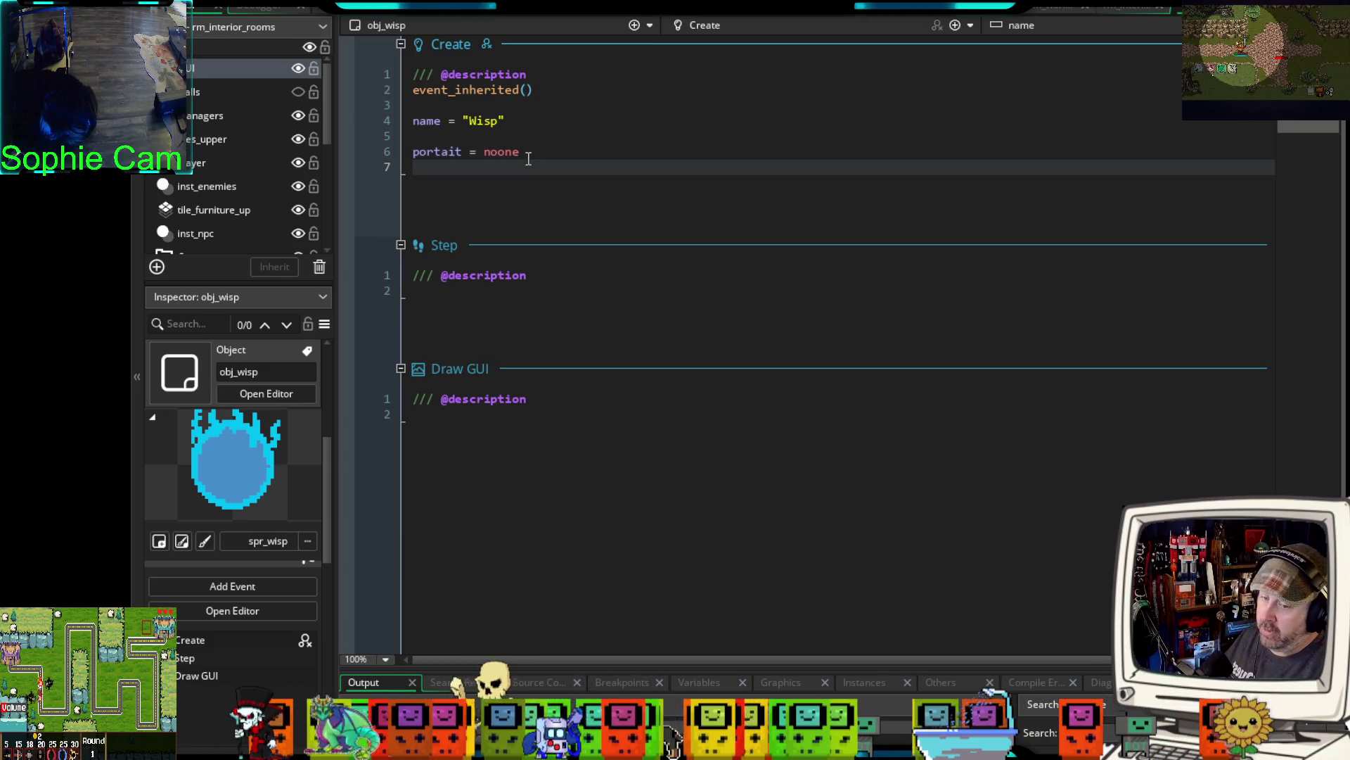
key(Return)
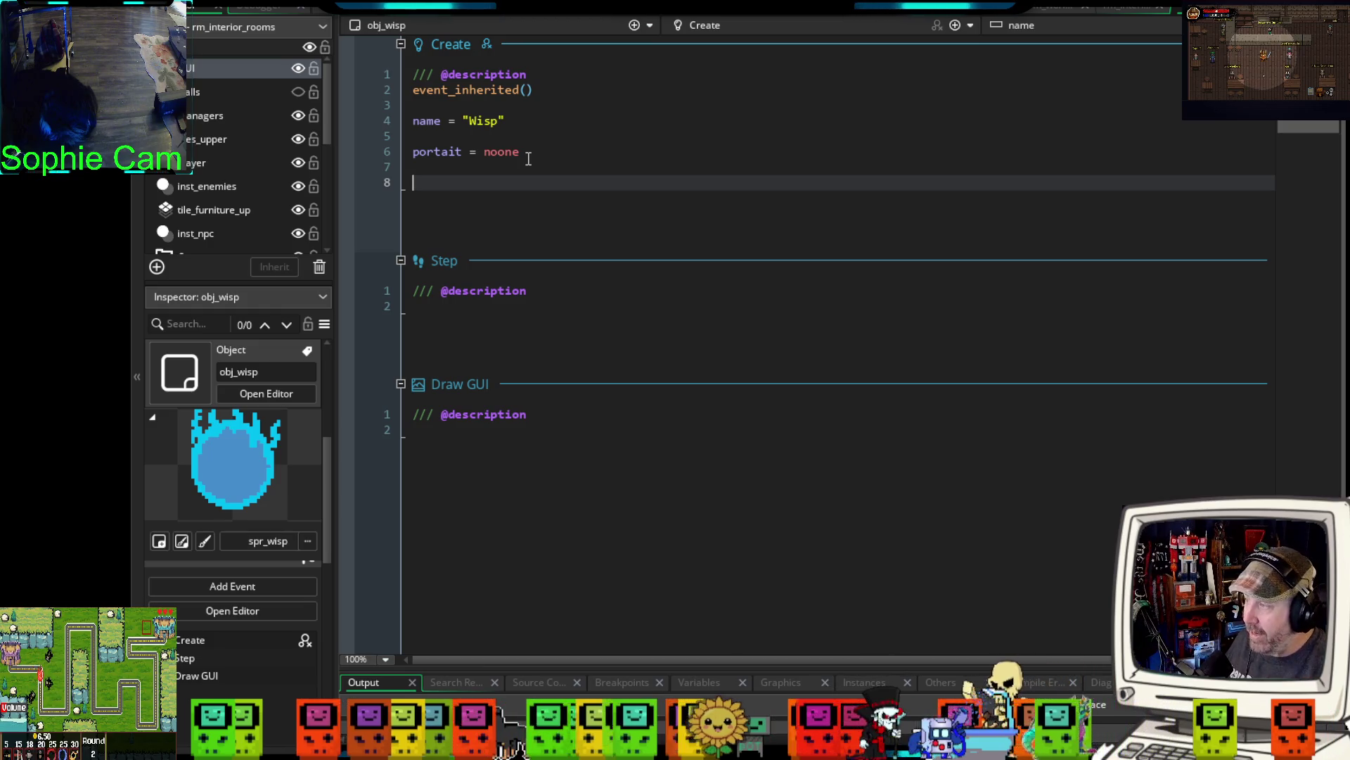
text(sprite_)
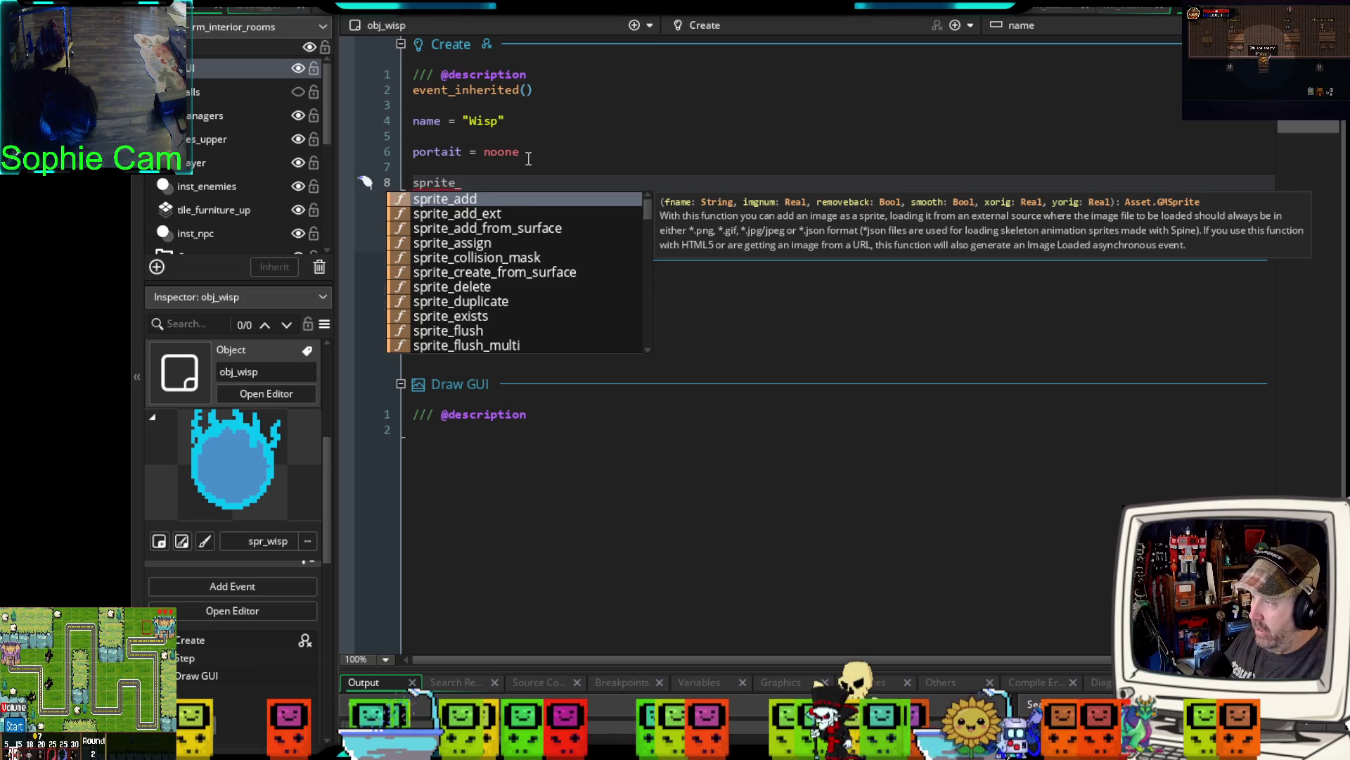
text(idle_up)
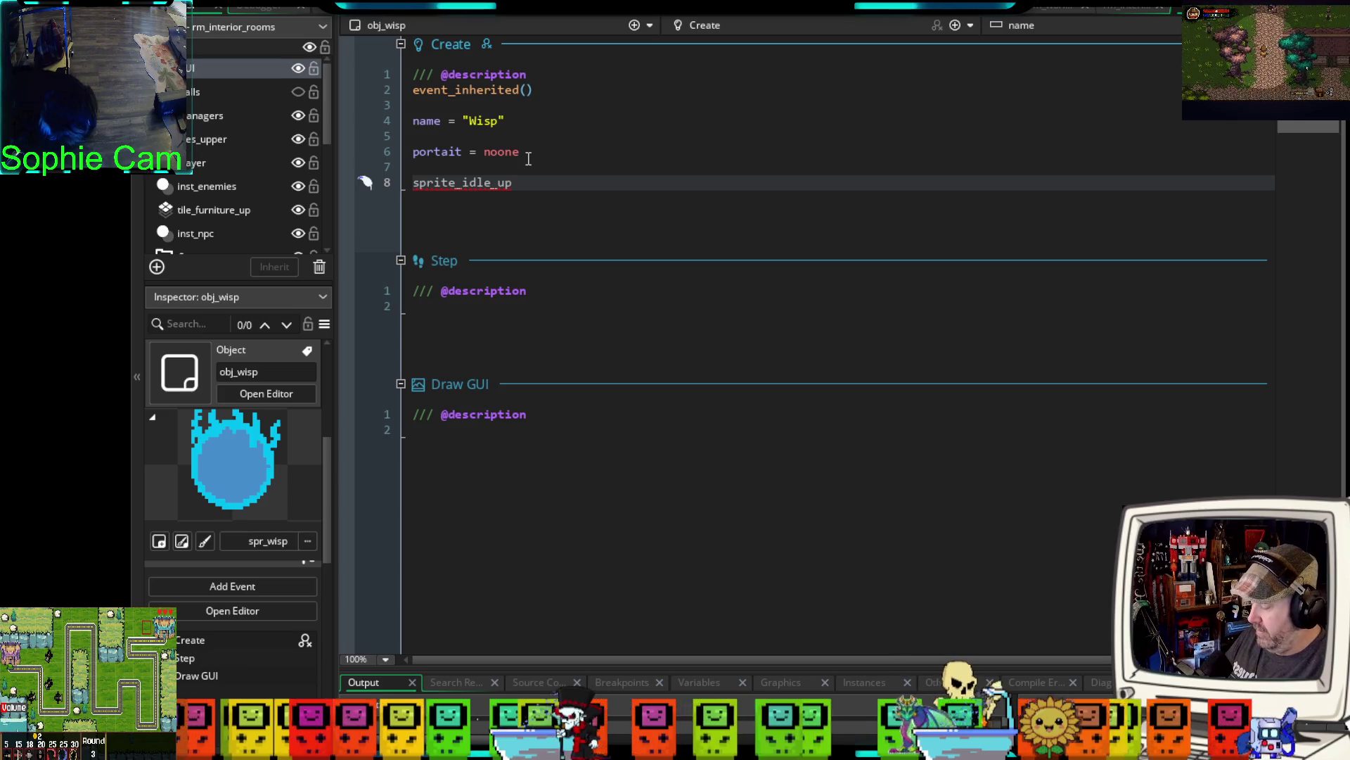
- Duplicate the sprite_idle_up line and rename the copies sprite_idle_down, sprite_idle_left and sprite_idle_right
key(ctrl+d)
key(ctrl+d)
key(ctrl+d)
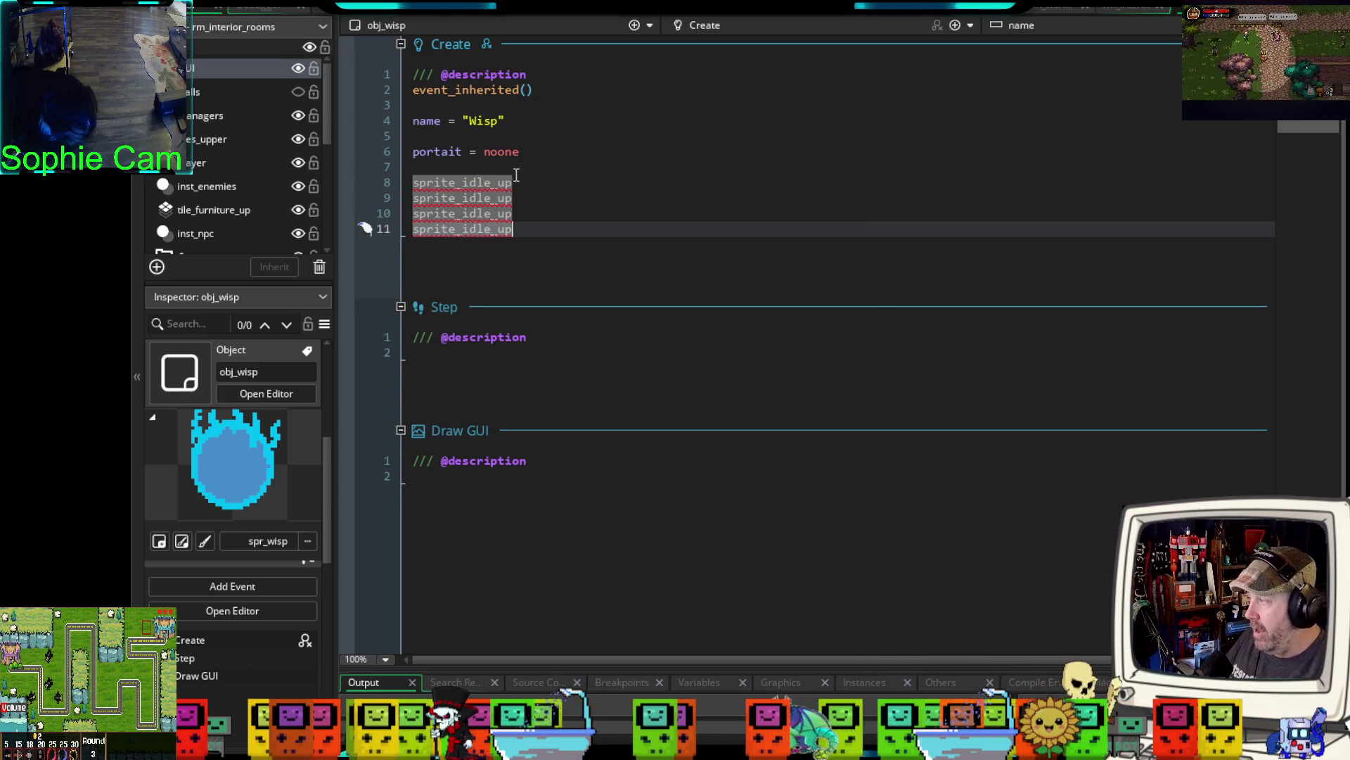
click(521, 198)
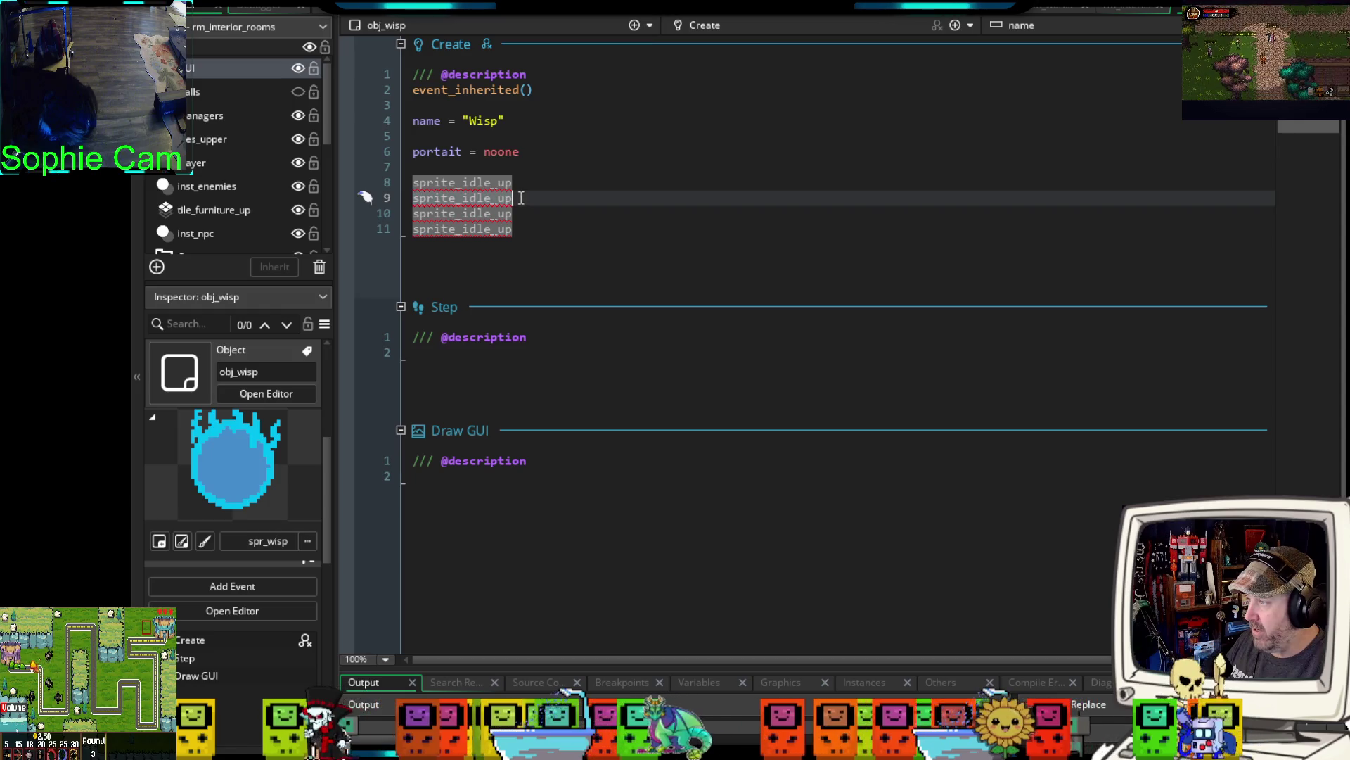
key(BackSpace)
key(BackSpace)
text(dow)
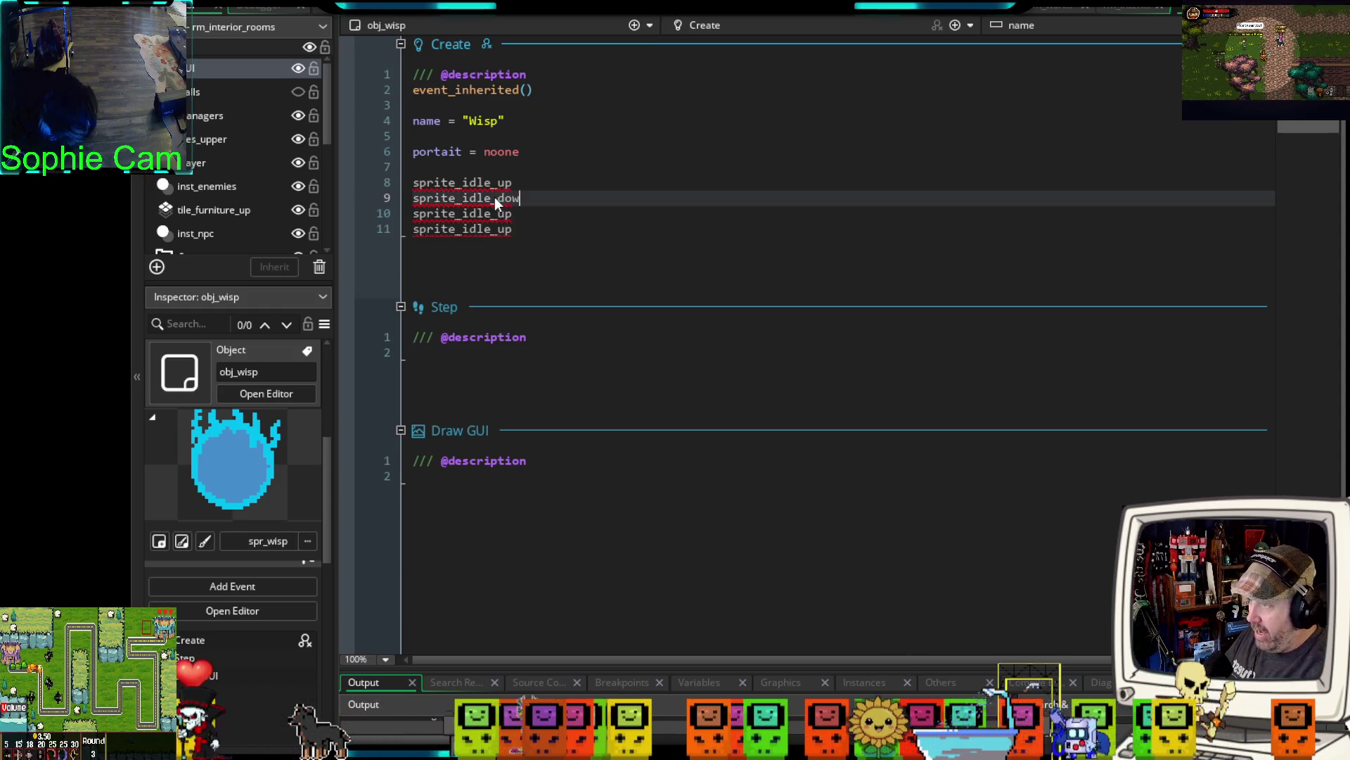
text(n)
double_click(503, 214)
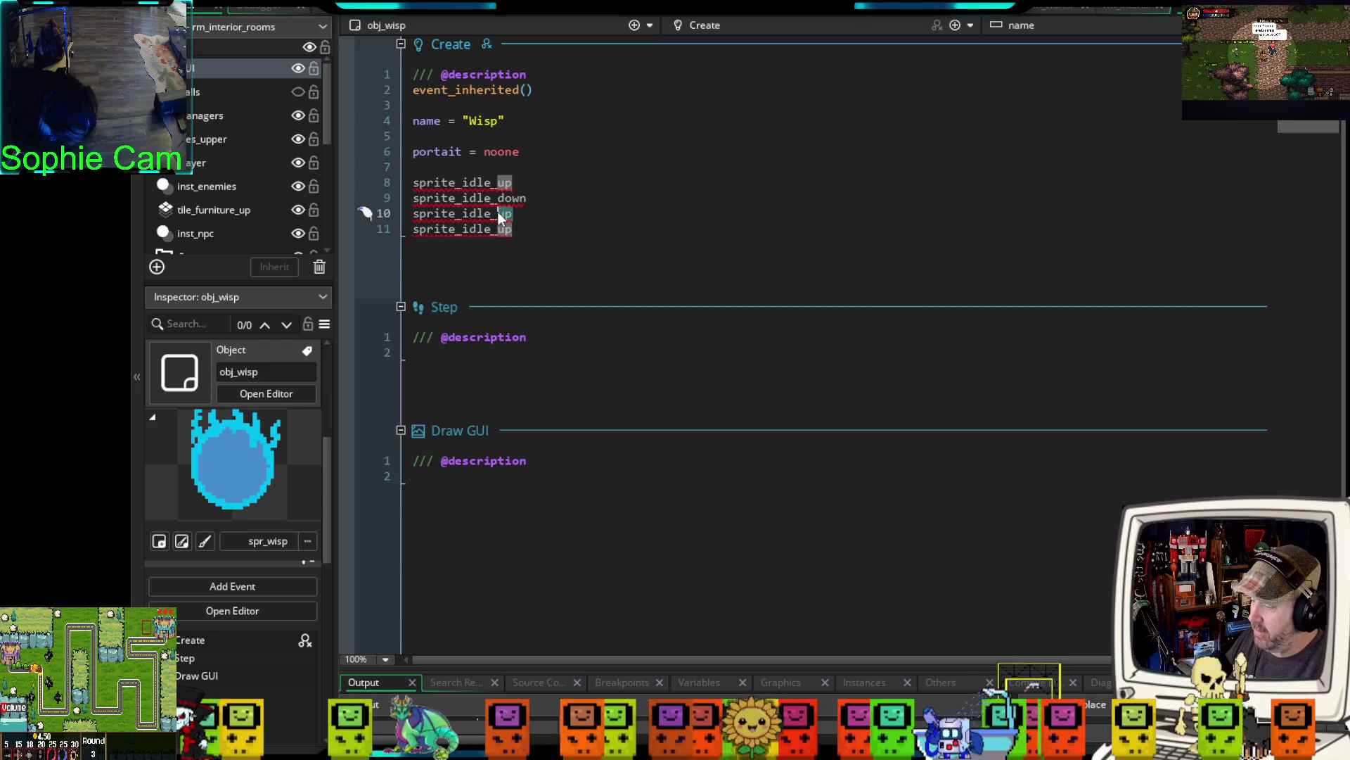
text(left)
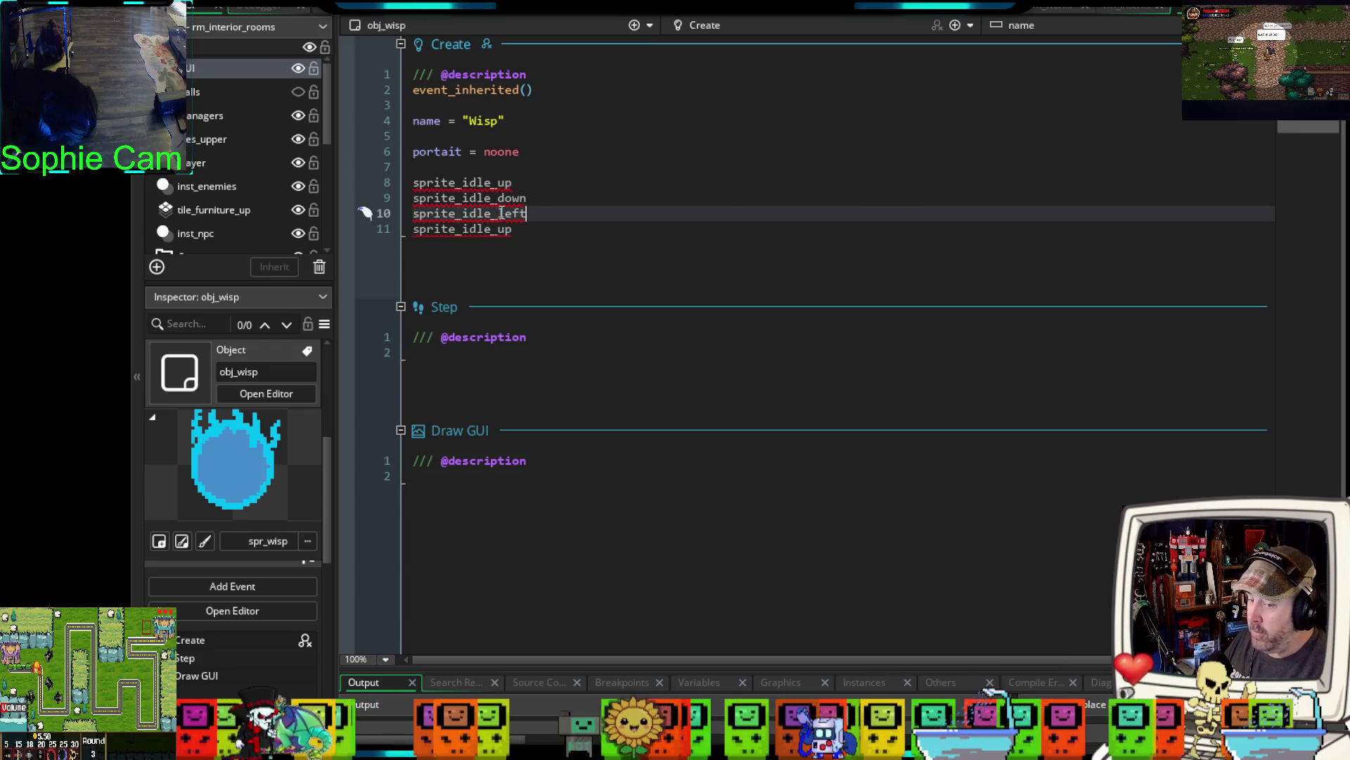
drag(513, 230, 499, 231)
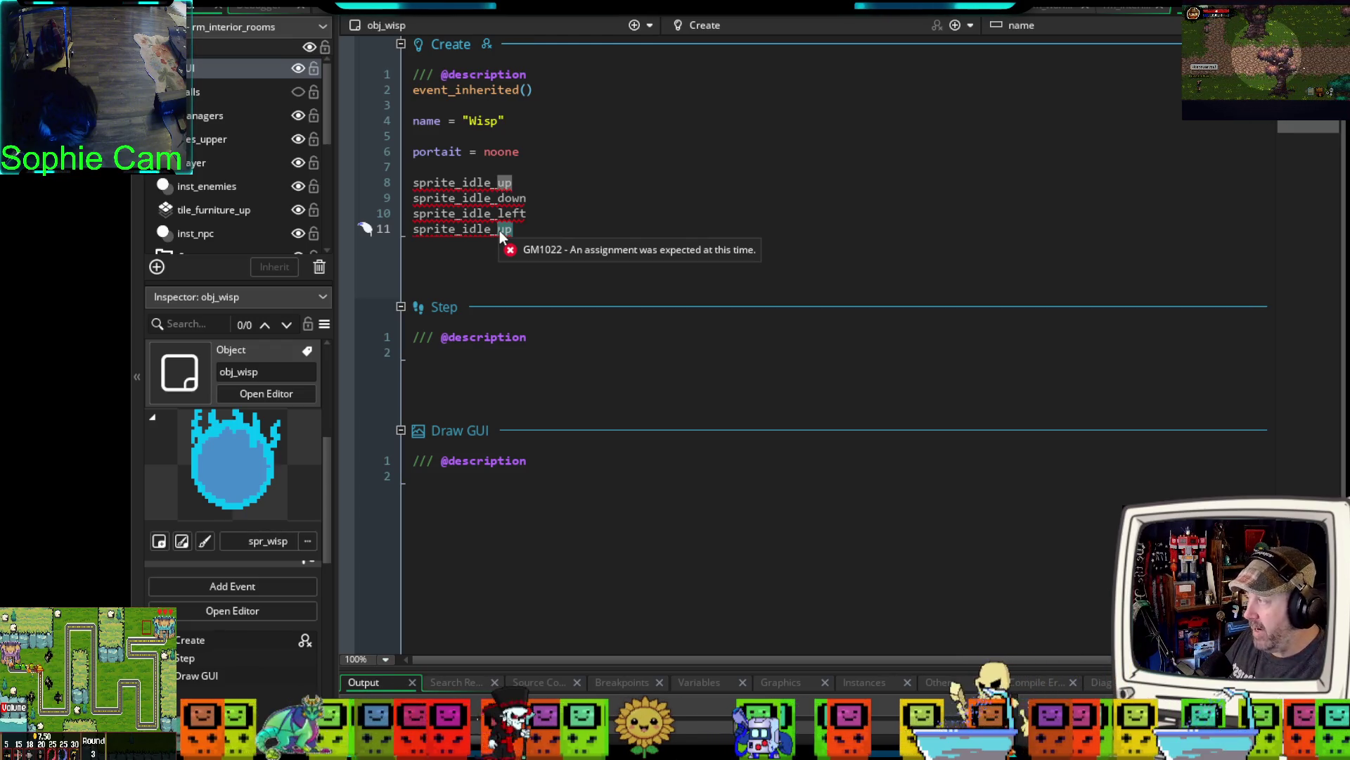
text(right)
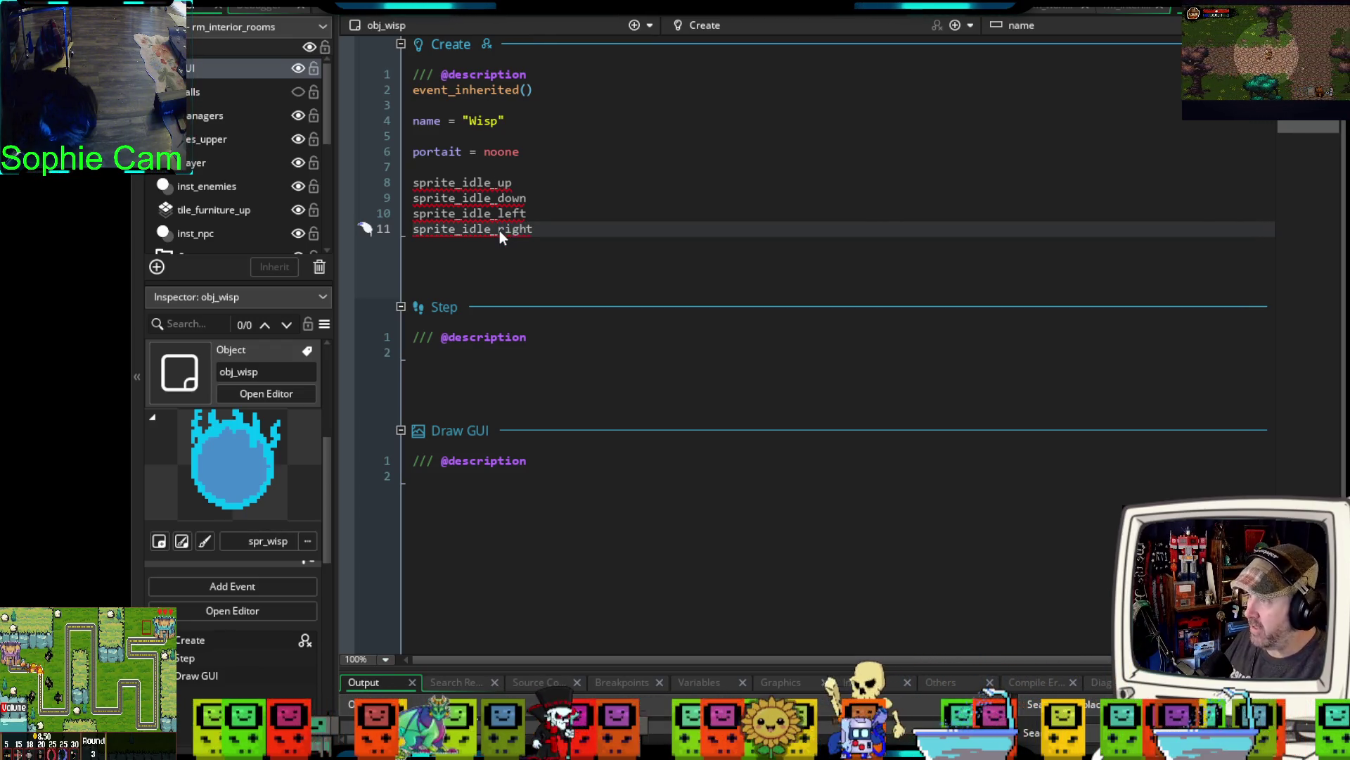
click(545, 184)
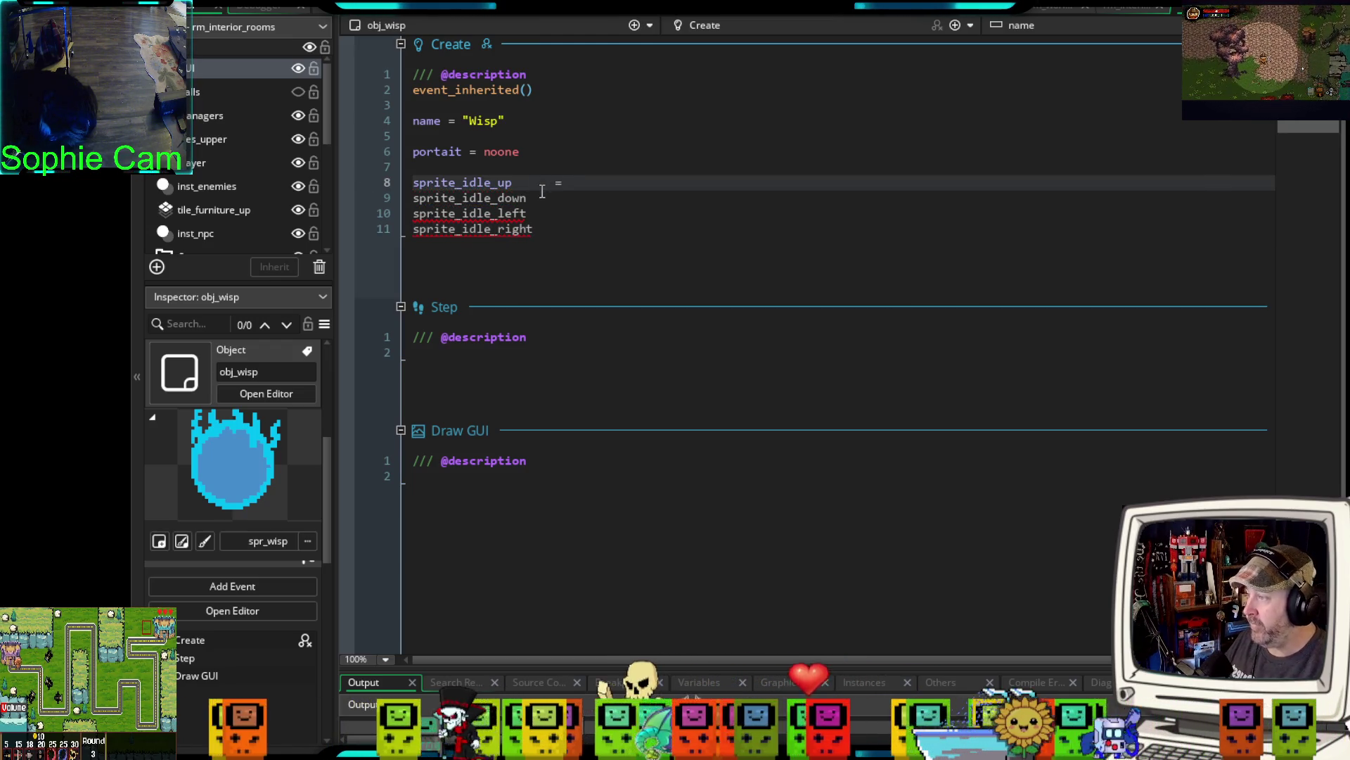
- Add aligned equals signs to the idle sprite lines and assign spr_wish on line 8
click(544, 196)
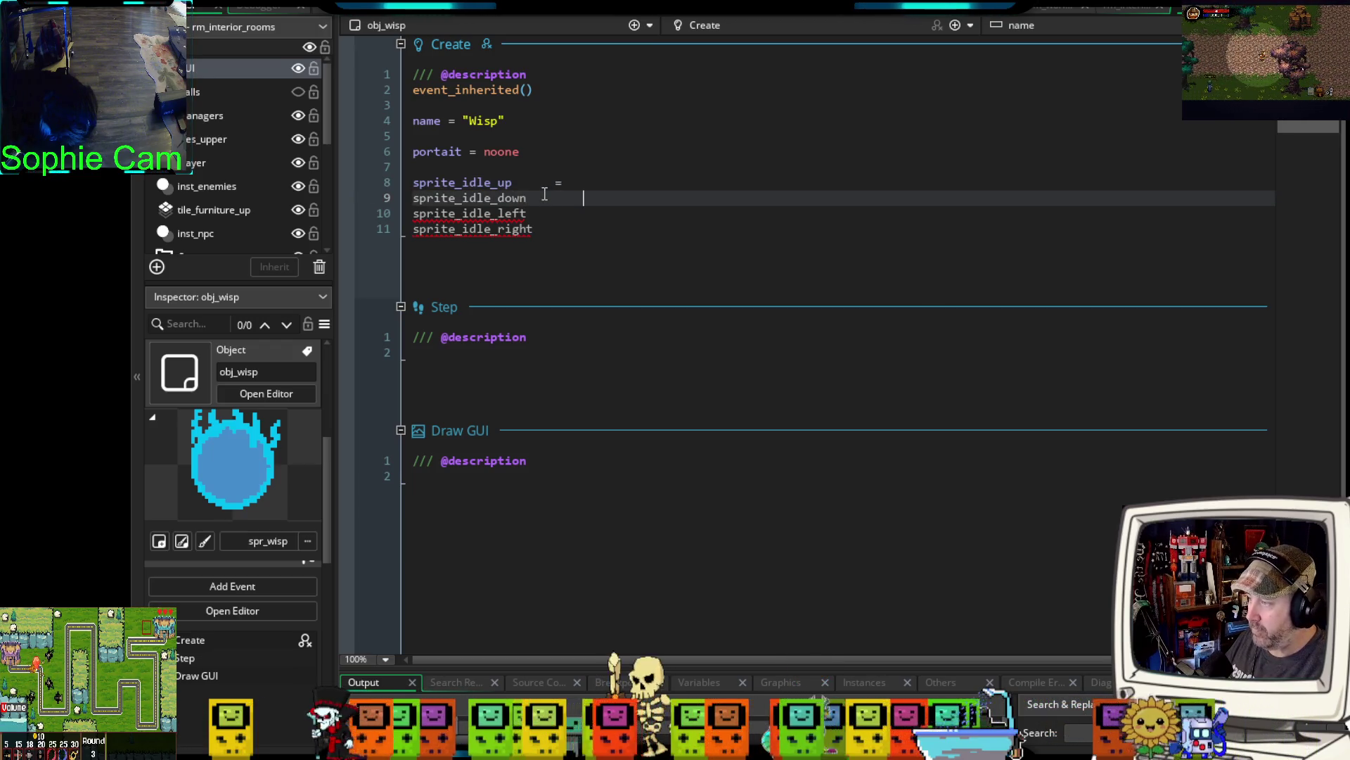
key(ctrl+space)
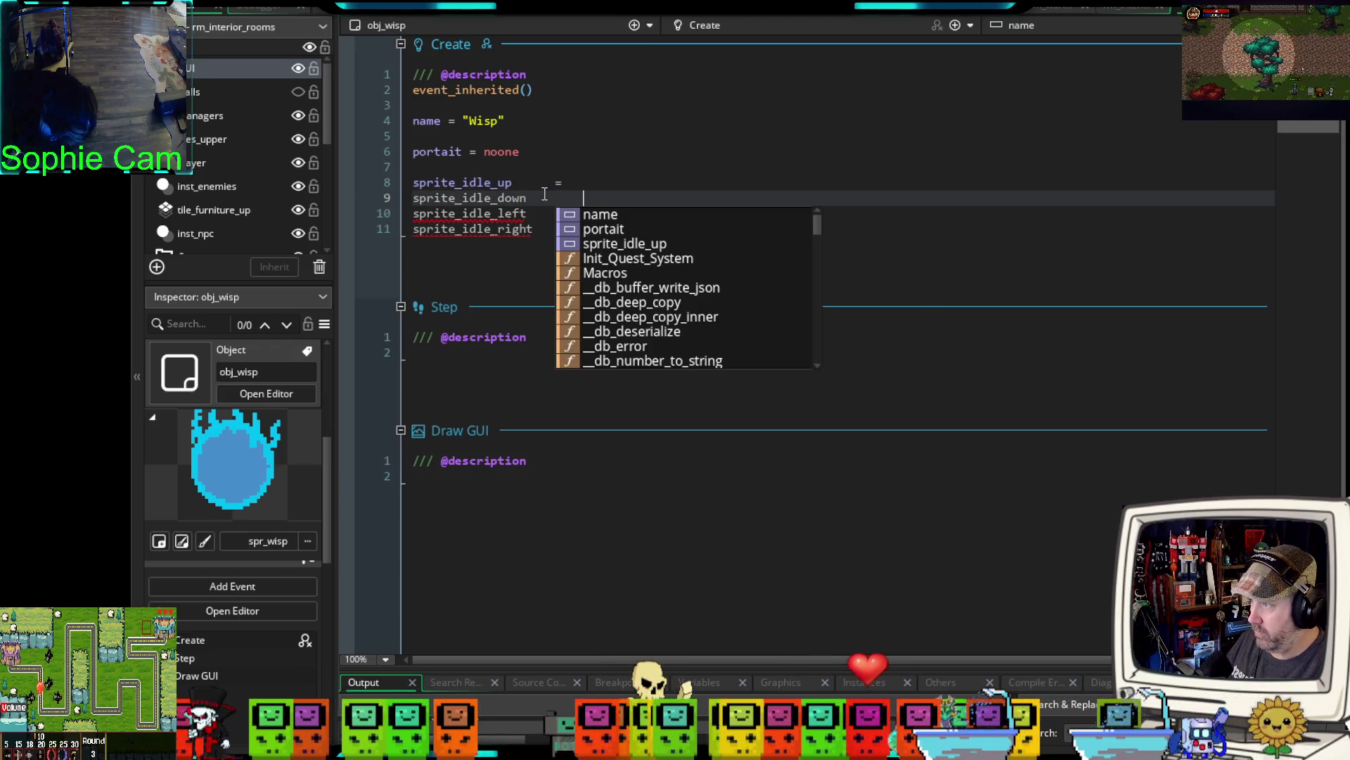
key(Escape)
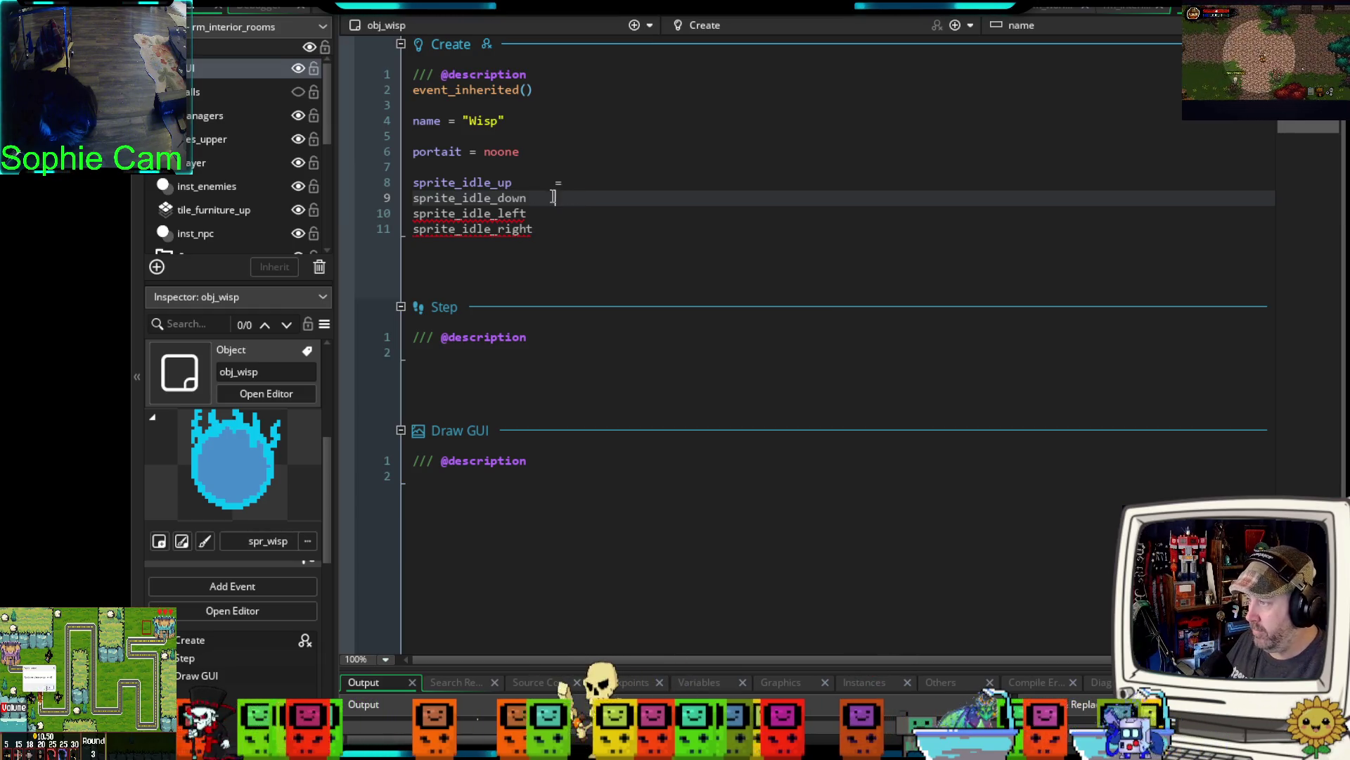
text(=)
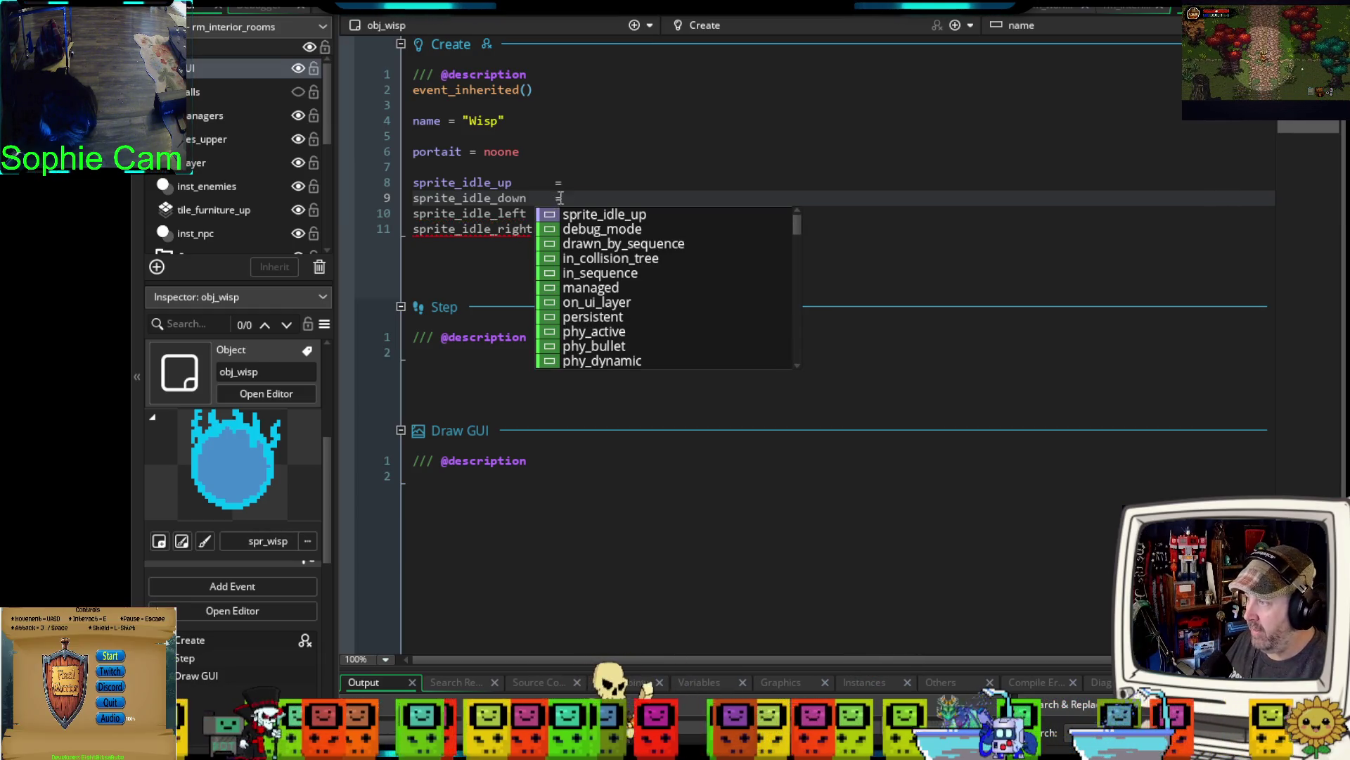
key(Escape)
click(558, 219)
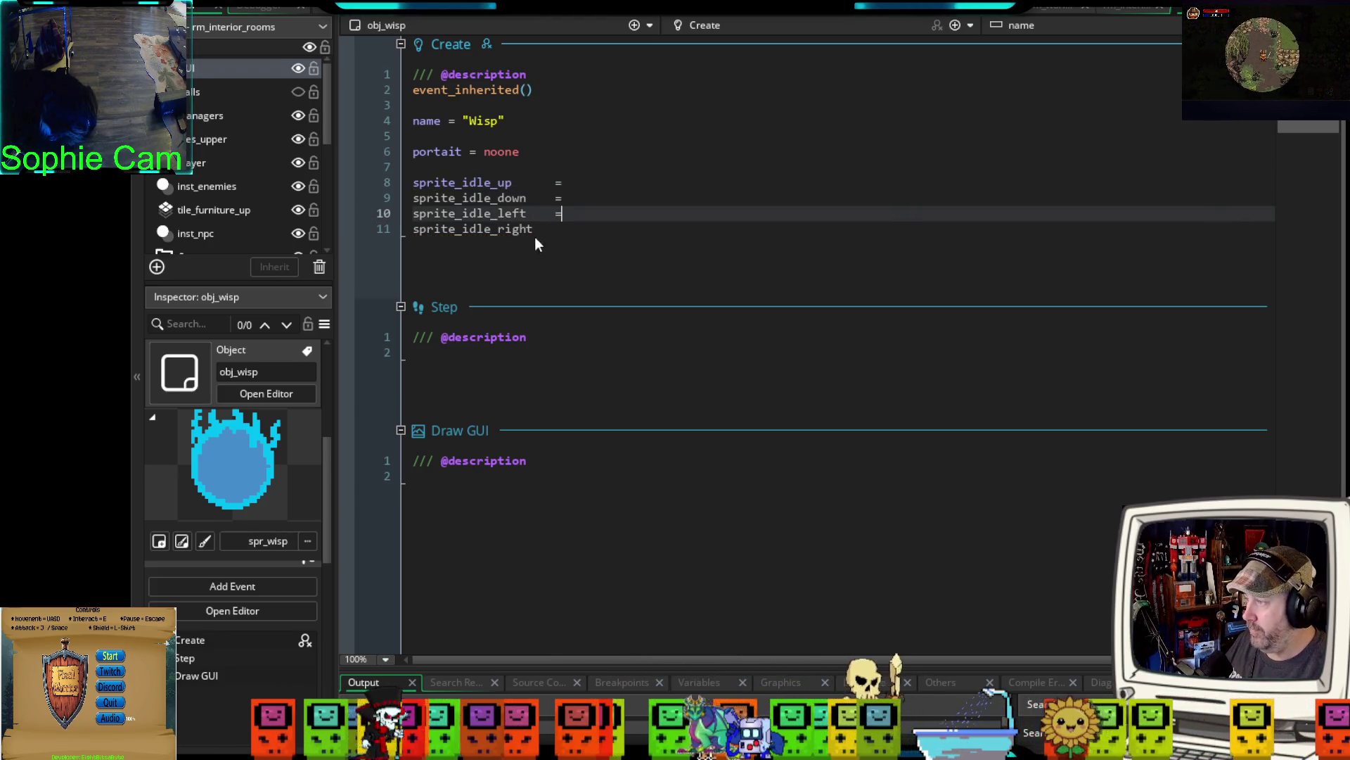
click(541, 229)
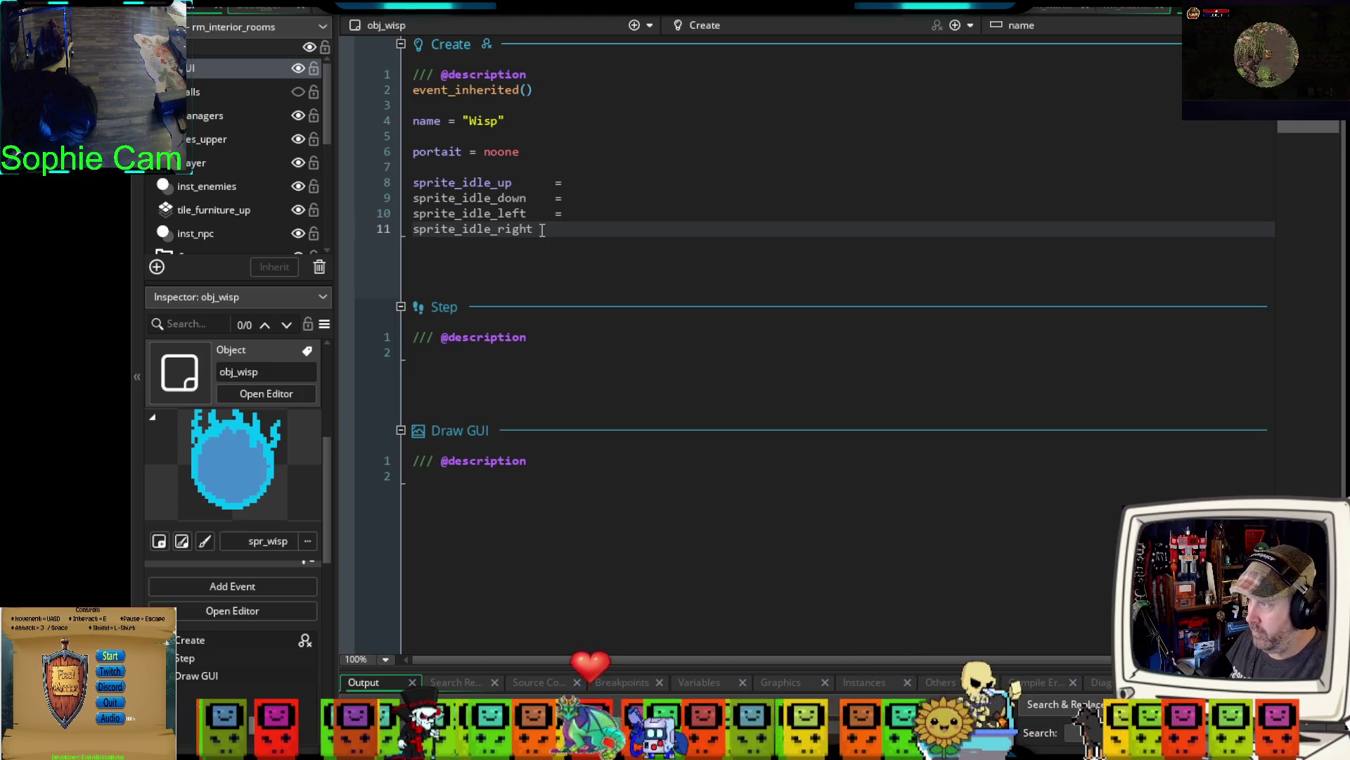
click(581, 182)
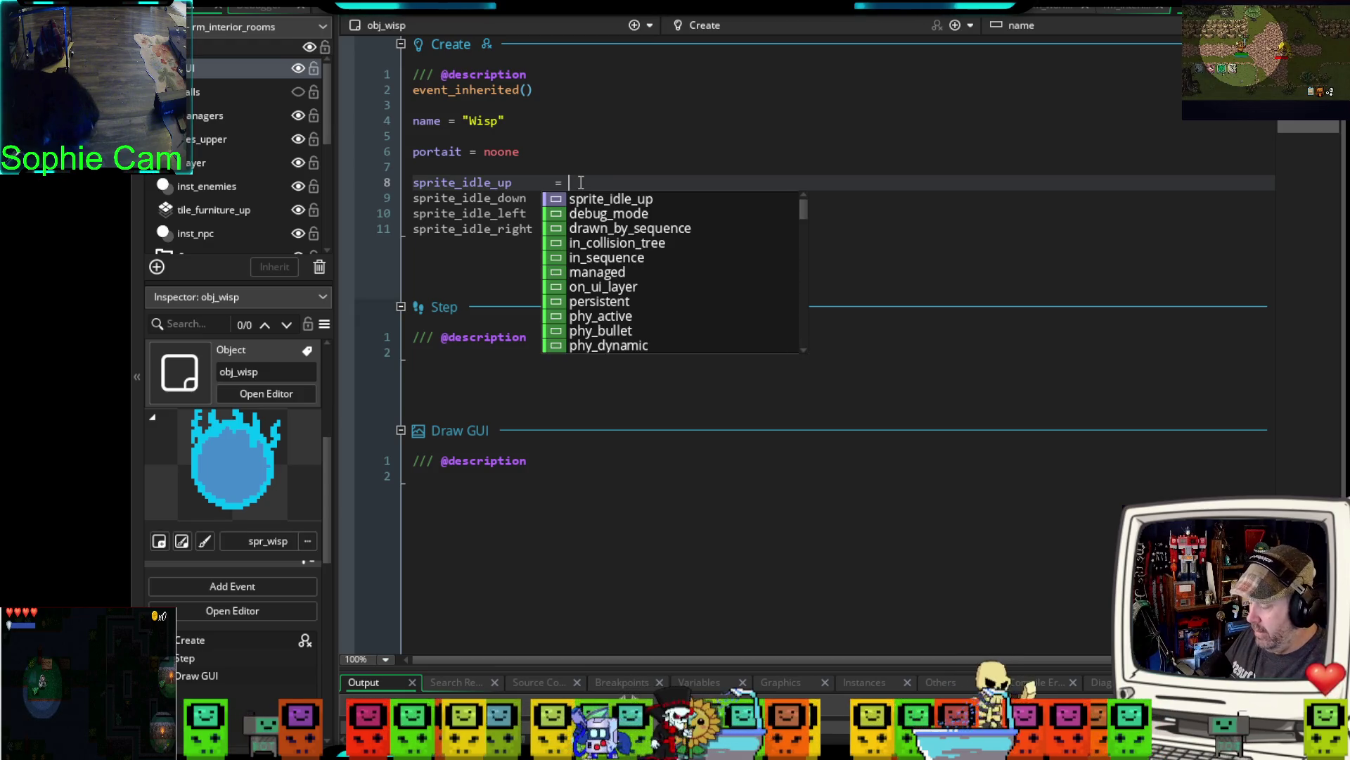
text(spr_wish)
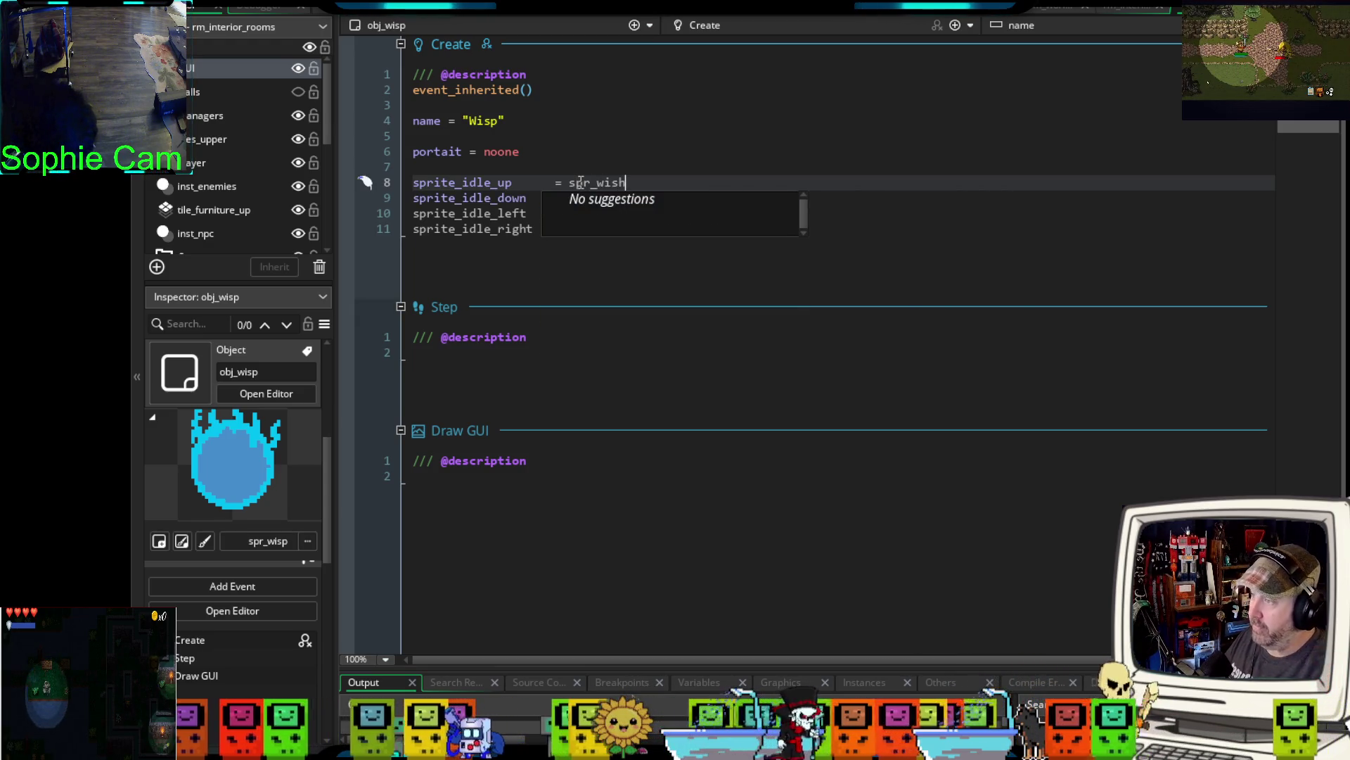
- Copy spr_wish onto lines 9–11 and tidy the spacing before it
double_click(617, 182)
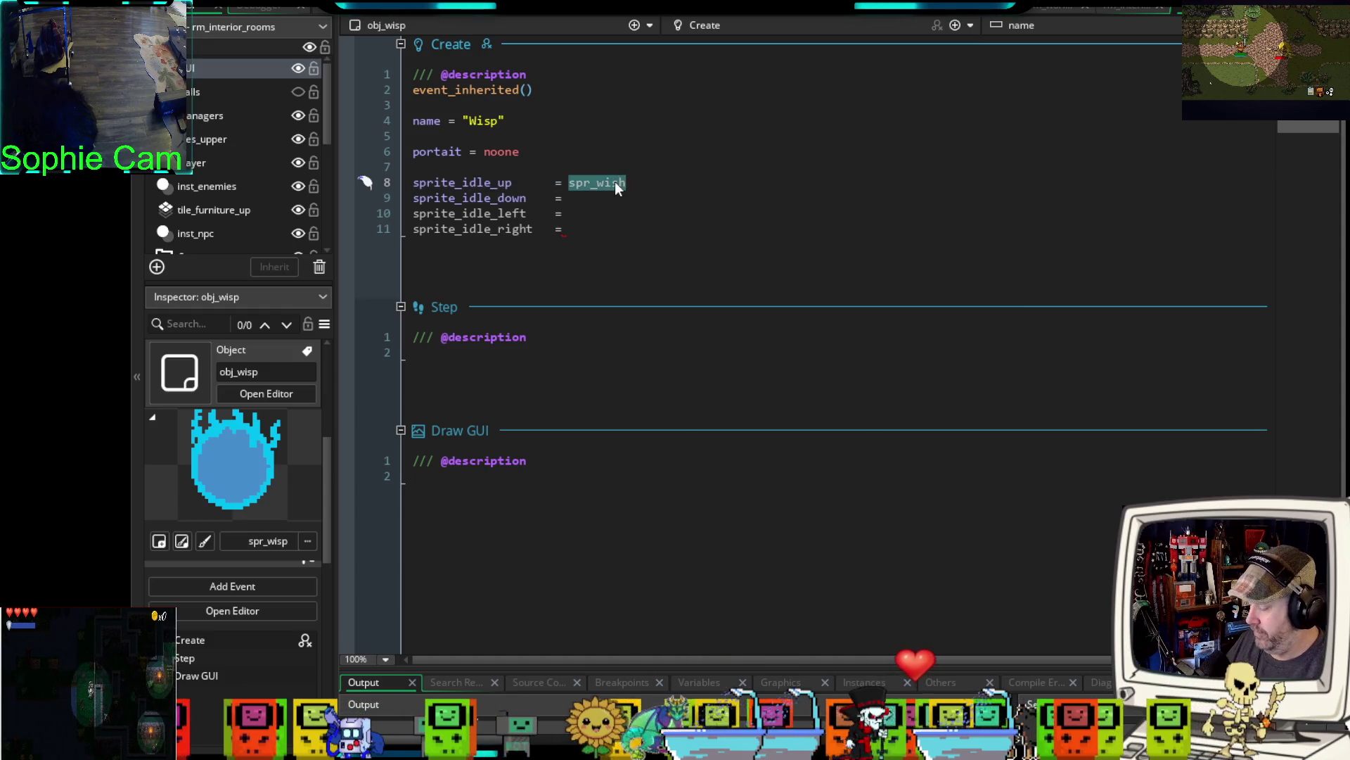
key(ctrl+c)
click(592, 199)
key(ctrl+v)
click(580, 213)
key(ctrl+v)
click(580, 233)
key(ctrl+v)
click(563, 229)
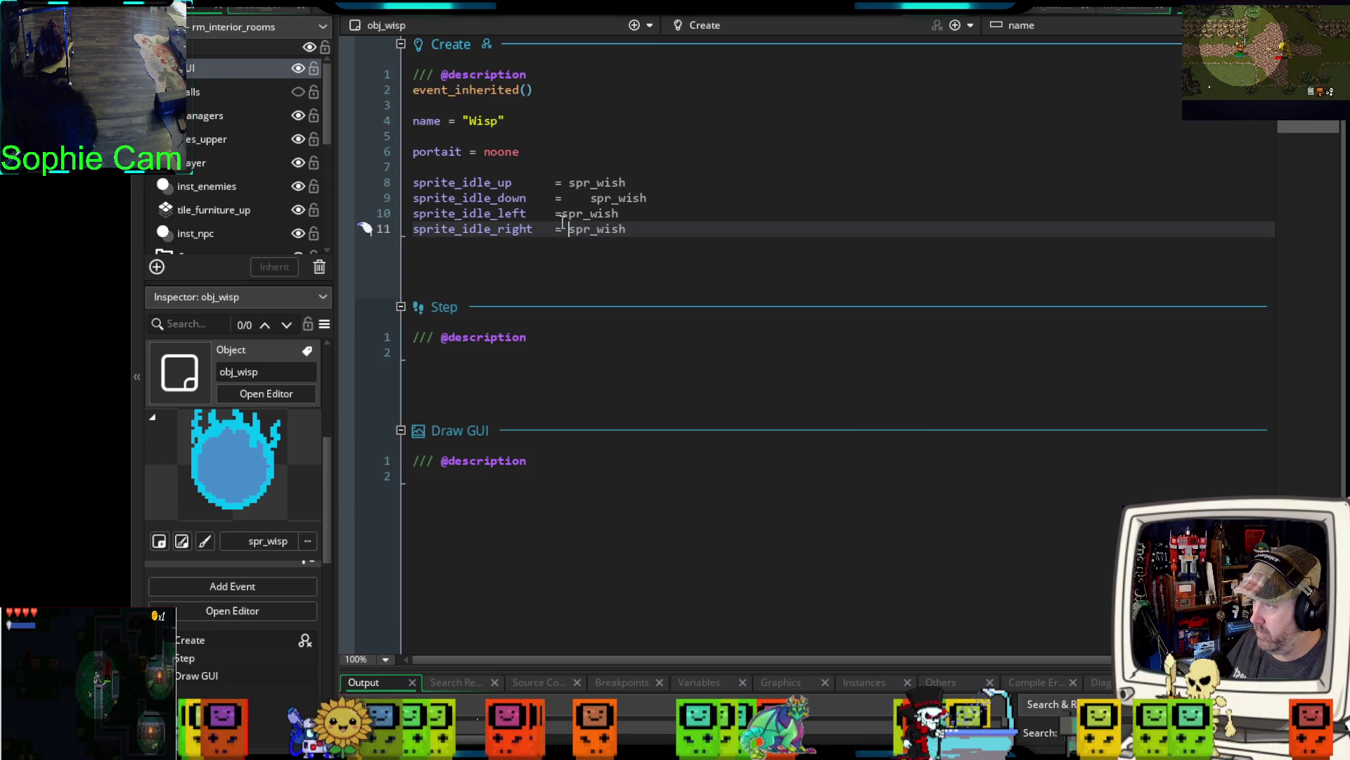
click(563, 214)
click(589, 198)
key(BackSpace)
key(BackSpace)
key(BackSpace)
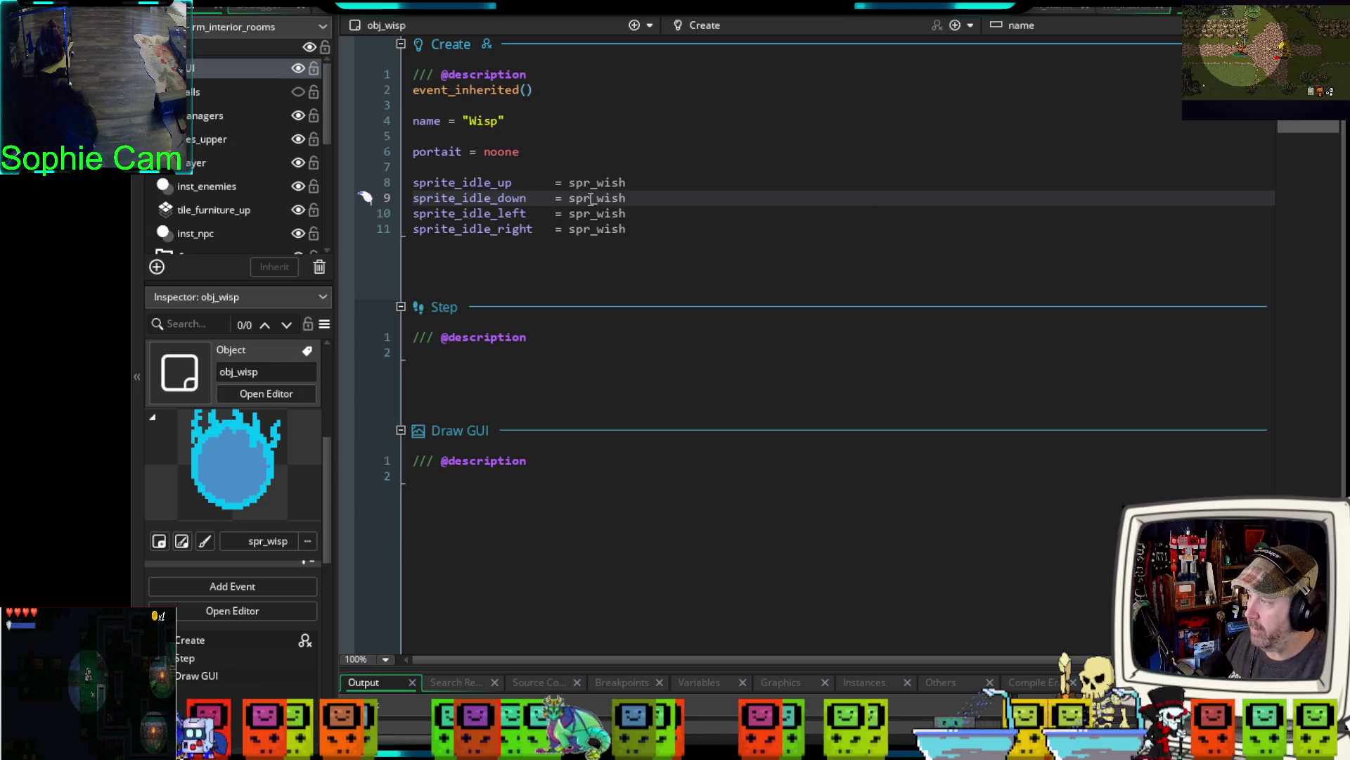
click(645, 238)
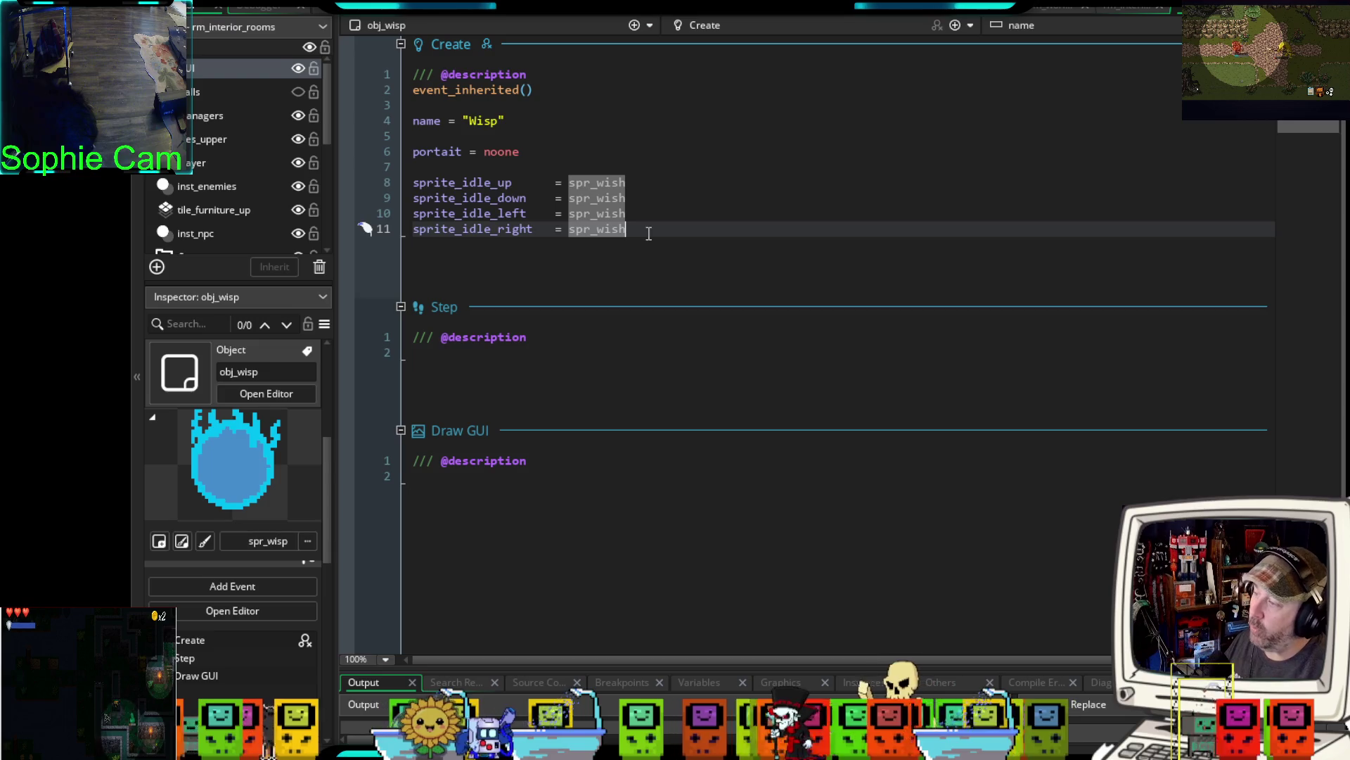
click(629, 185)
- Correct spr_wish to spr_wisp on all four idle sprite lines (8–11)
key(BackSpace)
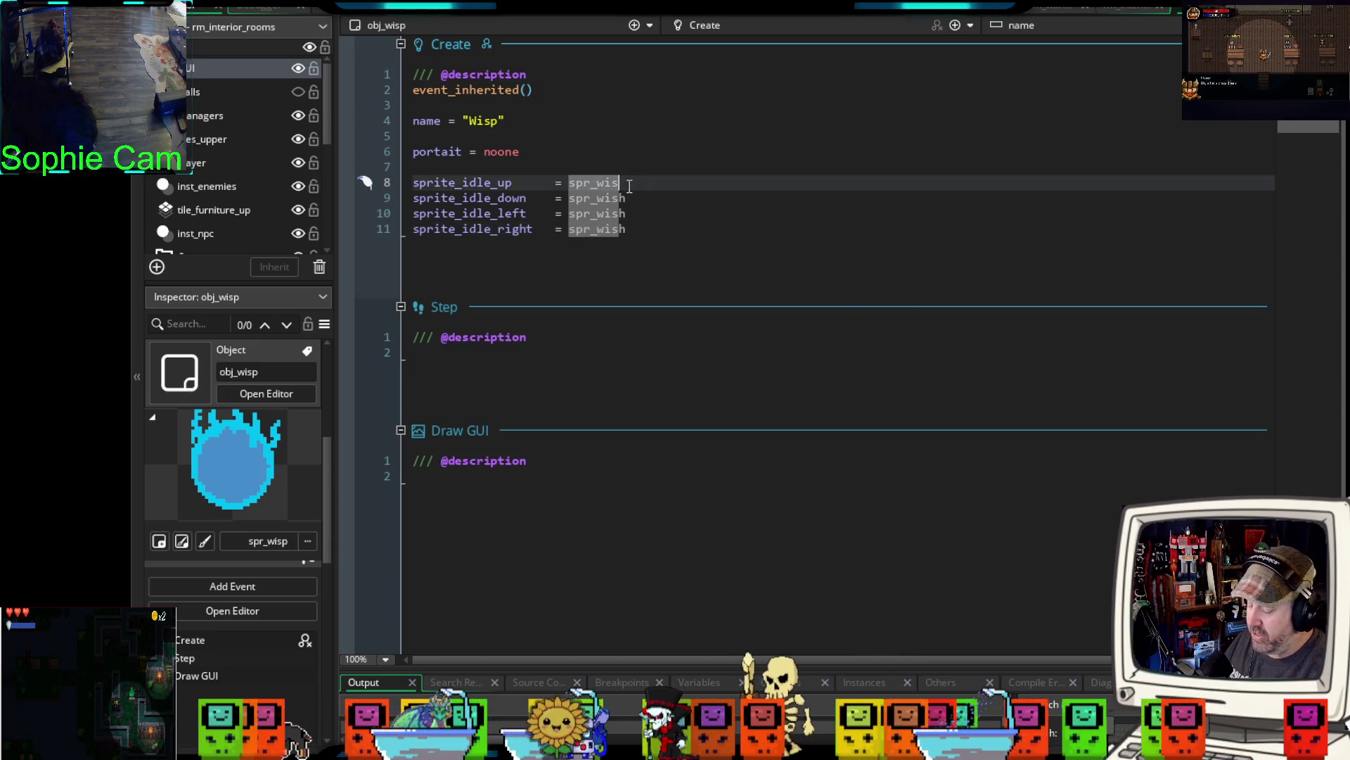
text(p)
key(Escape)
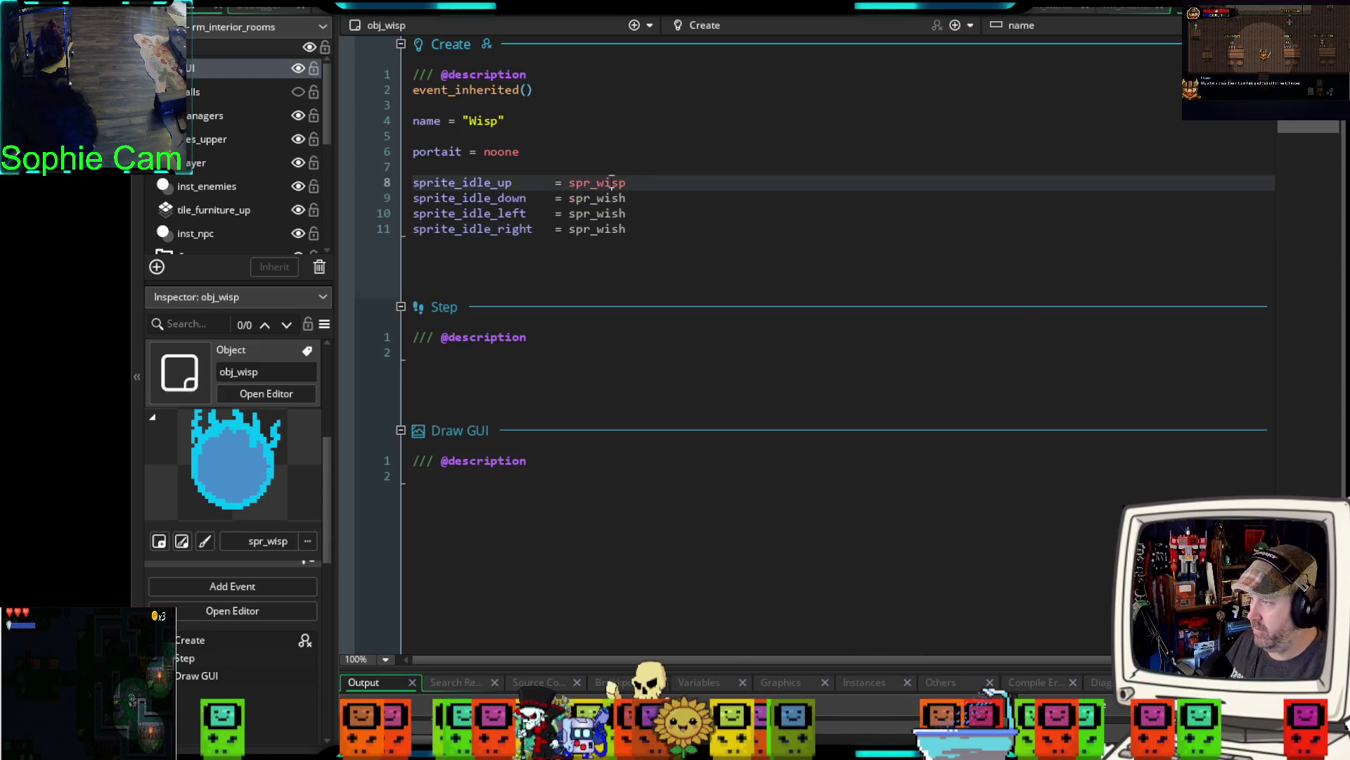
click(605, 198)
key(End)
key(BackSpace)
text(p)
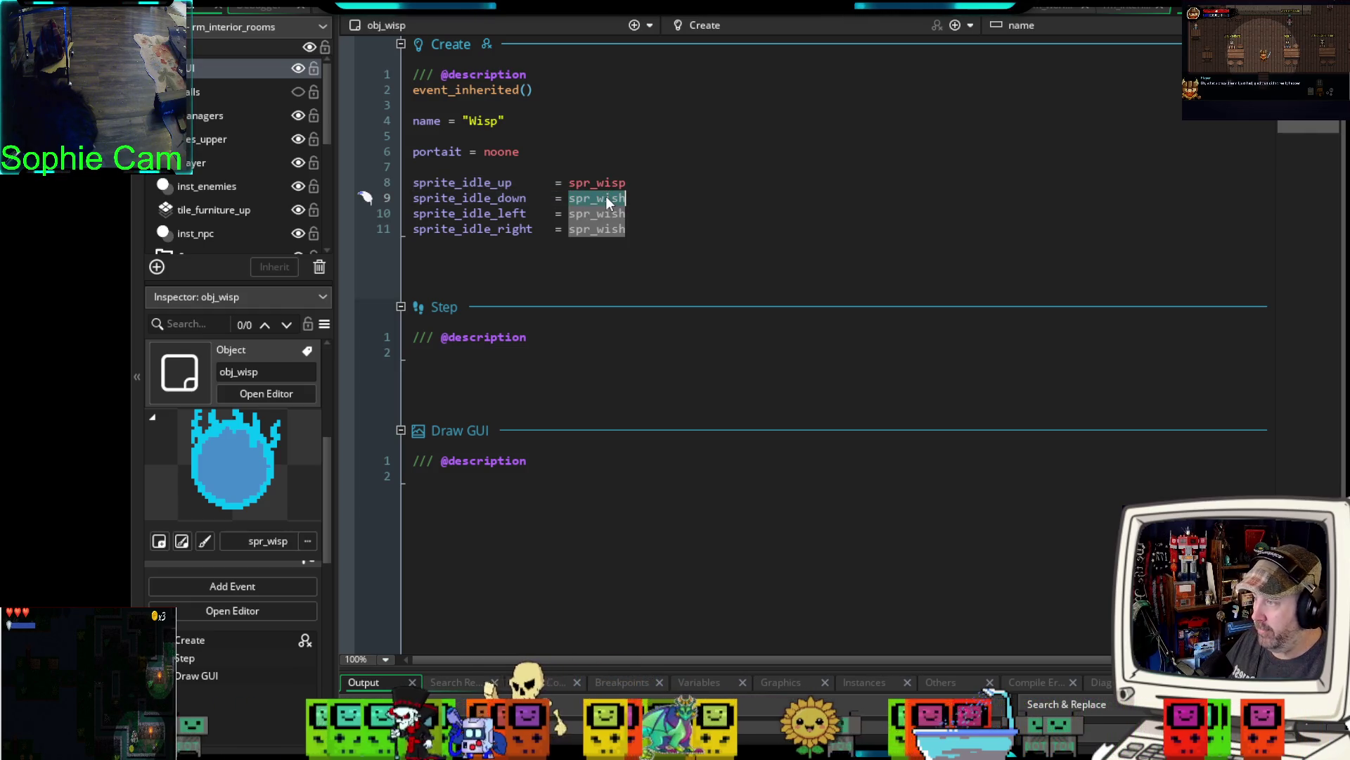
key(Escape)
click(597, 212)
key(End)
key(BackSpace)
text(p)
key(Escape)
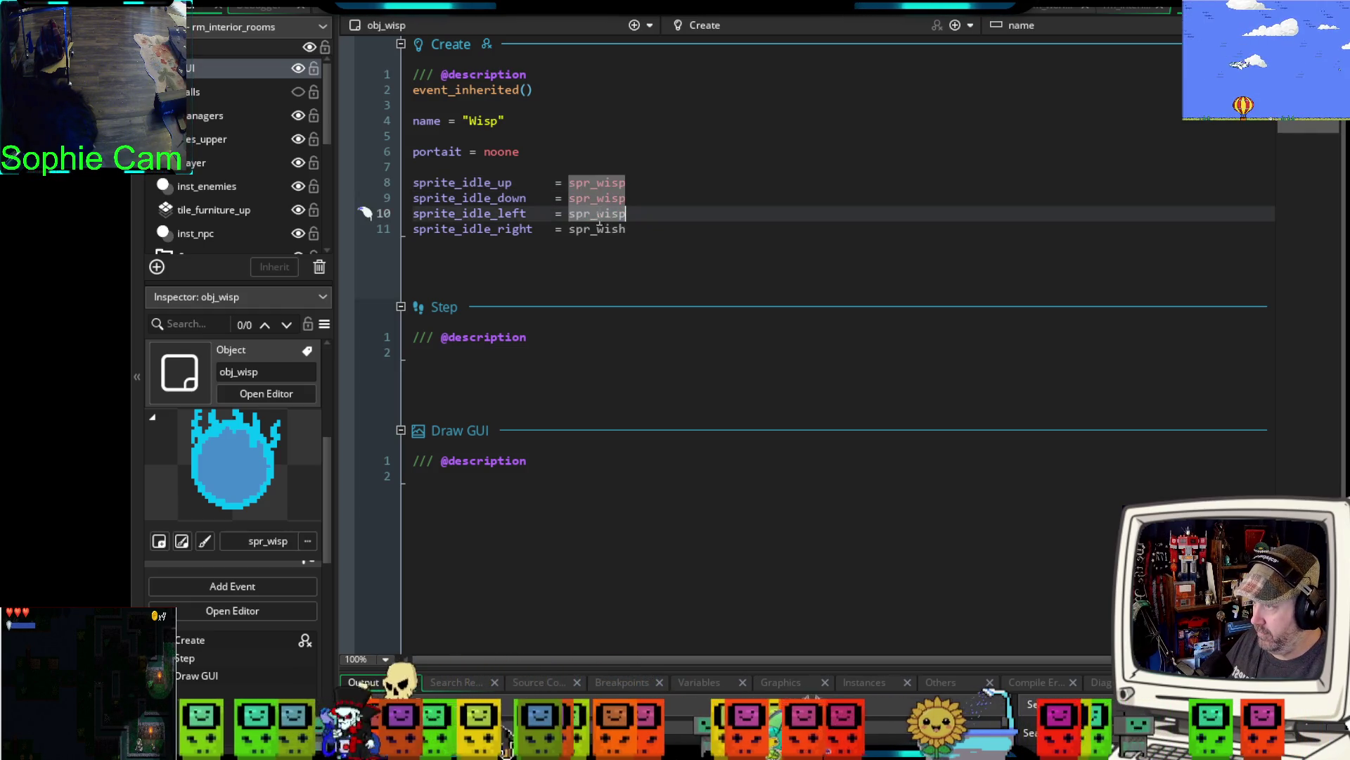
click(598, 228)
key(End)
key(BackSpace)
text(p)
key(Escape)
click(556, 260)
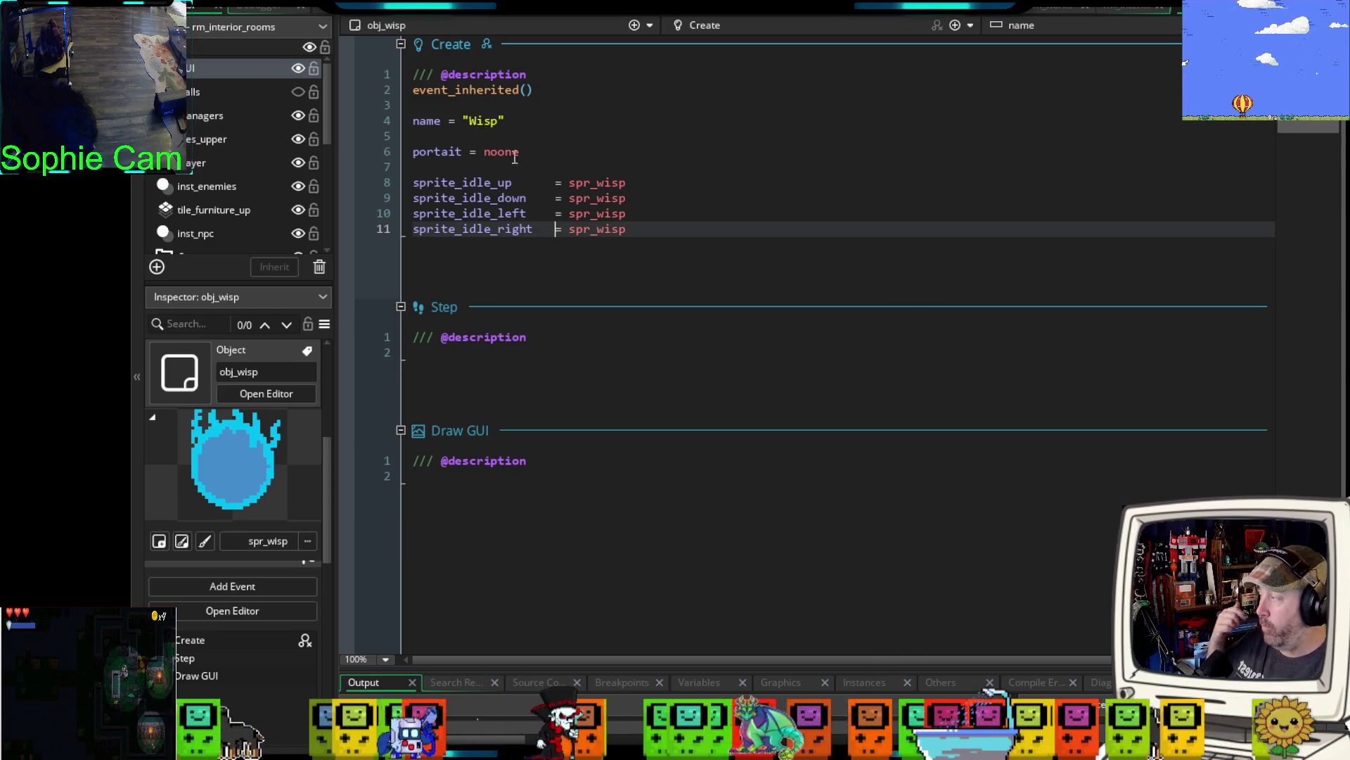
click(538, 167)
- Add sprite_index = spr_wisp on a new line above the idle sprite assignments
key(Return)
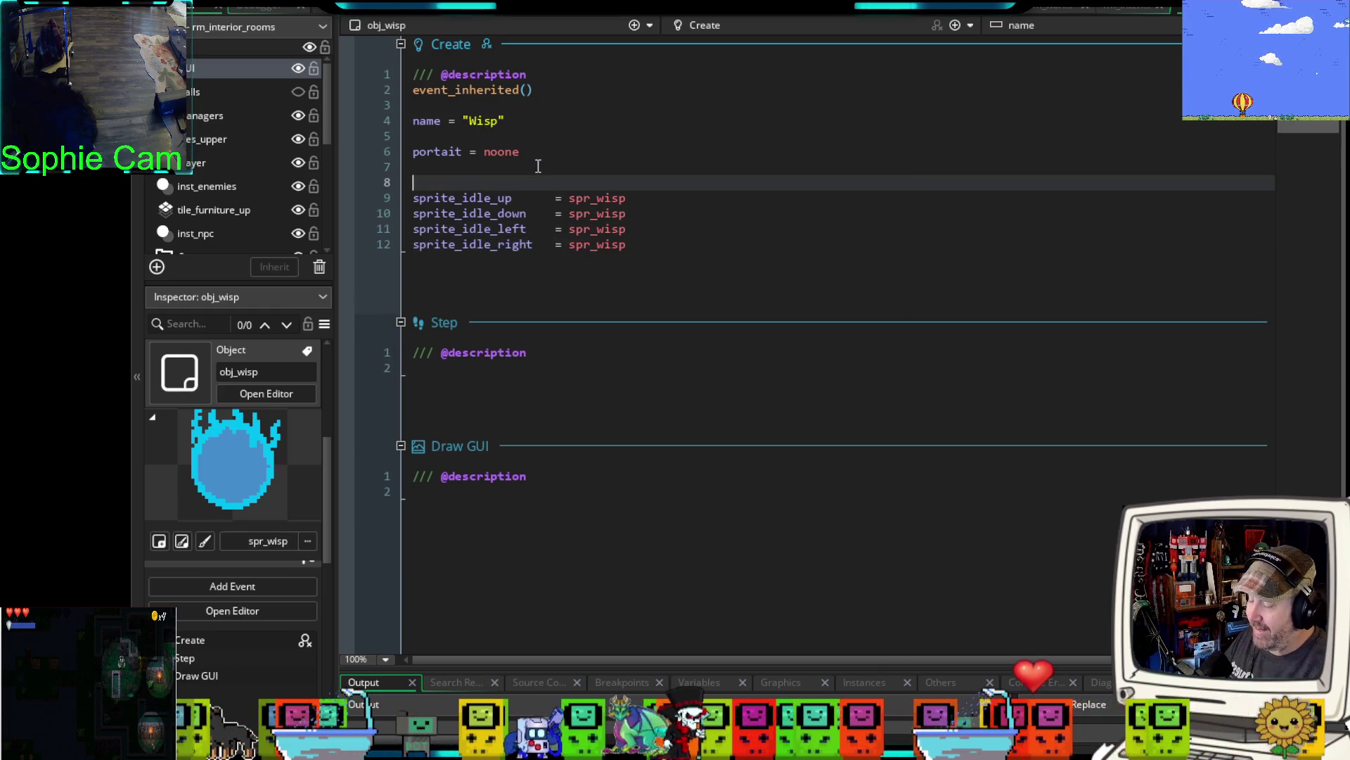
key(Up)
key(Return)
text(s)
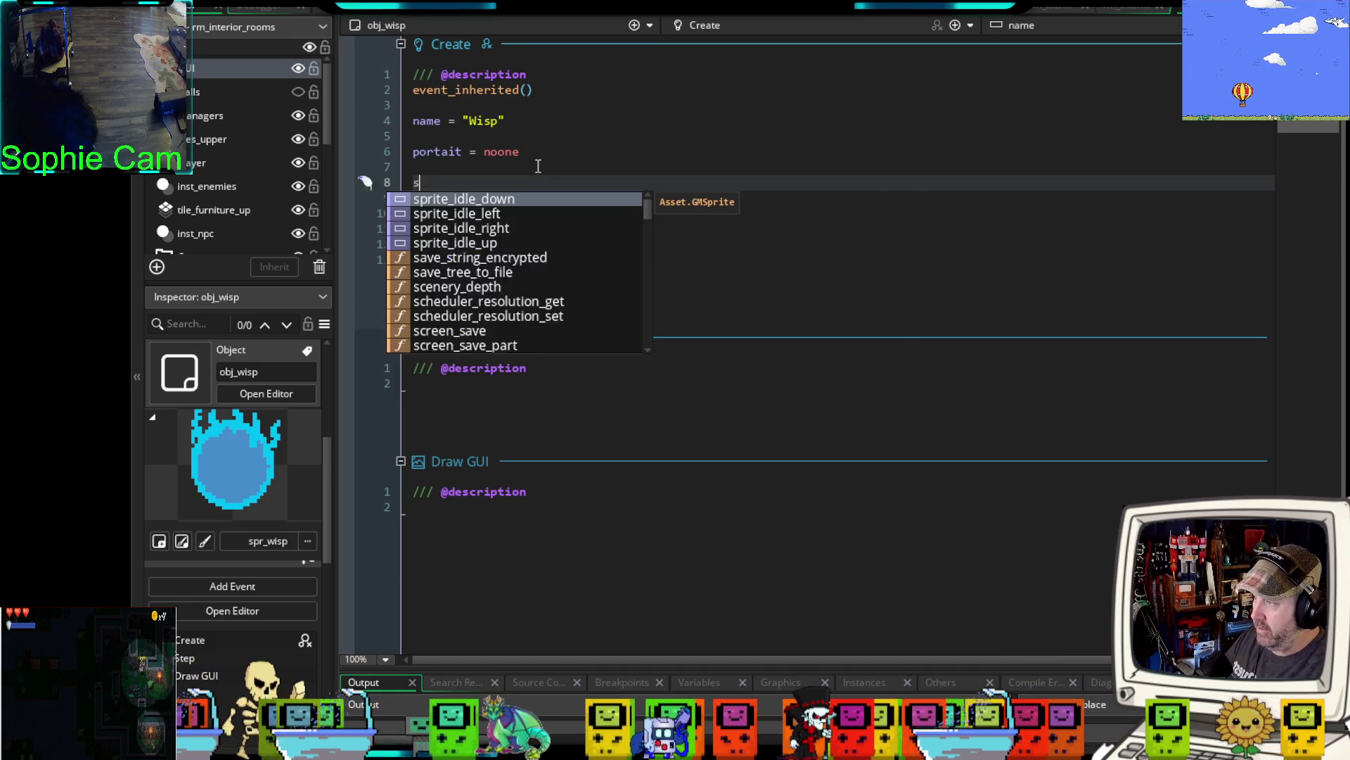
text(prite_inde)
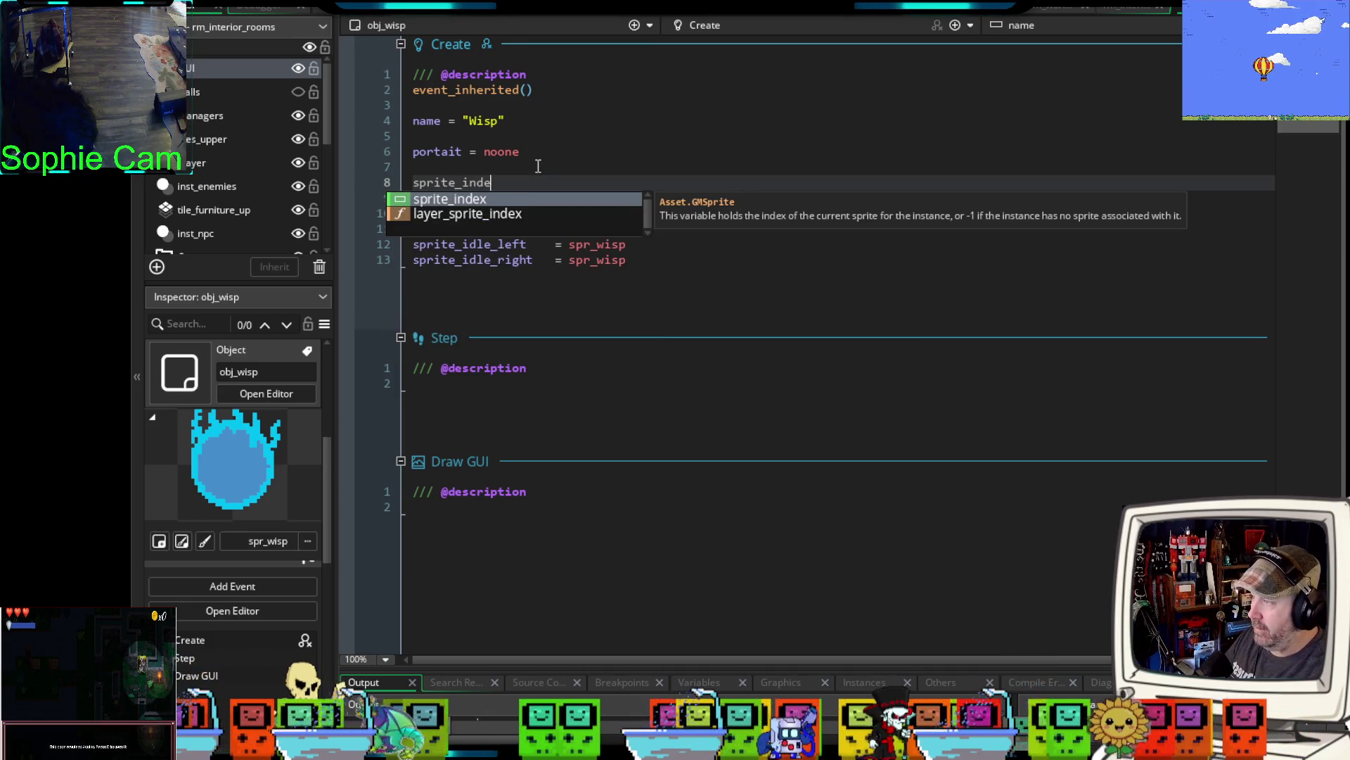
text(x = spr_)
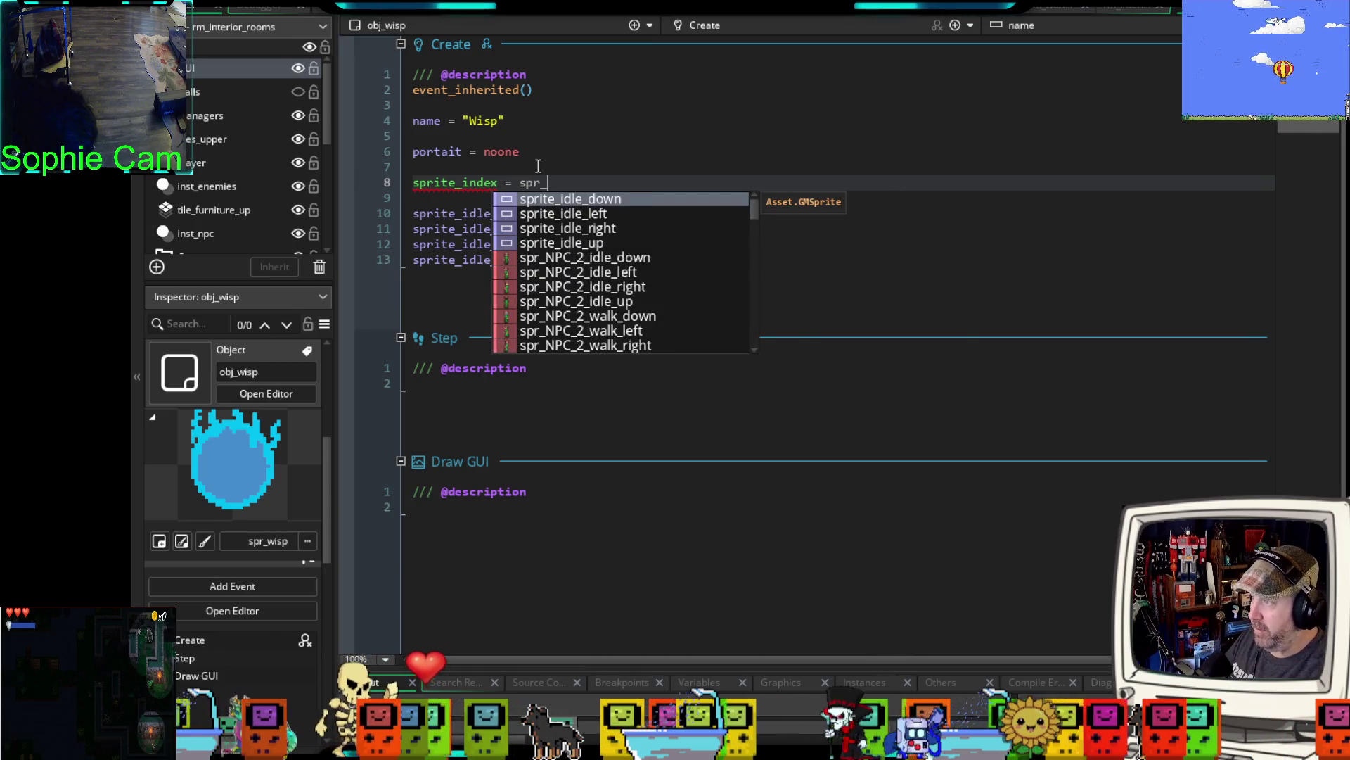
text(wisp)
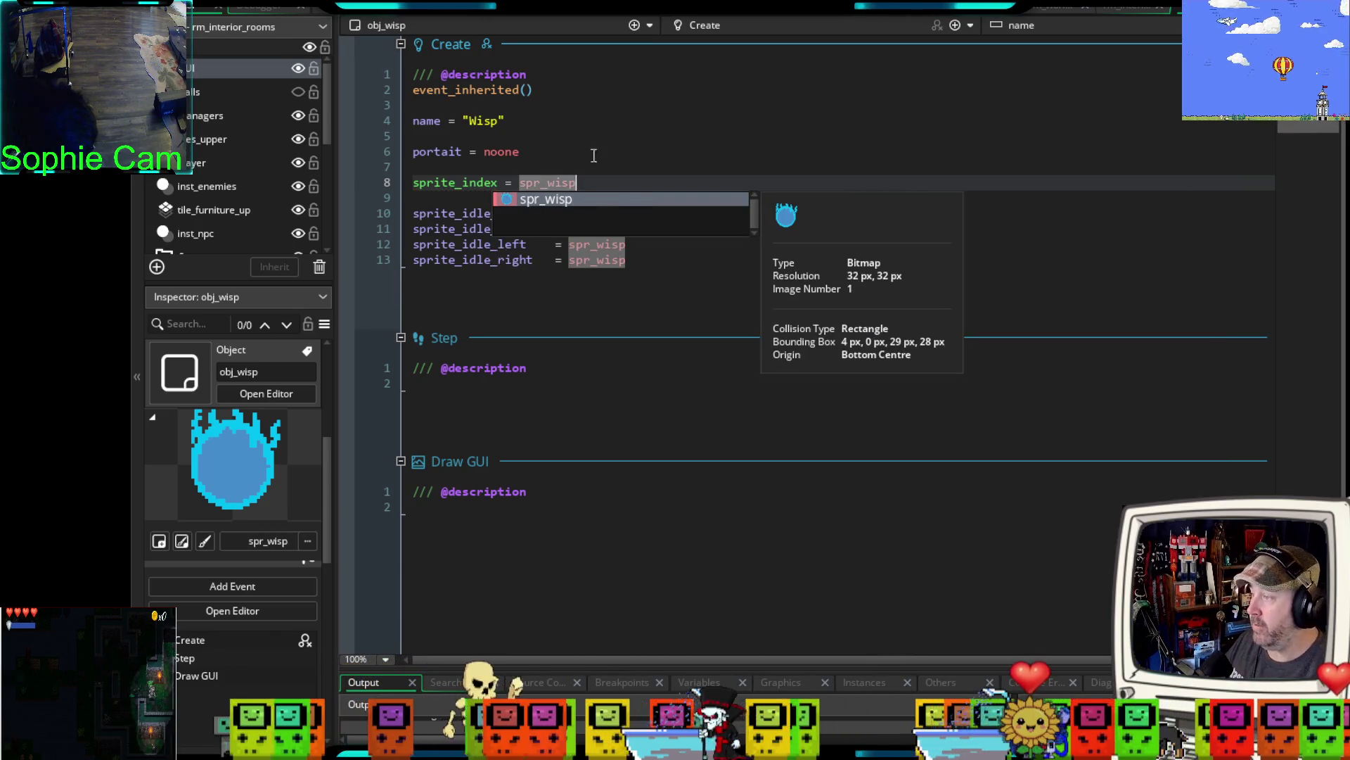
click(631, 163)
- Add mask_index = spr_wisp on line 9 and open a new line after the idle sprites
click(545, 199)
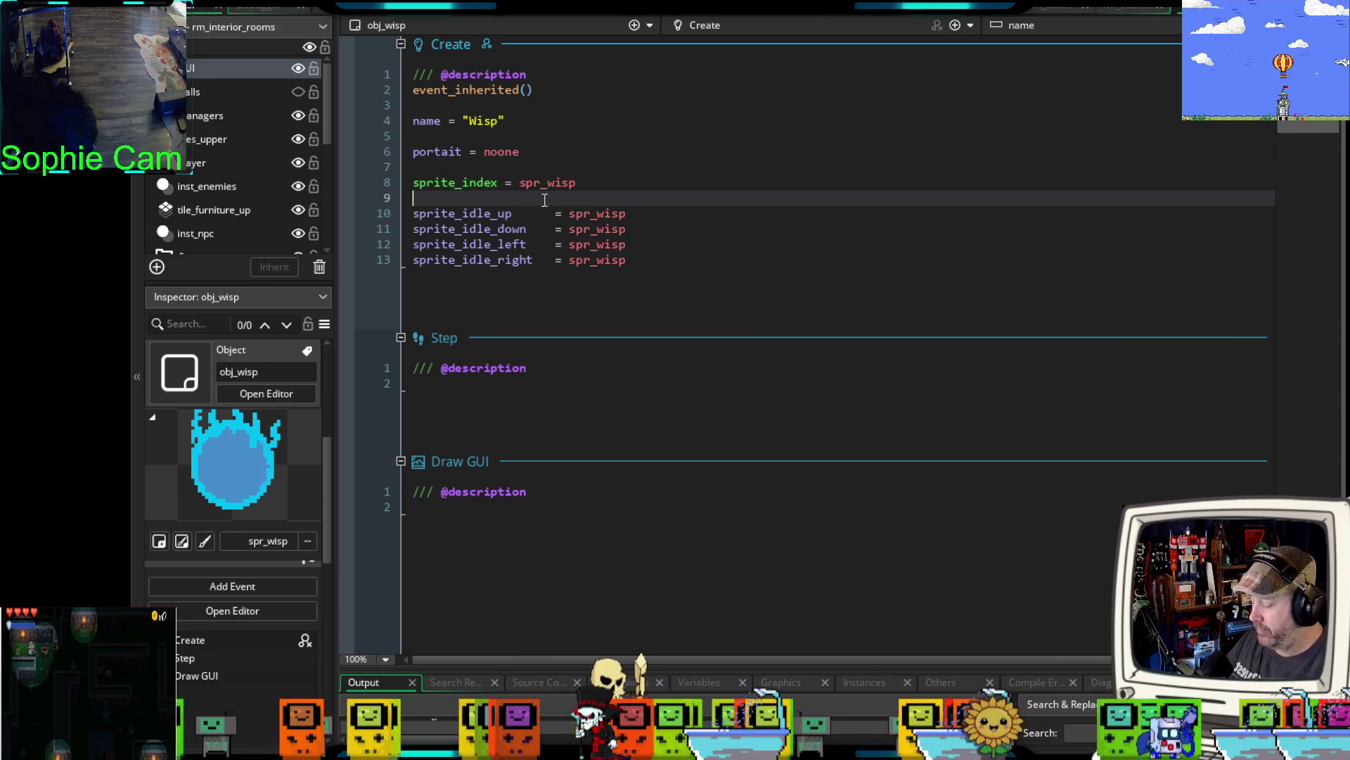
text(mask_index)
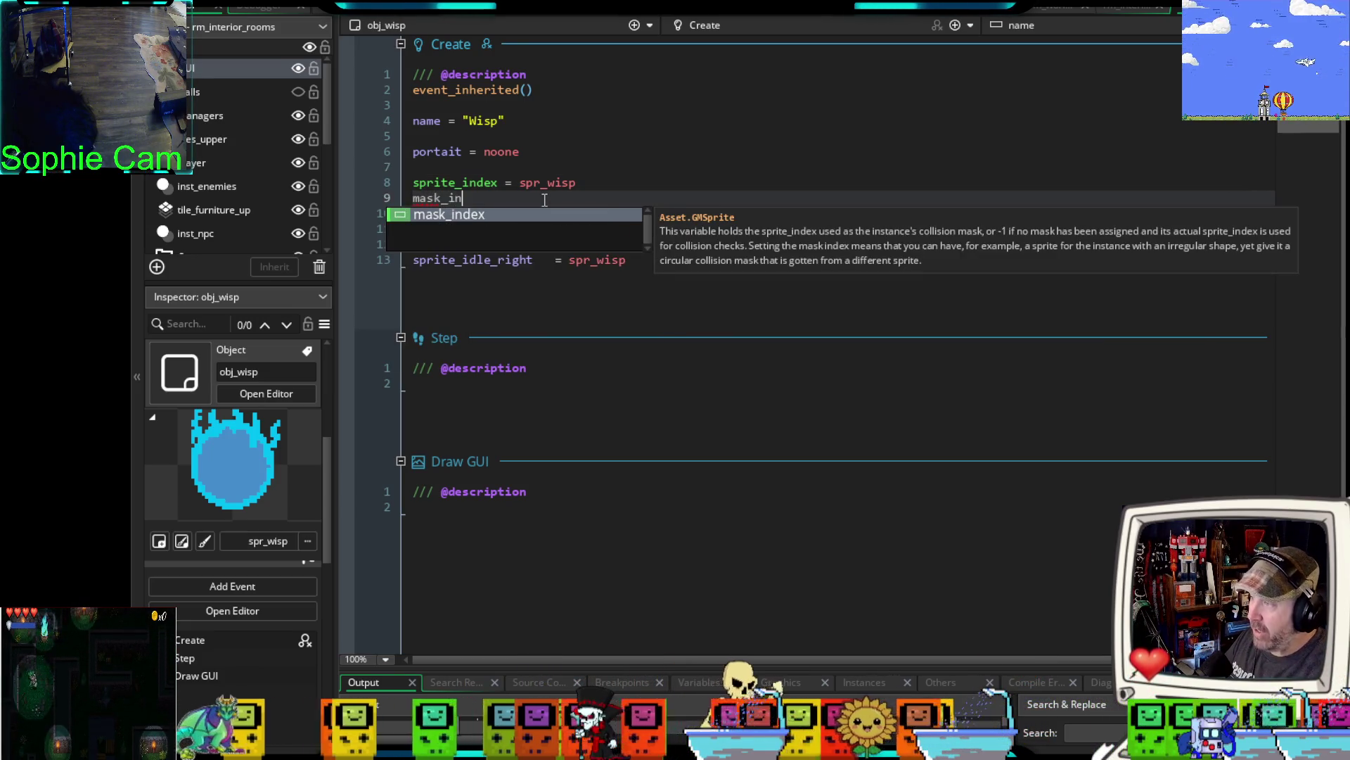
text( -=)
key(BackSpace)
text(sp)
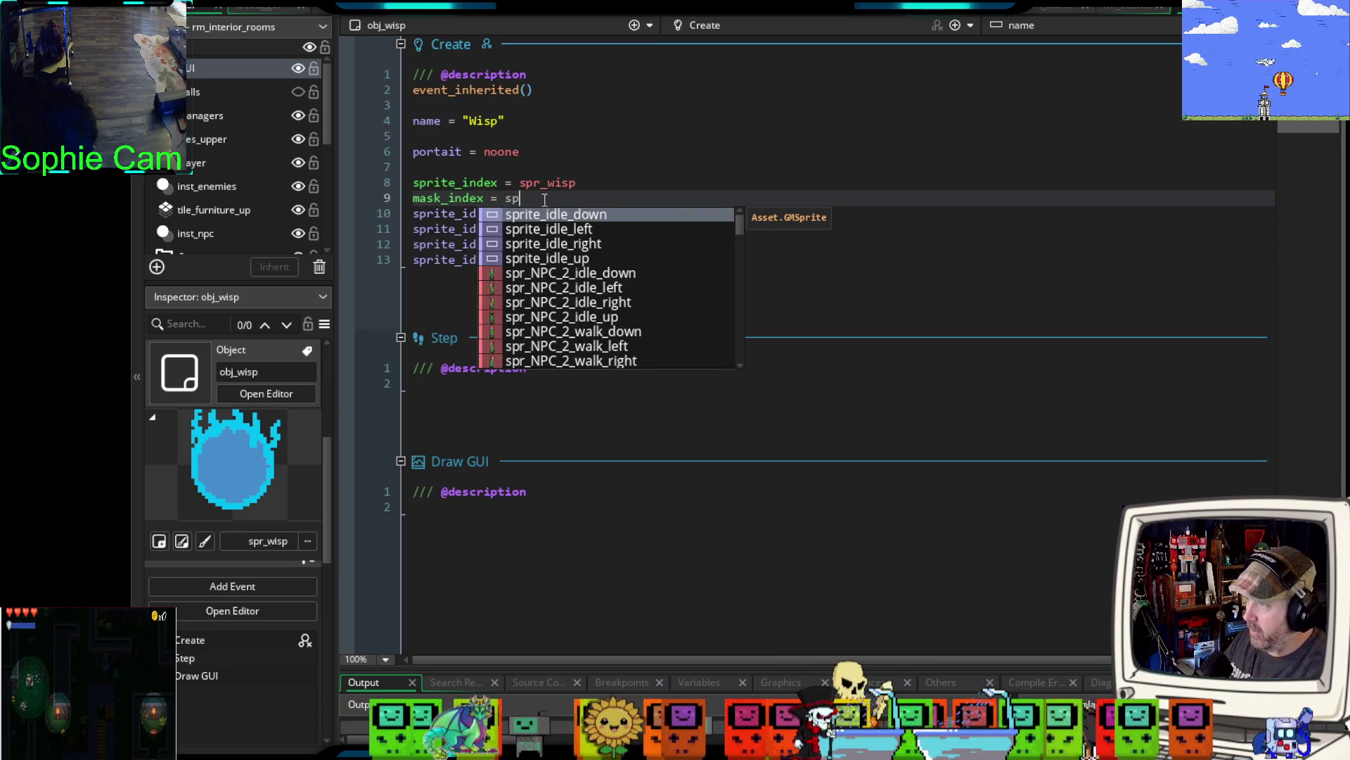
text(r_wisp)
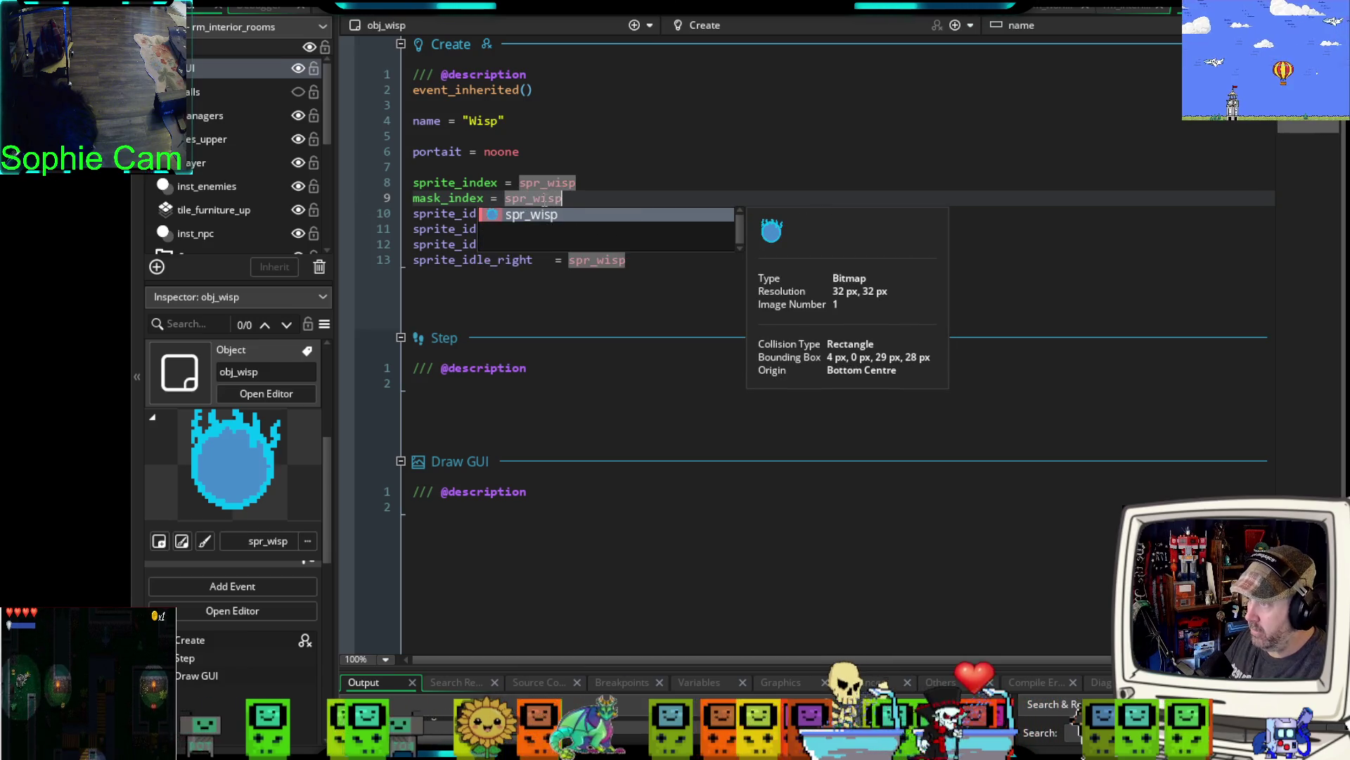
key(Escape)
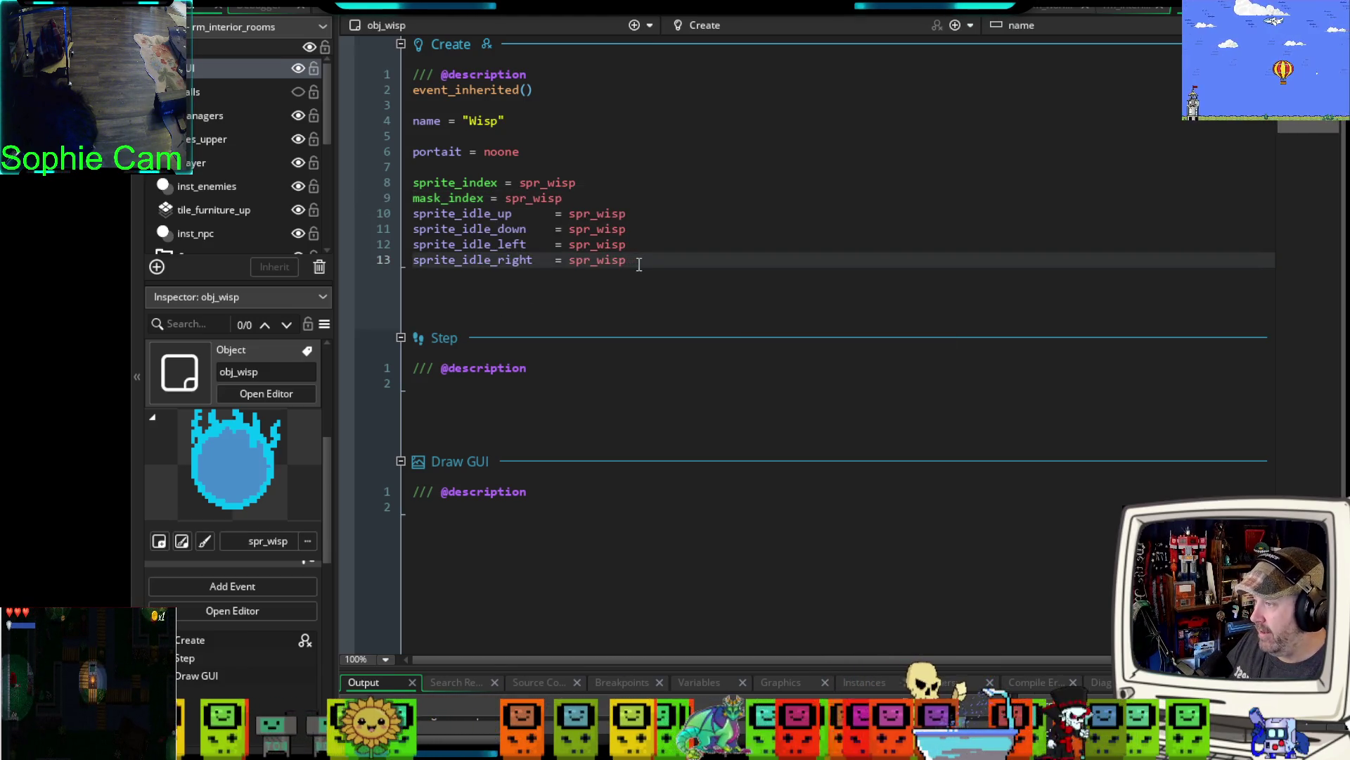
click(641, 261)
key(Return)
- Add sprite_walk_up, sprite_walk_down, sprite_walk_left and sprite_walk_right lines below the idle sprites
text(spr)
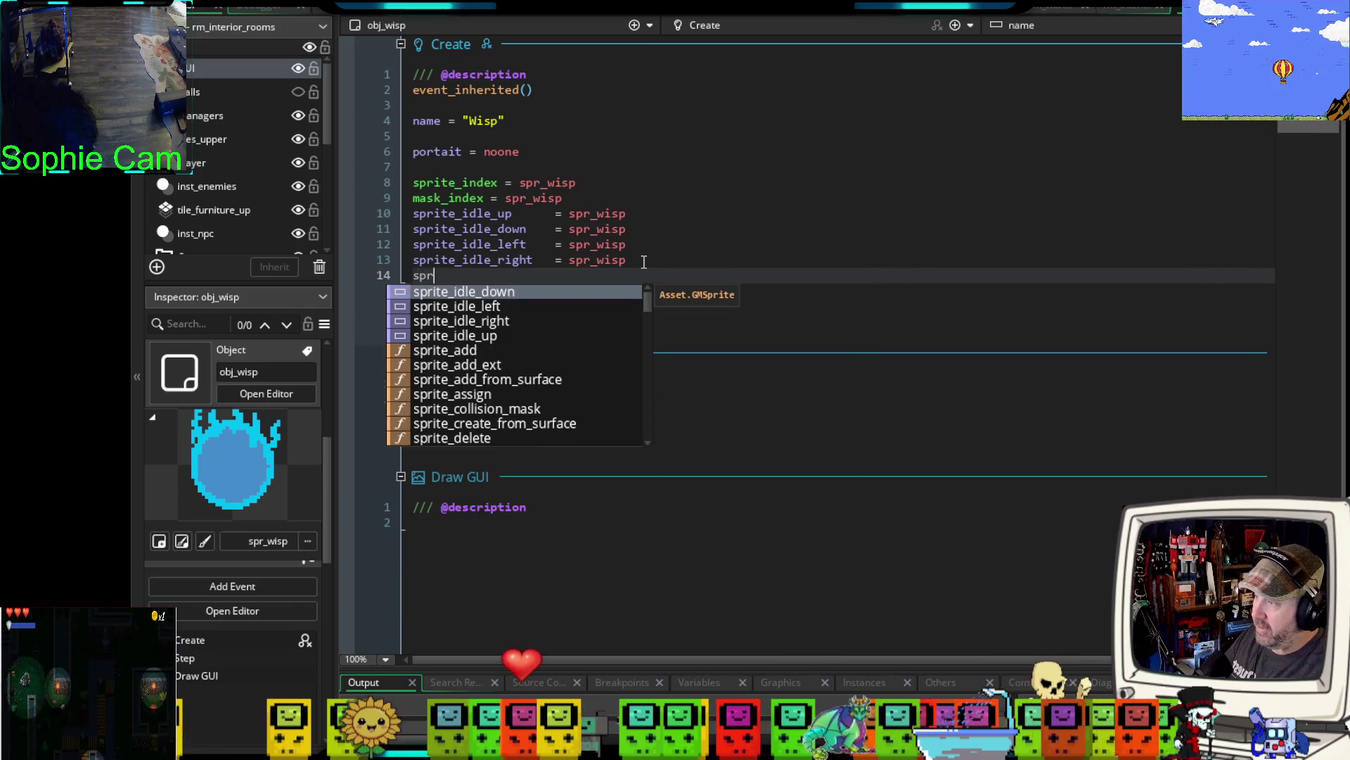
text(ite_walk)
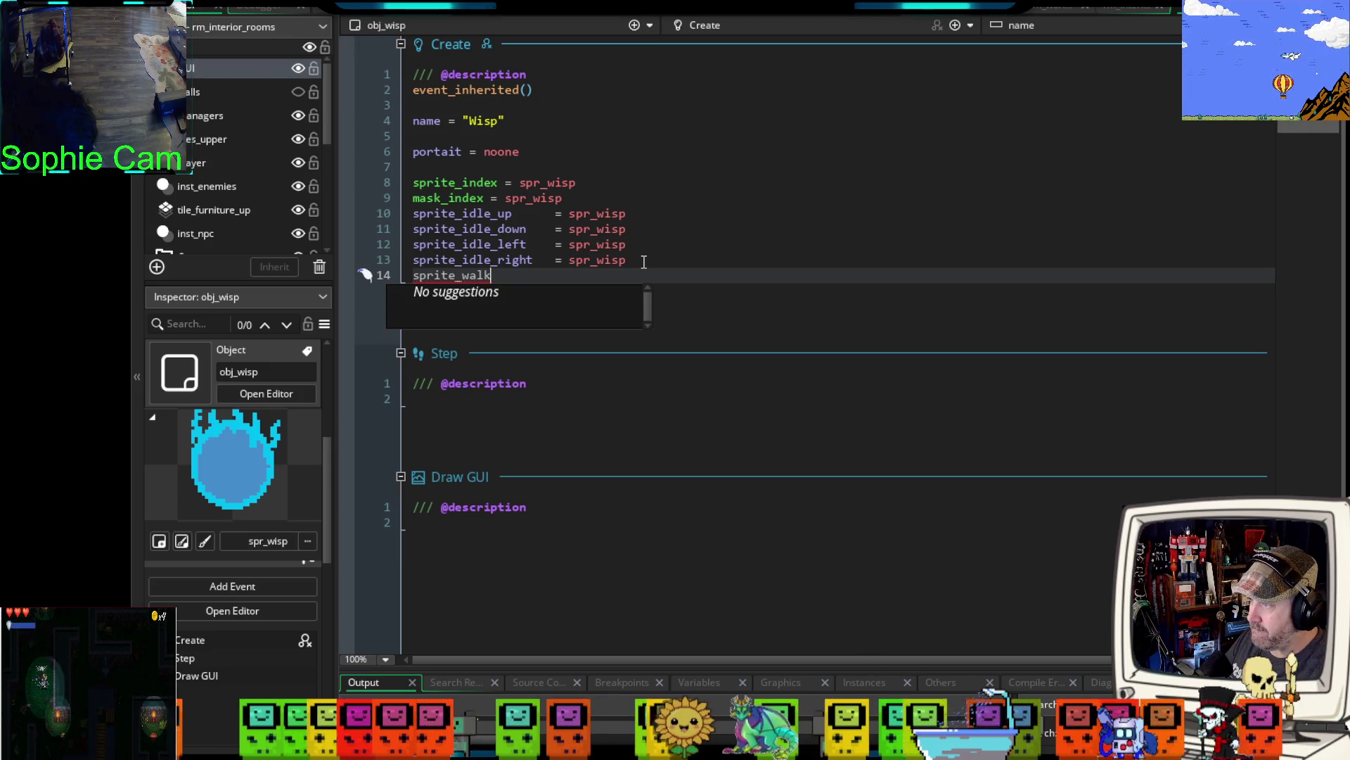
text(_up)
key(ctrl+d)
key(ctrl+d)
key(ctrl+d)
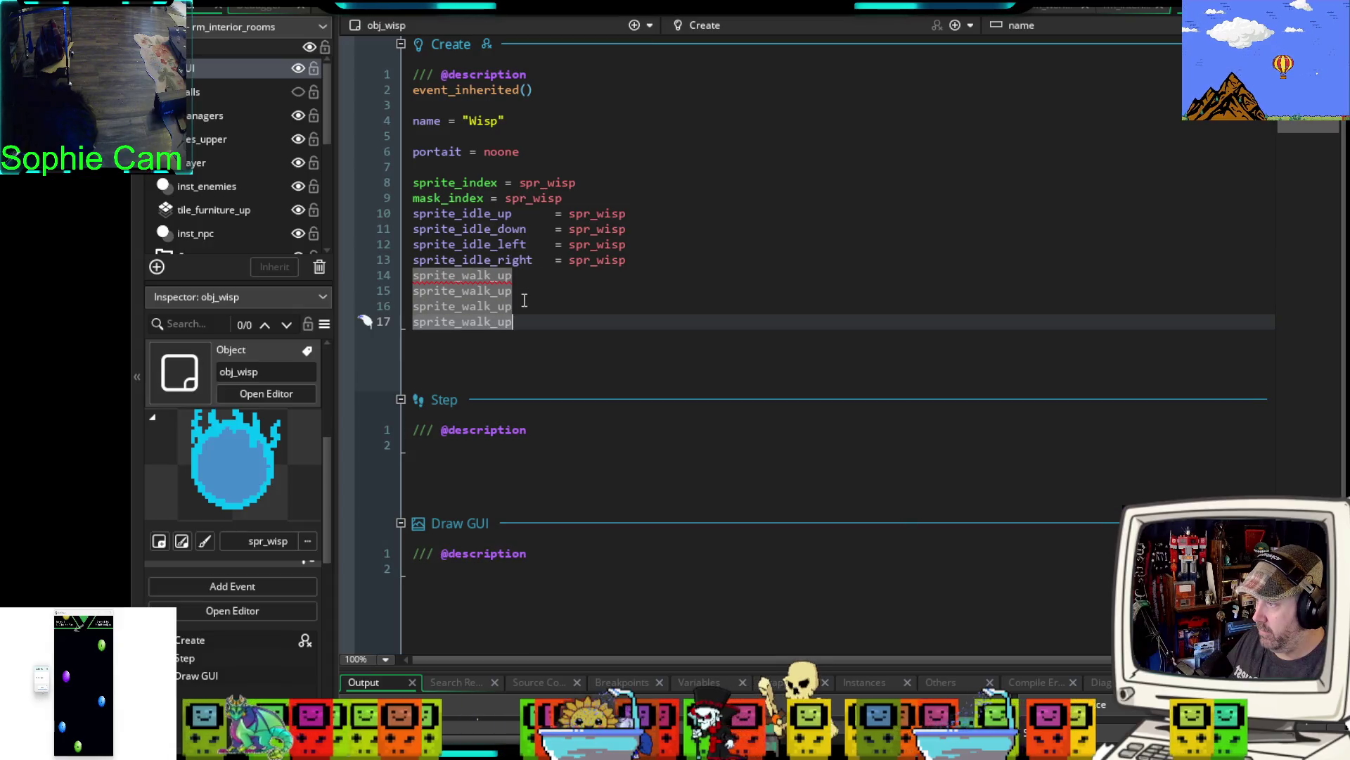
double_click(504, 291)
text(down)
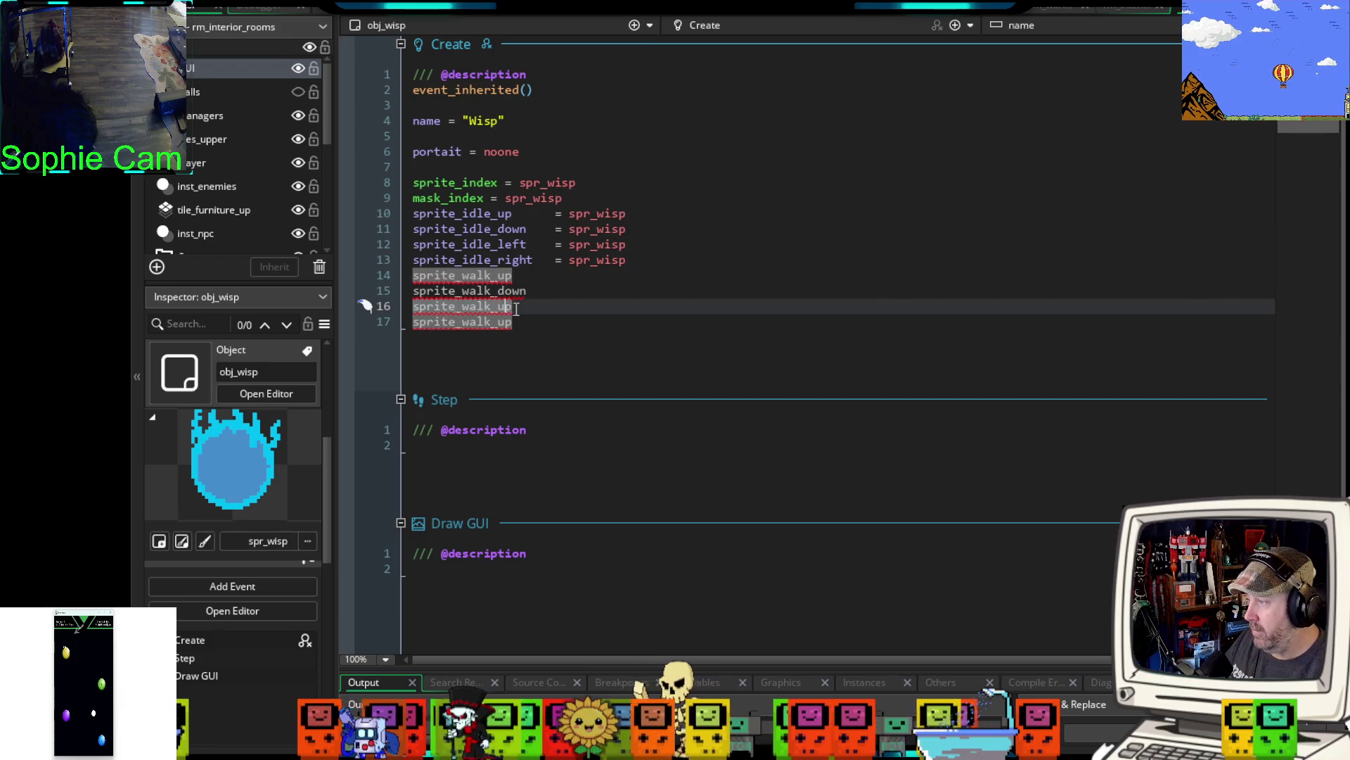
double_click(497, 306)
text(left)
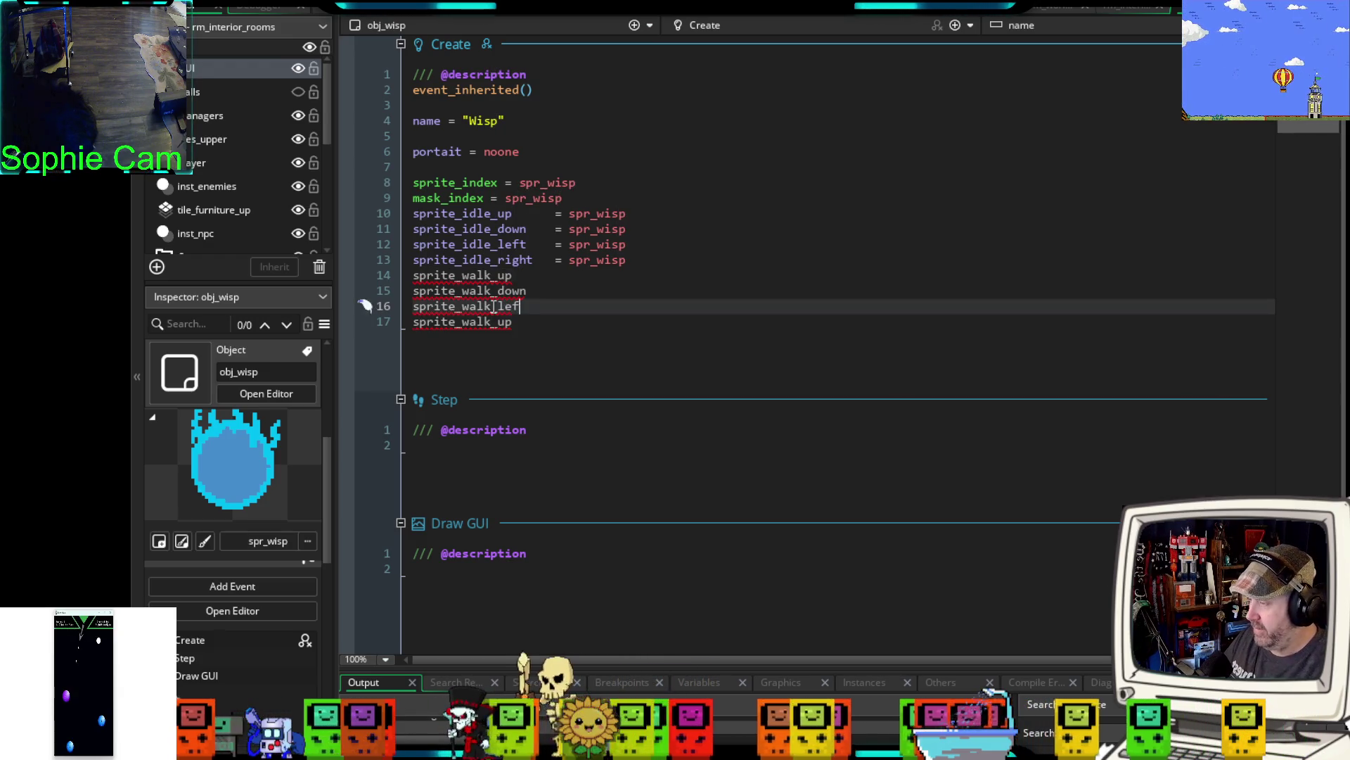
double_click(502, 323)
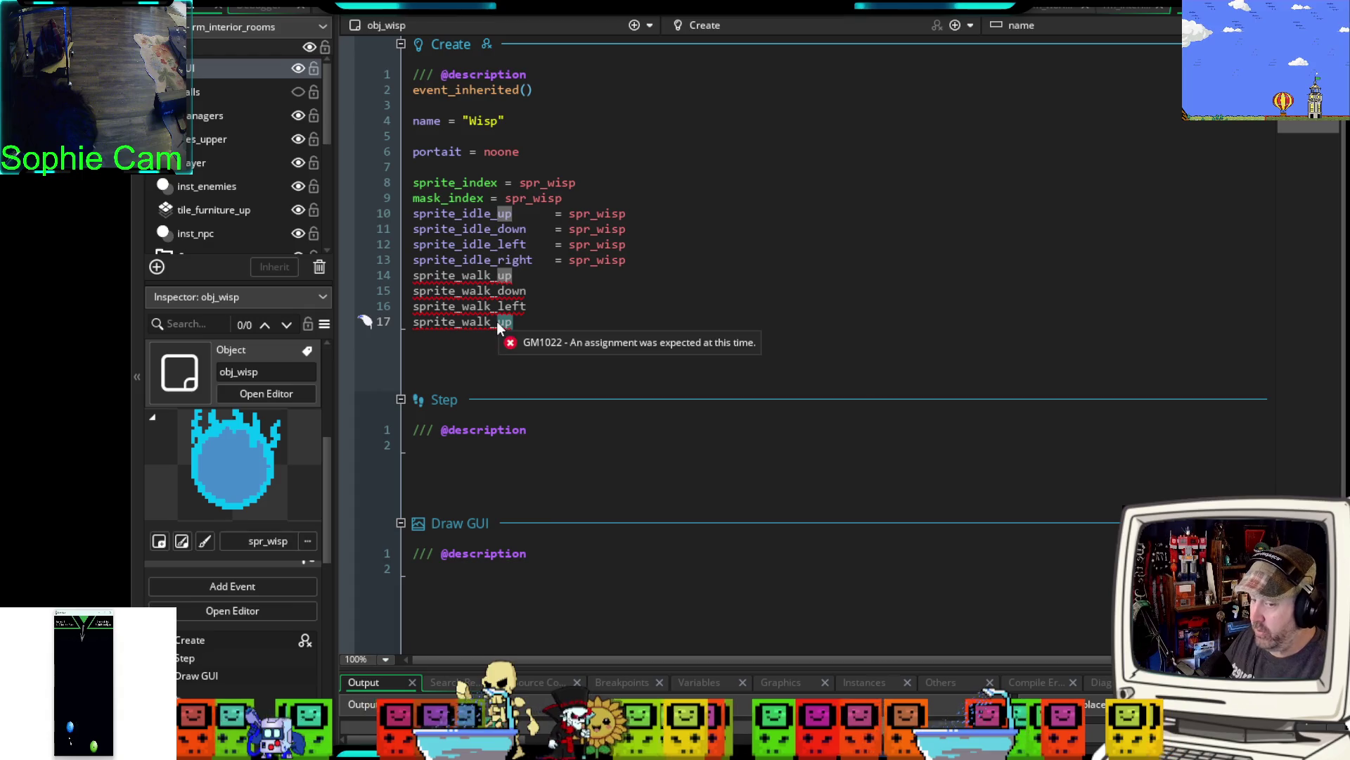
text(right)
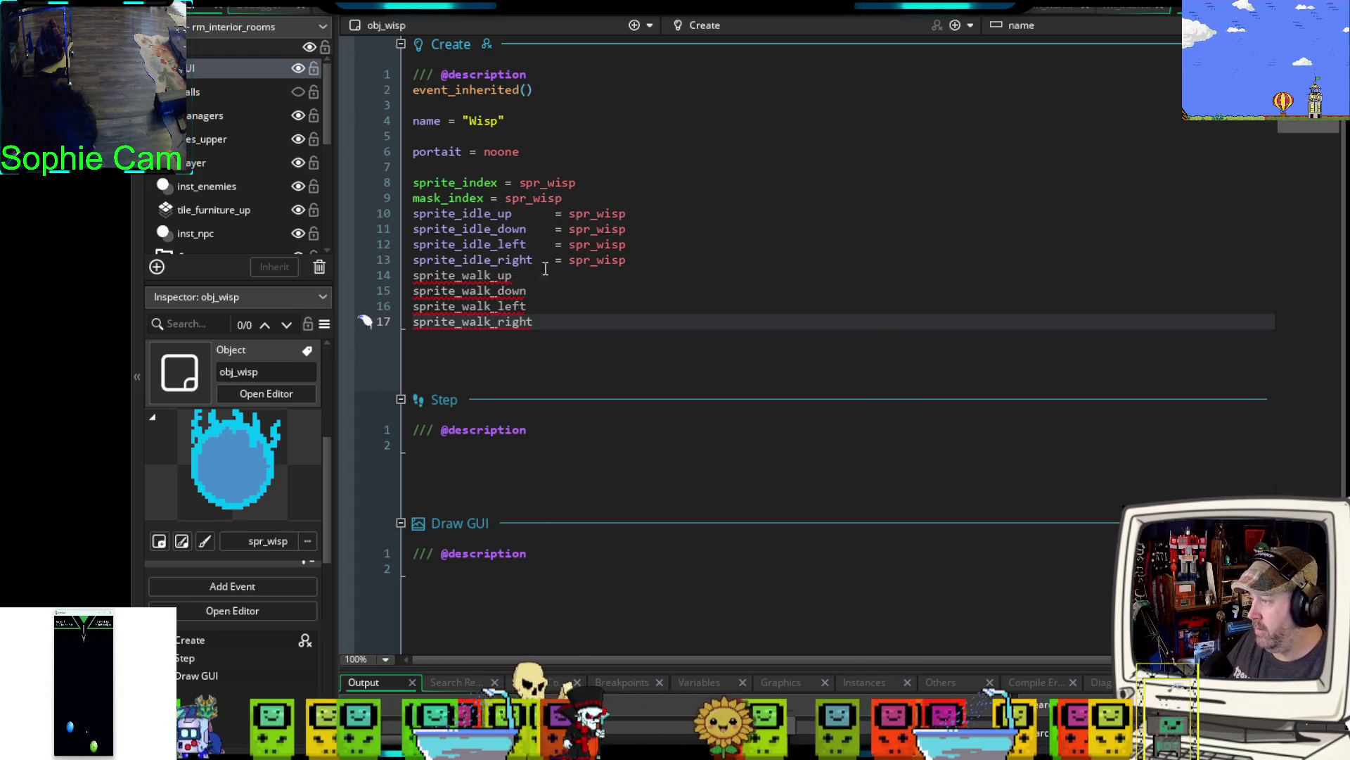
- Assign = spr_wisp to each of the four walk sprite variables, then add blank lines
click(606, 260)
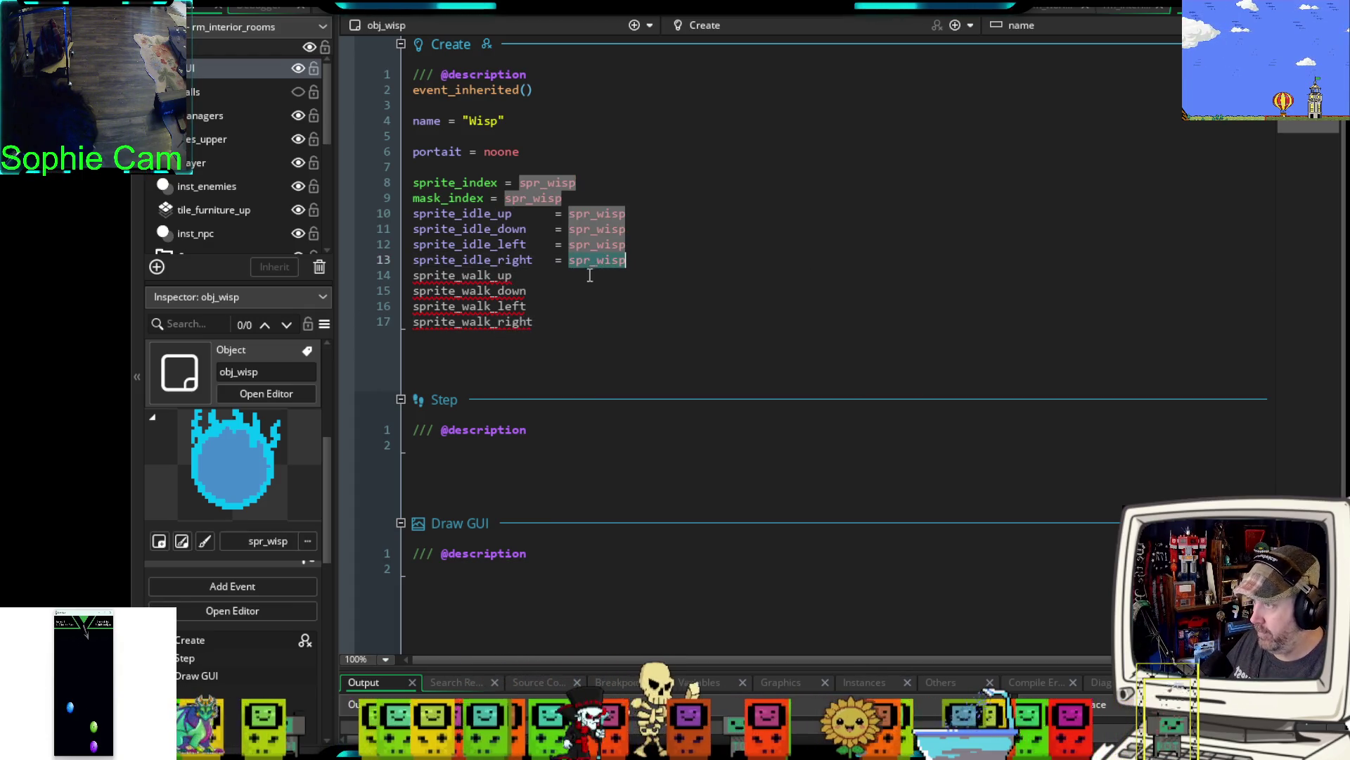
click(583, 277)
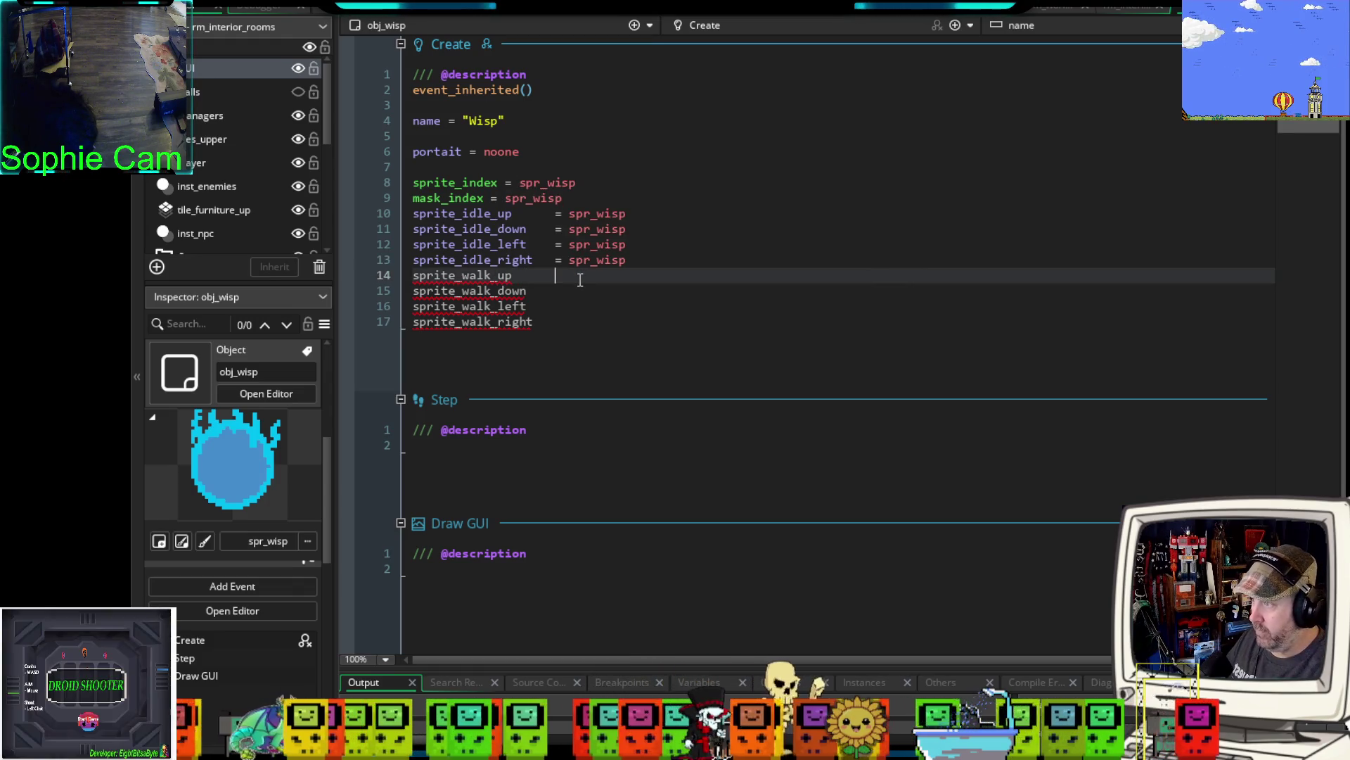
text(= spr_wisp)
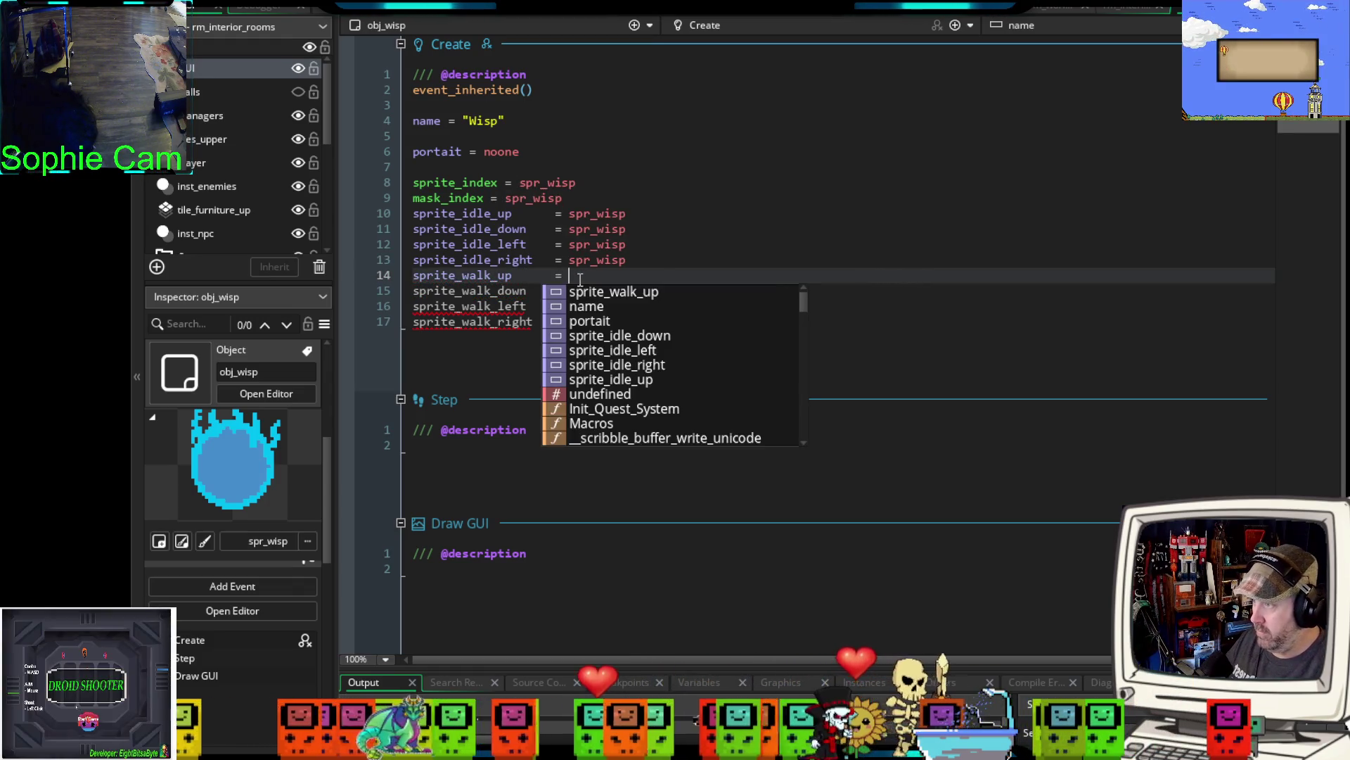
drag(660, 270, 556, 280)
key(ctrl+c)
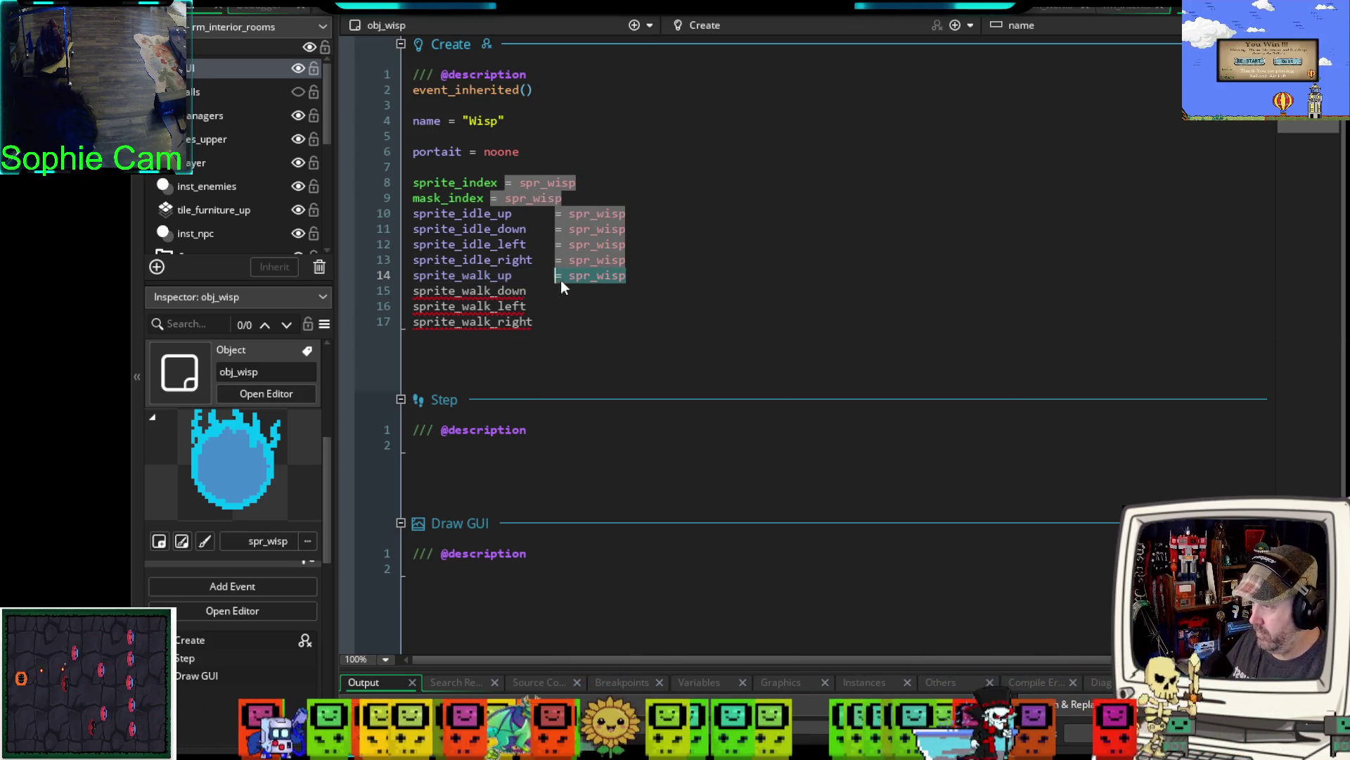
click(554, 292)
key(ctrl+v)
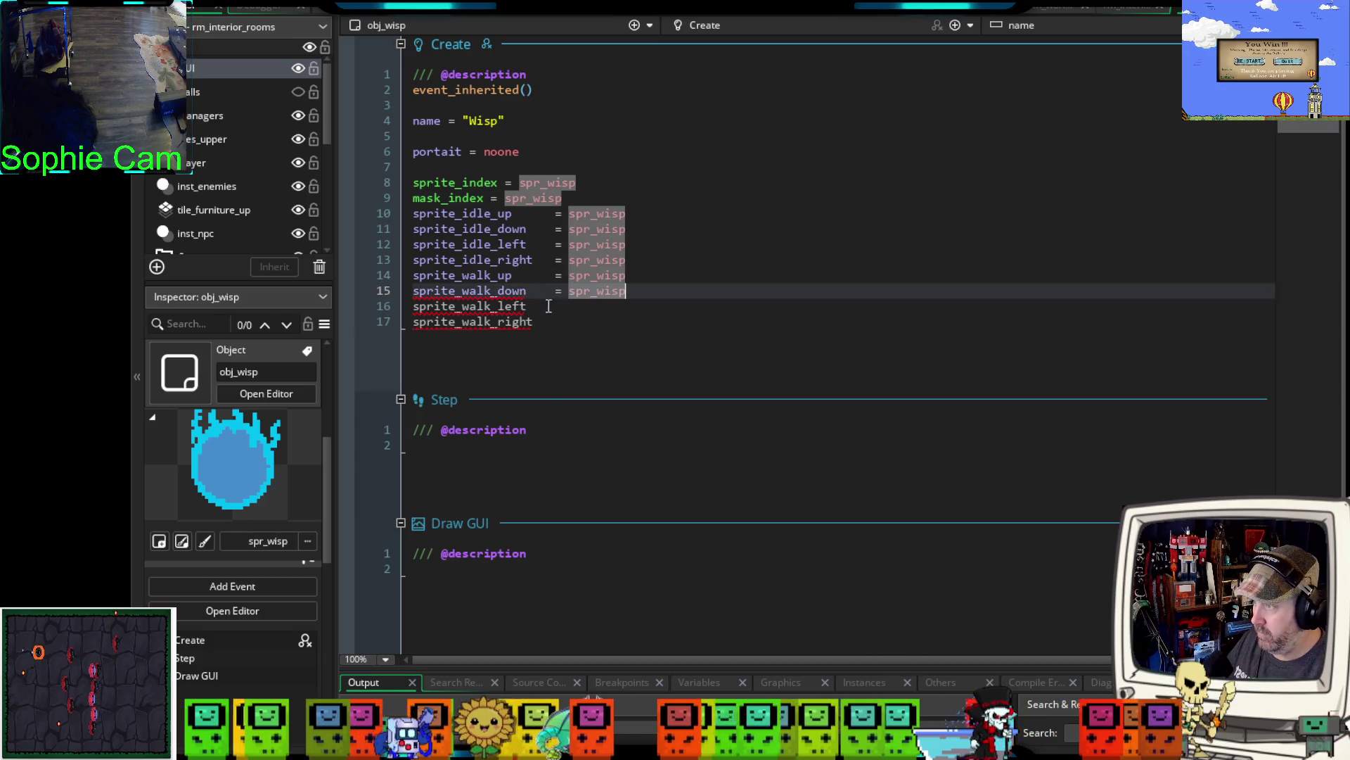
click(552, 305)
key(ctrl+v)
click(548, 322)
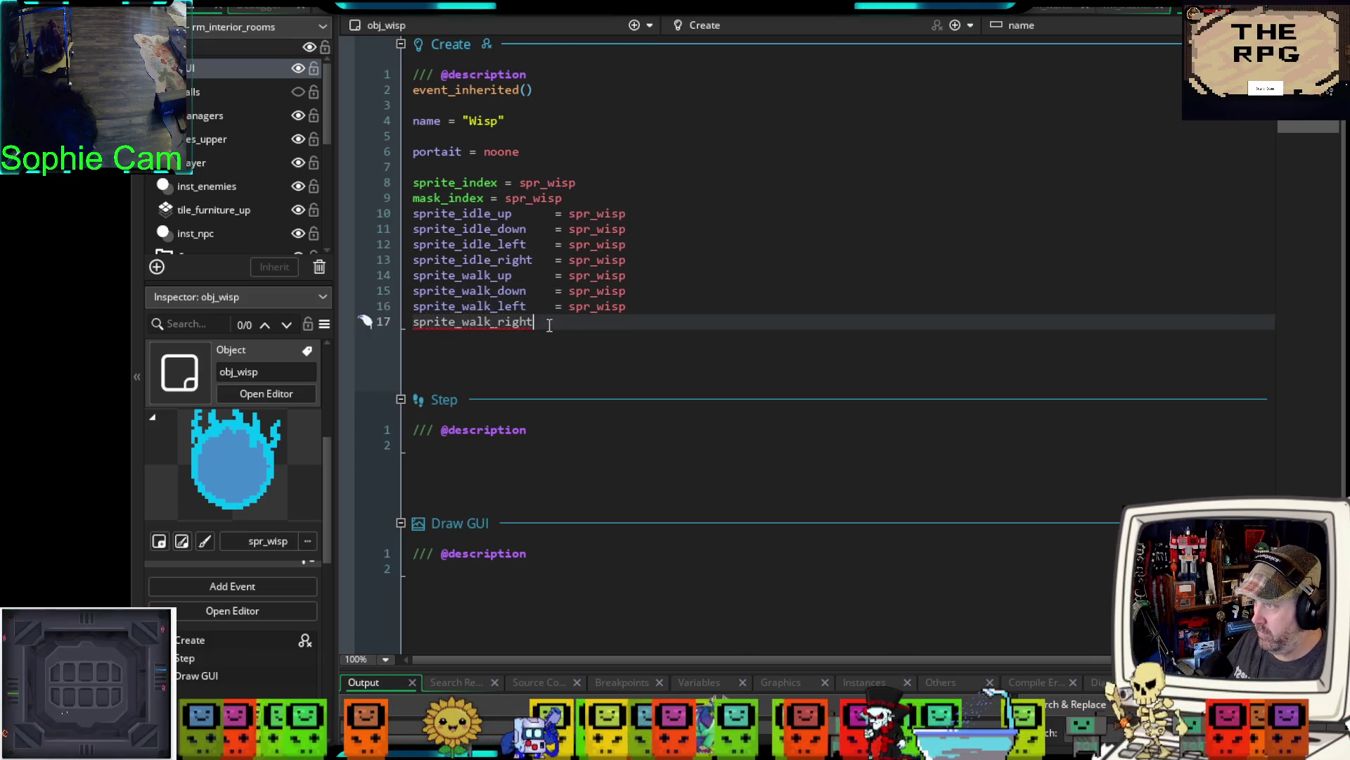
key(ctrl+v)
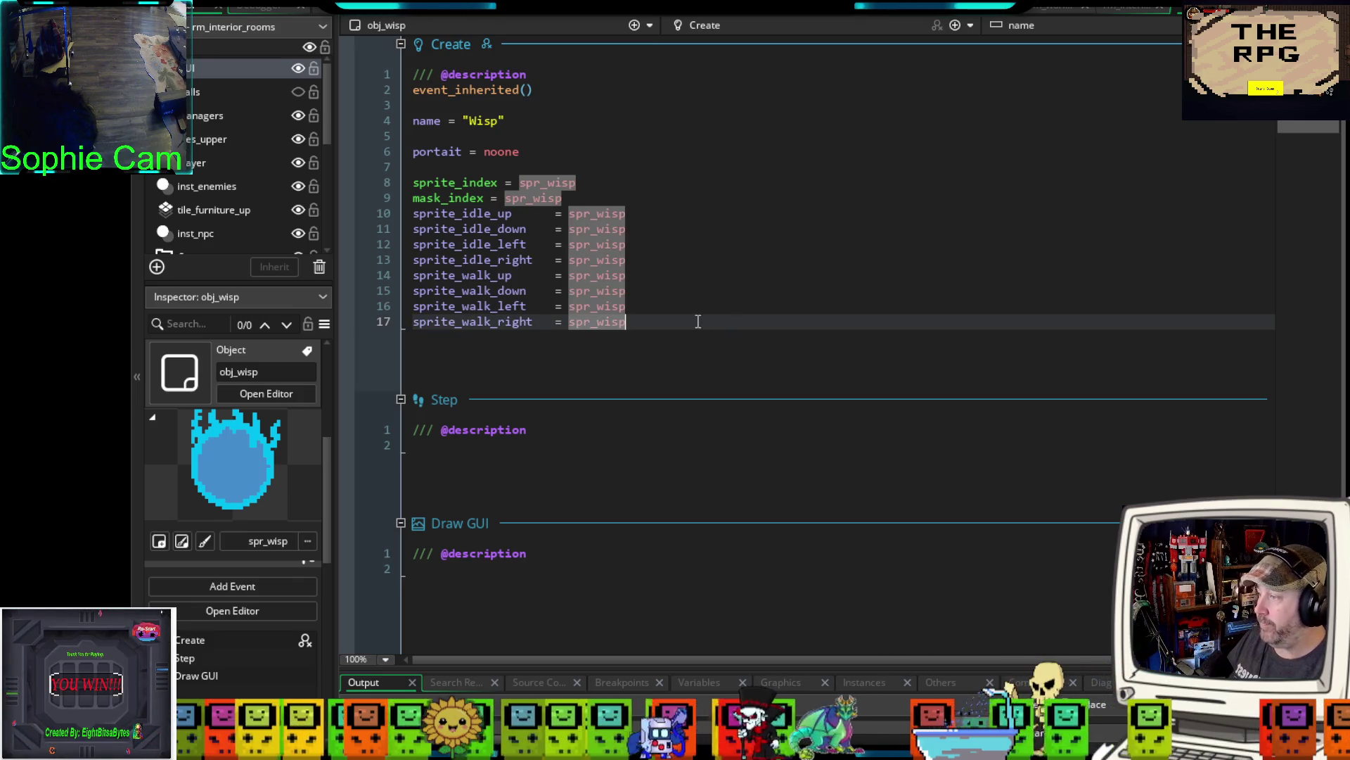
key(Return)
key(Return)
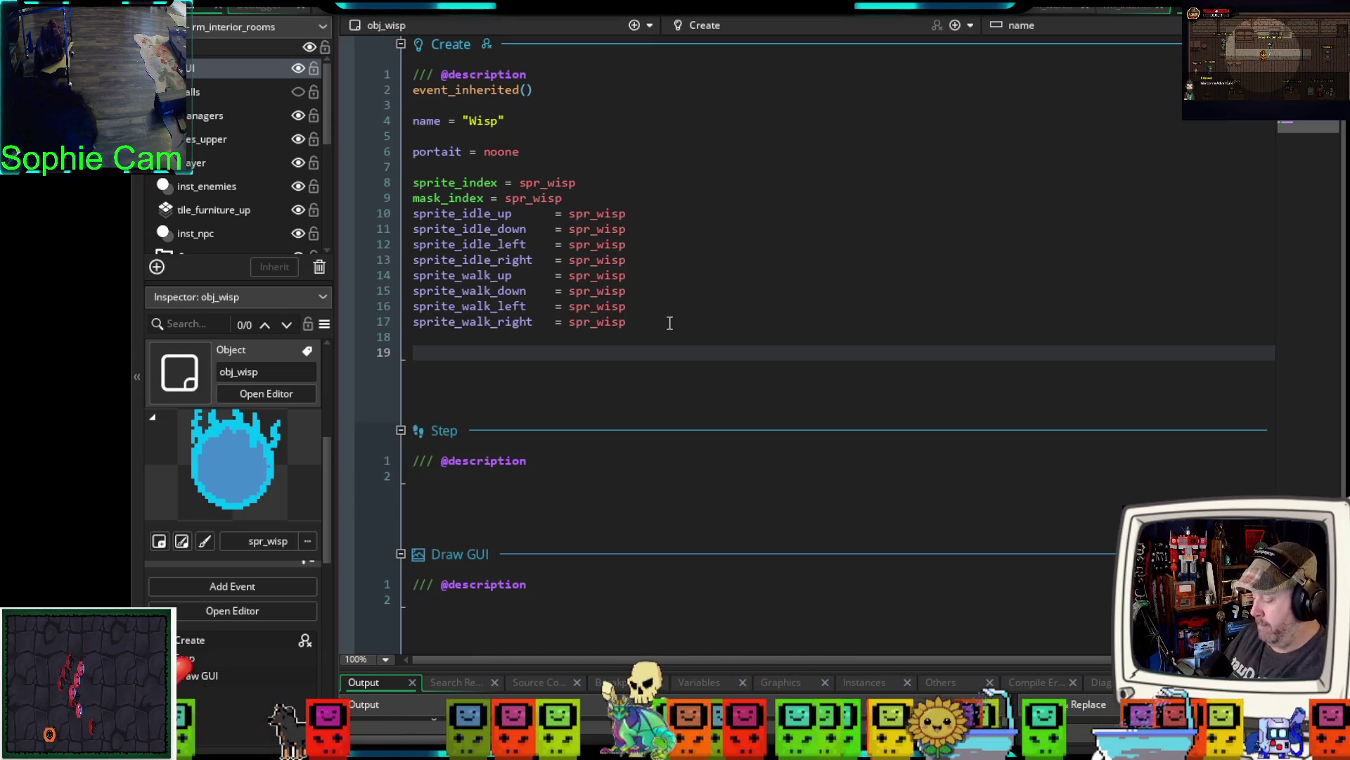
- Add shout_out_chat_enabled = false on line 19, fixing typos, and start a new line
text(shoul)
key(BackSpace)
key(BackSpace)
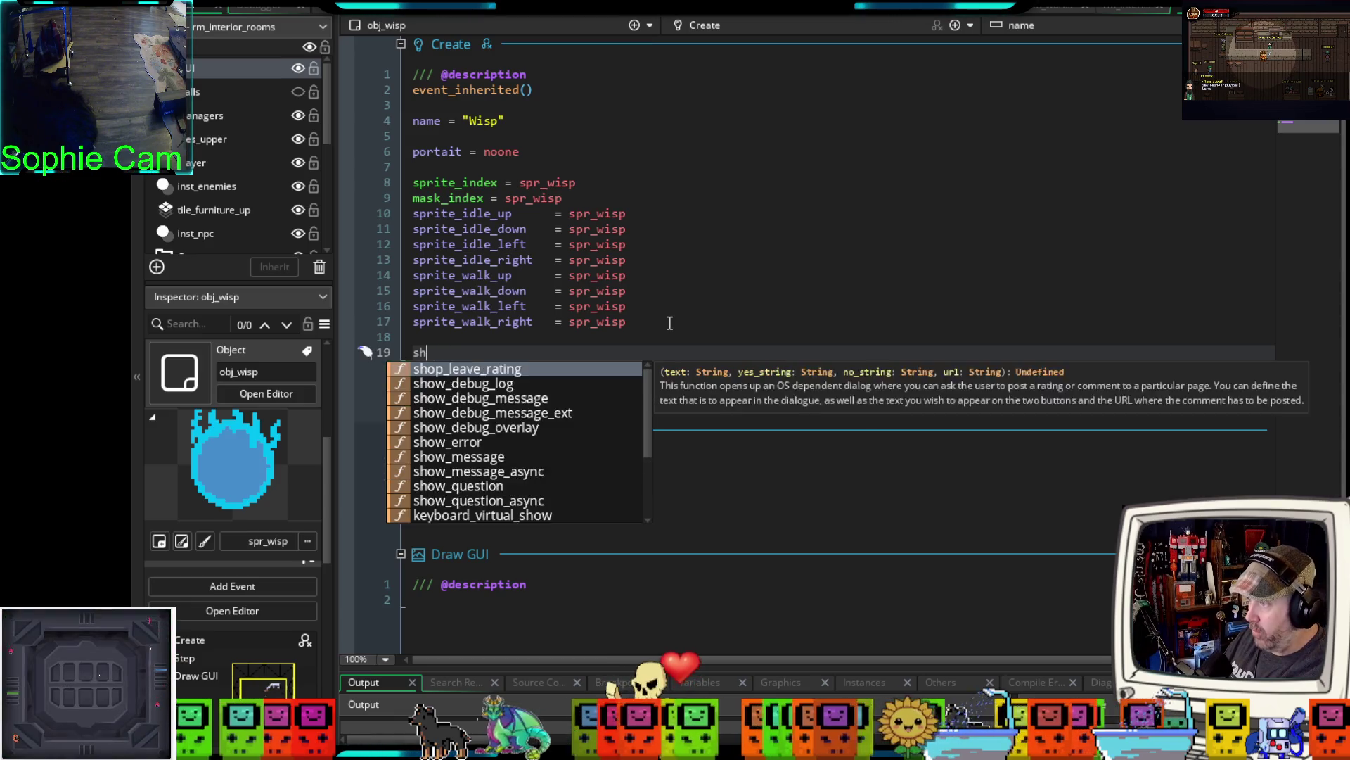
text(out)
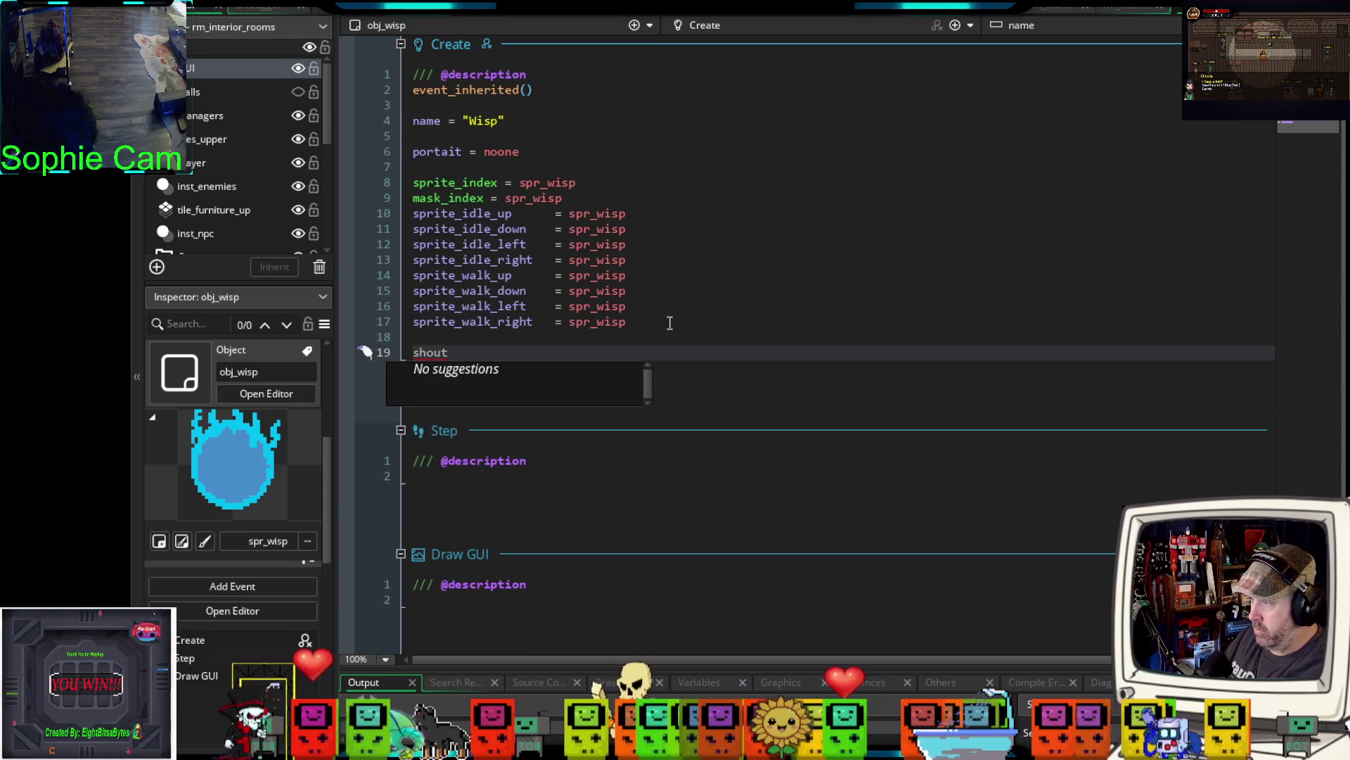
text(_out_)
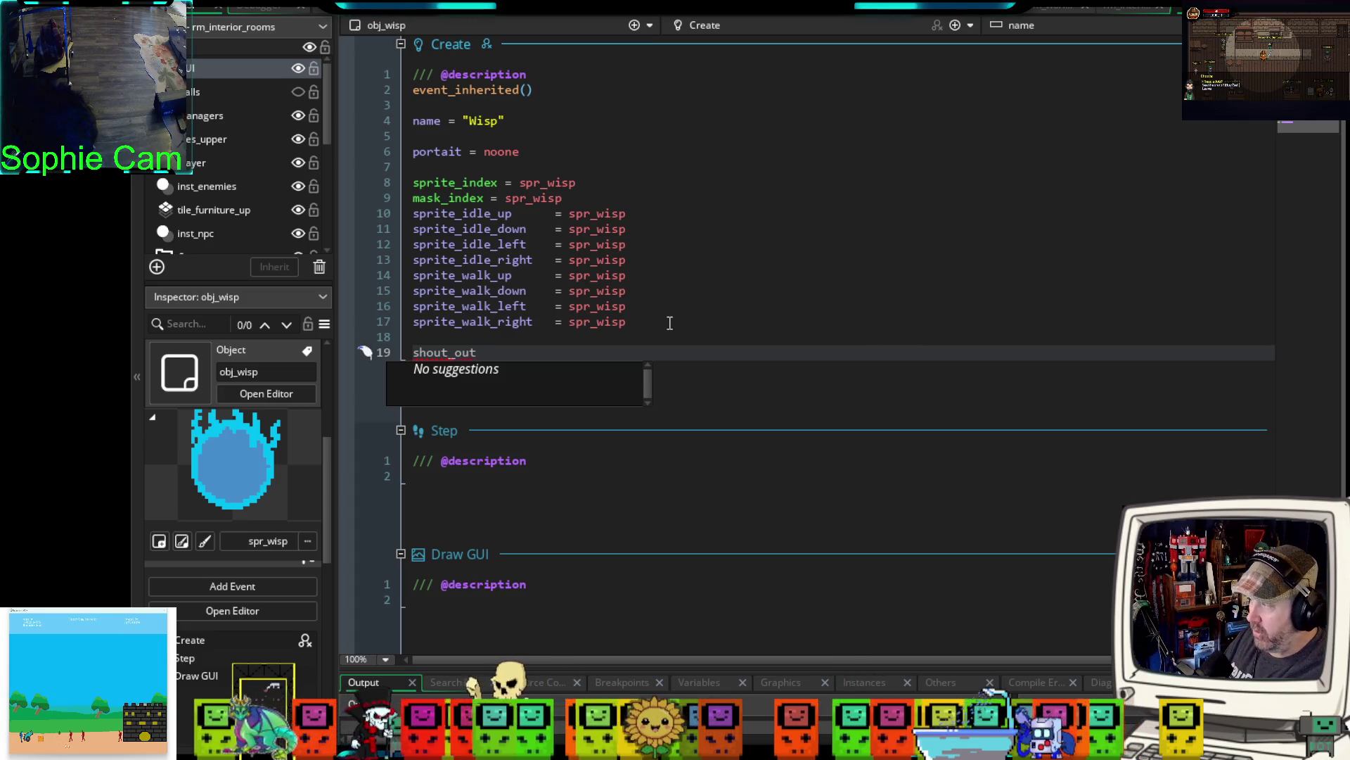
text(chat_)
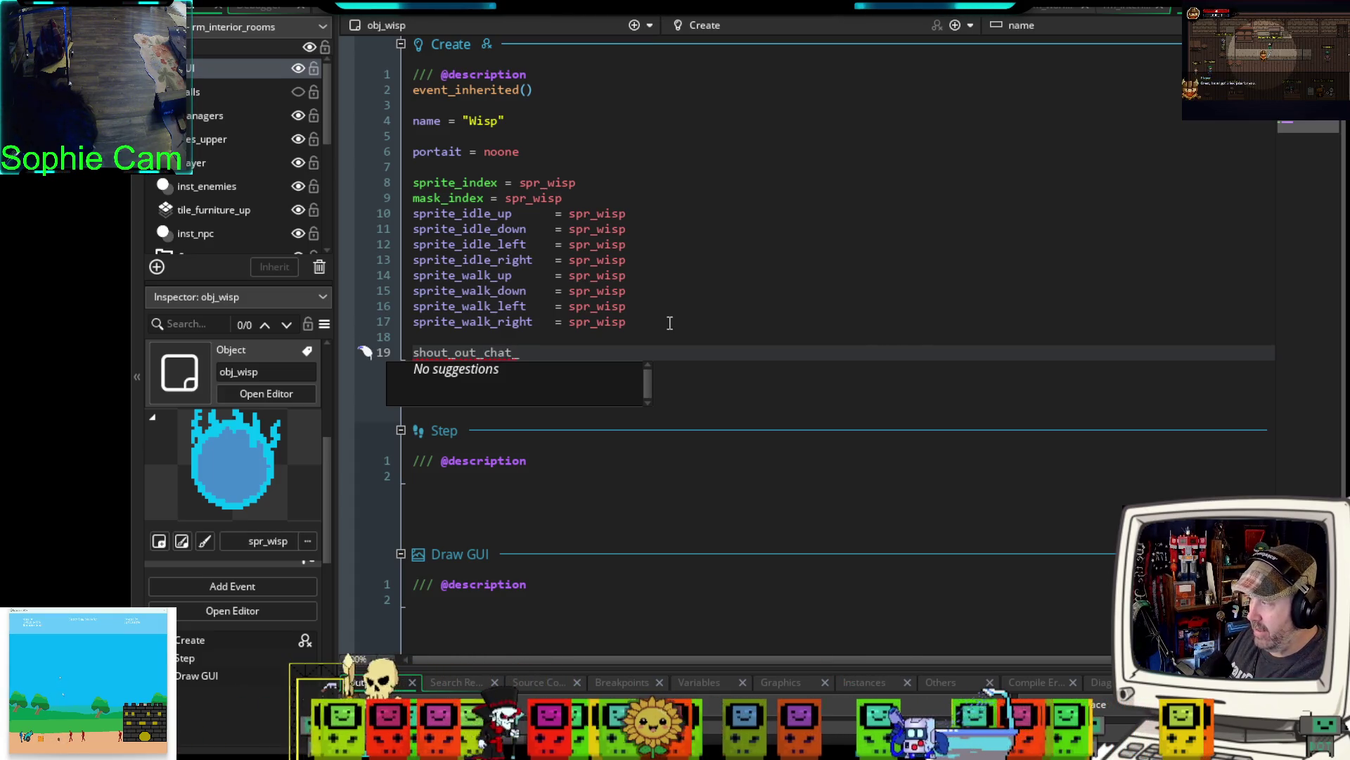
text(enable)
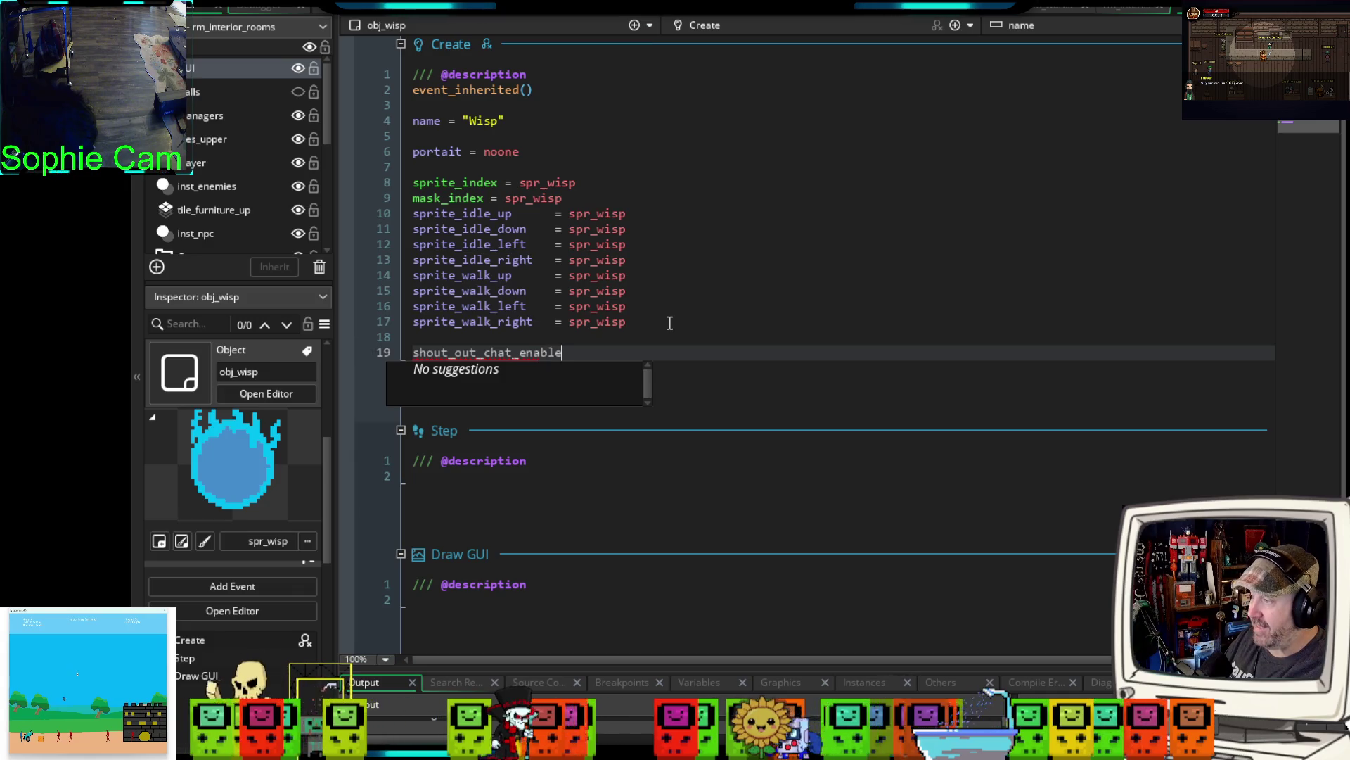
text(d = false)
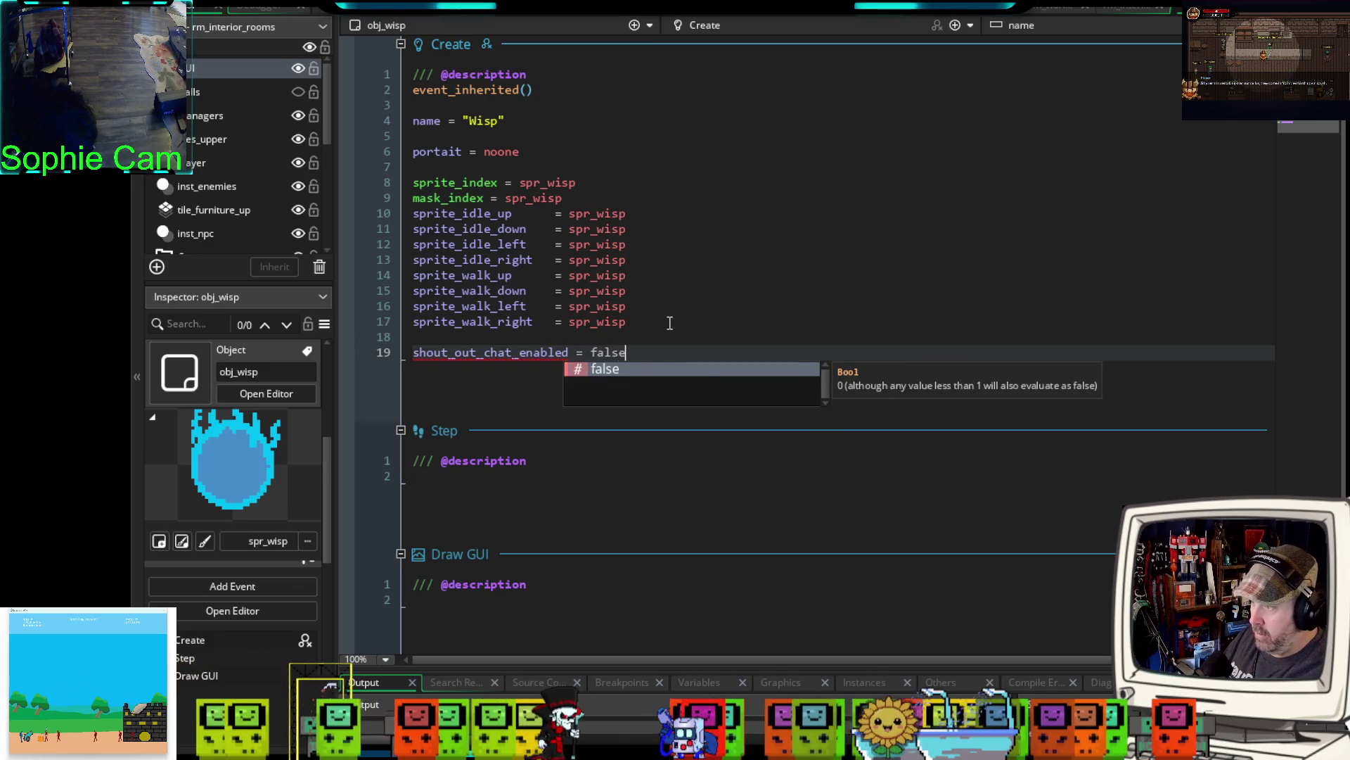
click(634, 358)
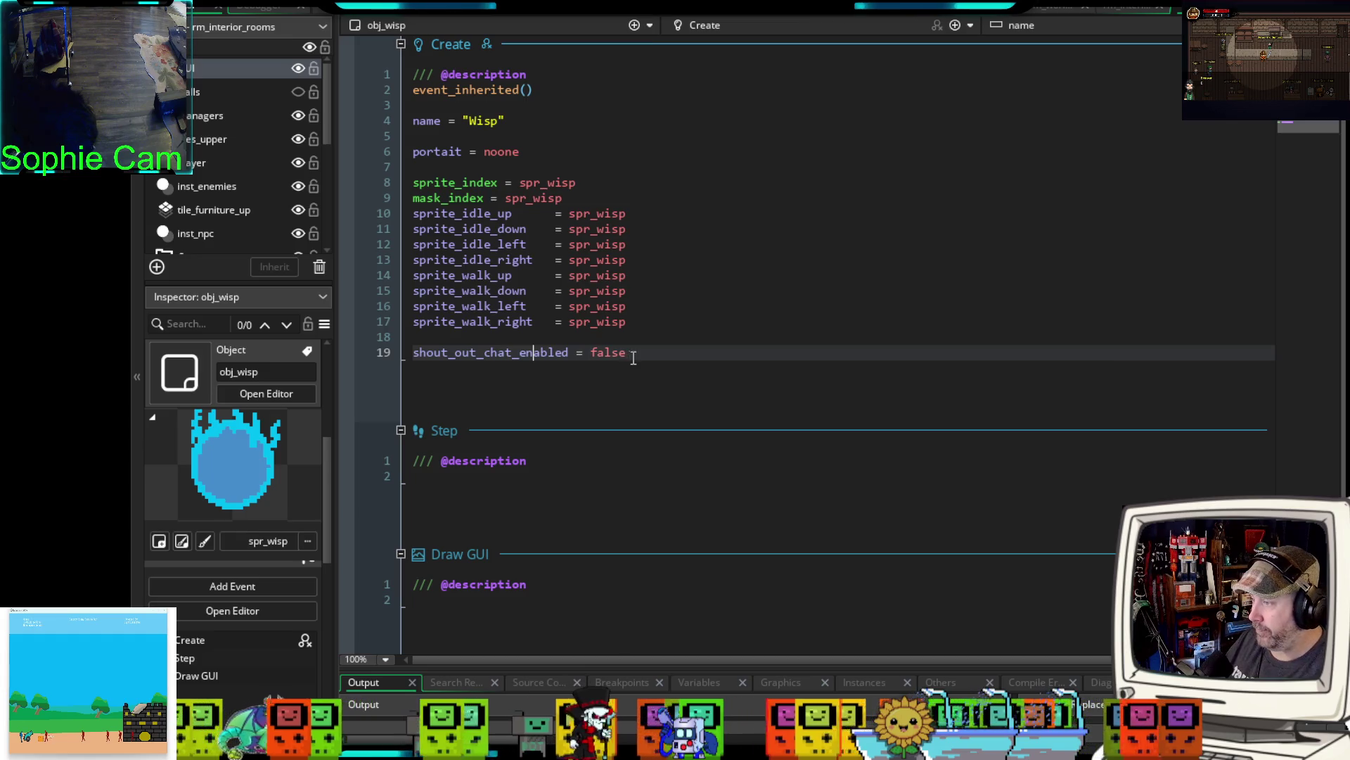
key(Return)
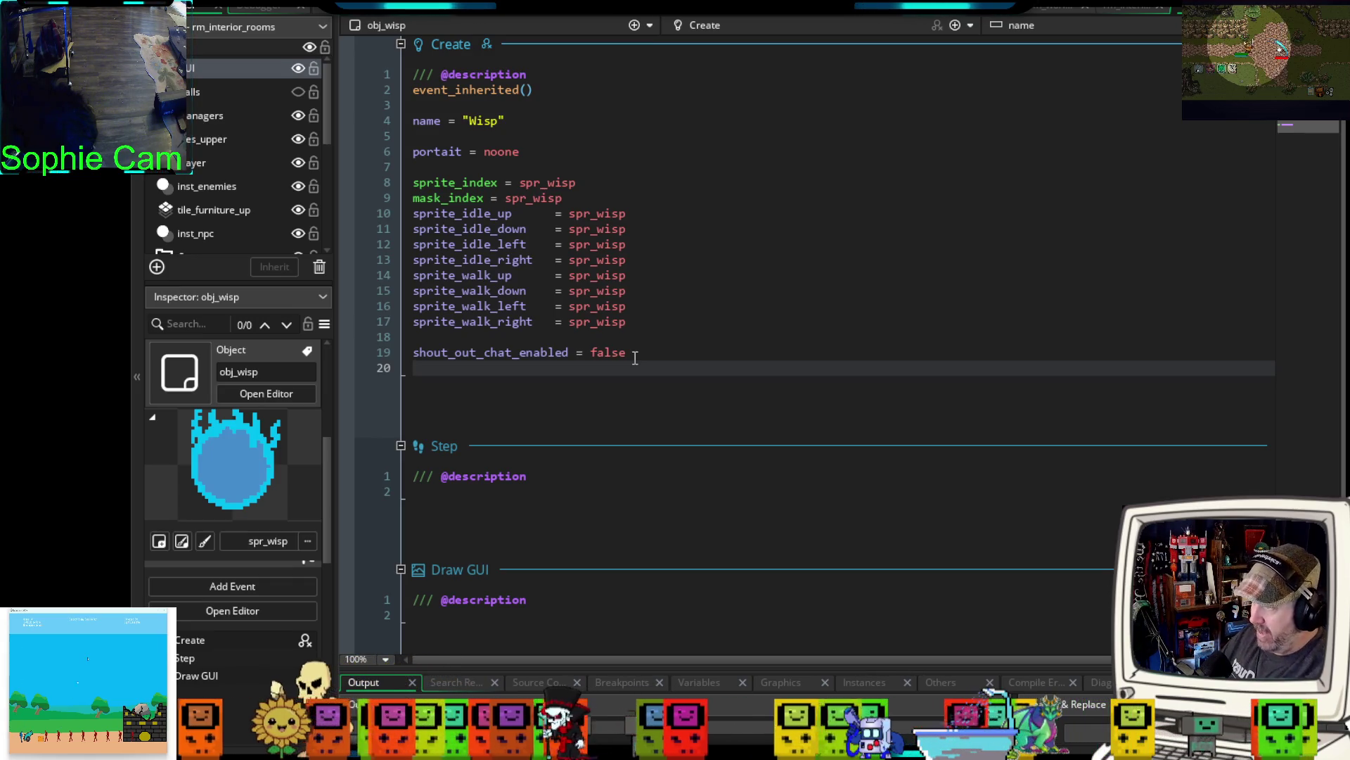
- Set talk_icon_offset_y = sprite_height / 2 - 12 on line 20, then bring up spr_wisp
text(talk_)
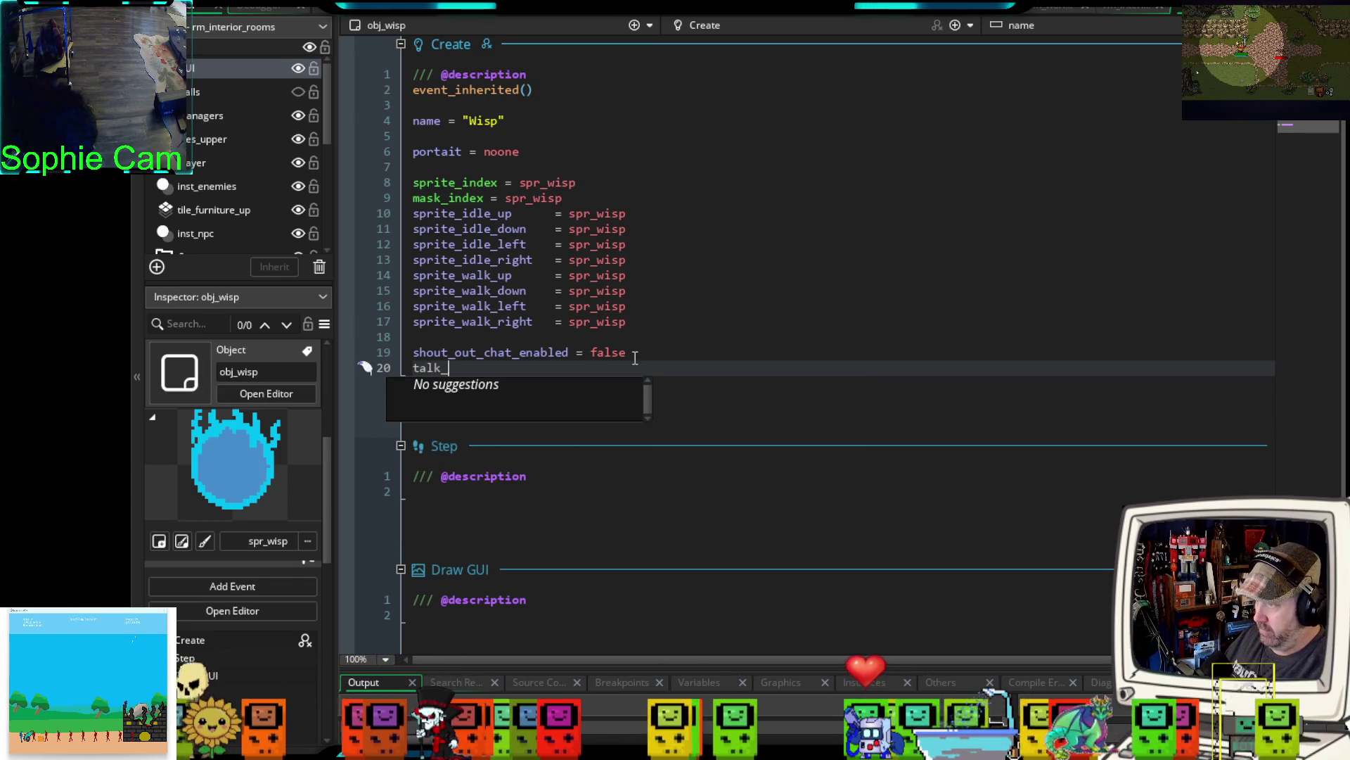
text(icon_y)
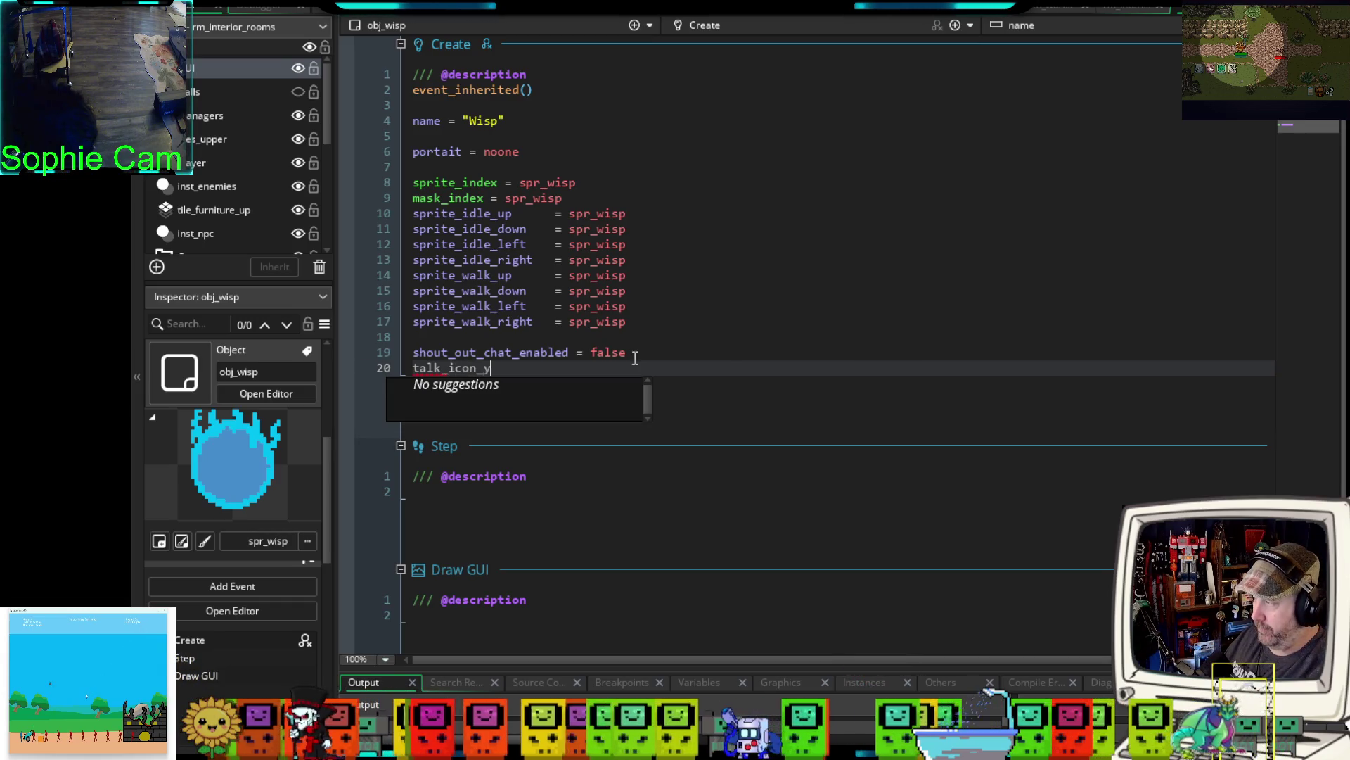
key(BackSpace)
text(offset_)
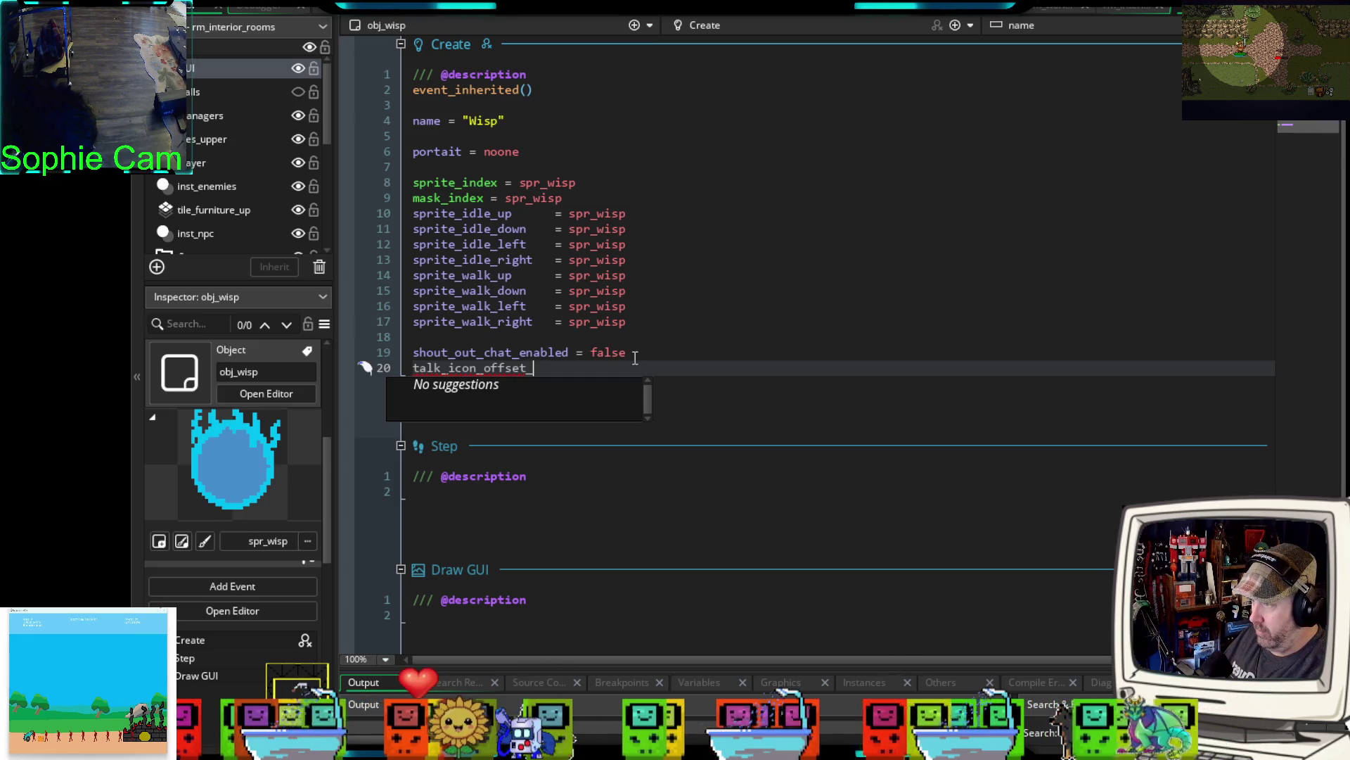
text(y = spri)
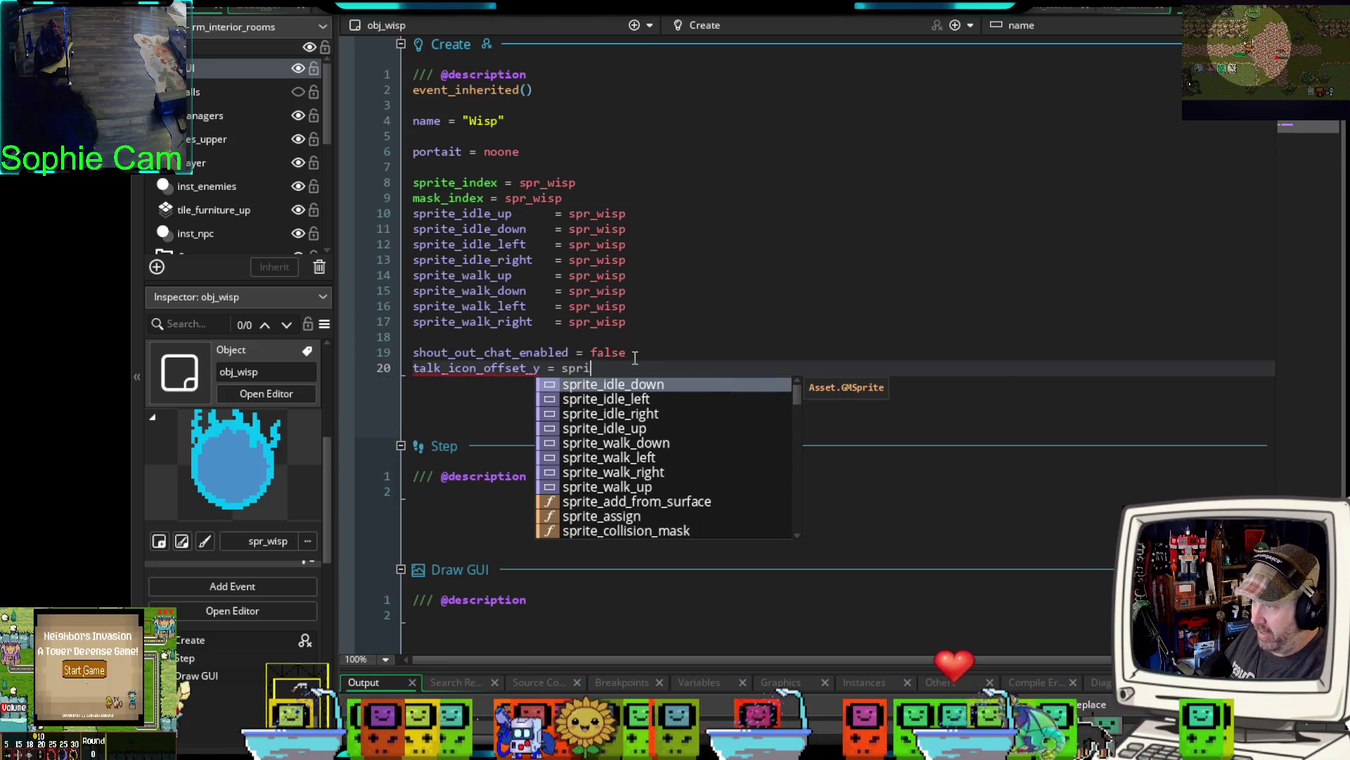
text(te_)
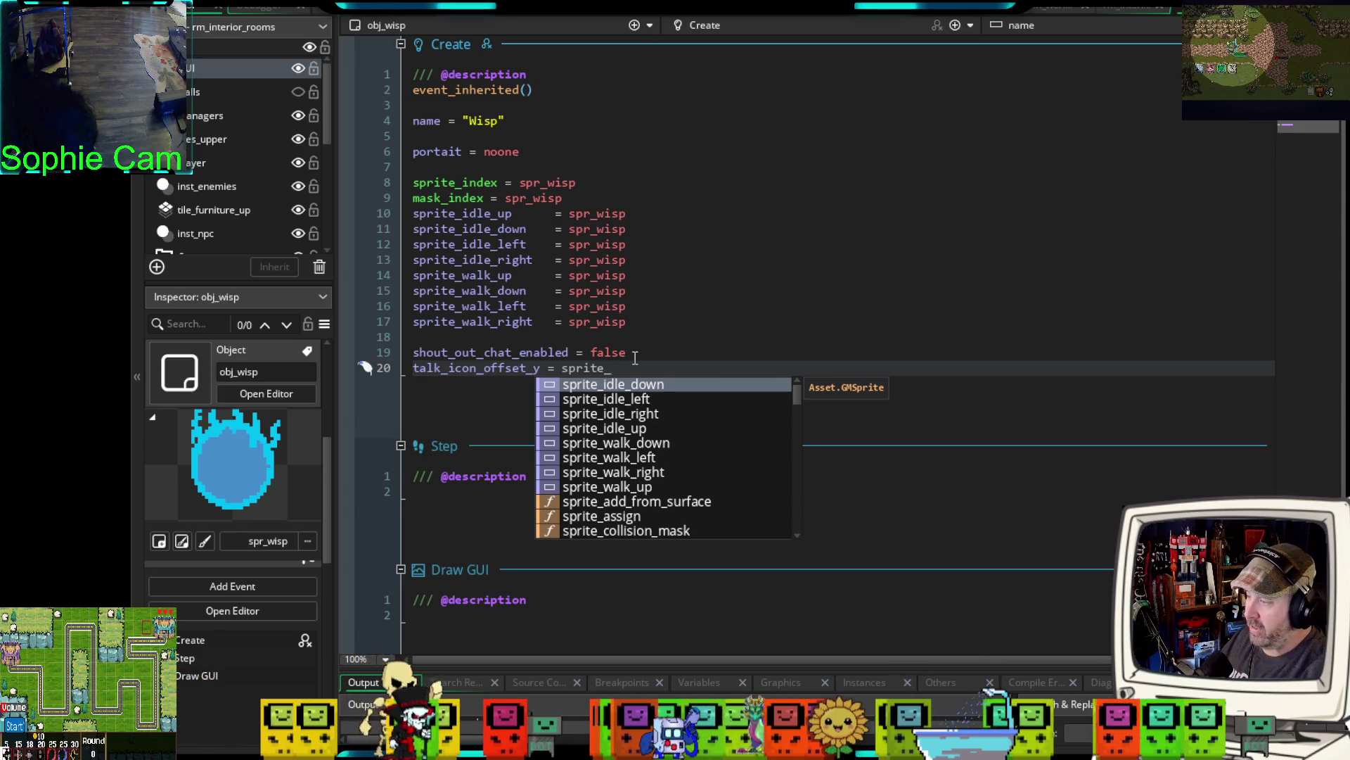
text(height /2)
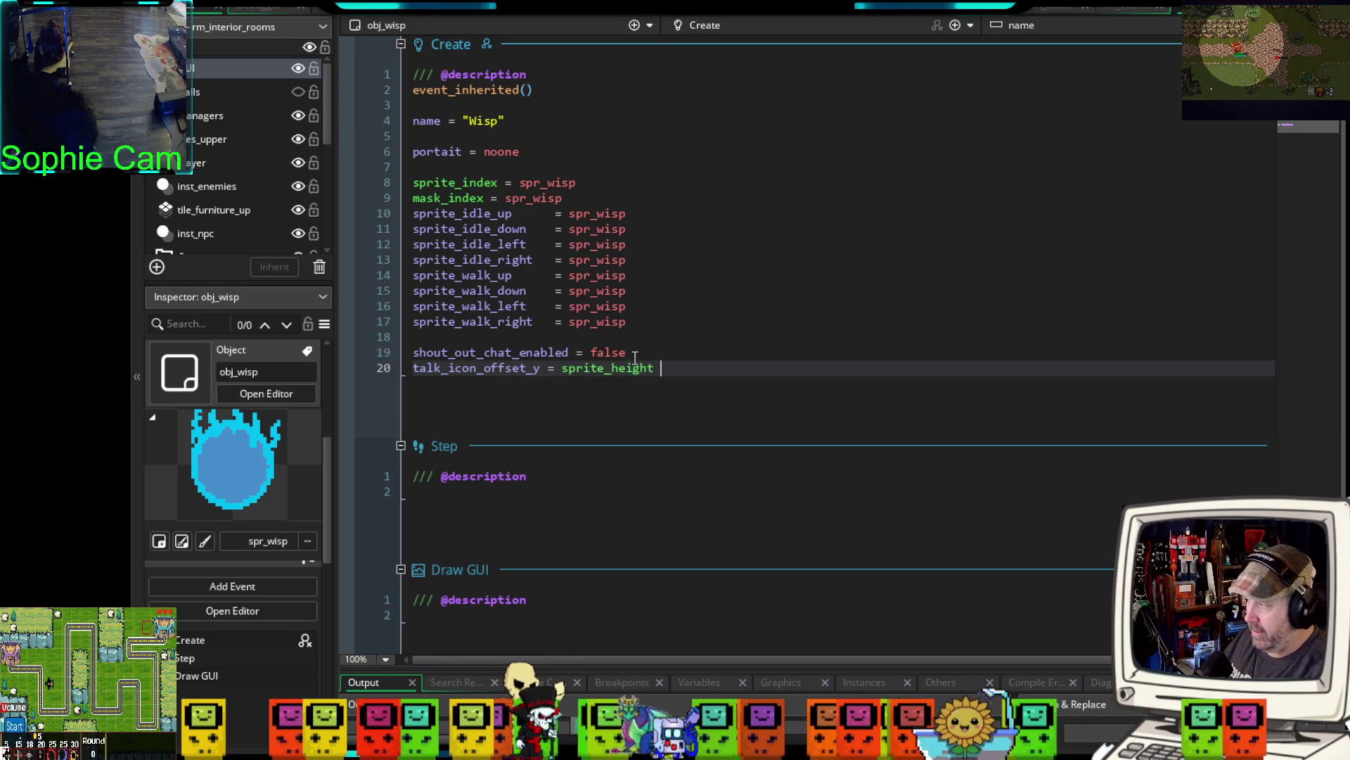
key(BackSpace)
text(2)
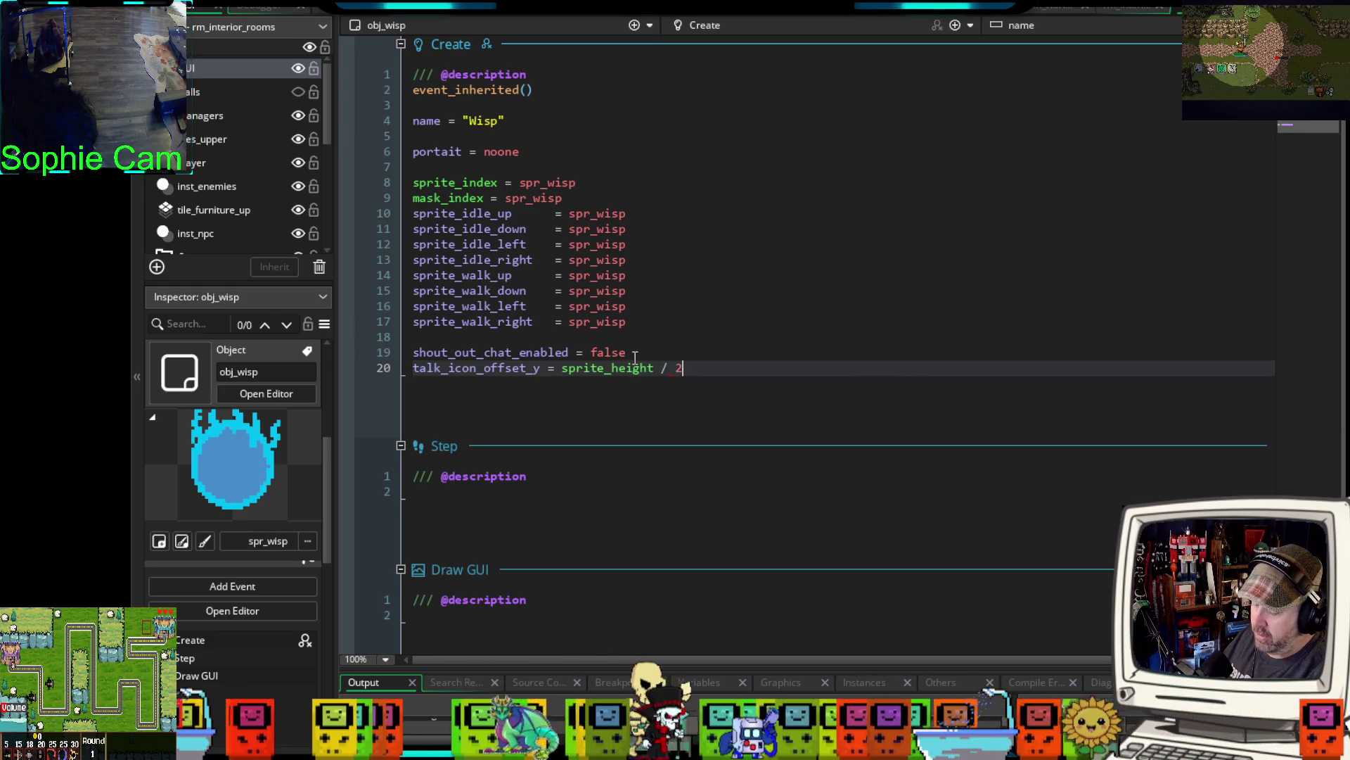
text( - 12)
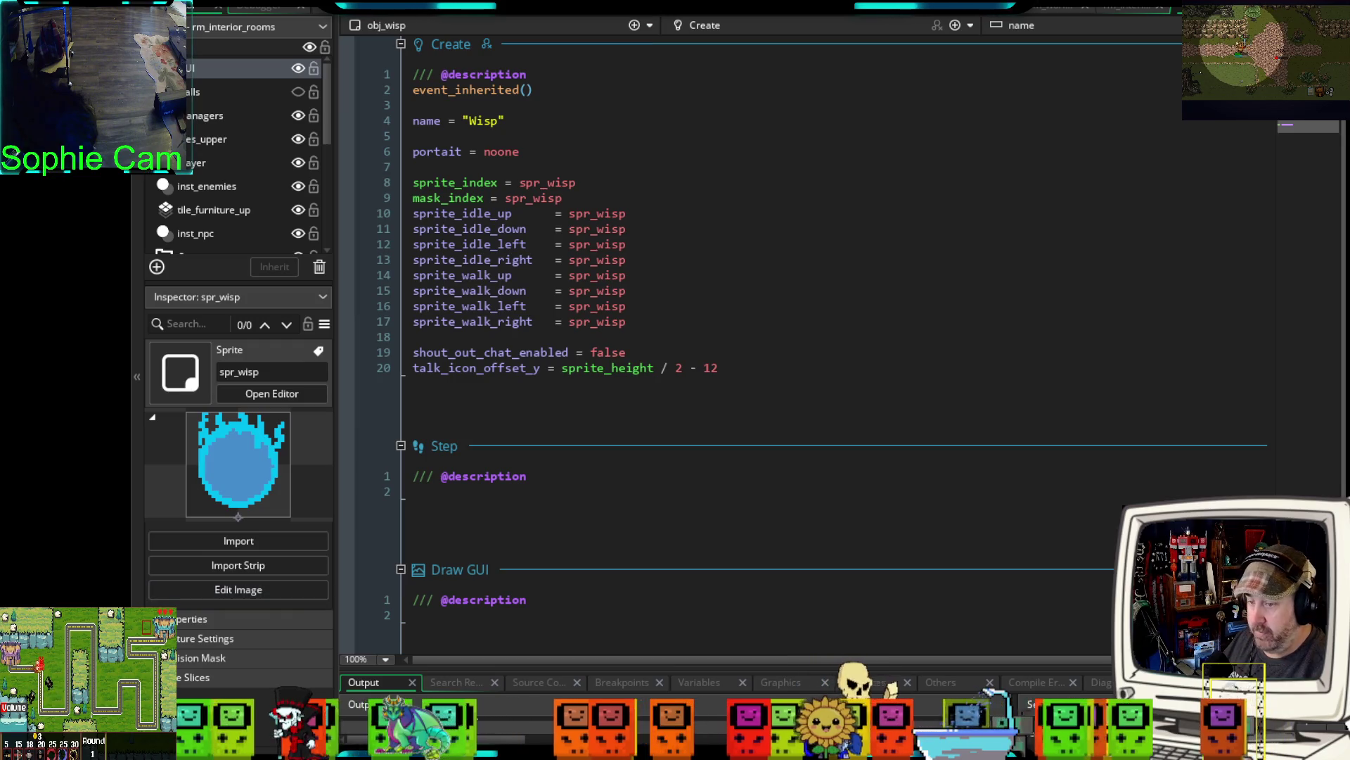
click(271, 393)
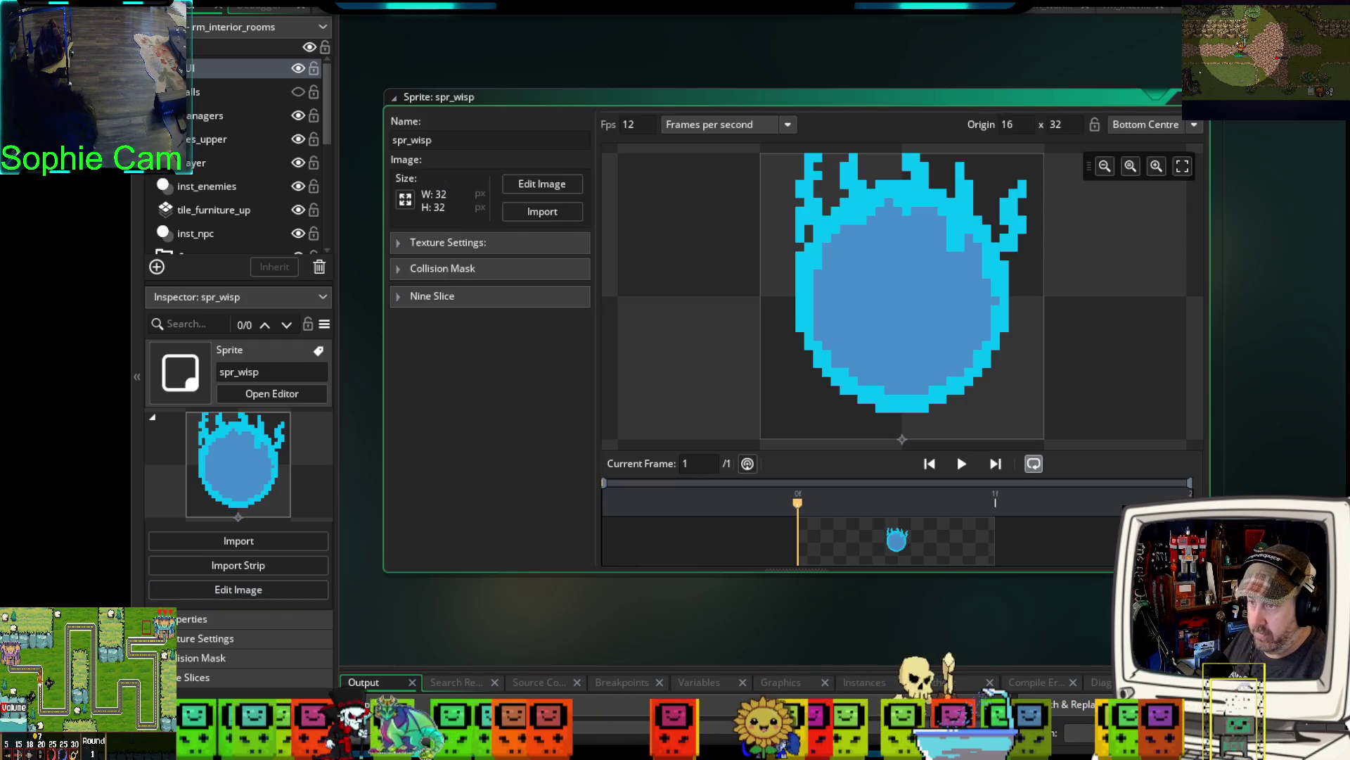
- Change spr_wisp's origin from Bottom Centre to Middle Centre (16, 16), then collapse the sprite editor
click(1193, 124)
click(1160, 210)
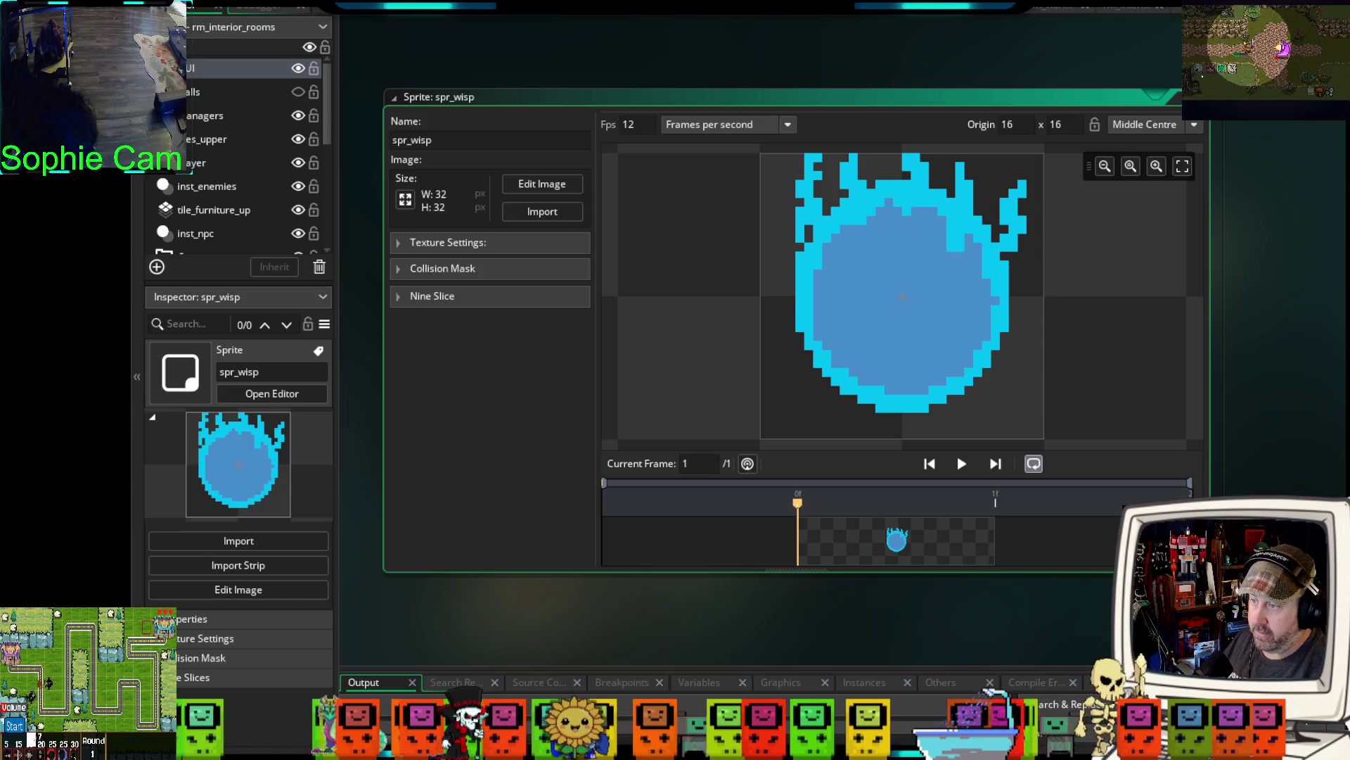
click(394, 97)
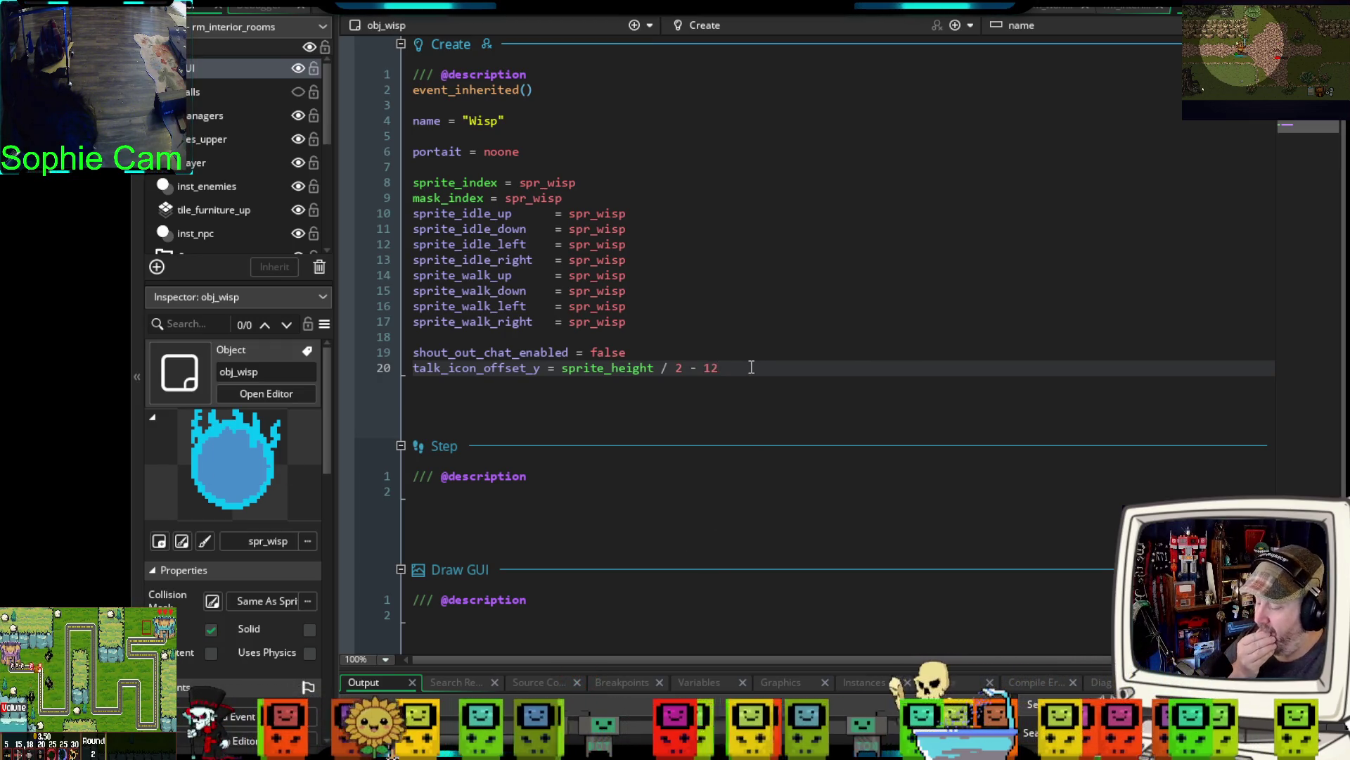
- Declare 'dialog = [' below the talk icon offset line, with the brackets on separate lines
key(Return)
key(Return)
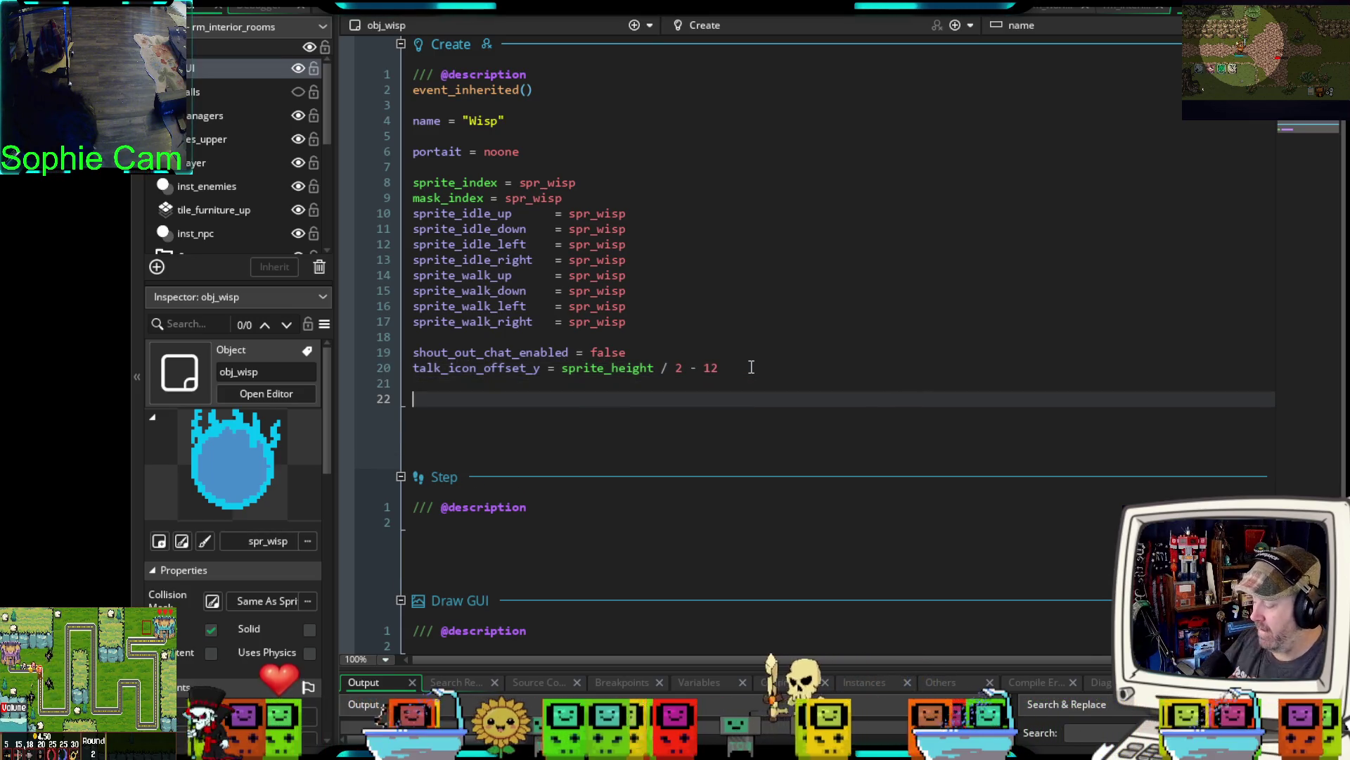
text(dialo)
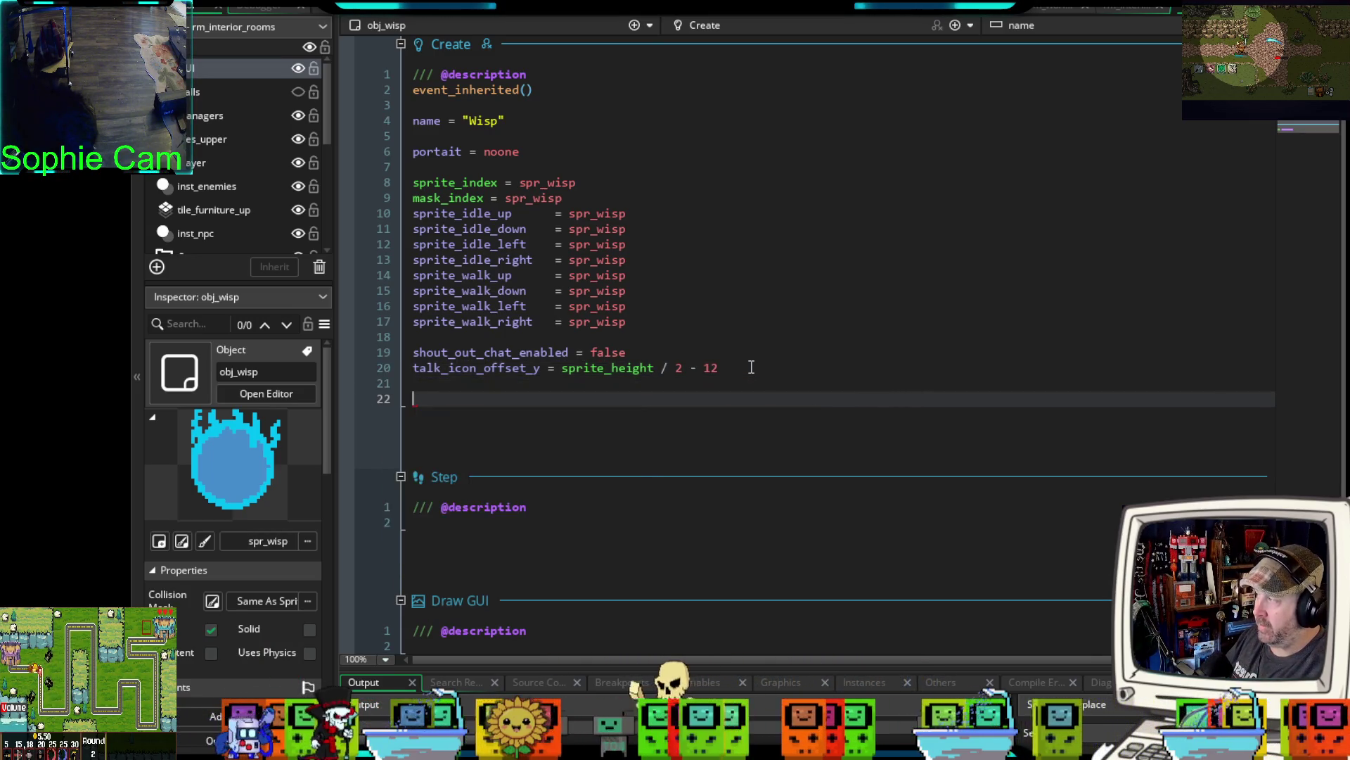
text(g =)
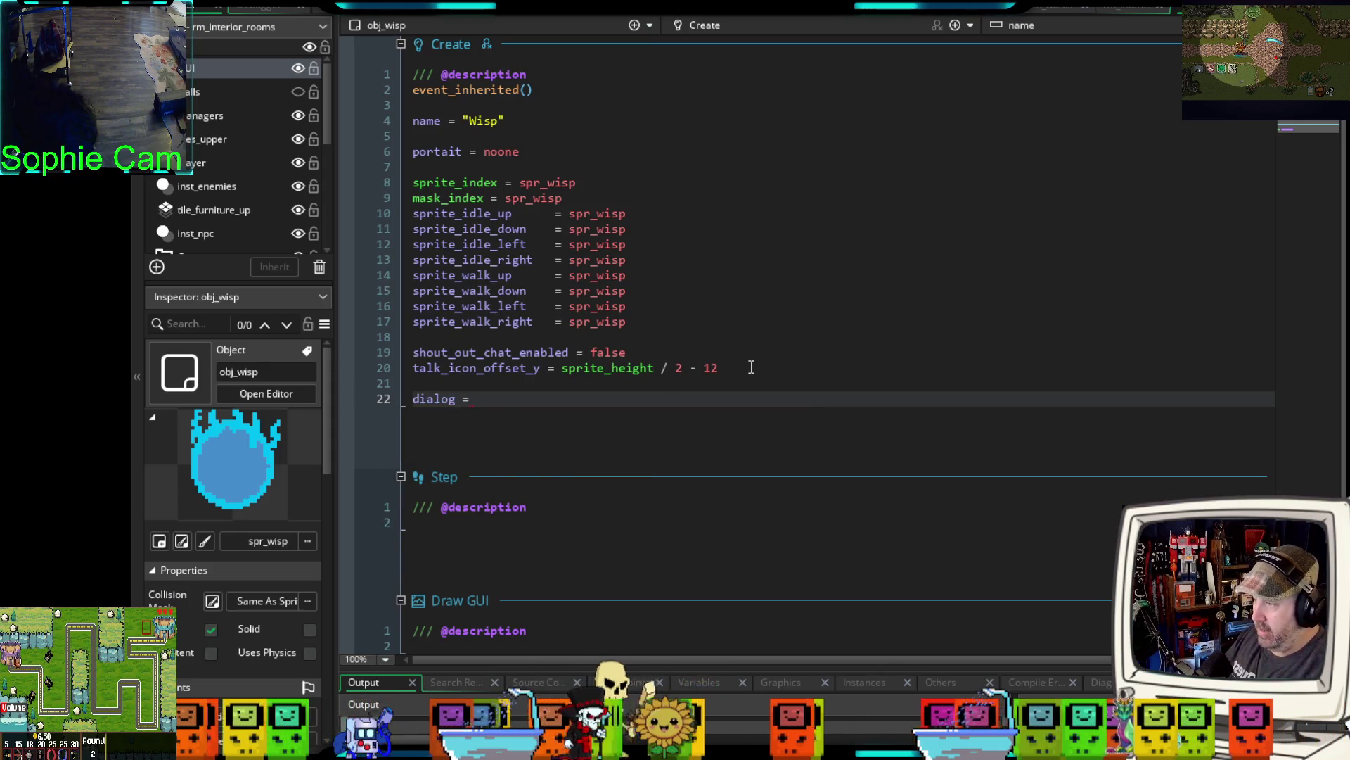
text( [)
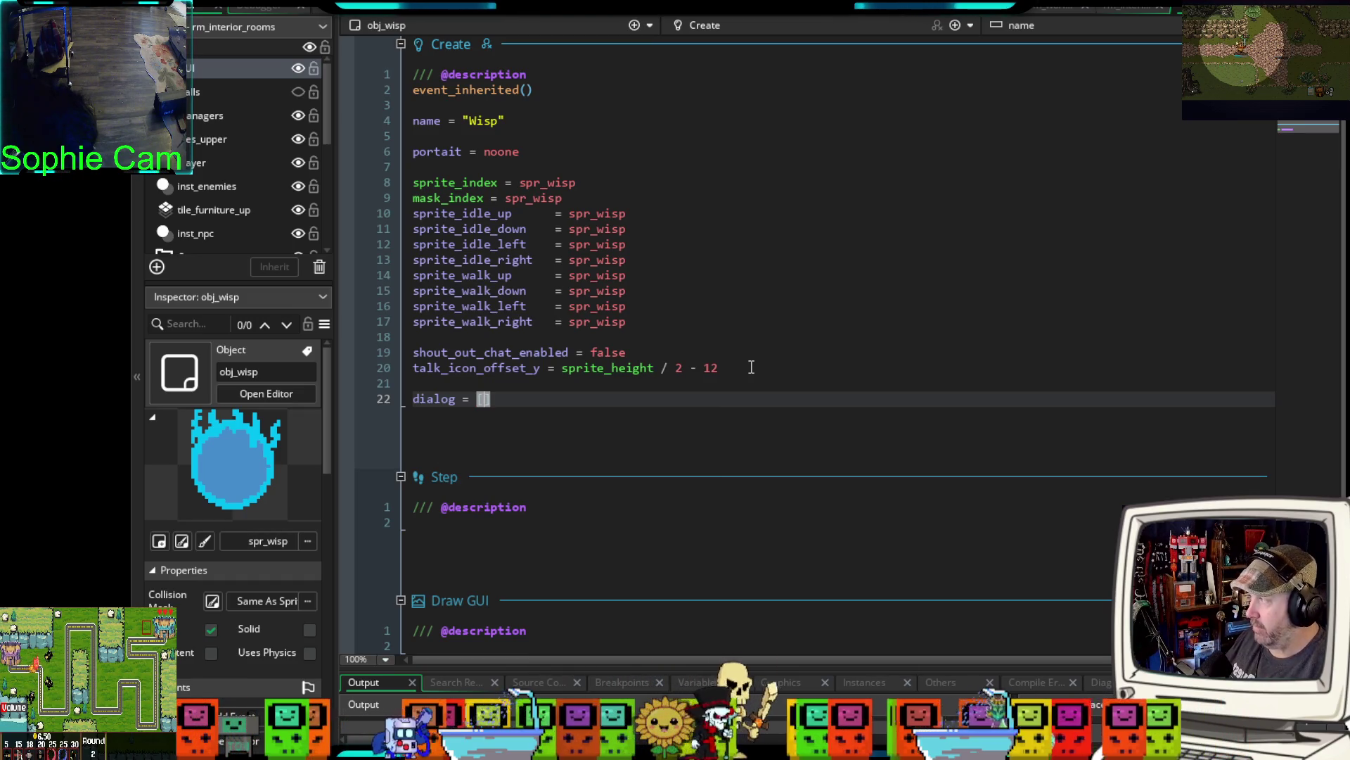
key(Return)
key(Return)
key(Return)
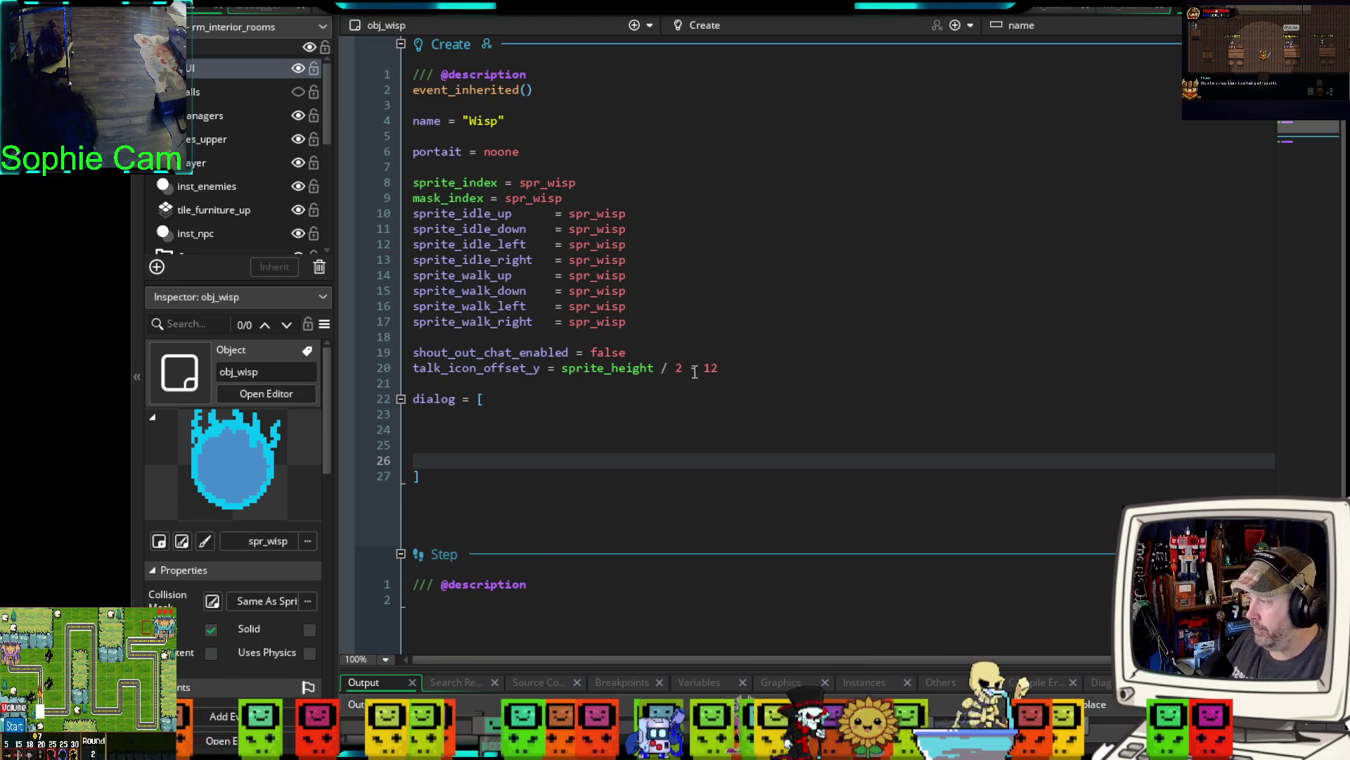
- Insert an indented { } struct inside the dialog array and begin its name field
click(505, 423)
key(Up)
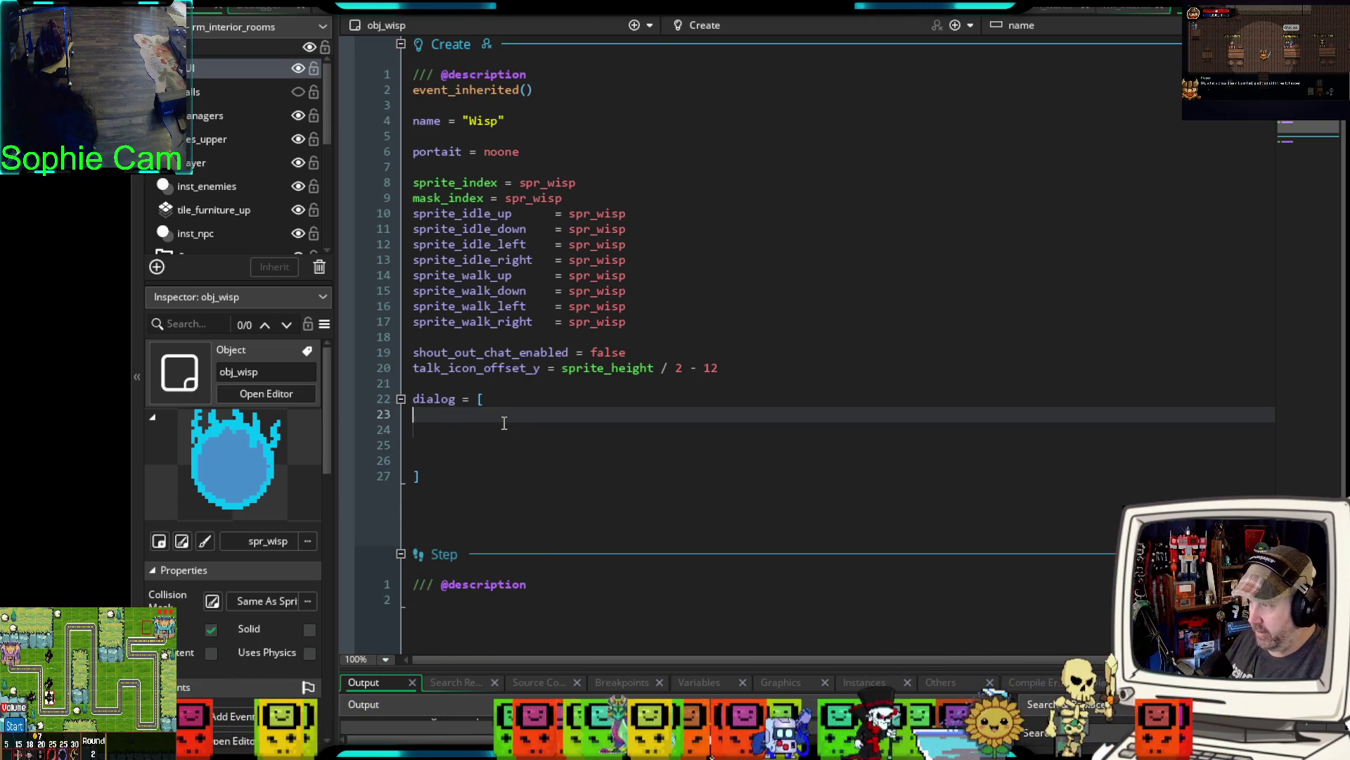
text([)
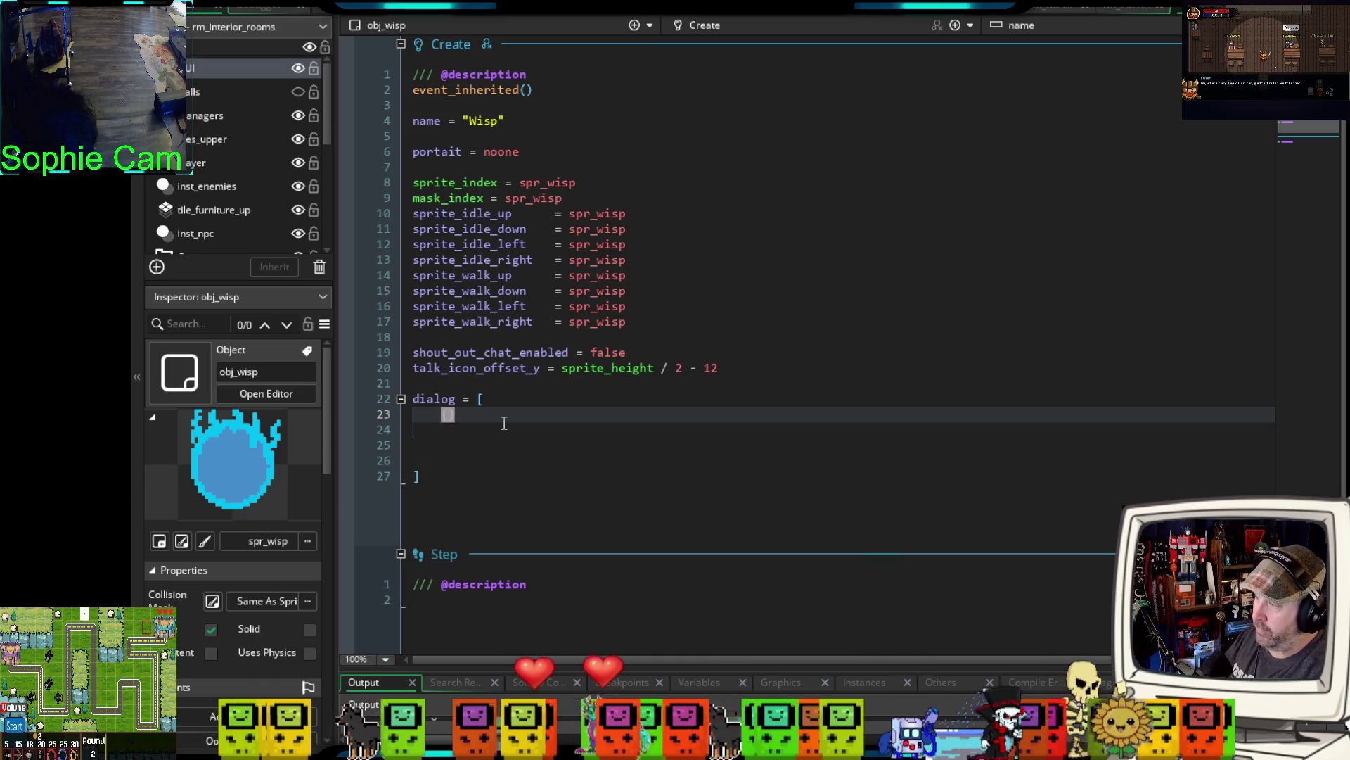
key(BackSpace)
text({)
key(Return)
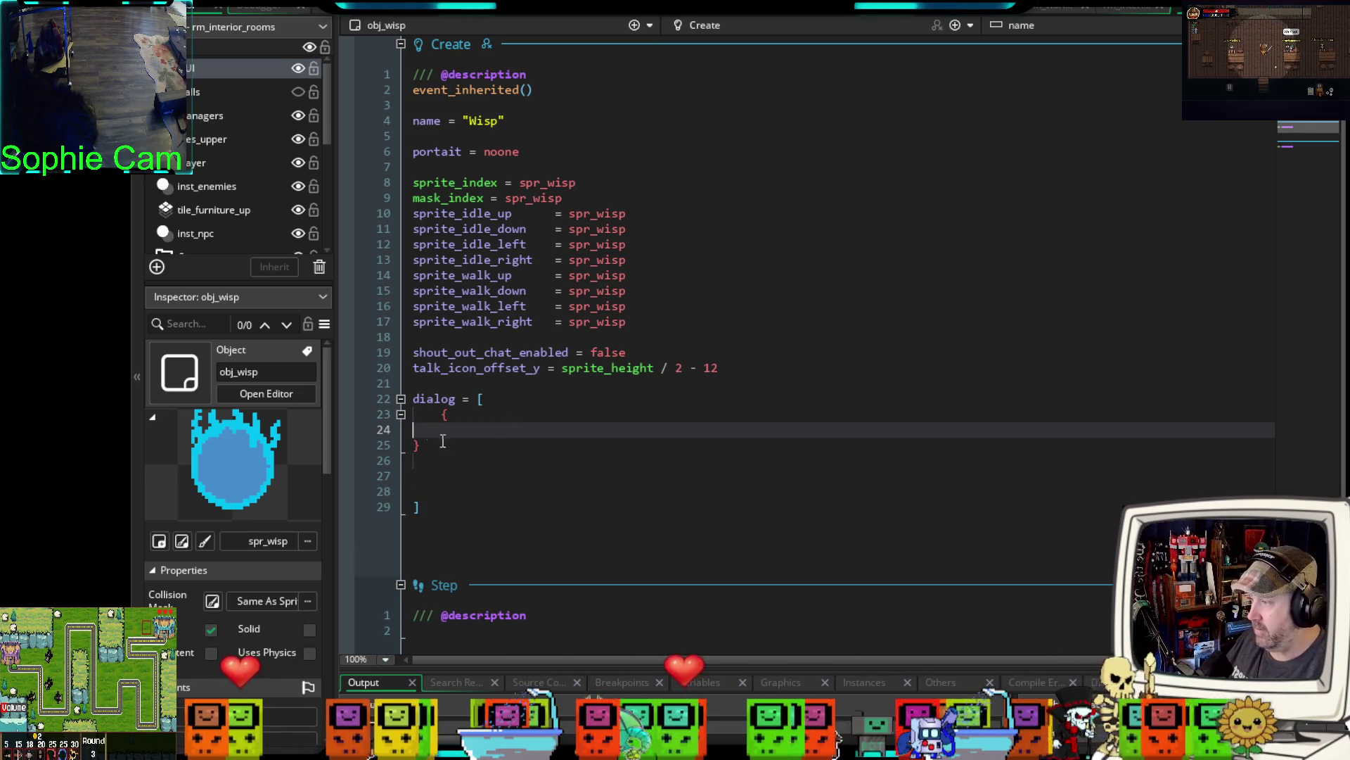
key(Tab)
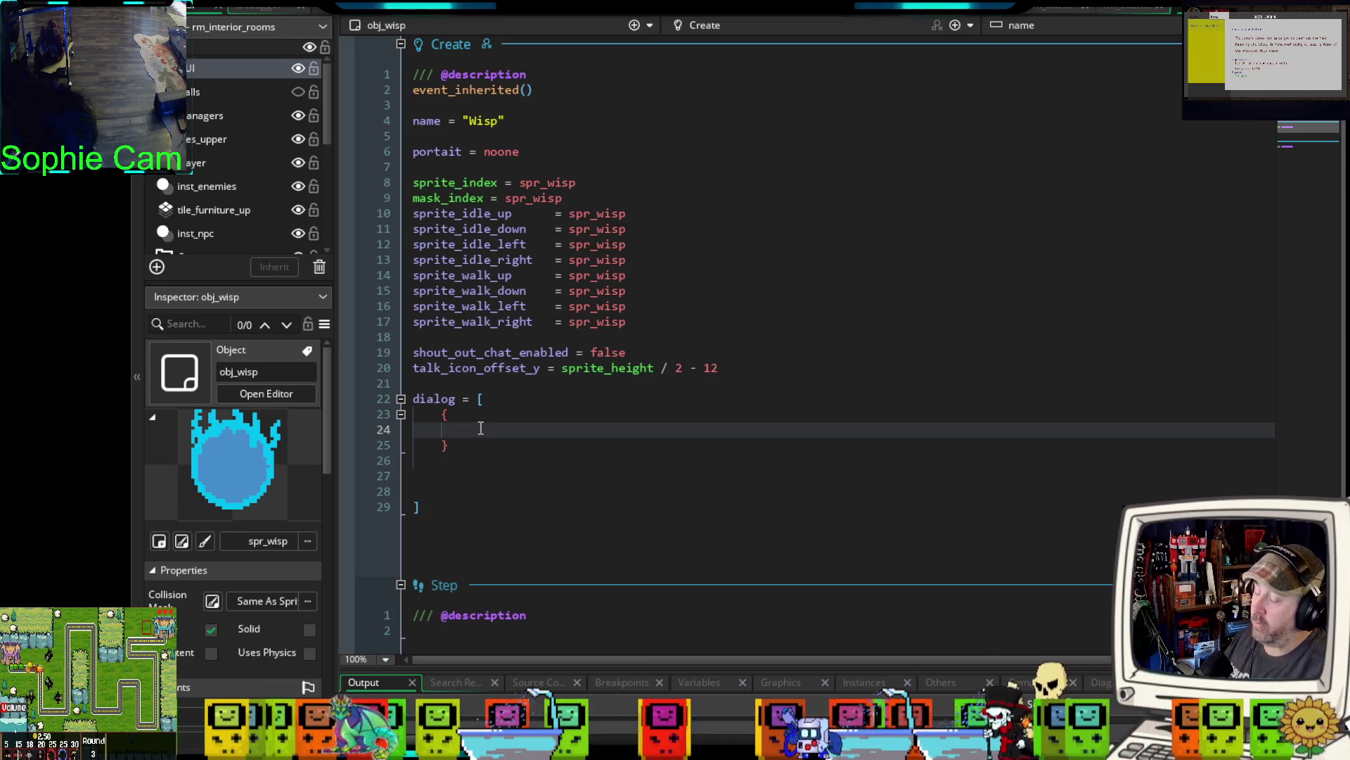
text(n)
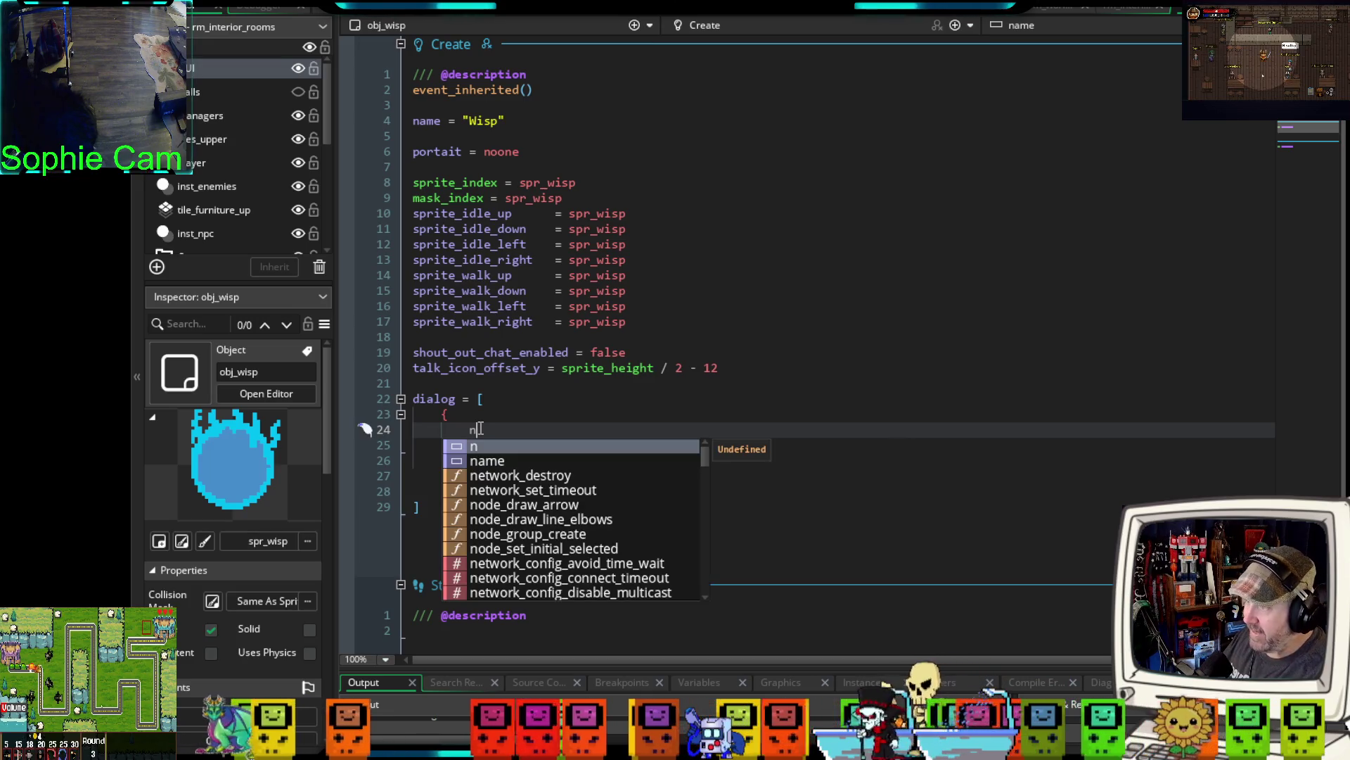
text(ame "Wisp)
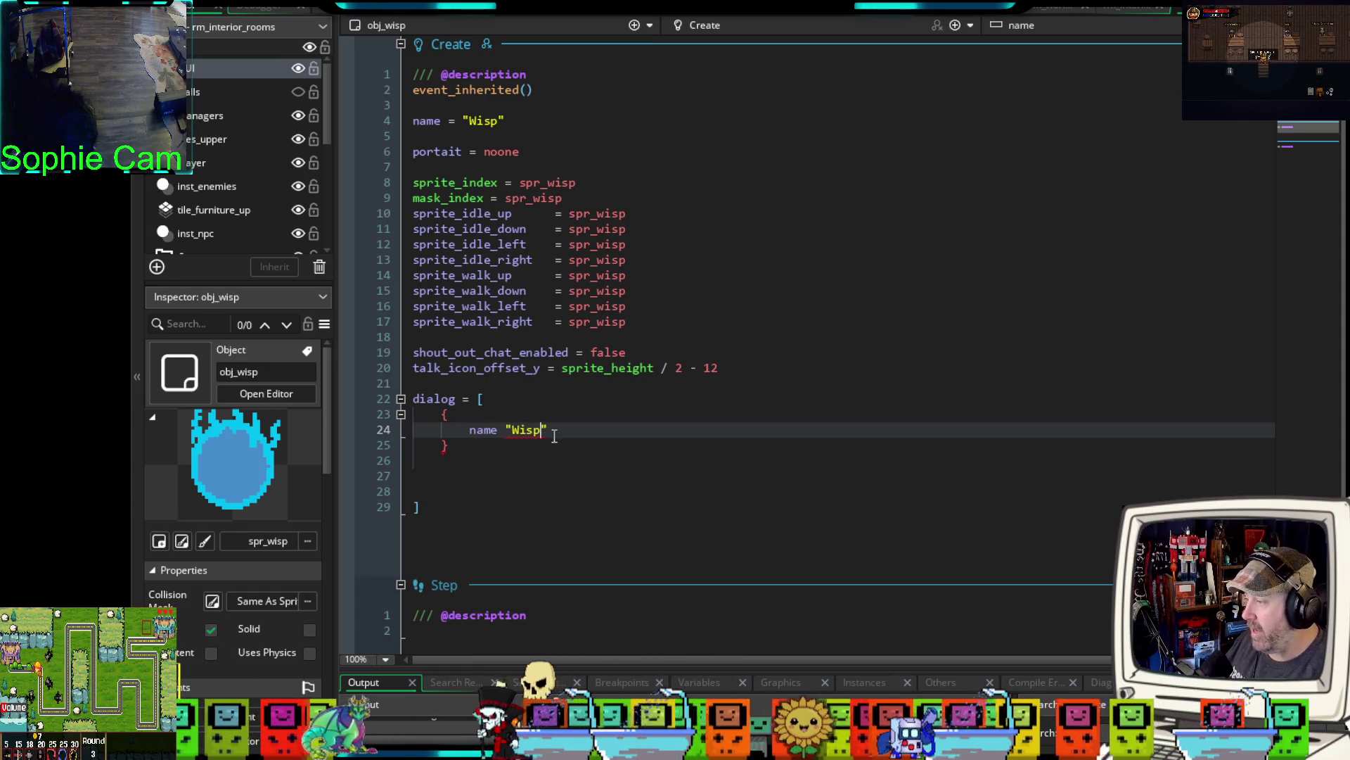
- Give the first entry name: "Wisp" and msg: "OY! You rescued me... I've been trapped here for so long"
click(500, 430)
text(:)
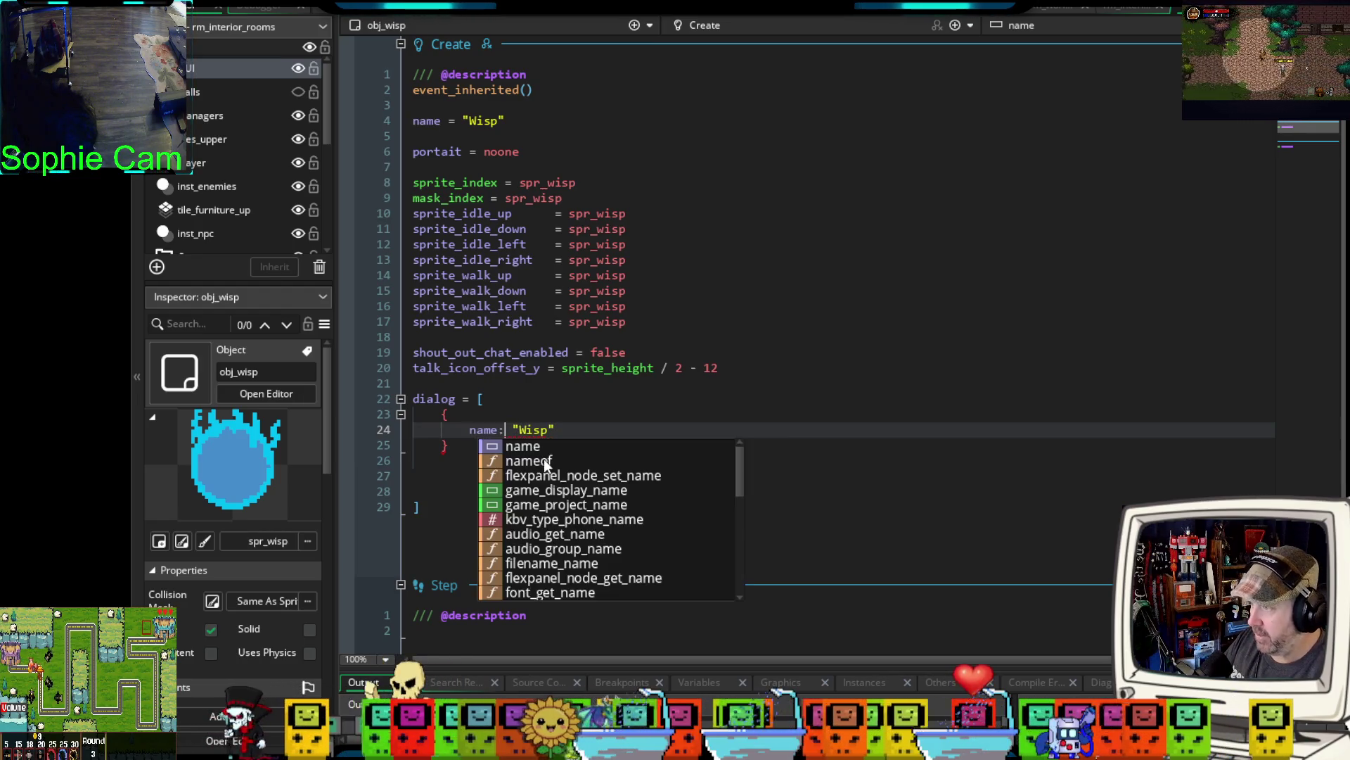
key(Escape)
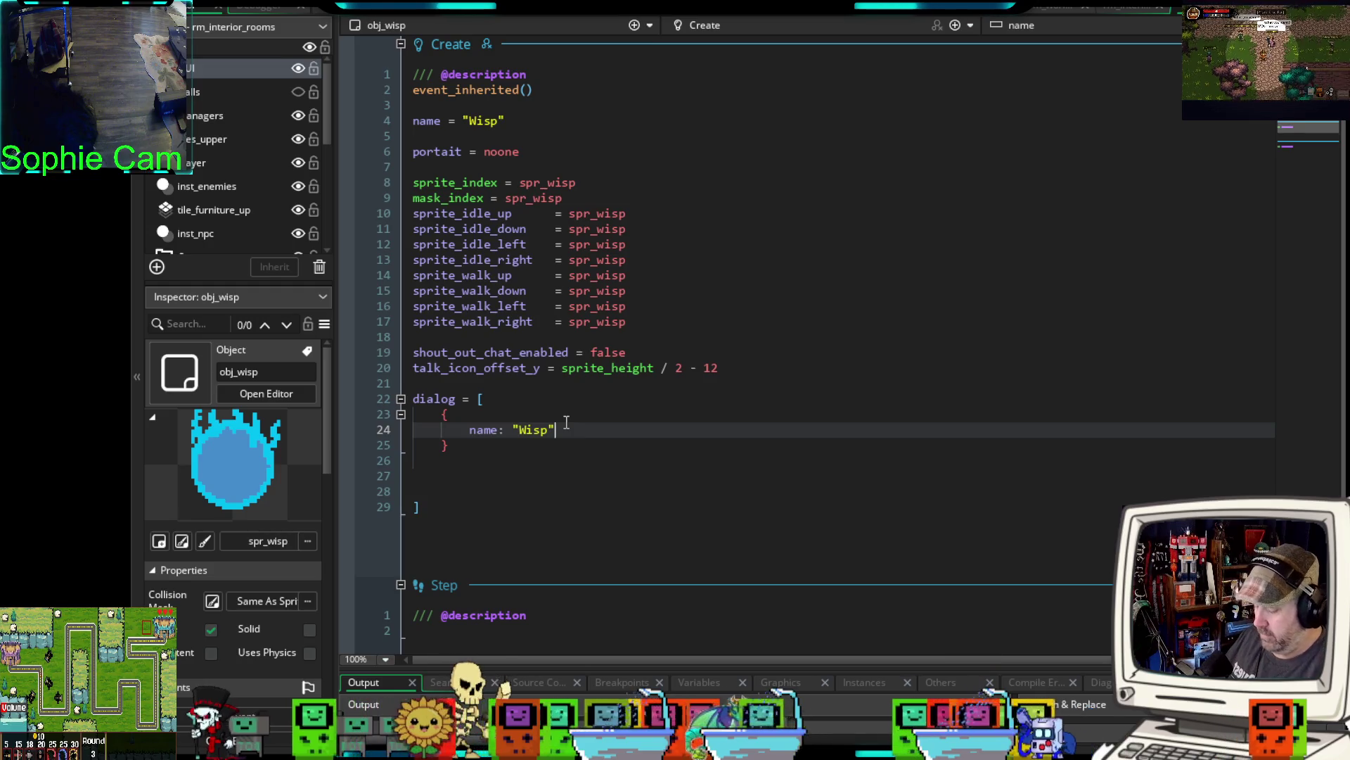
text(,)
key(Return)
key(Tab)
text(s)
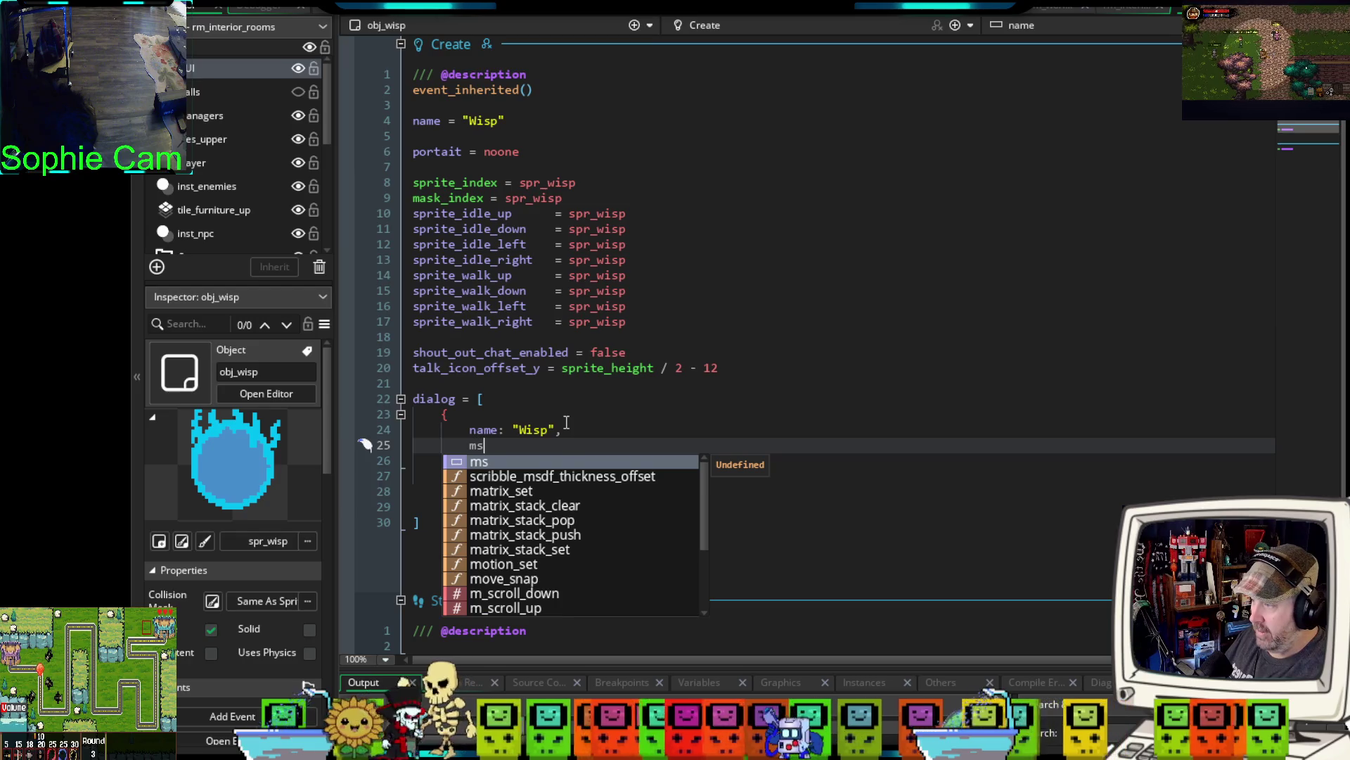
text(g:)
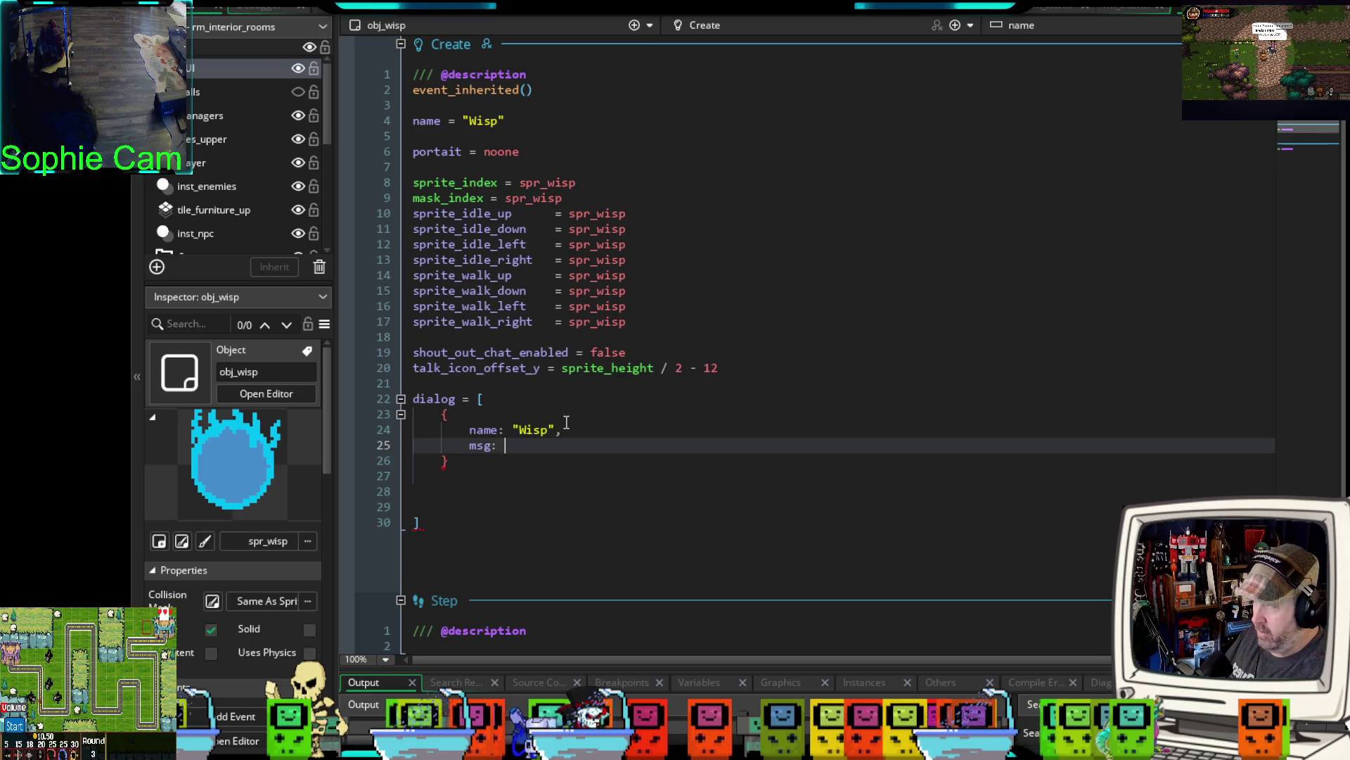
text( "Oh)
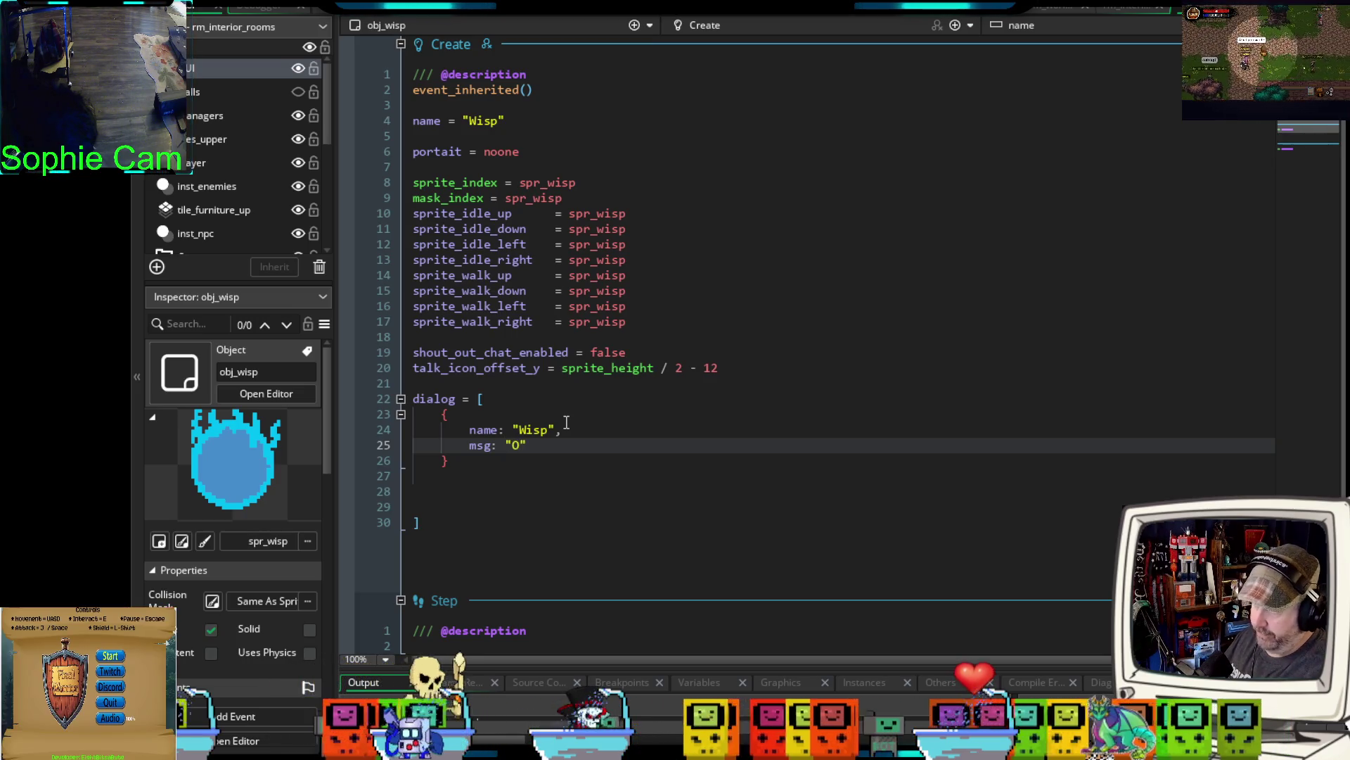
text(! Y)
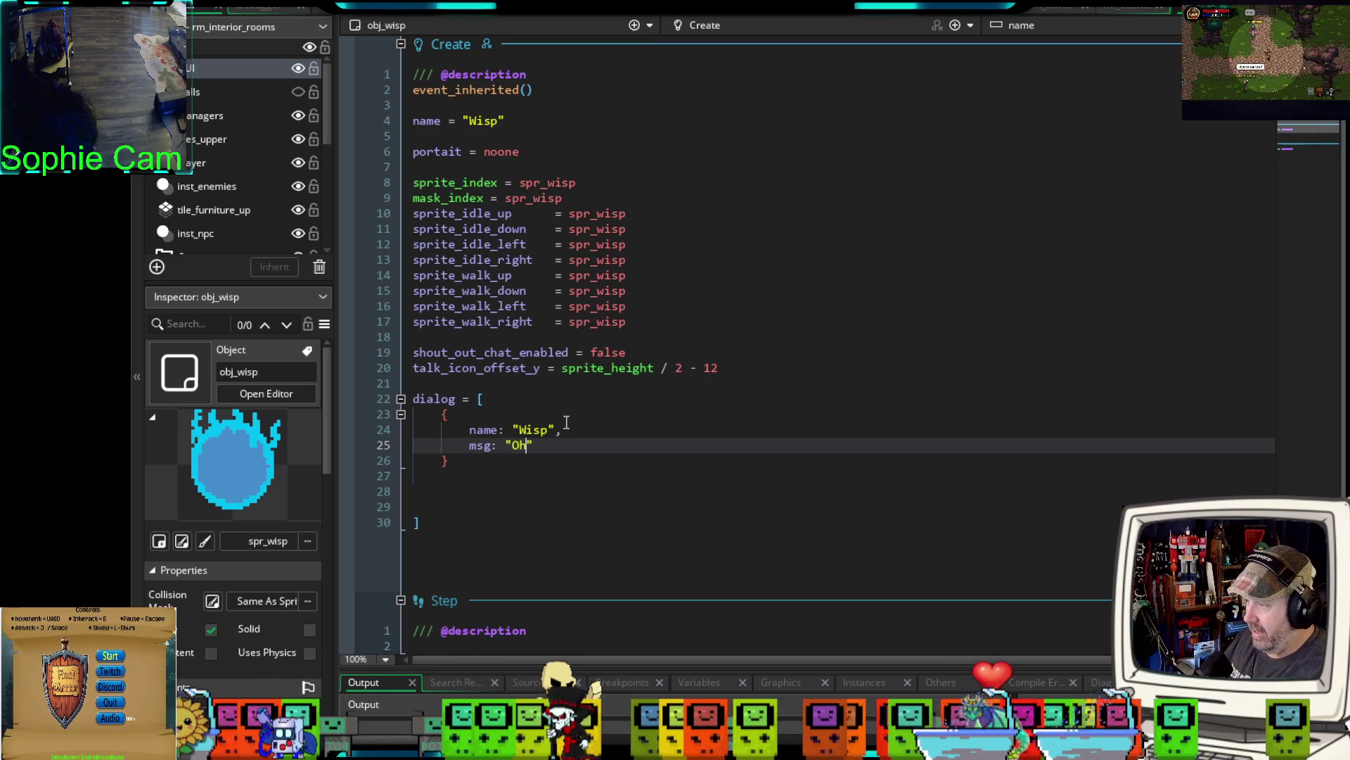
text(ou)
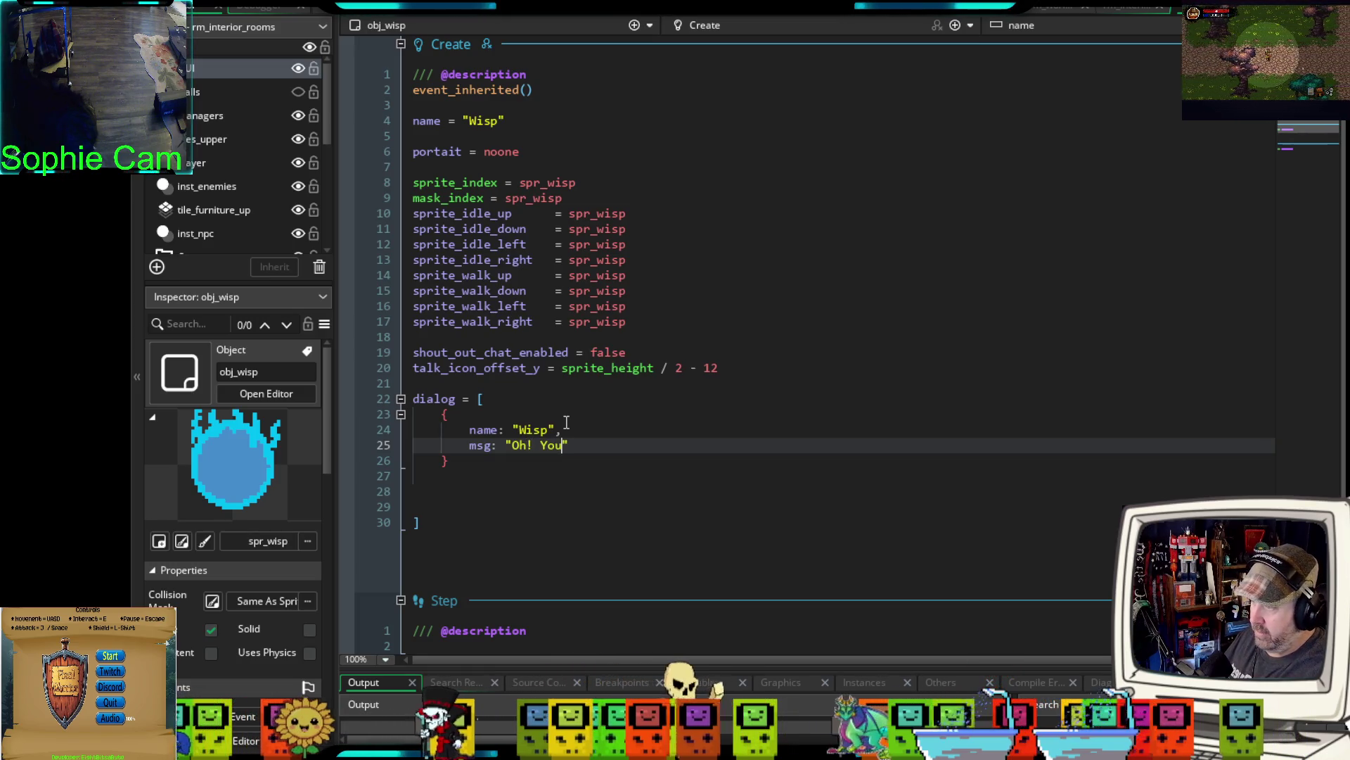
key(BackSpace)
key(BackSpace)
key(BackSpace)
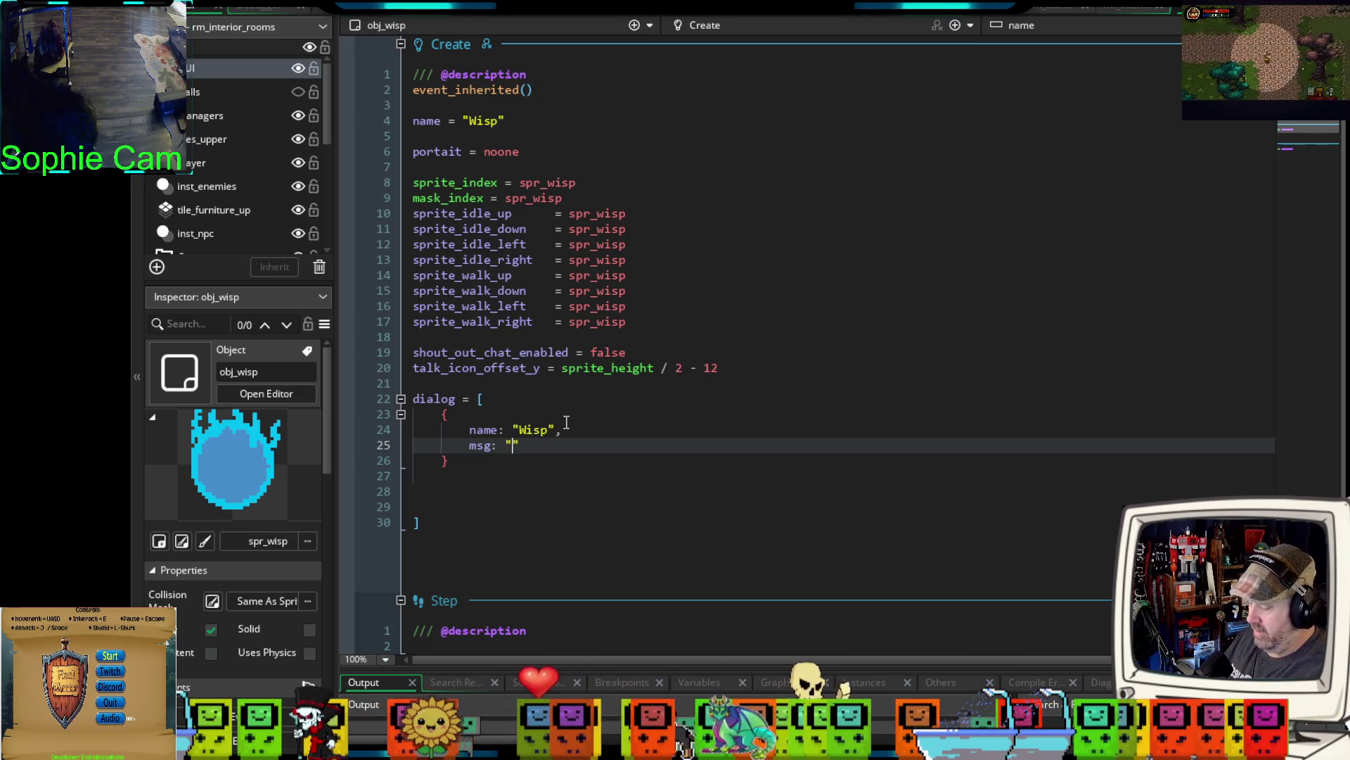
text(Y)
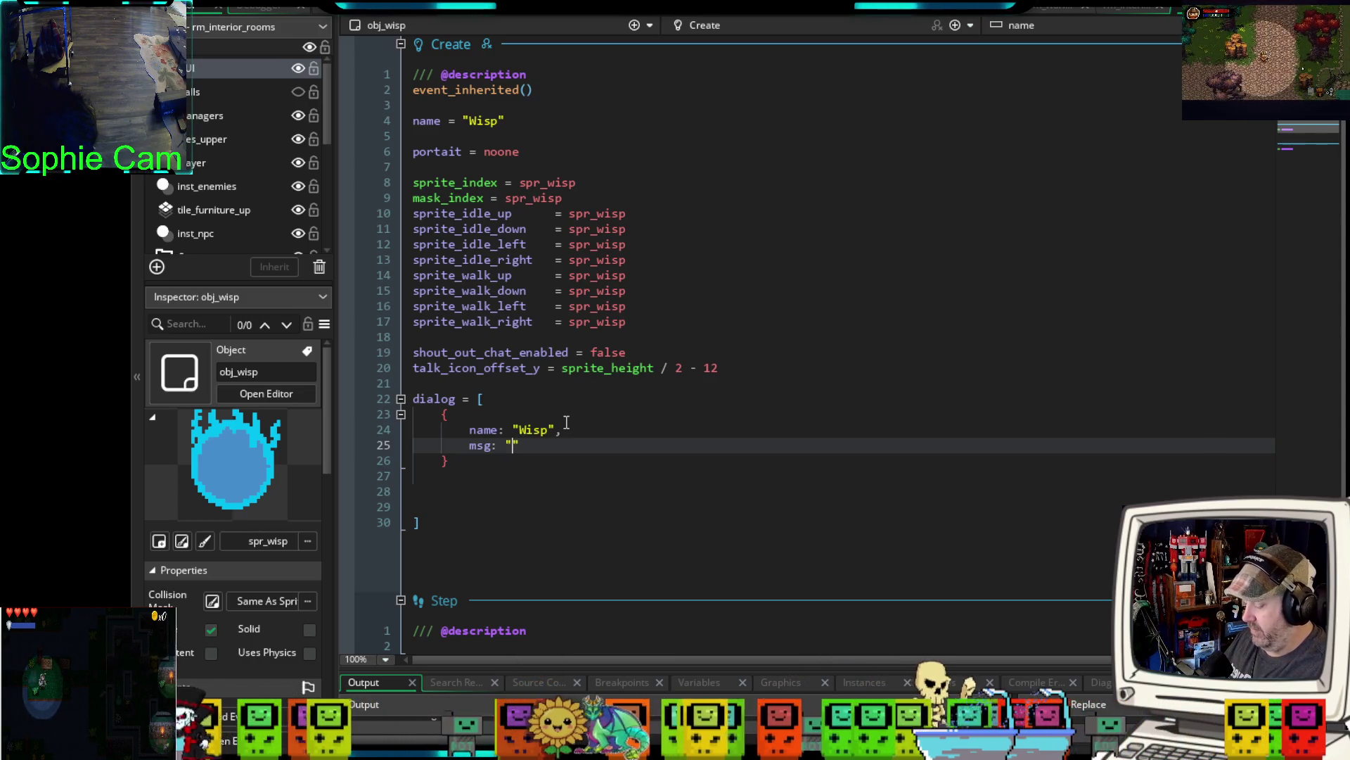
text(OYU)
text(! Yo)
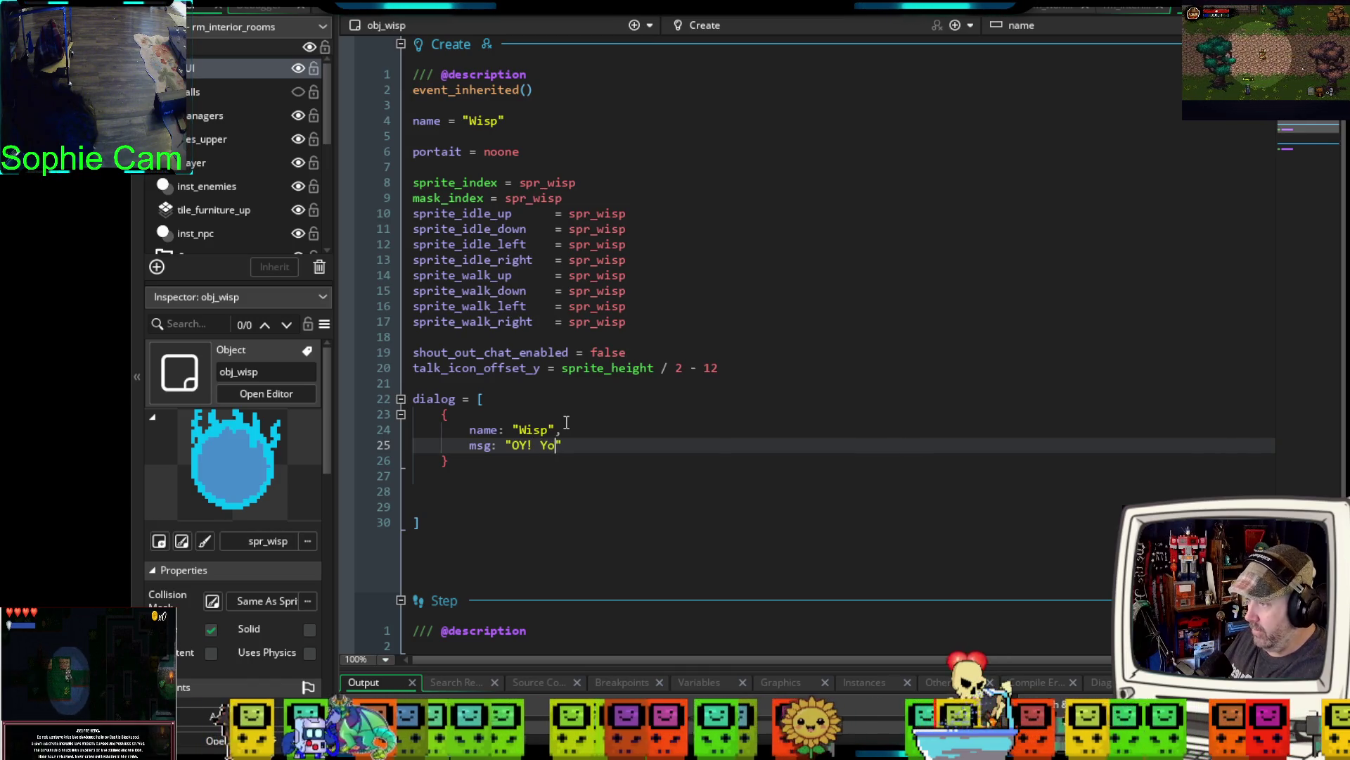
text(u res)
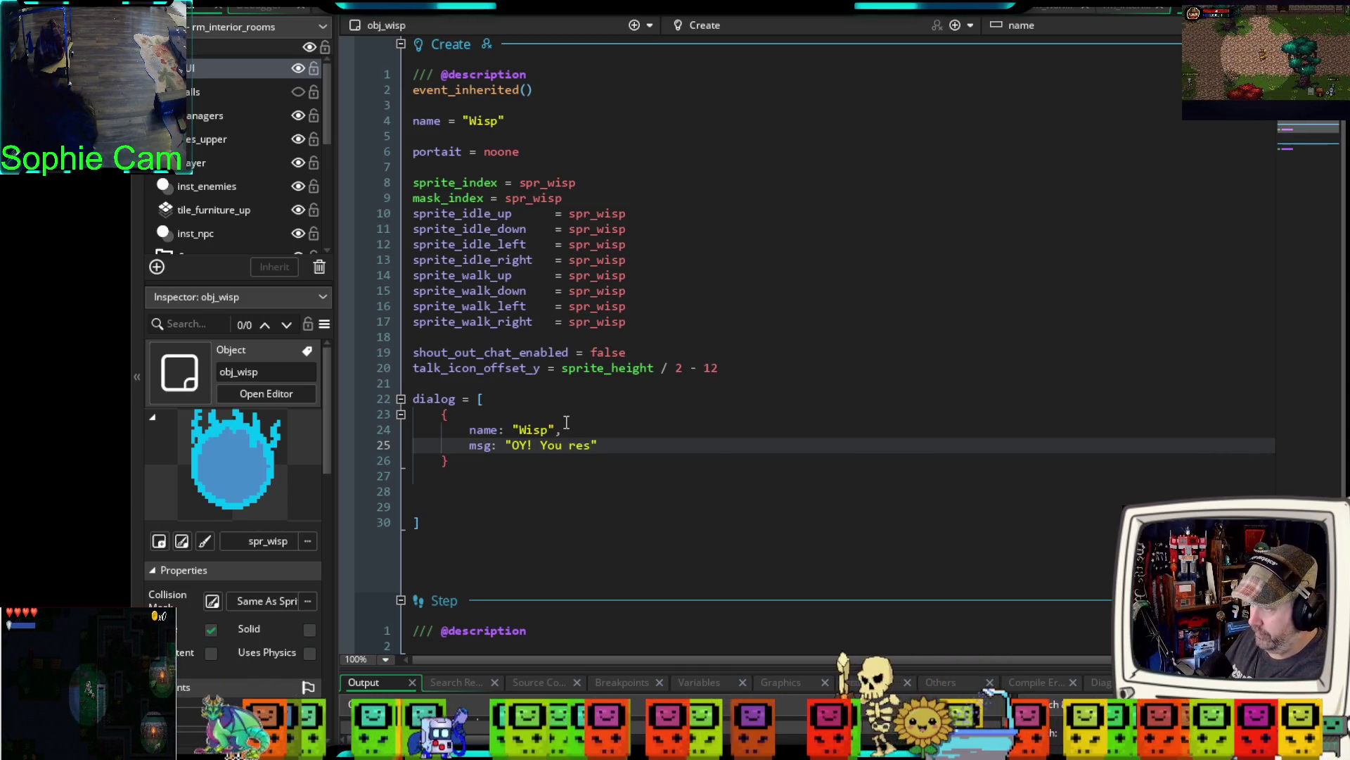
text(cu)
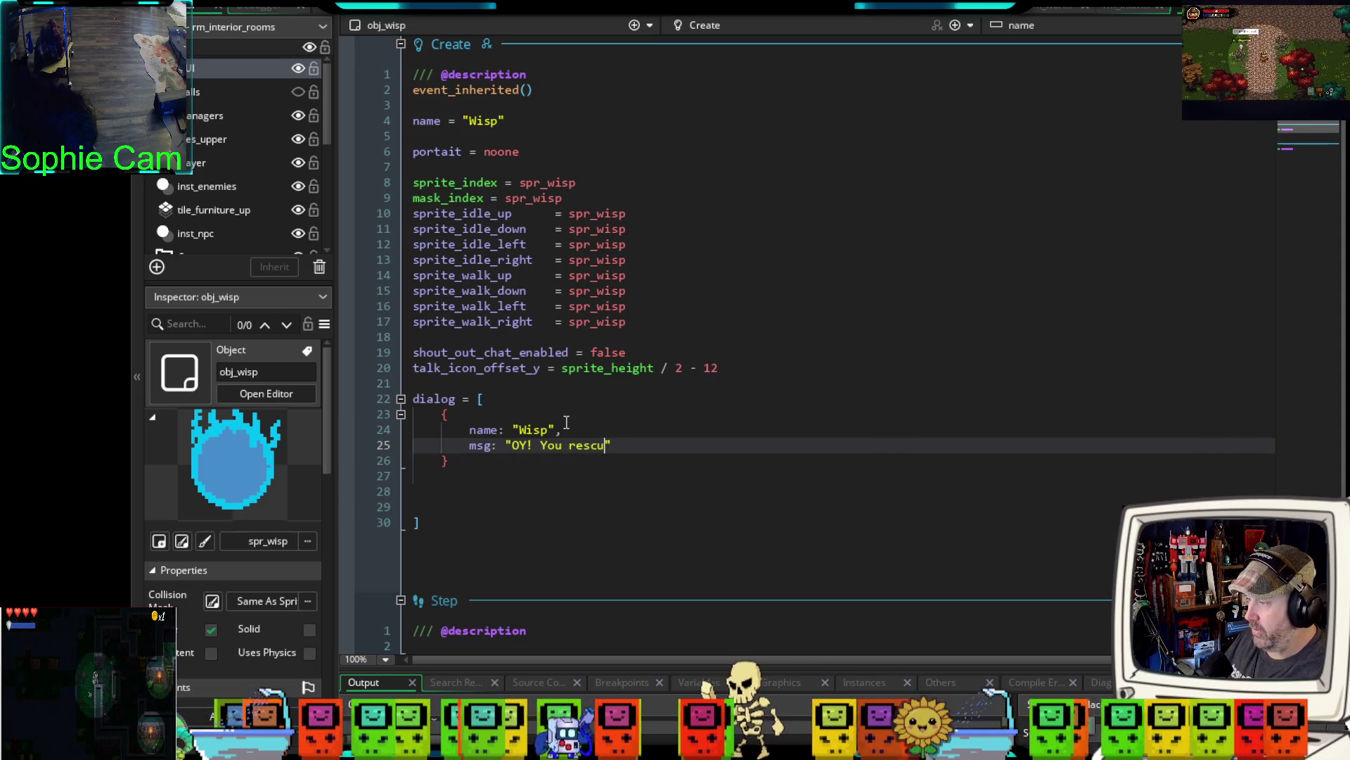
text(ed me)
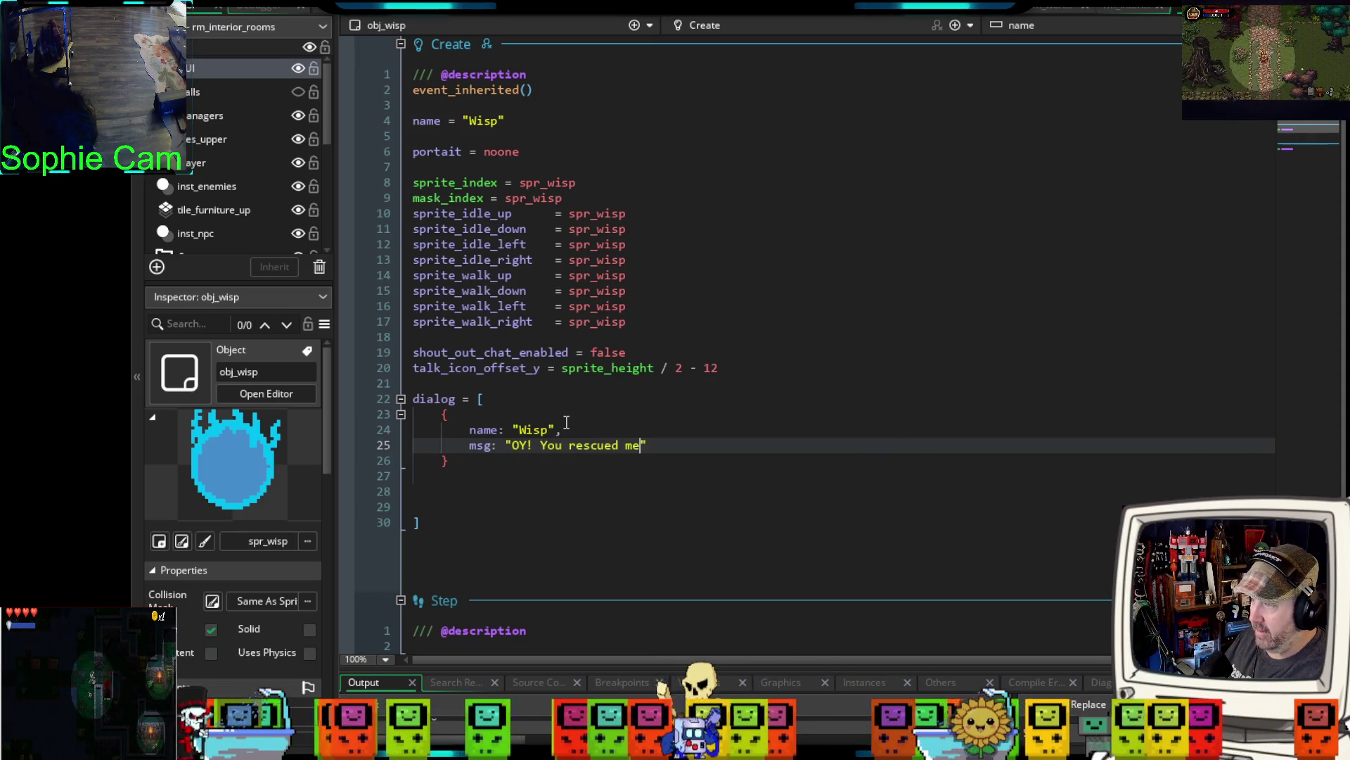
text(... )
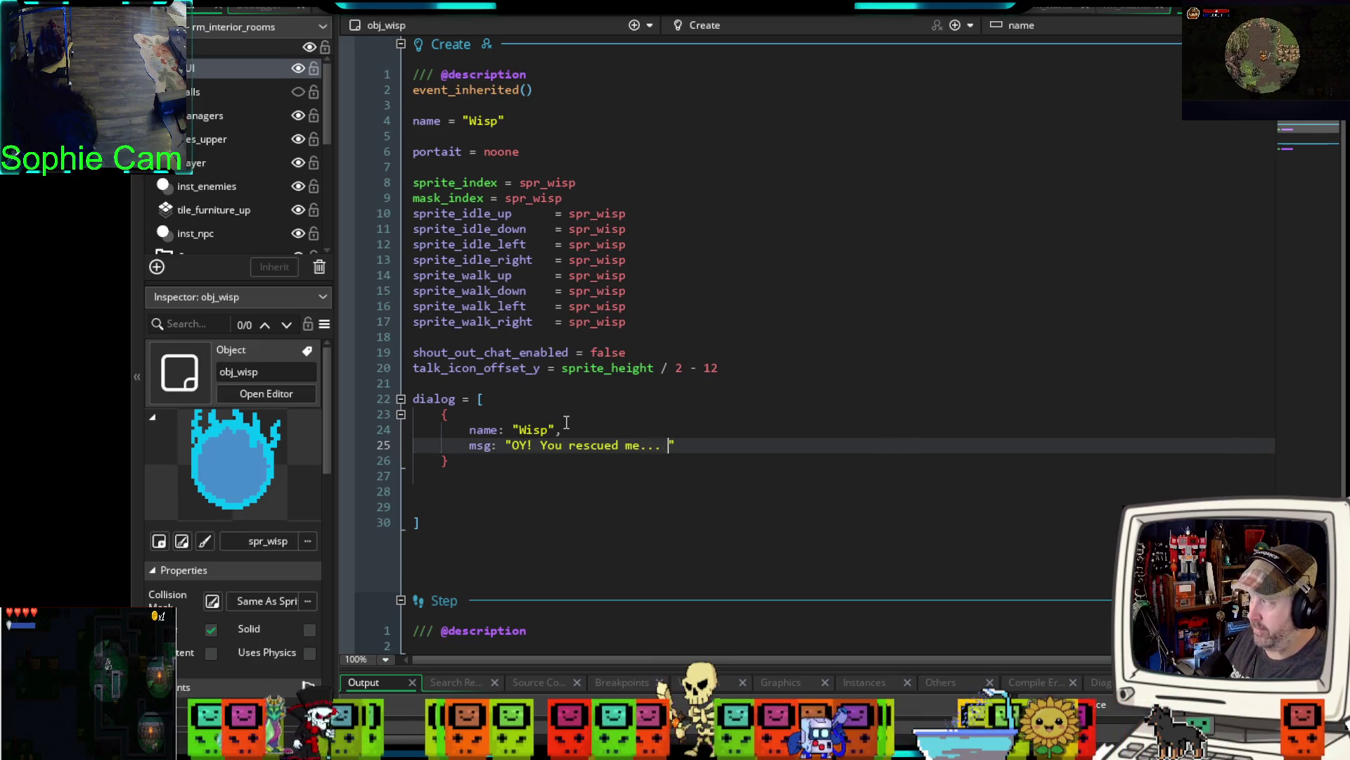
text(I've been t)
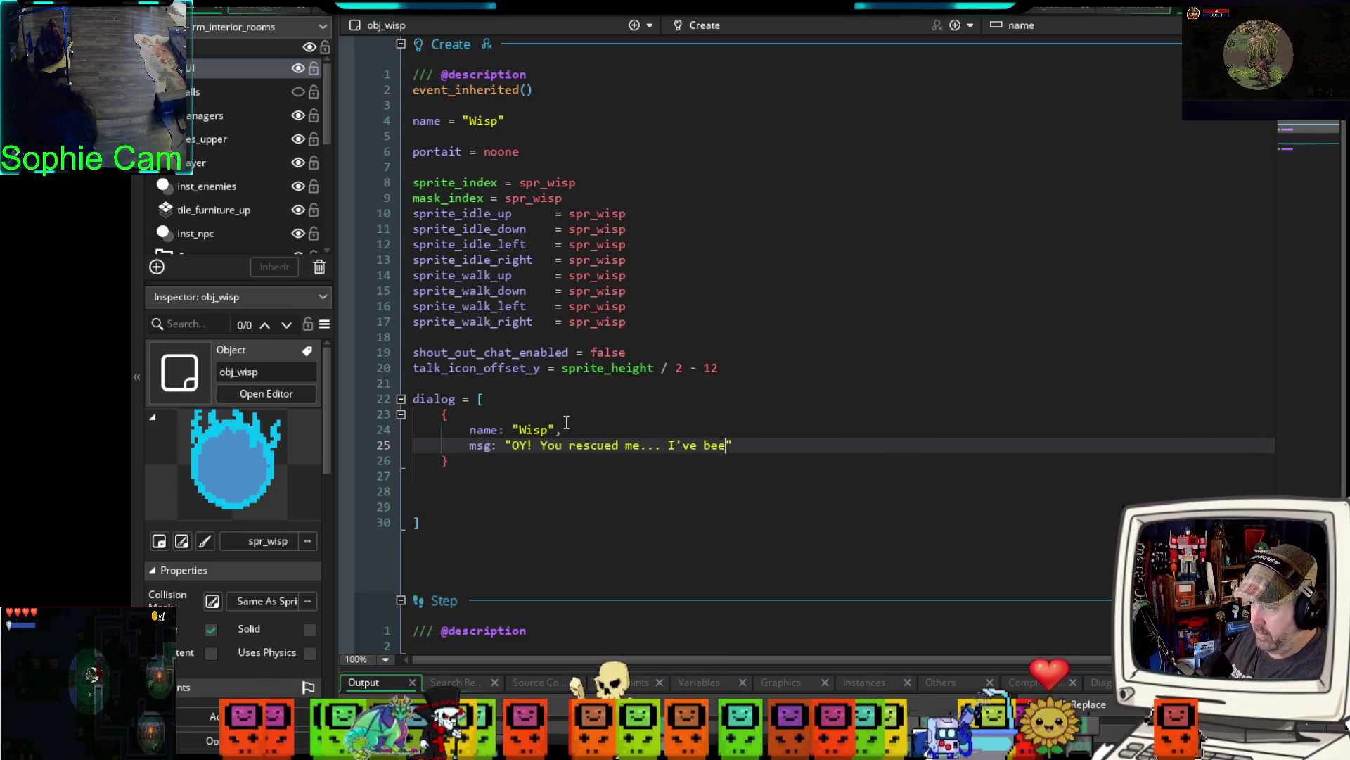
text(rapped )
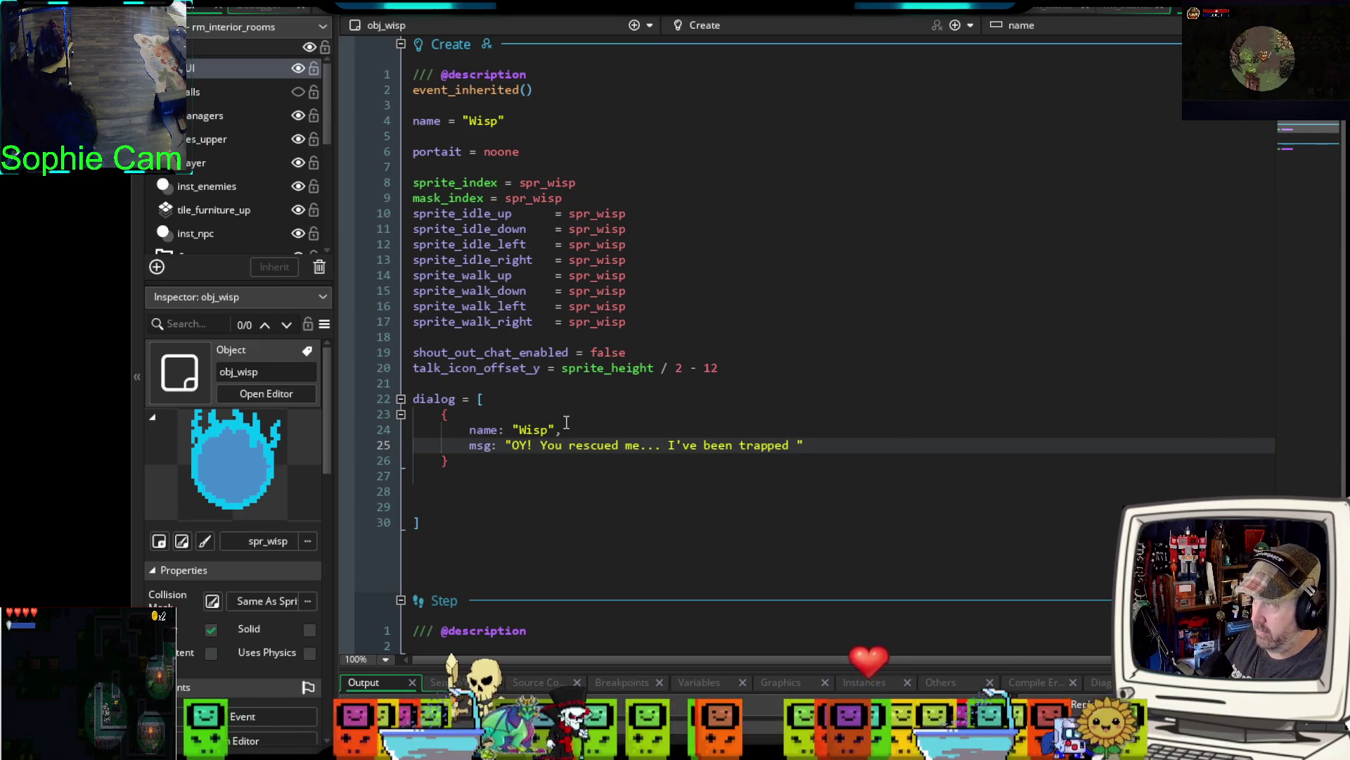
text(here for so )
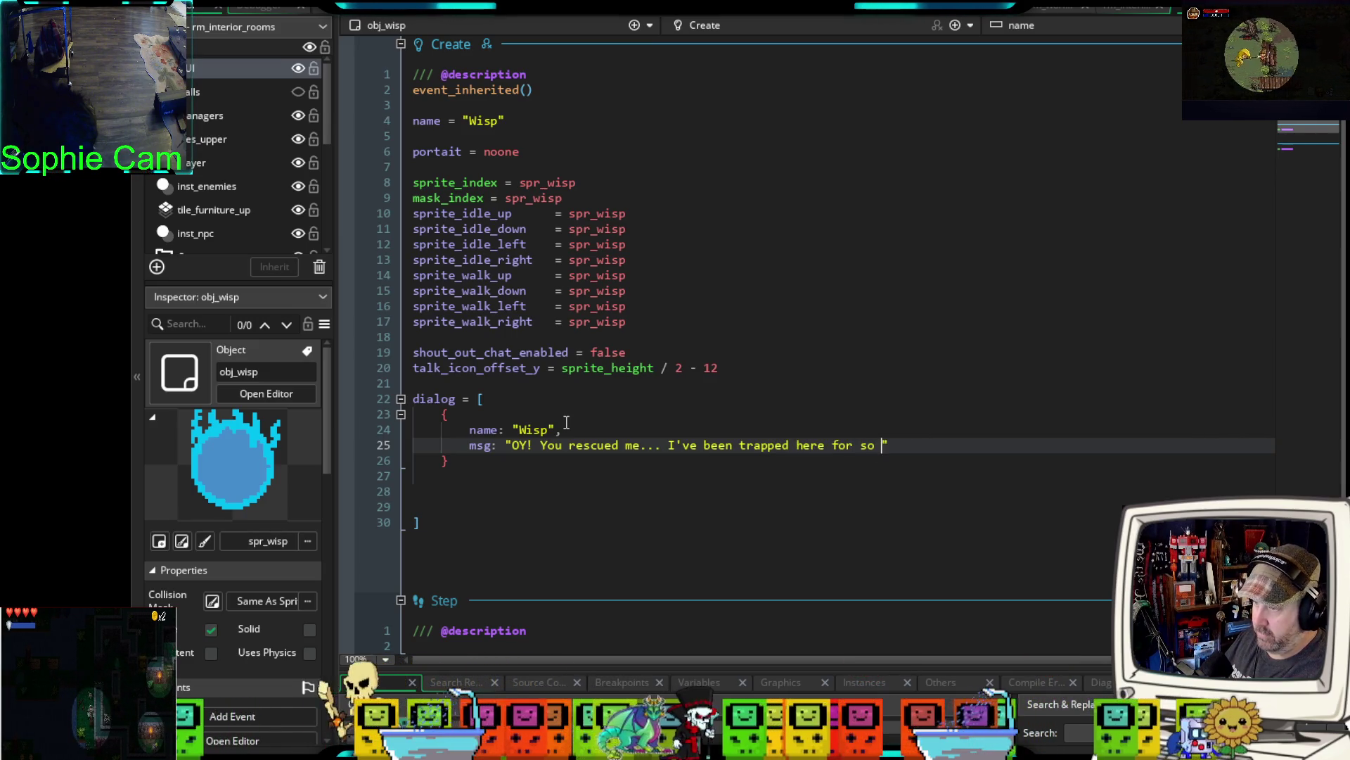
text(long)
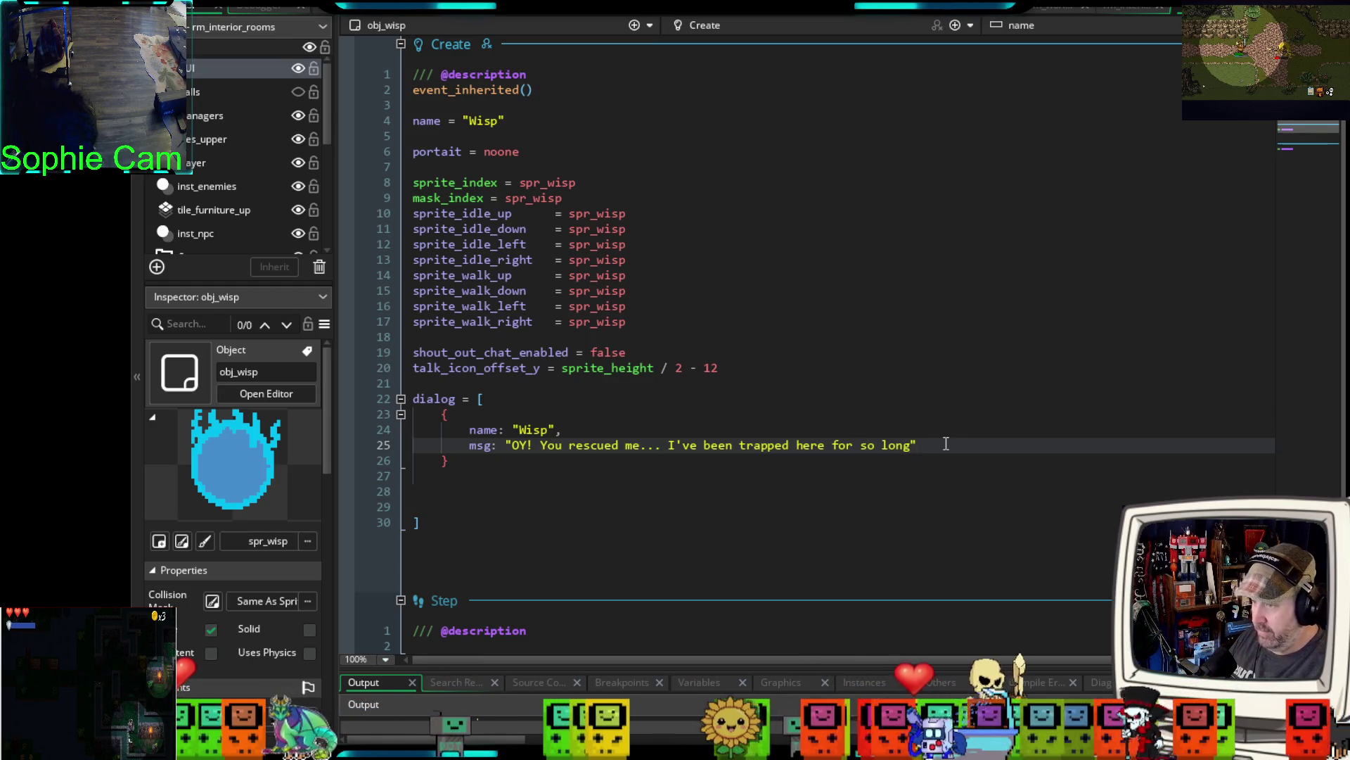
text(,)
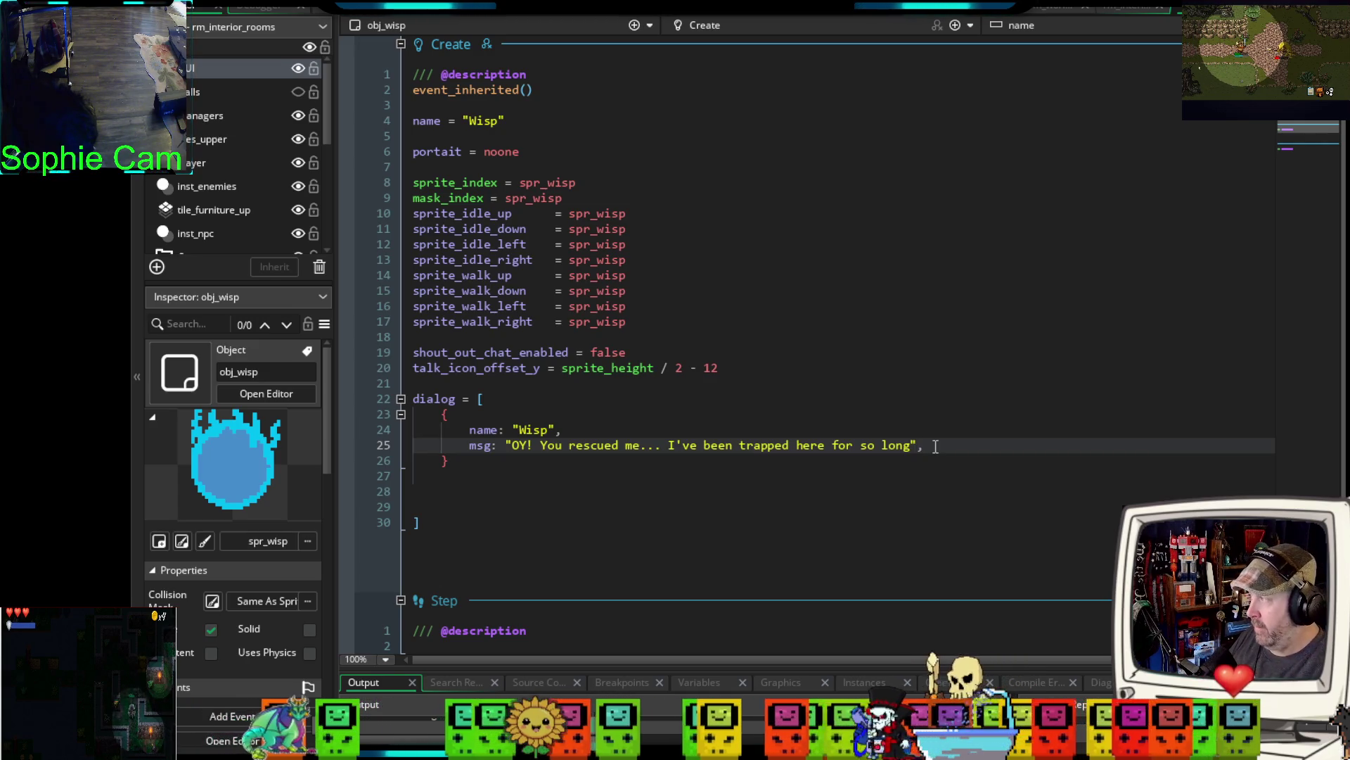
- Add speaker: "npc" to the first entry, then a comma and a new second struct
key(Return)
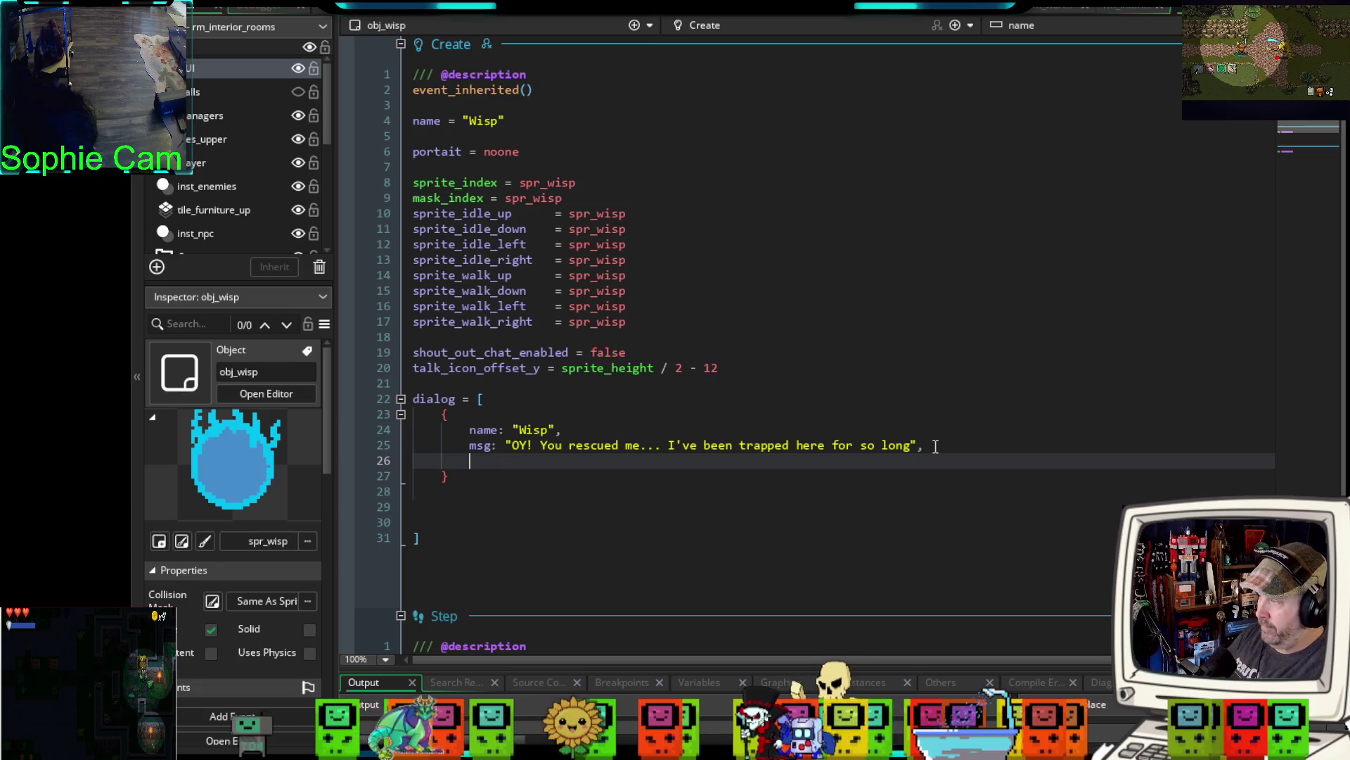
text(speaker)
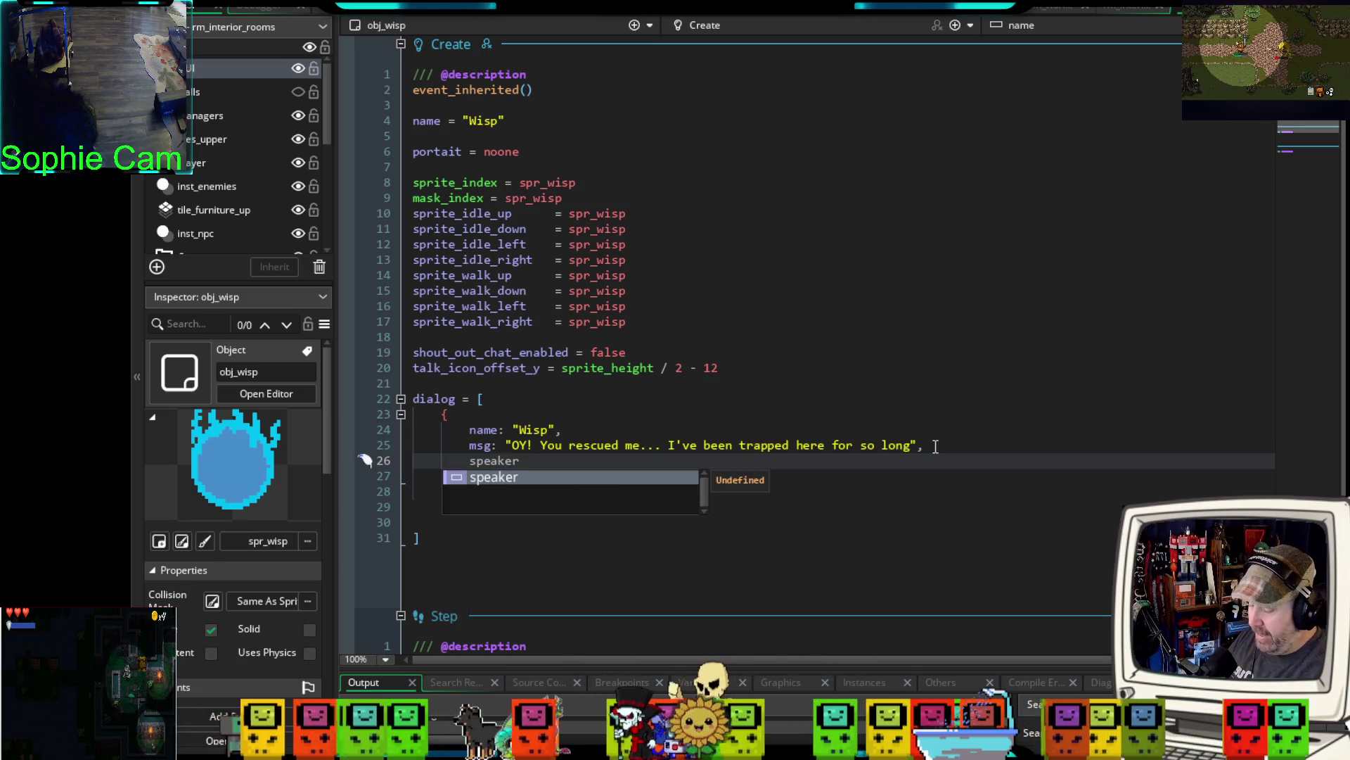
text(: "")
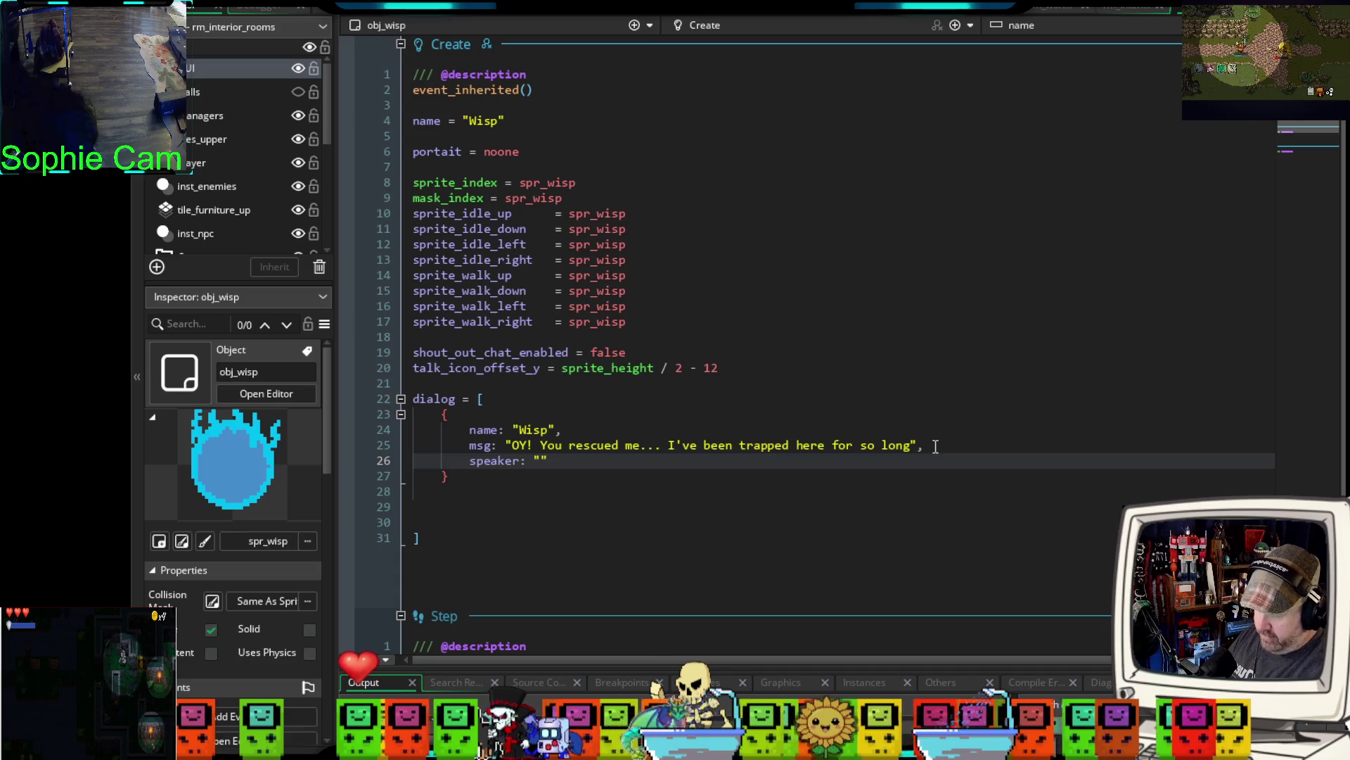
text(npc)
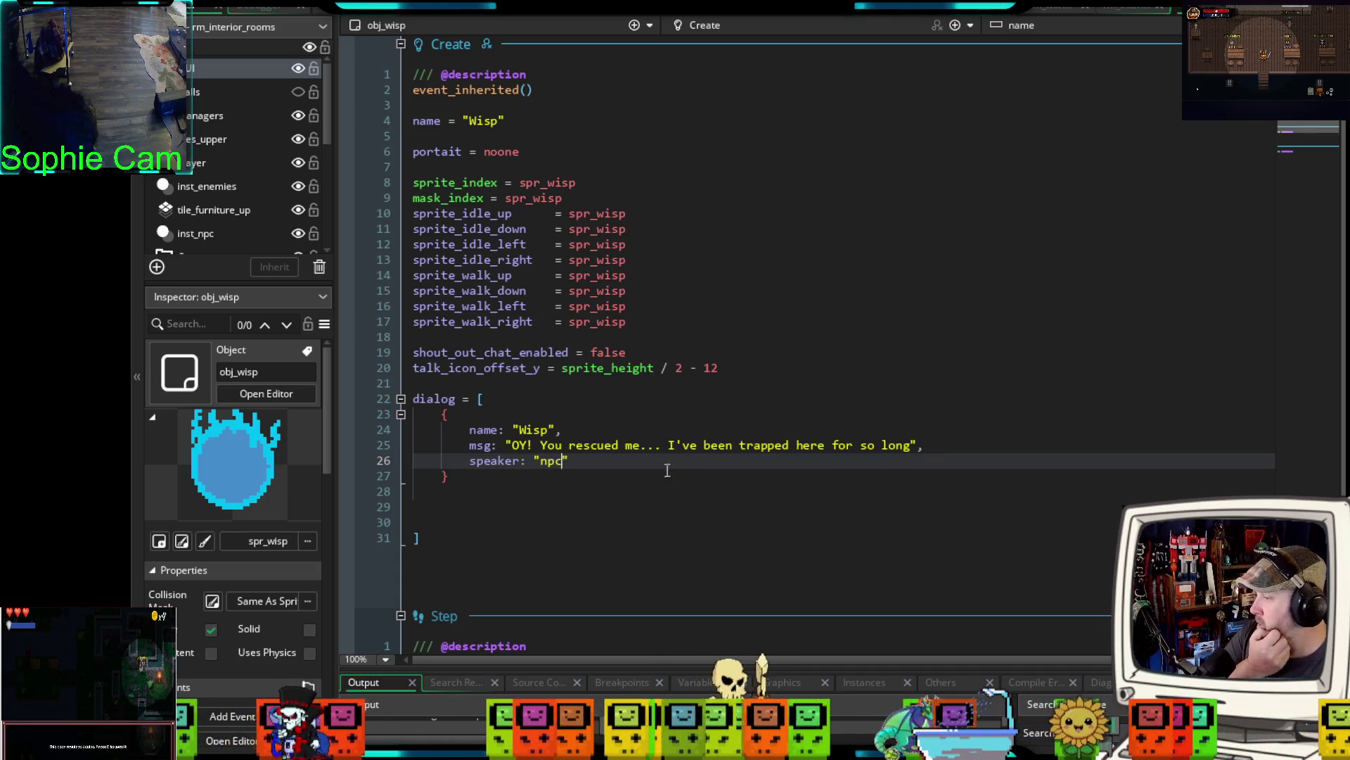
click(475, 479)
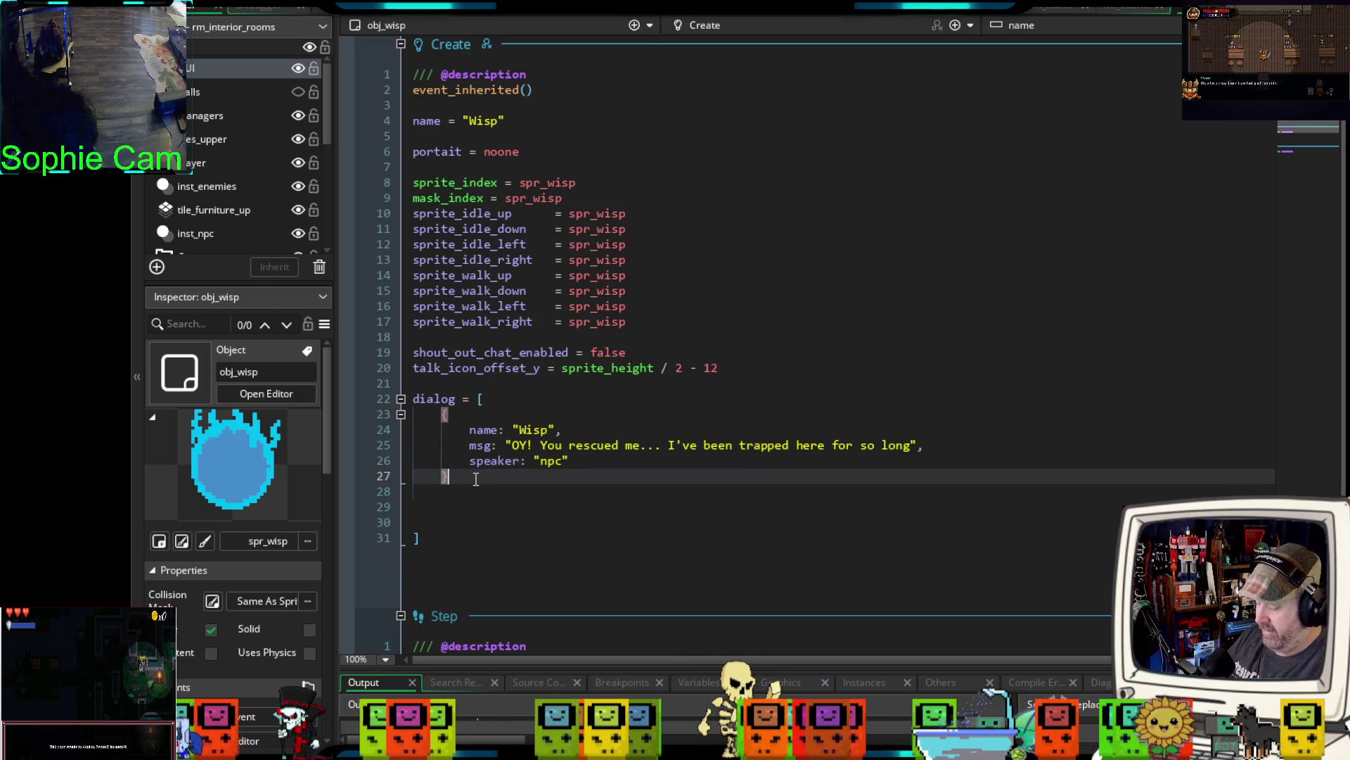
text(,)
key(Return)
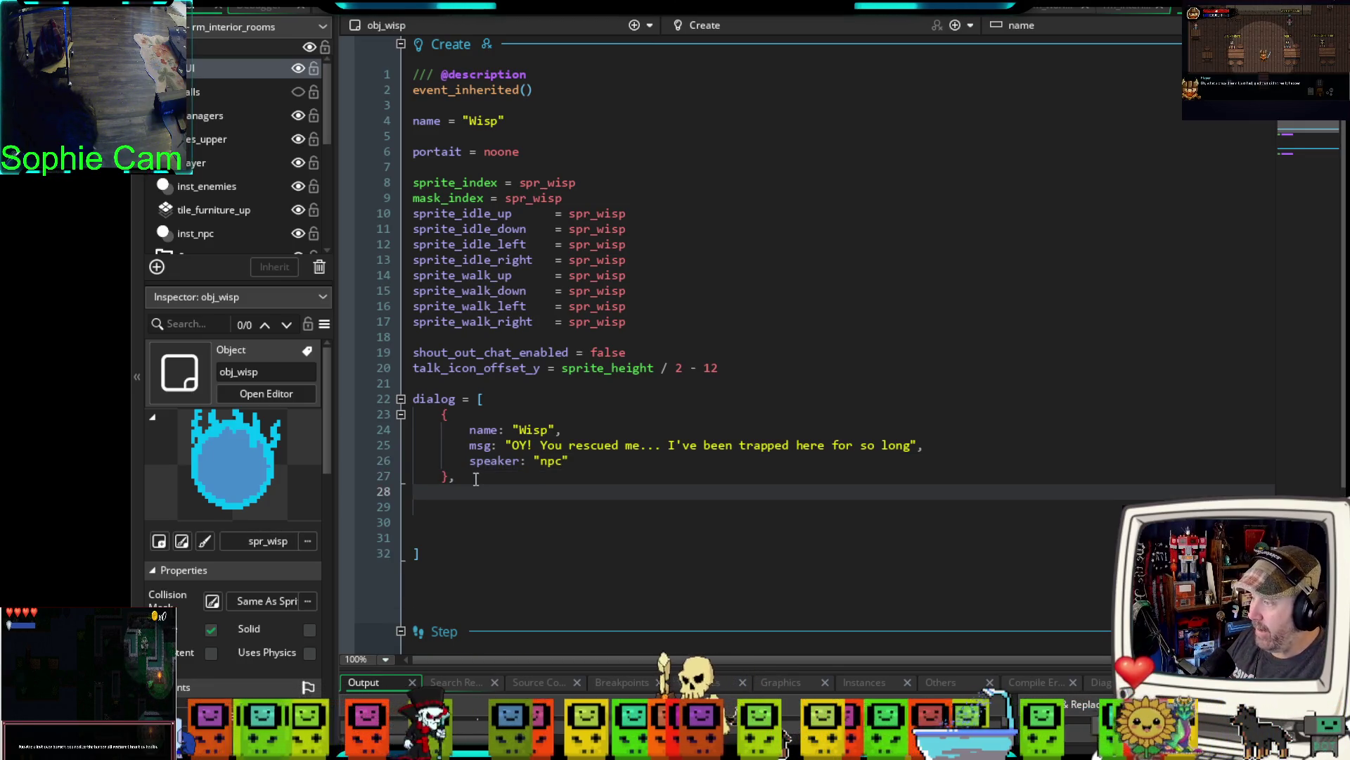
text({)
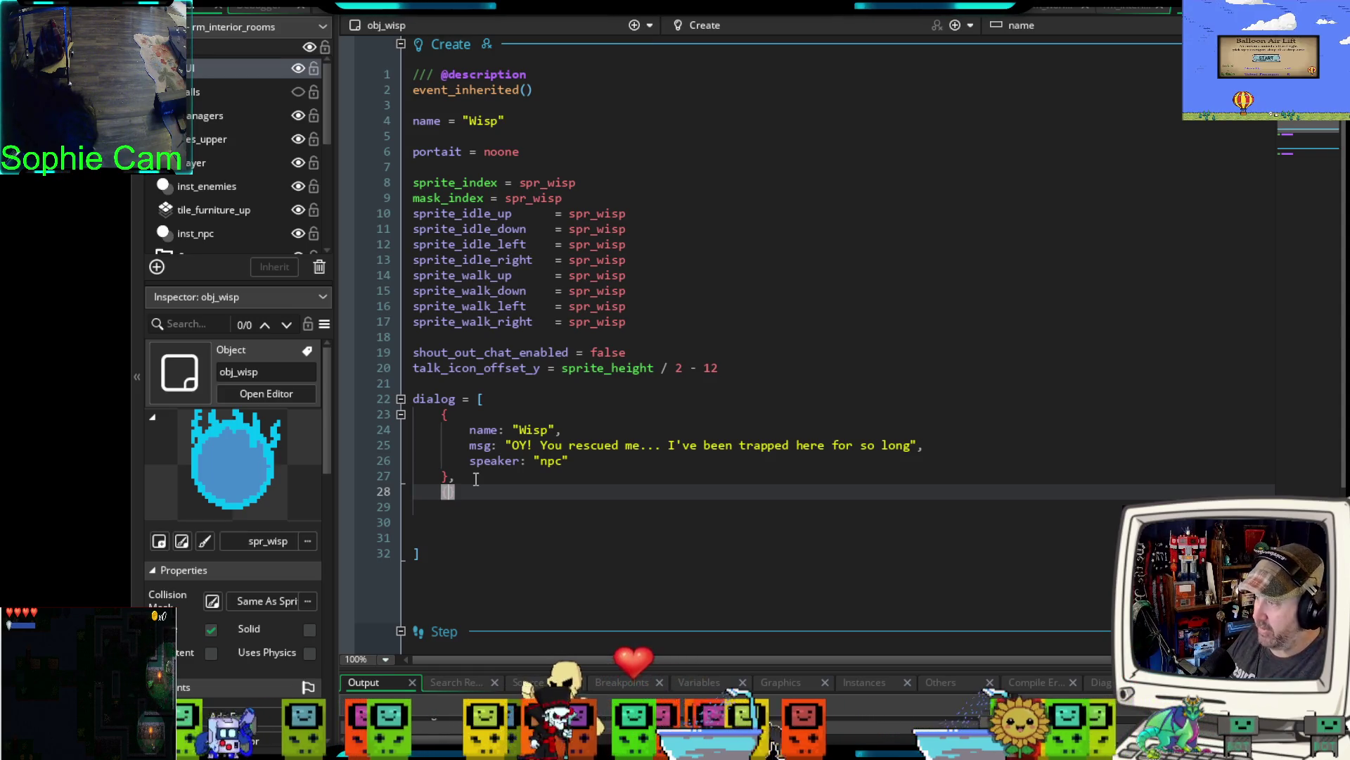
key(Return)
key(Return)
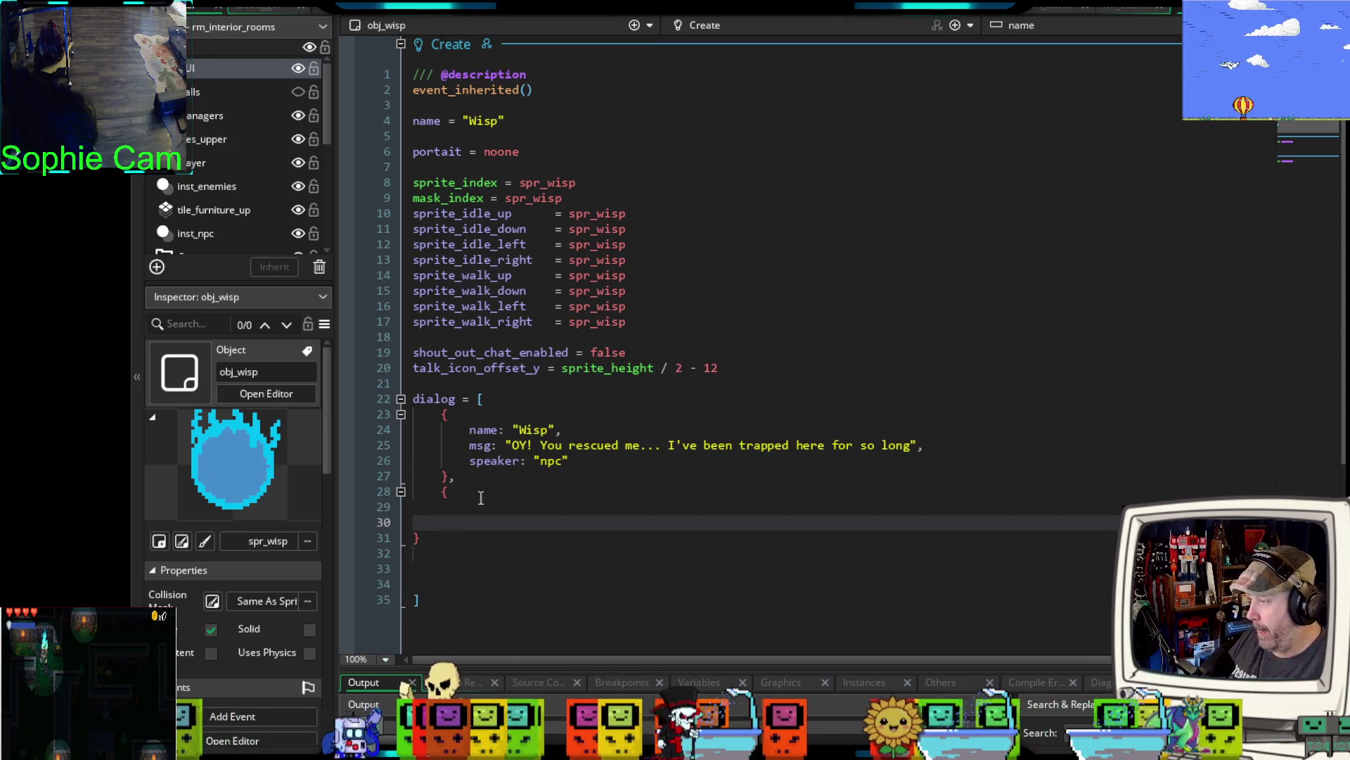
- Fill the second entry with name: "Player" and msg: "Woah... Who are you? Why are you here?"
click(411, 537)
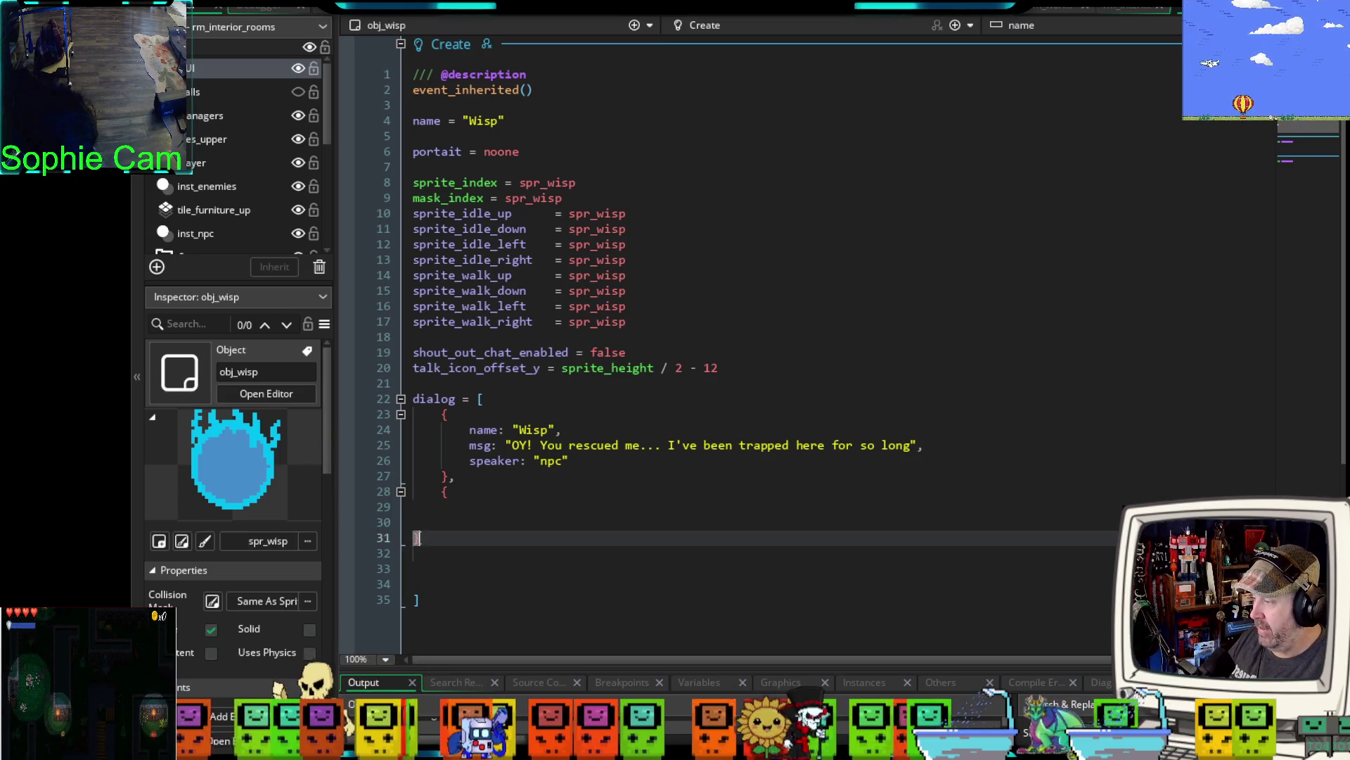
key(Tab)
click(460, 507)
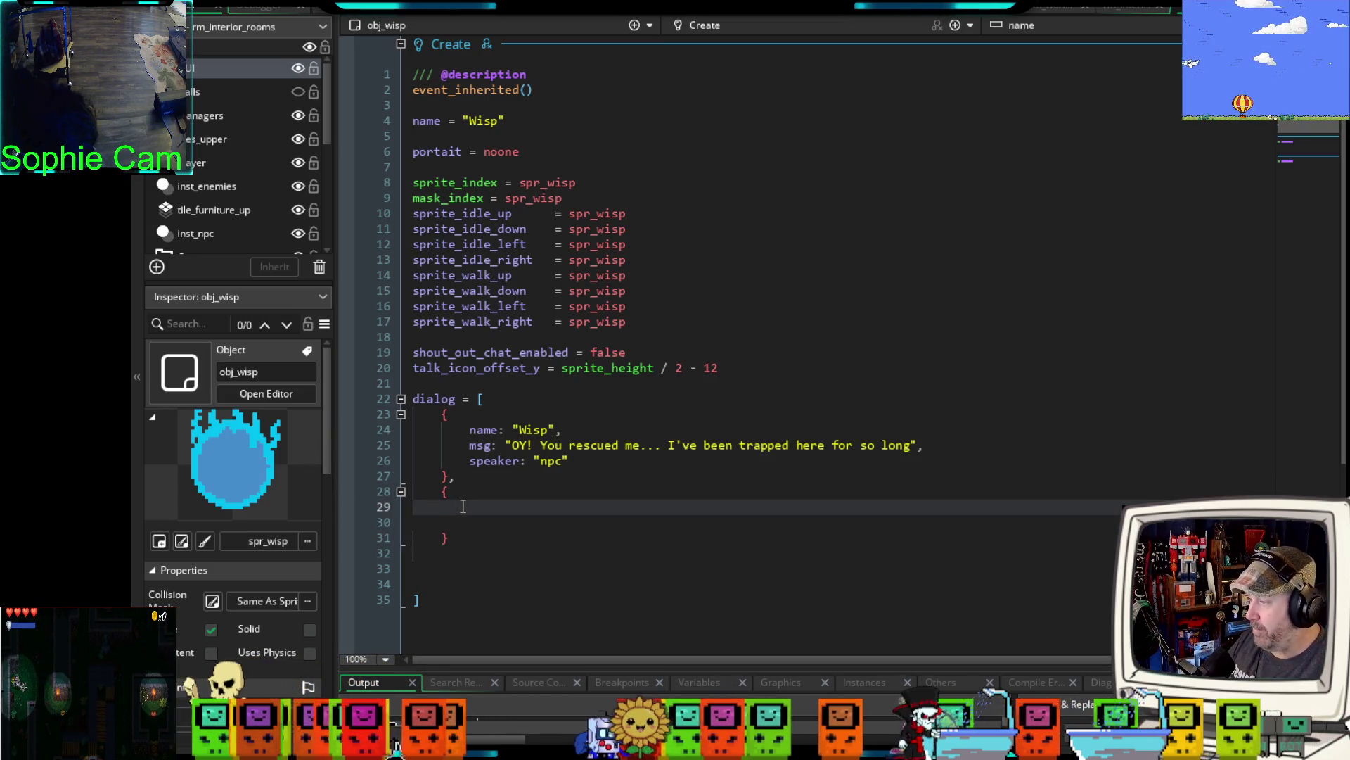
text(name:)
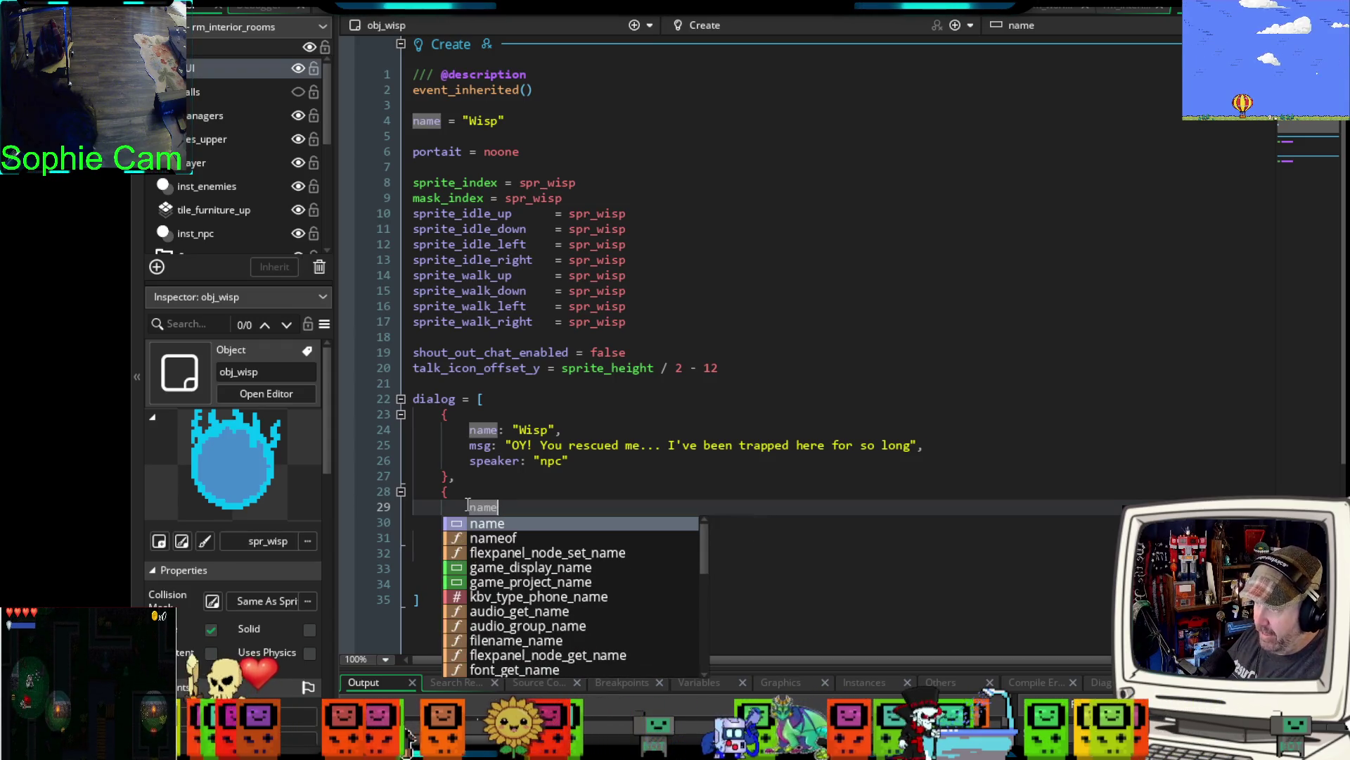
key(Up)
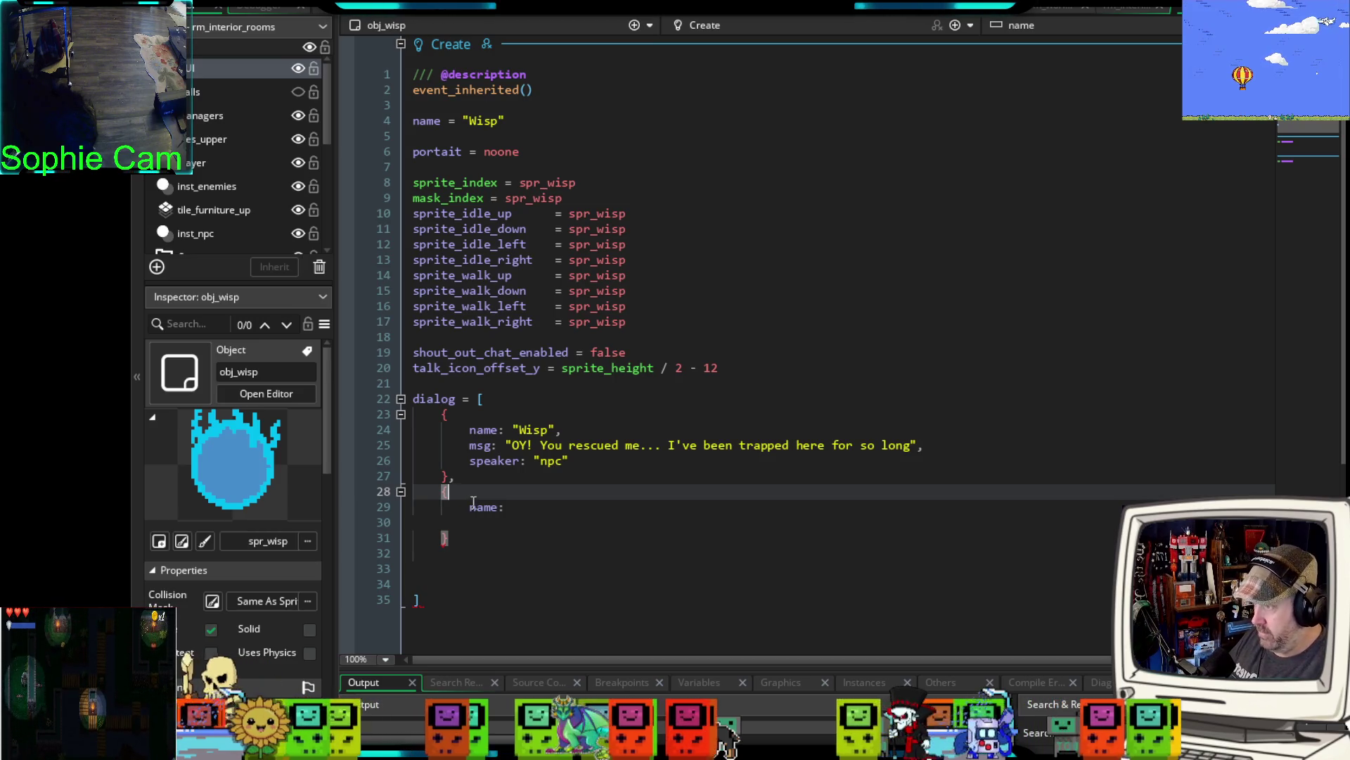
click(531, 507)
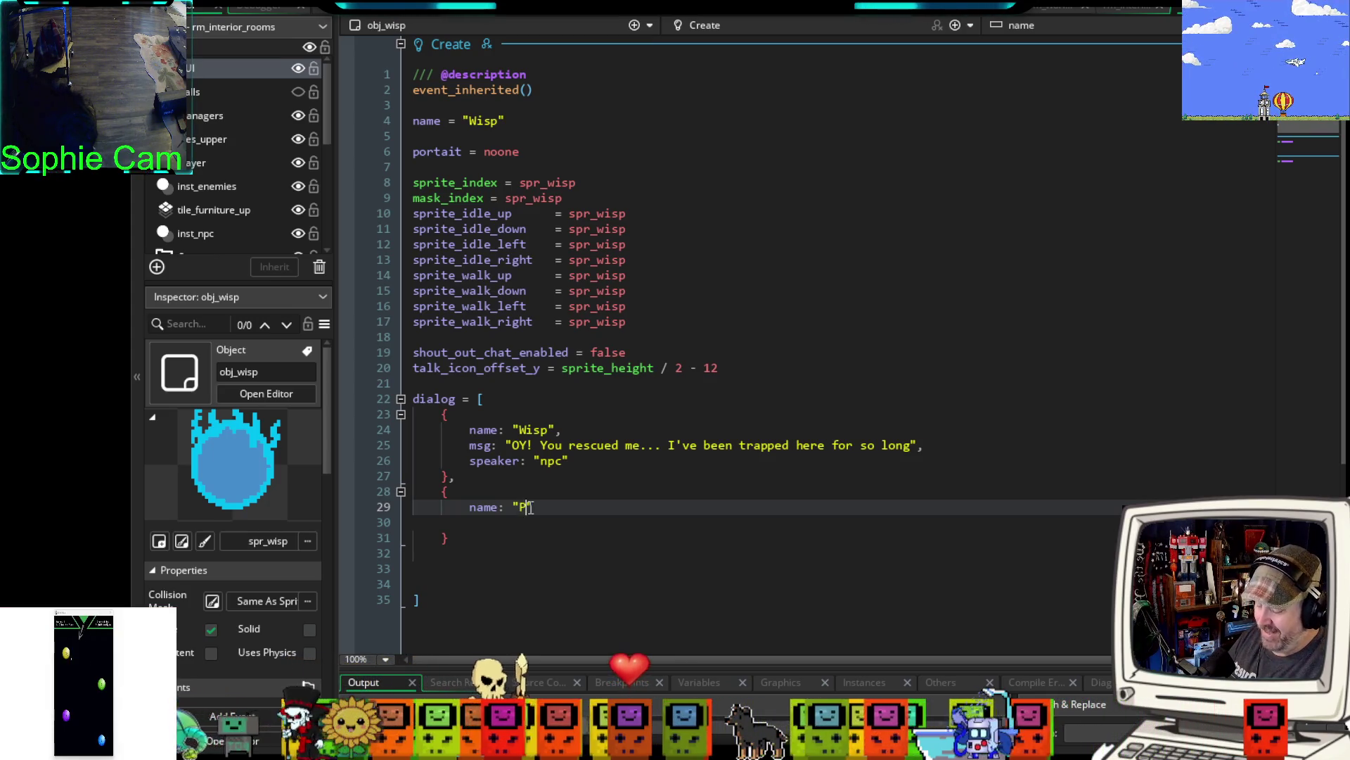
text(layer)
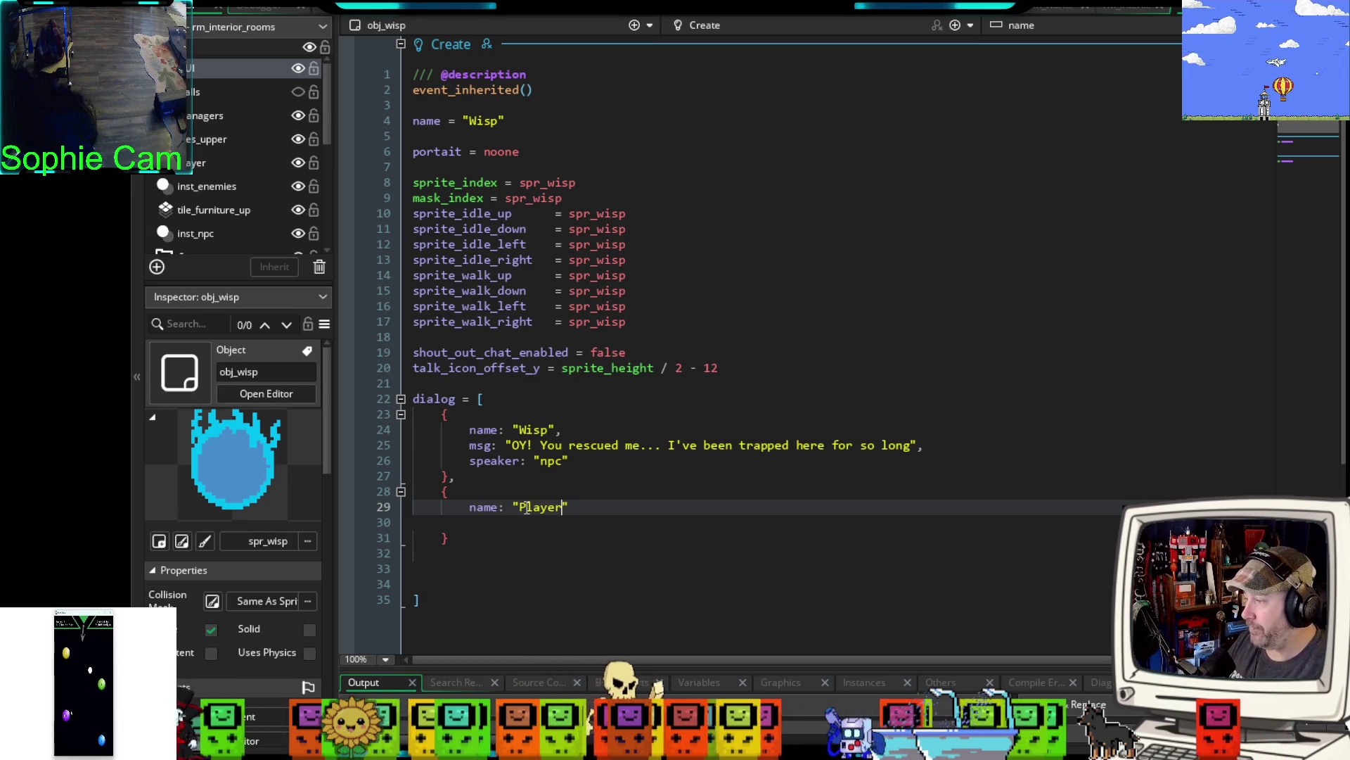
click(583, 506)
text(,)
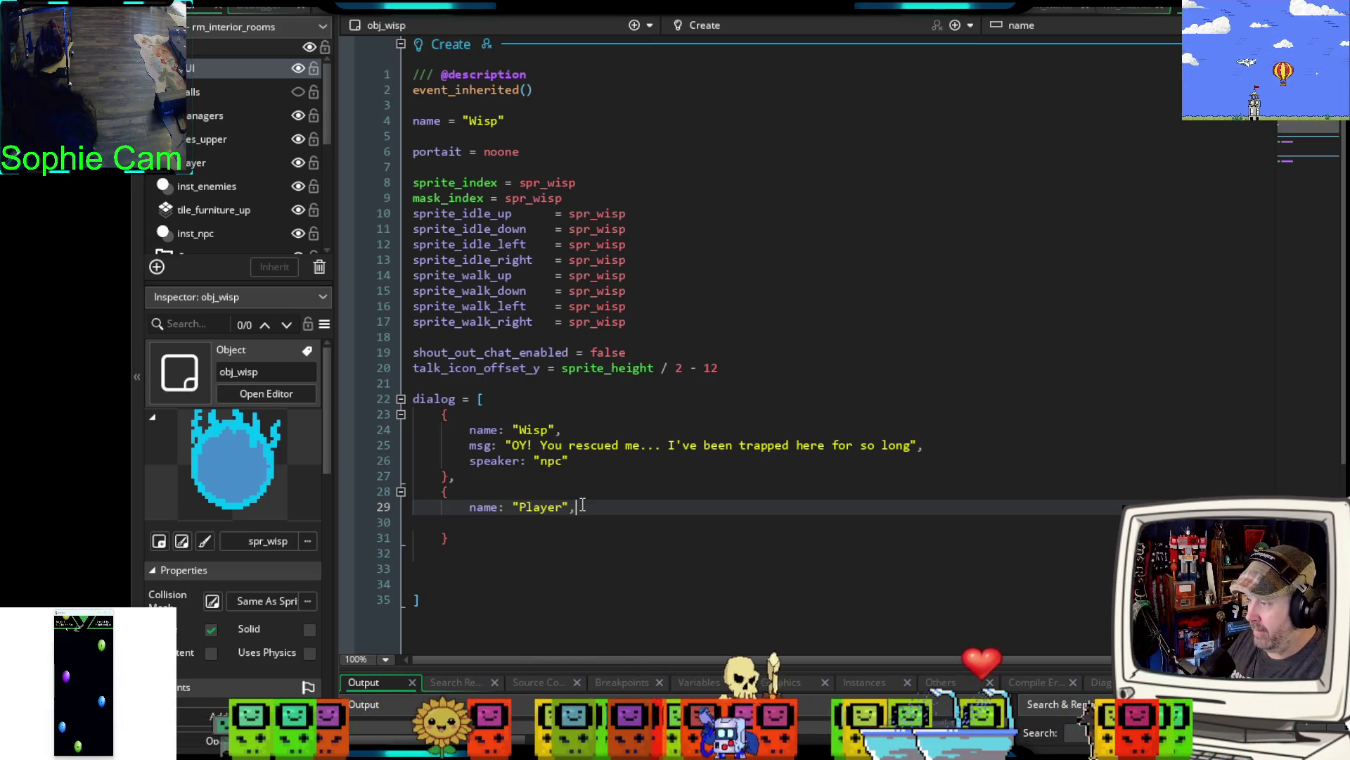
key(Return)
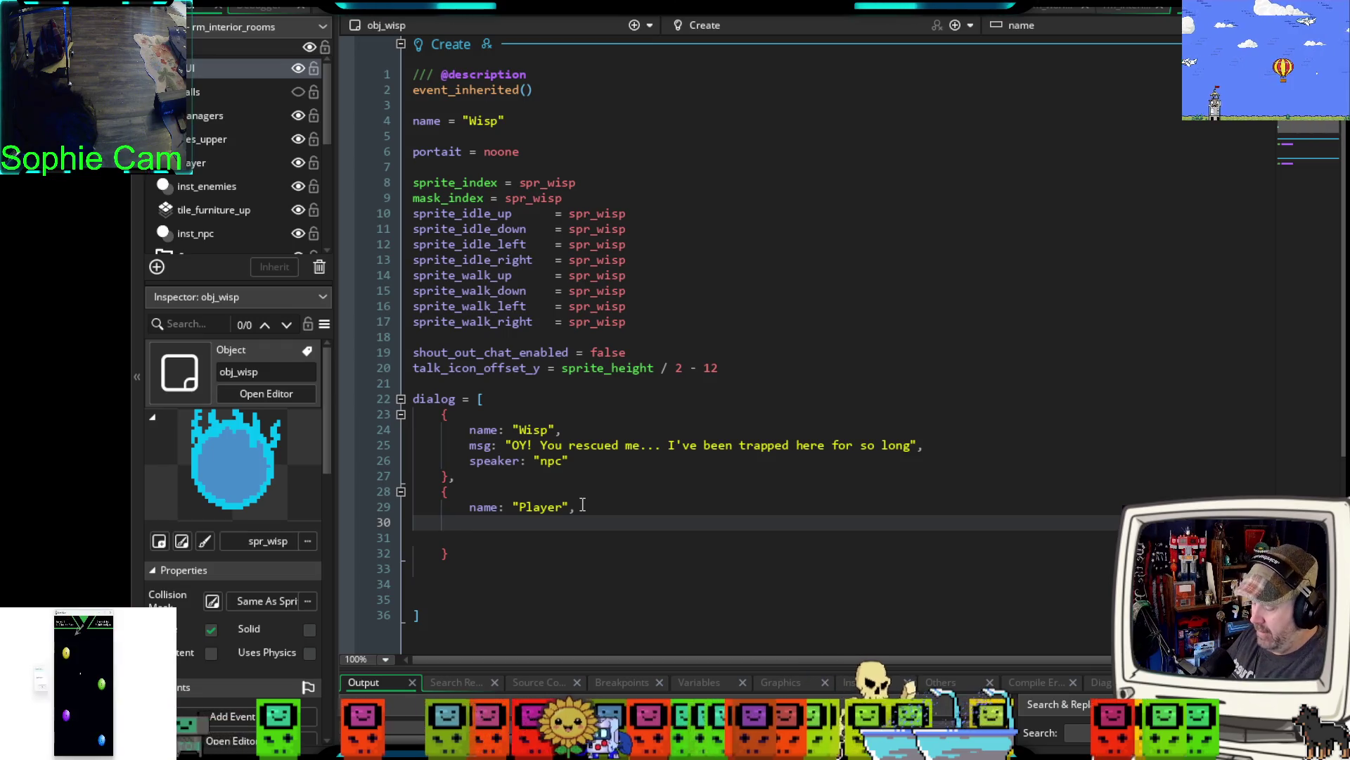
text(msg:)
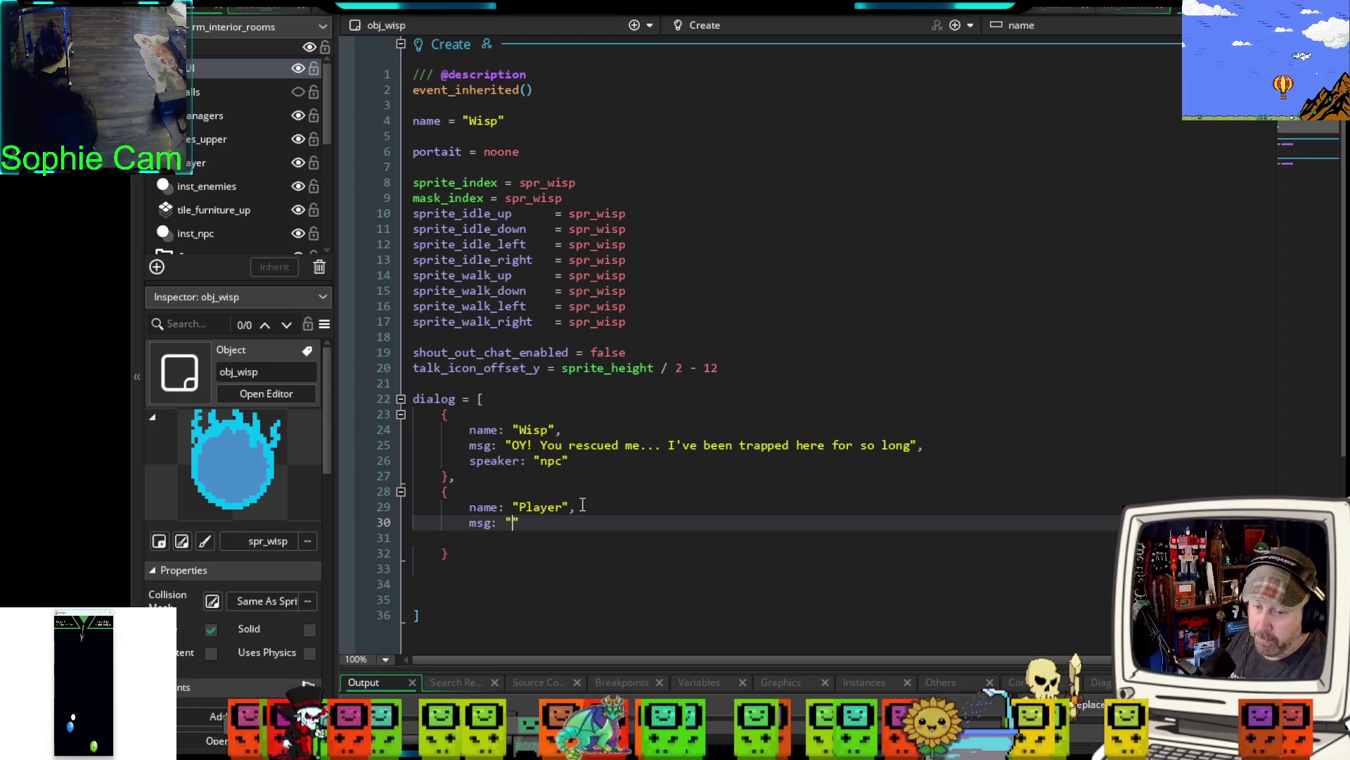
text(Woah)
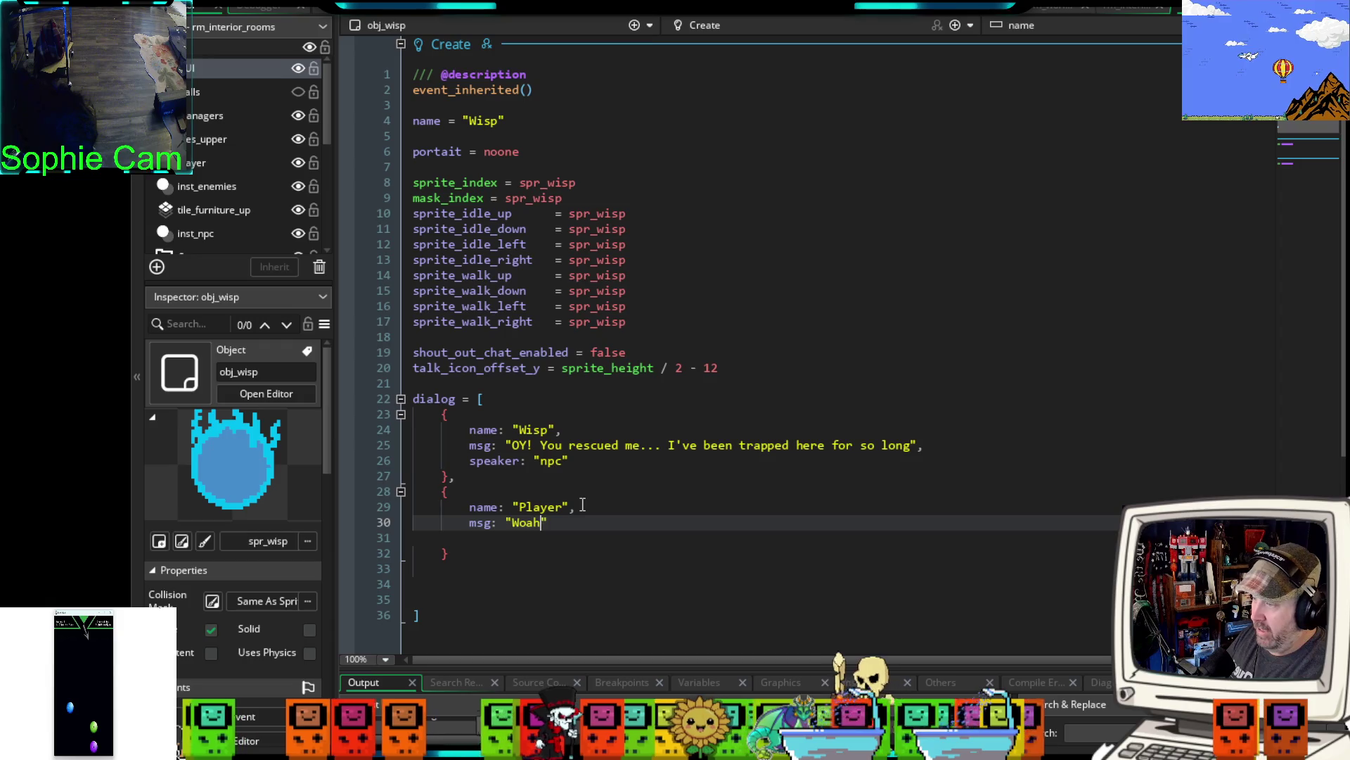
text(... )
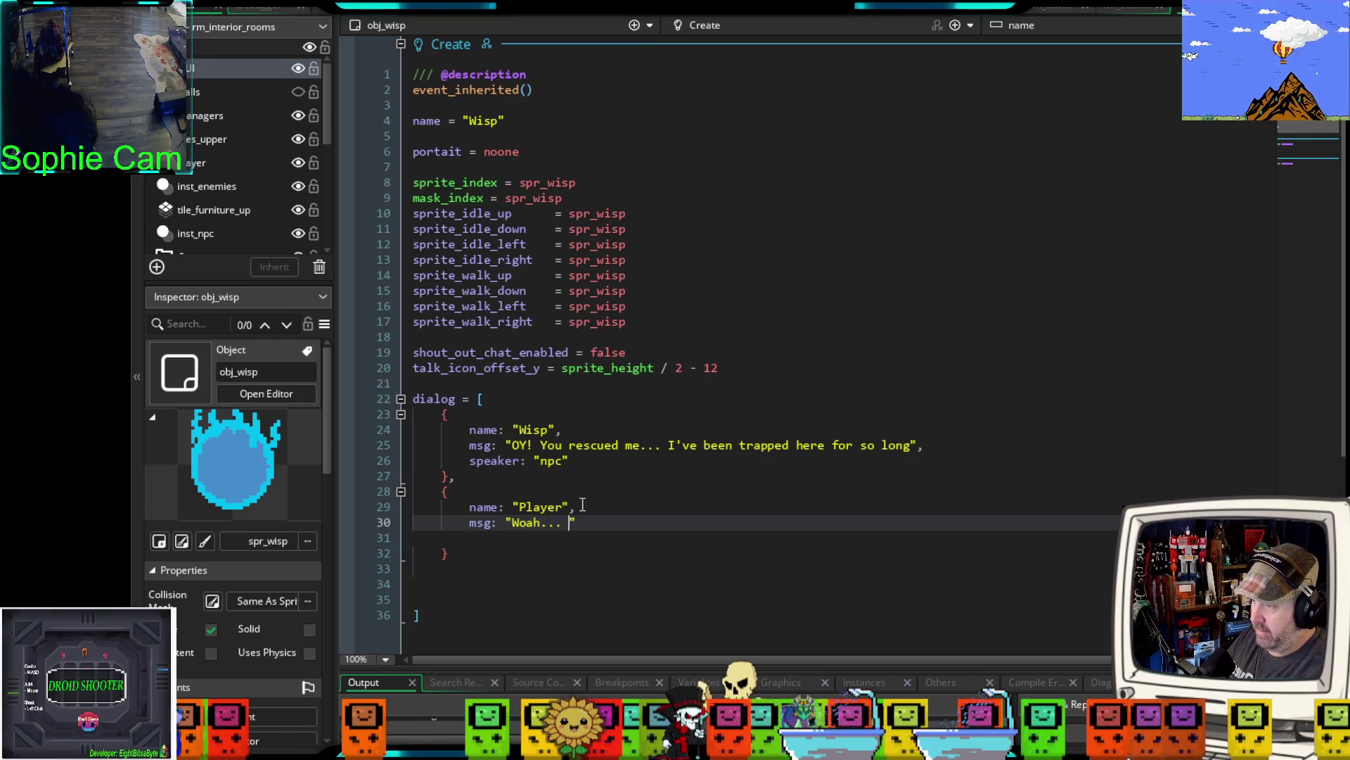
text(Who are you)
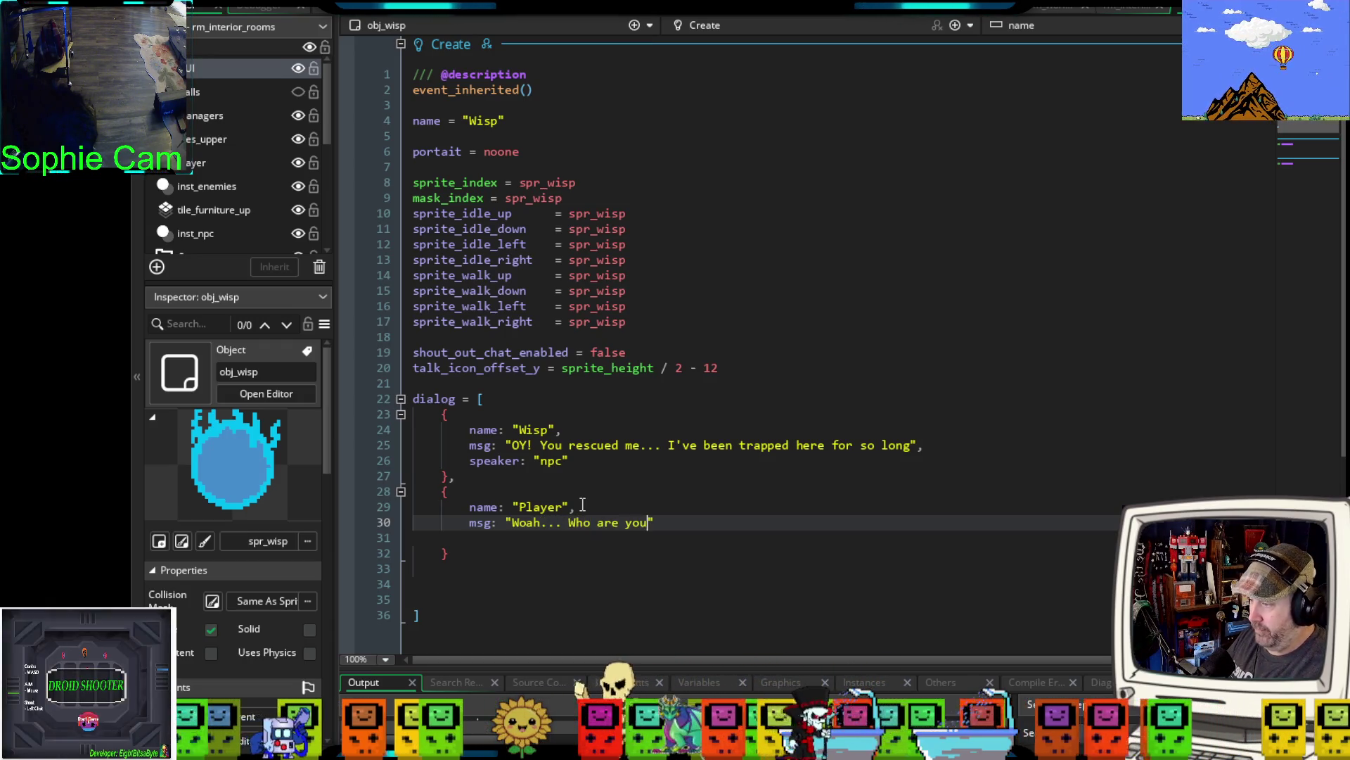
text(?)
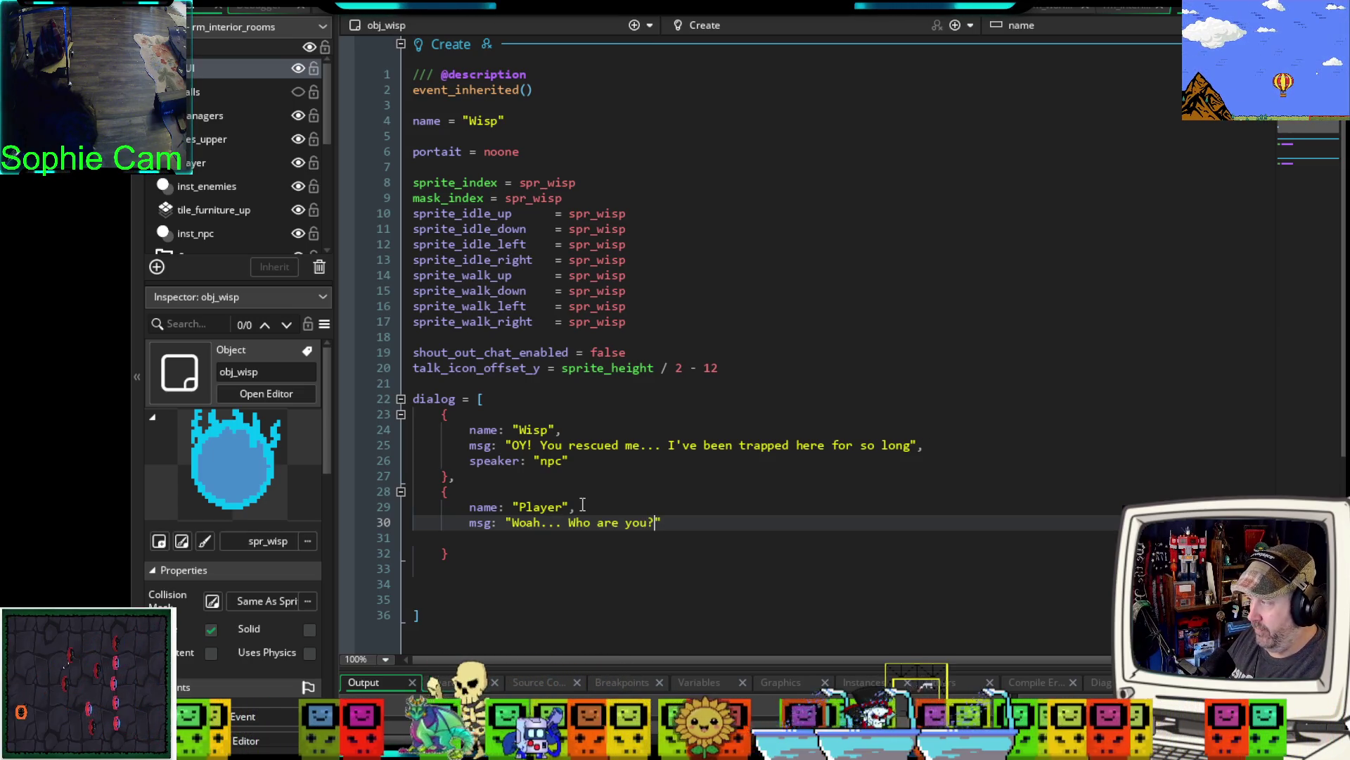
text( Wh)
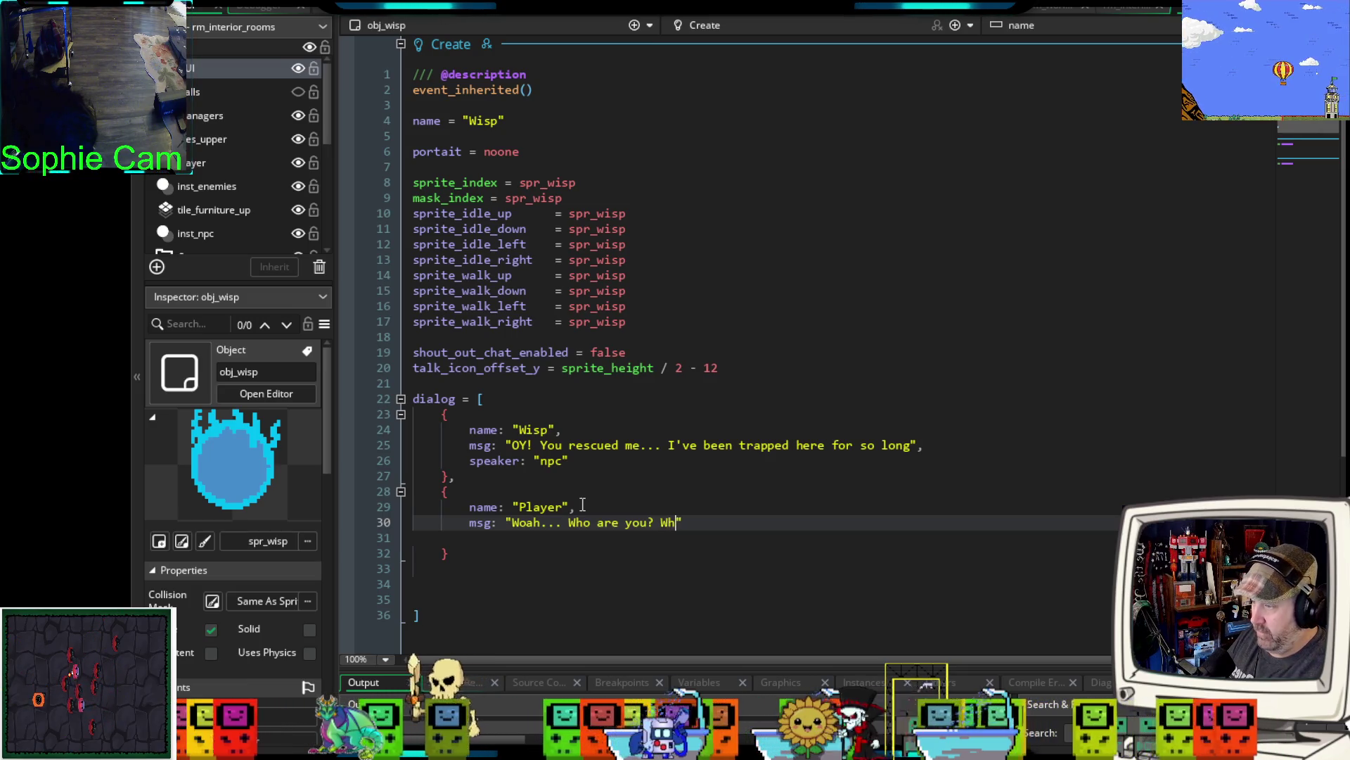
text(y are you here?)
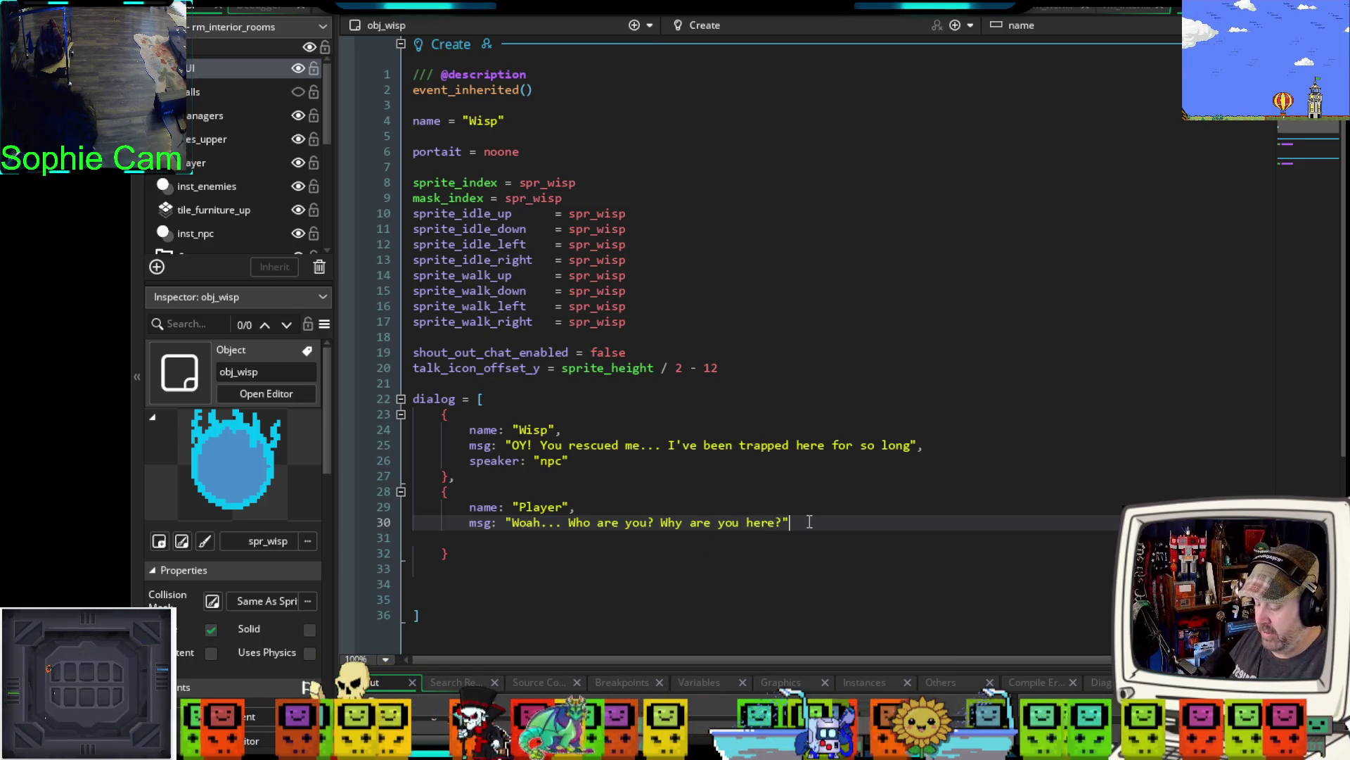
- Add speaker: "player" to the second entry and a comma after its message
key(Return)
text(sp)
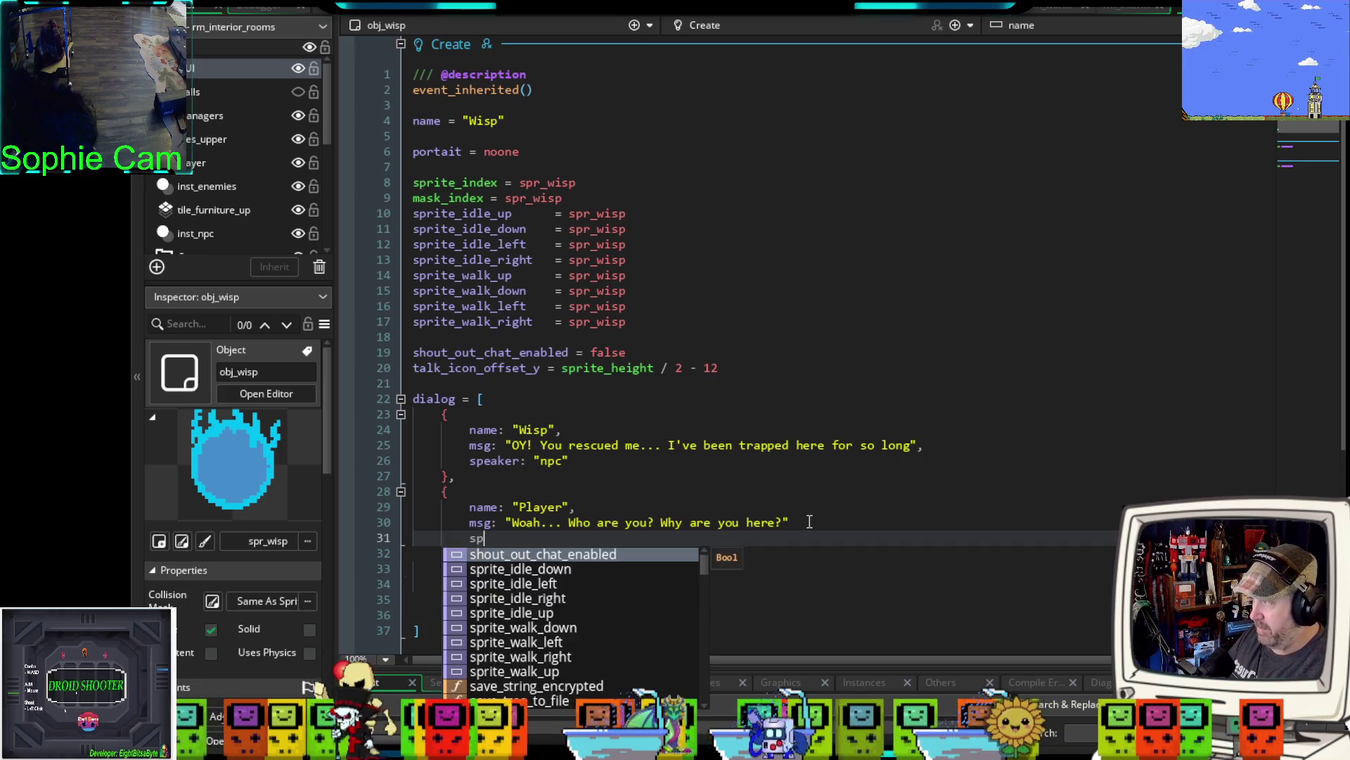
text(eaker)
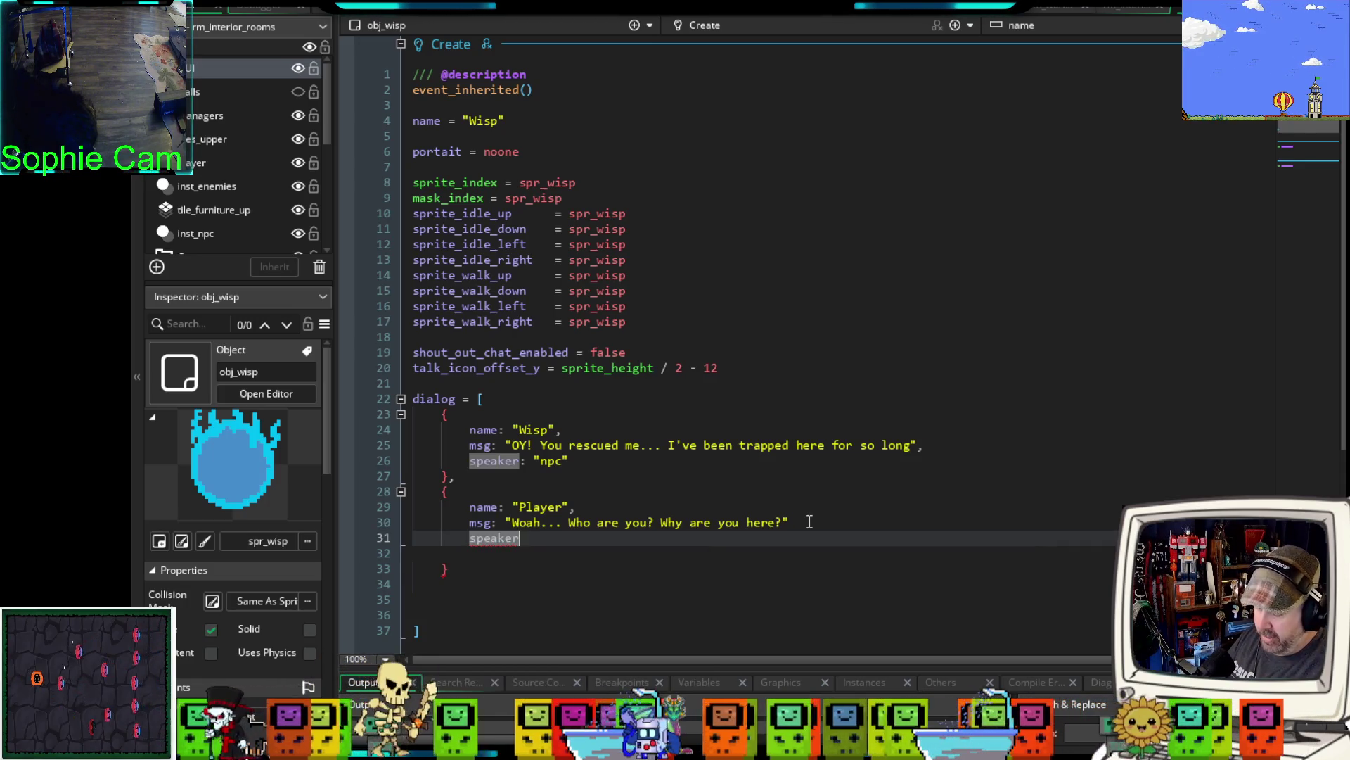
text(: ")
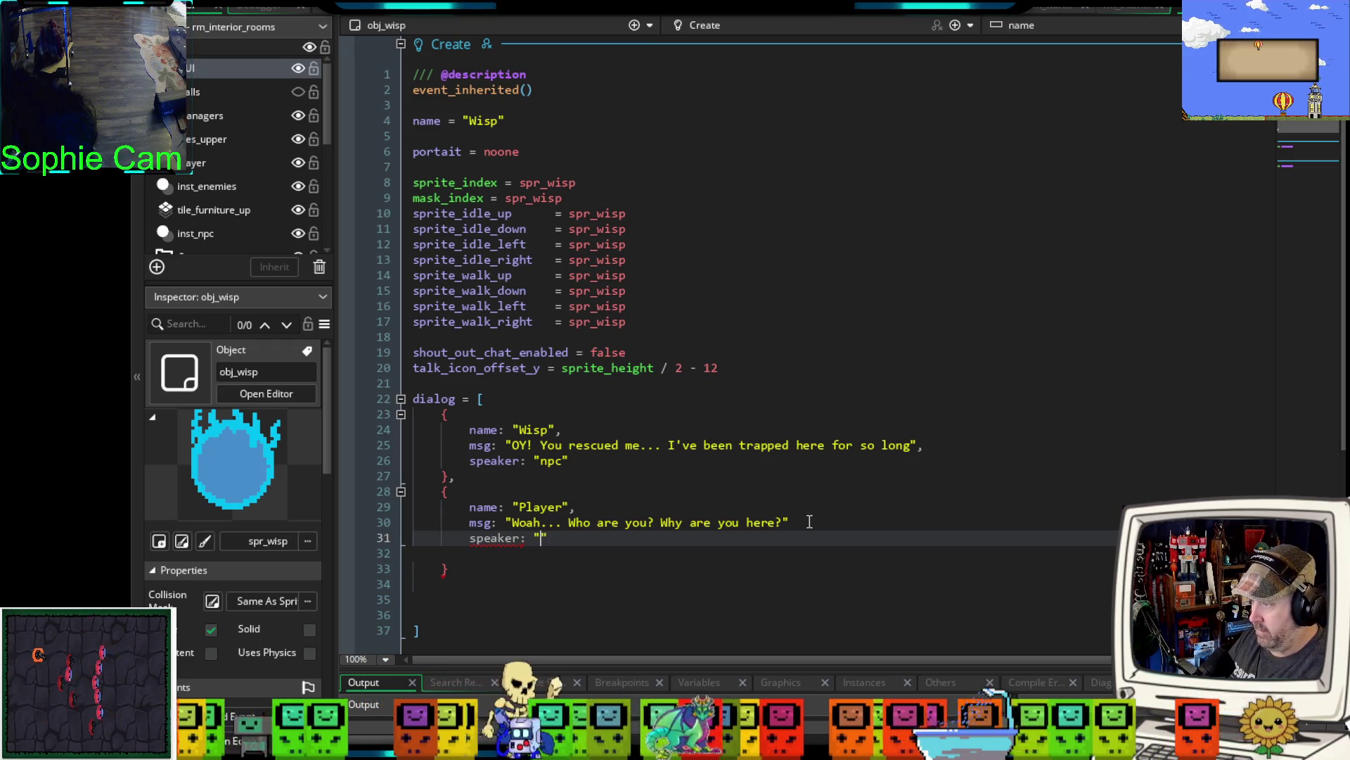
text(pplayer)
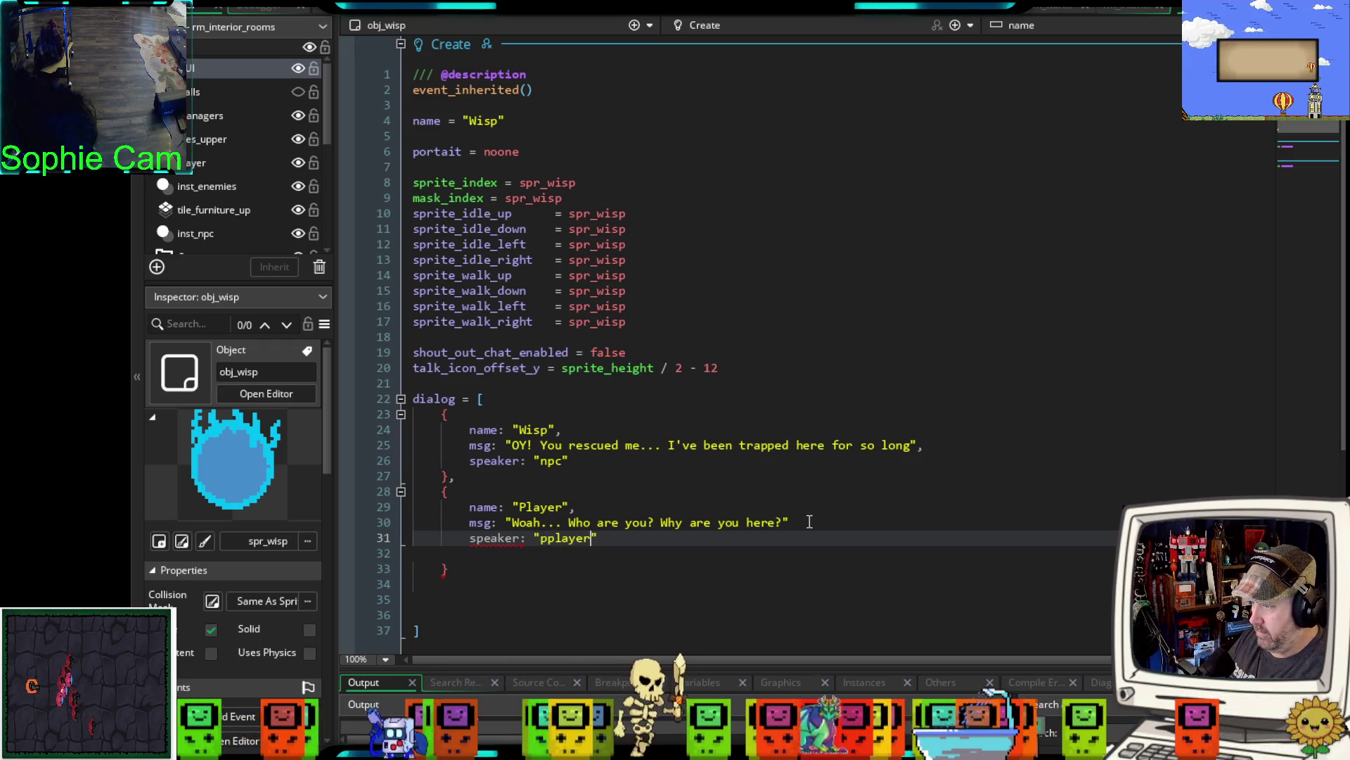
key(BackSpace)
key(BackSpace)
key(BackSpace)
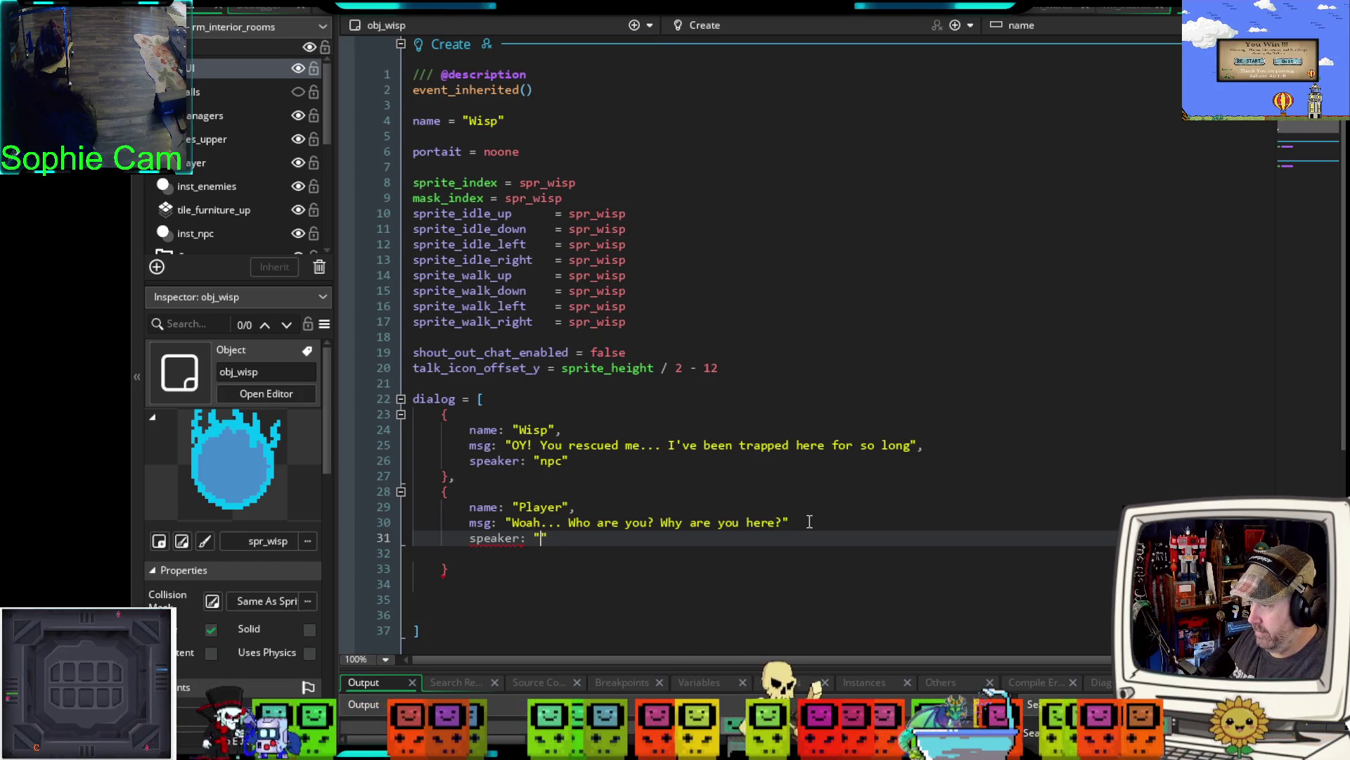
text(player)
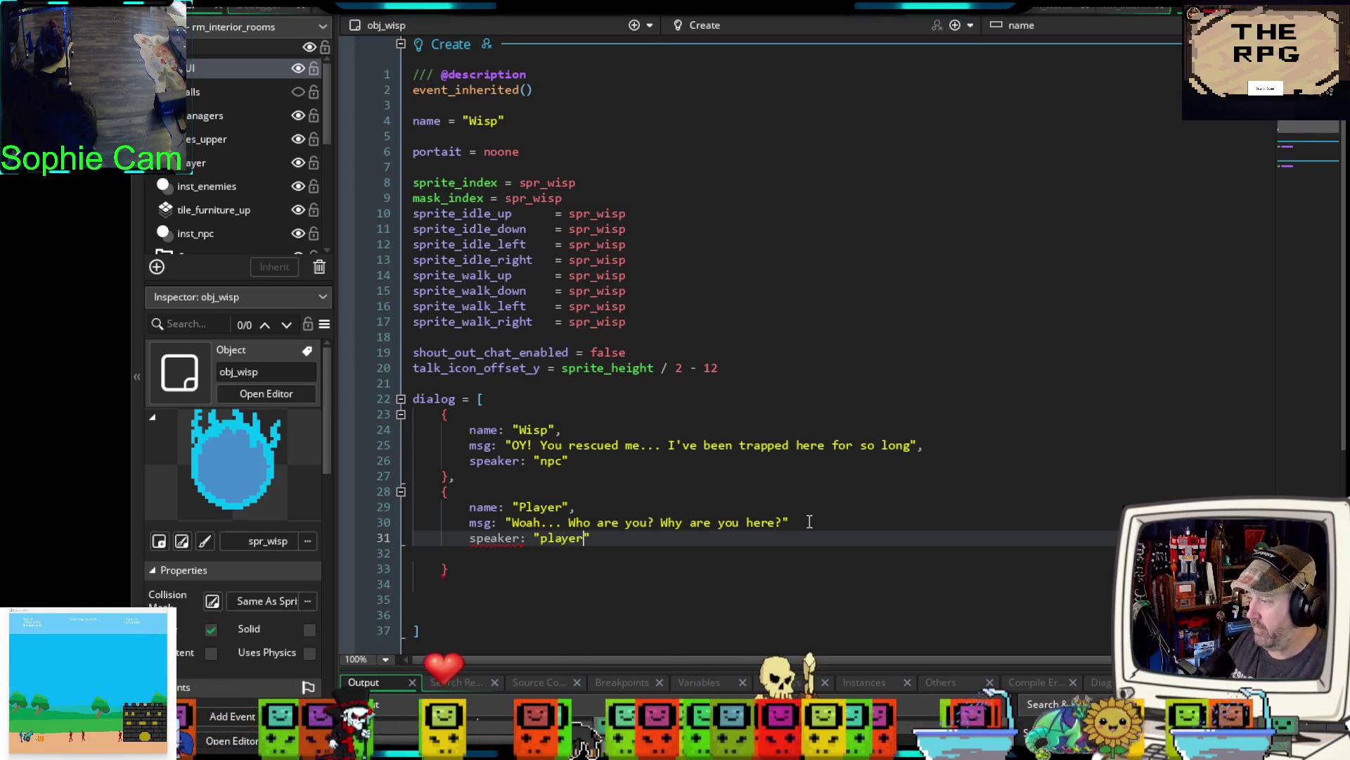
click(810, 521)
text(,)
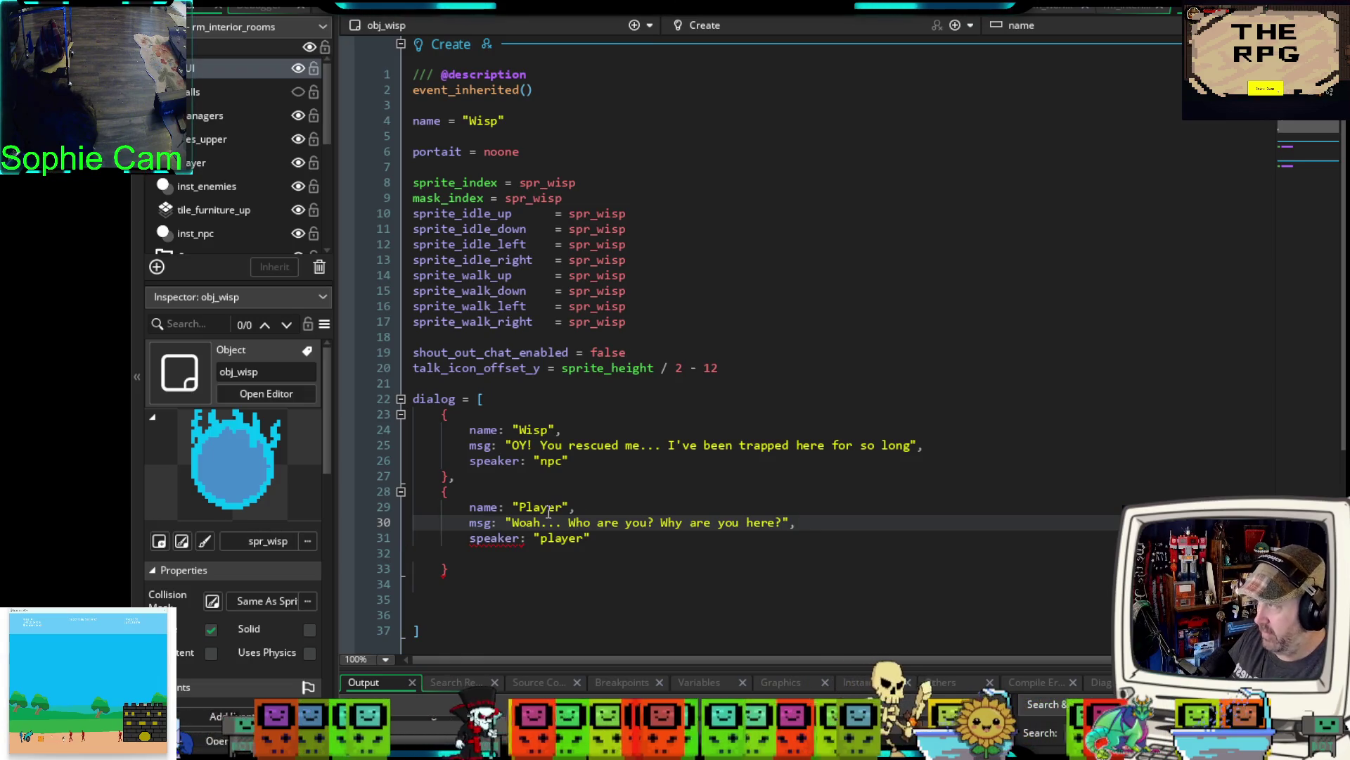
scroll(526, 505, down, 2)
- Delete the empty line above the Player struct's closing brace
scroll(527, 506, down, 2)
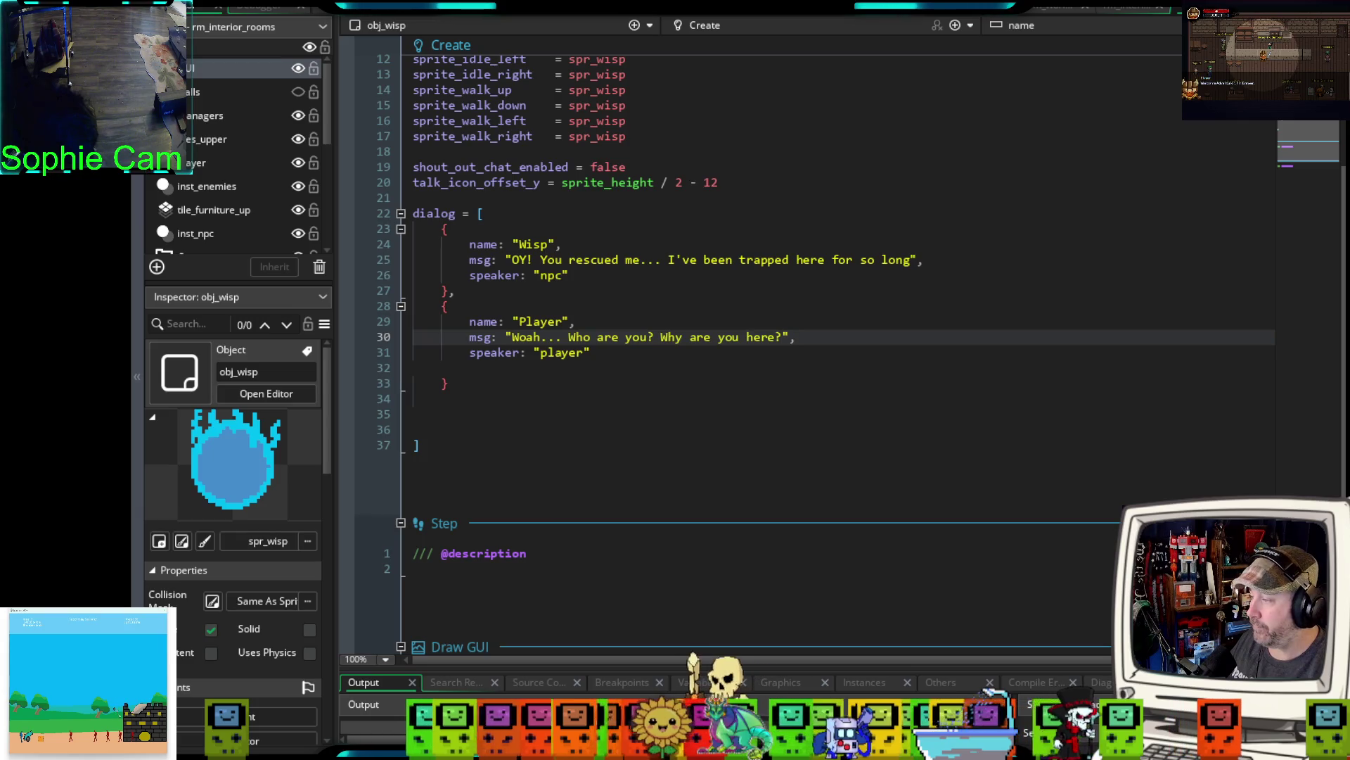
click(465, 370)
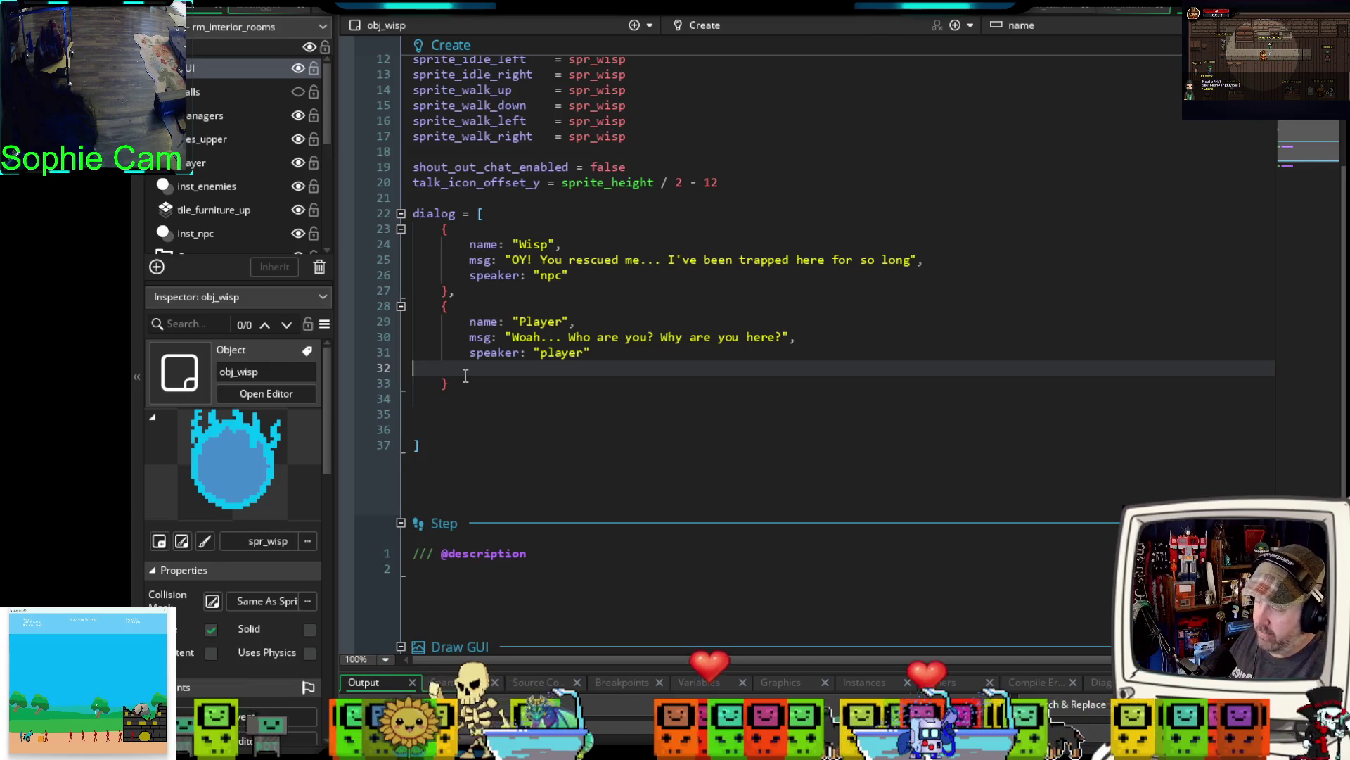
key(Delete)
- Add an indented { } third struct after the Player entry, with a comma after its brace
click(468, 374)
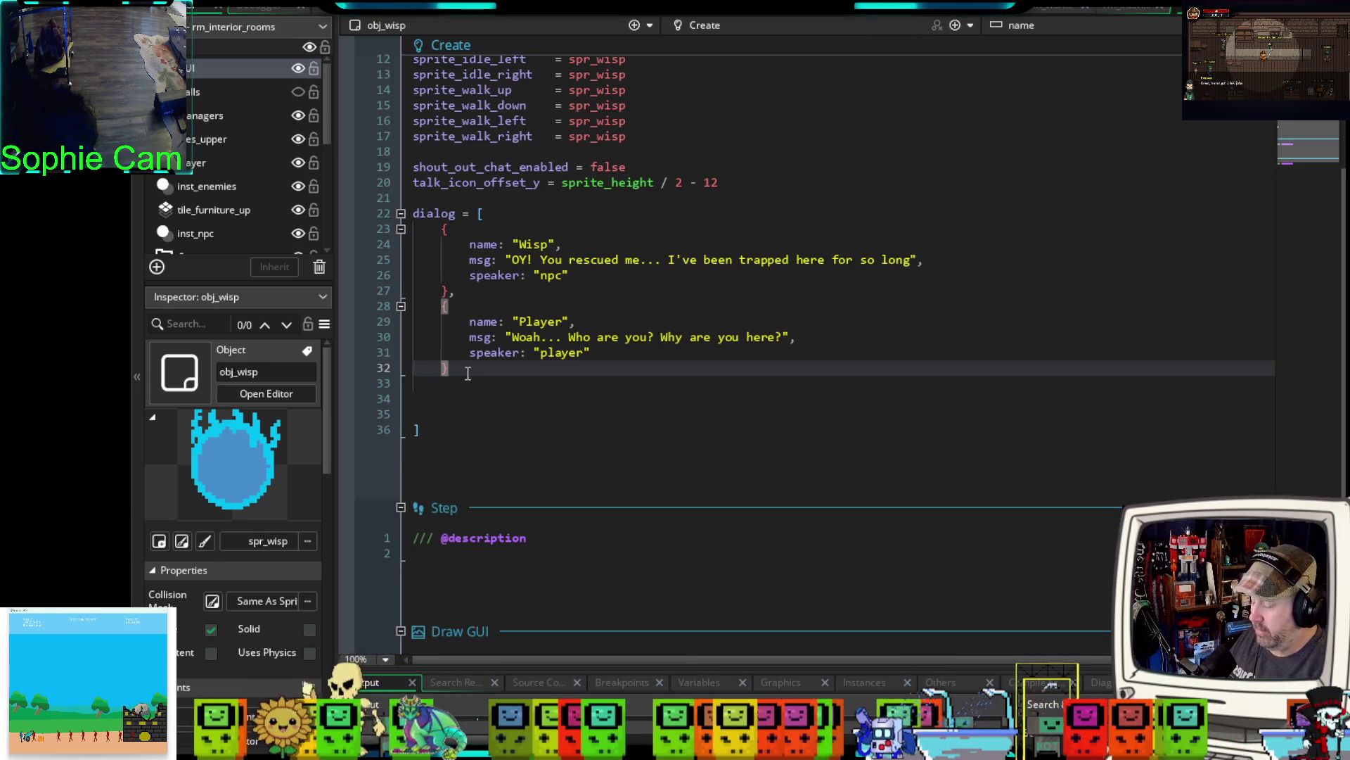
key(Return)
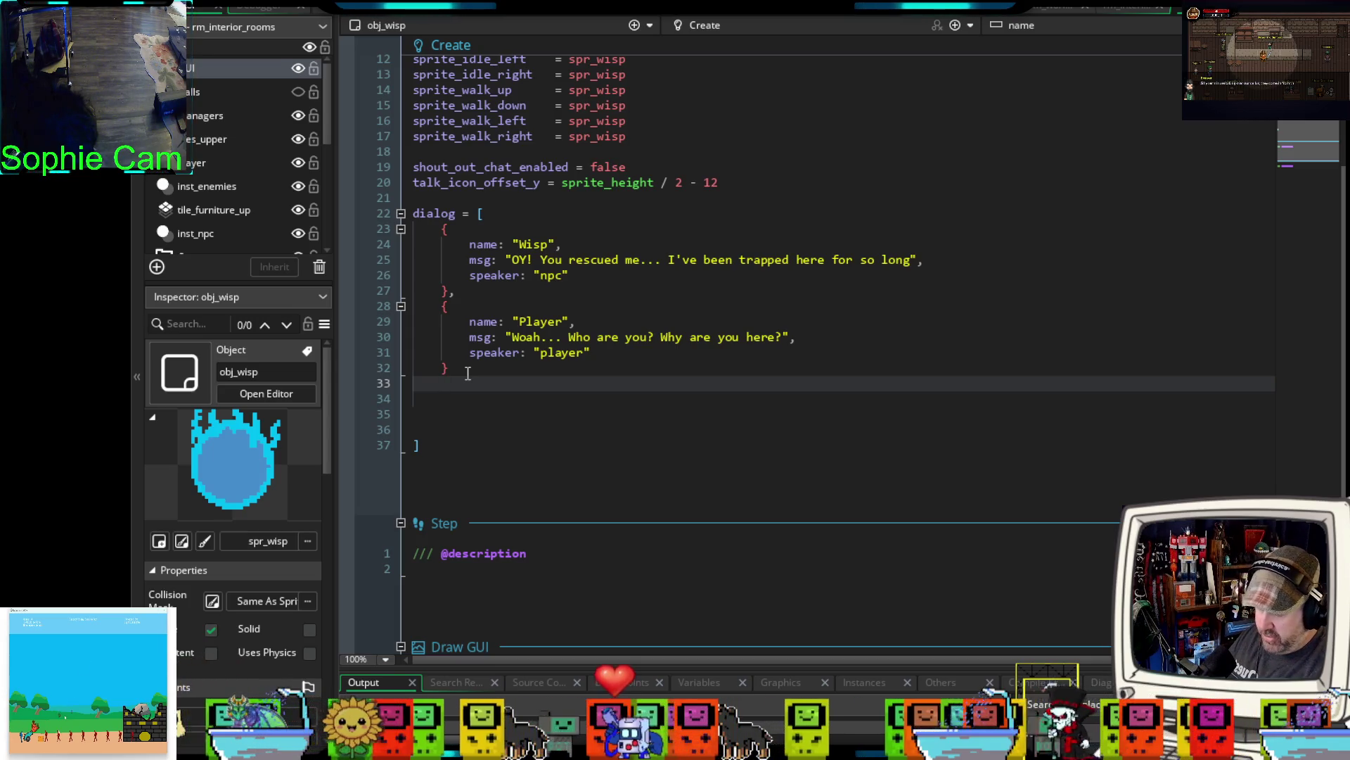
text({)
key(Return)
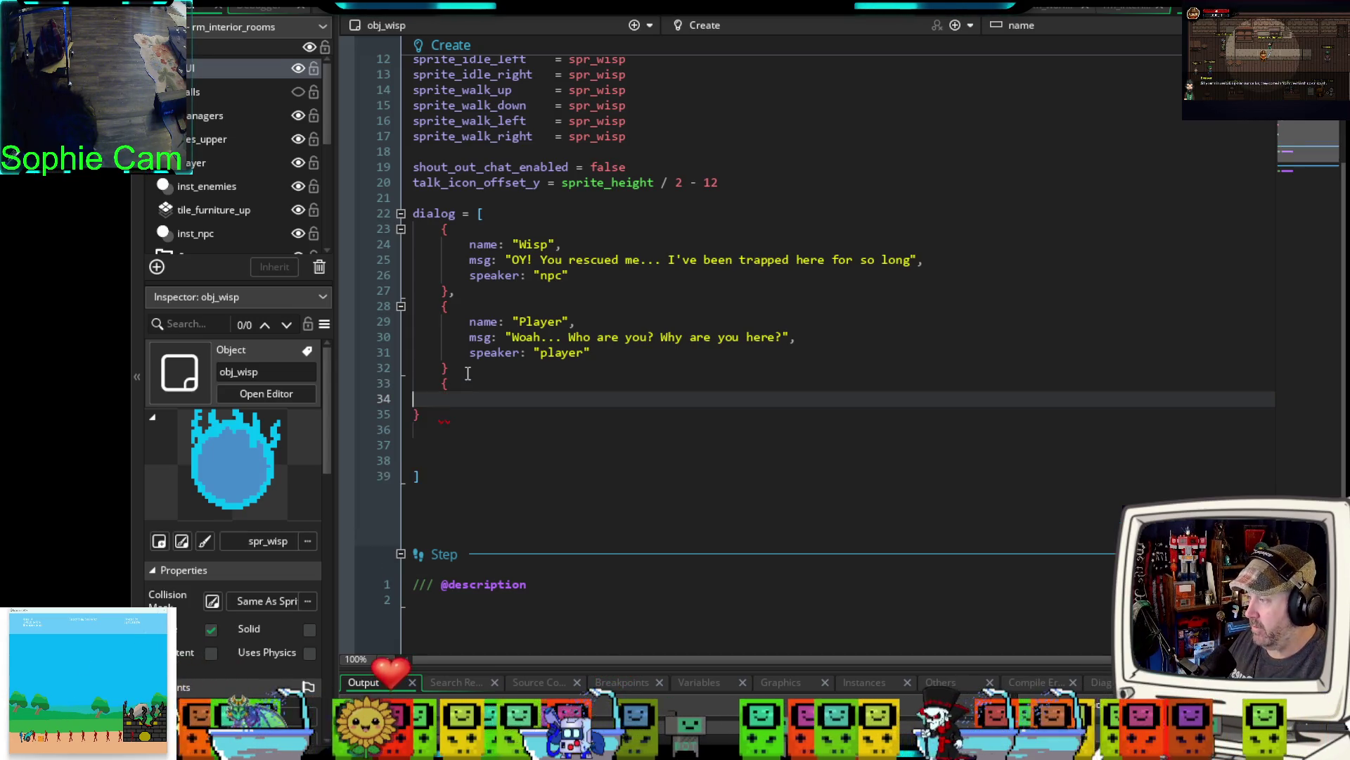
key(Return)
key(Down)
key(Tab)
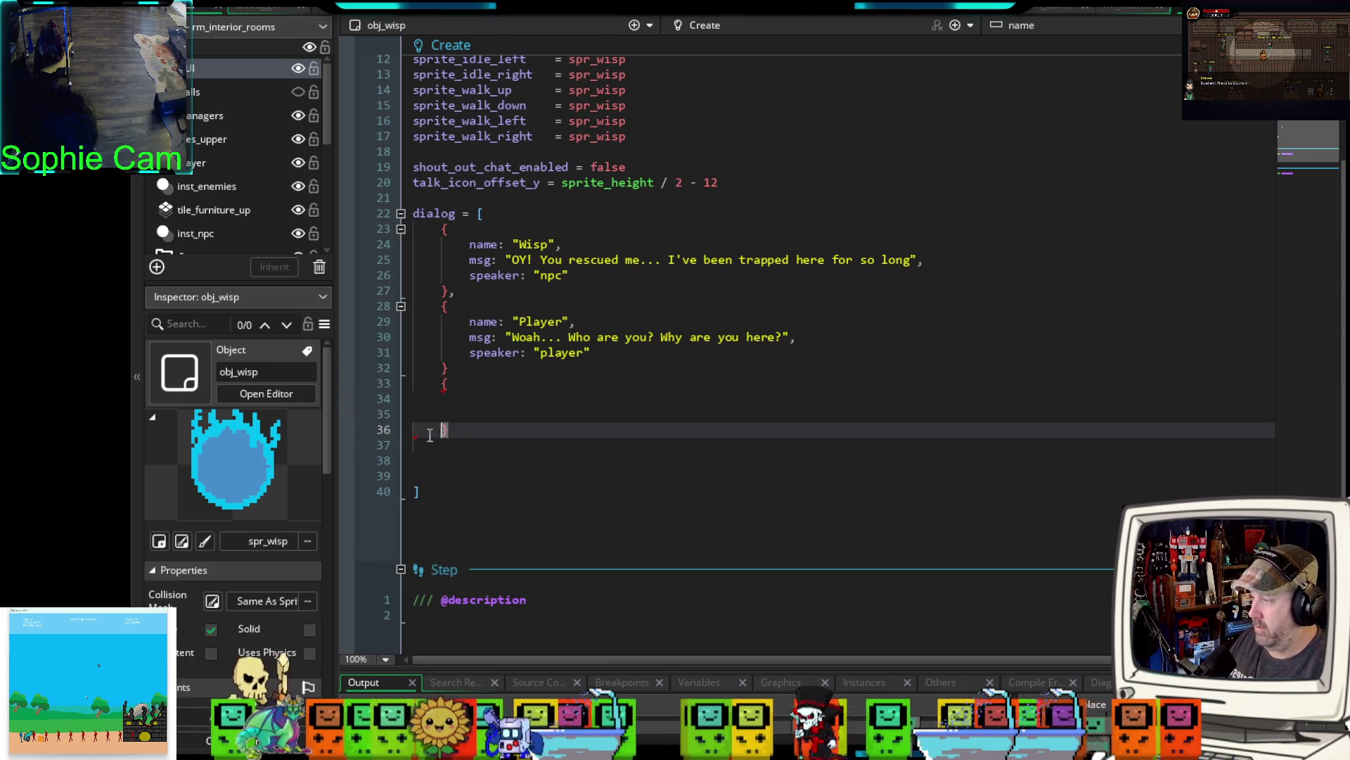
click(476, 372)
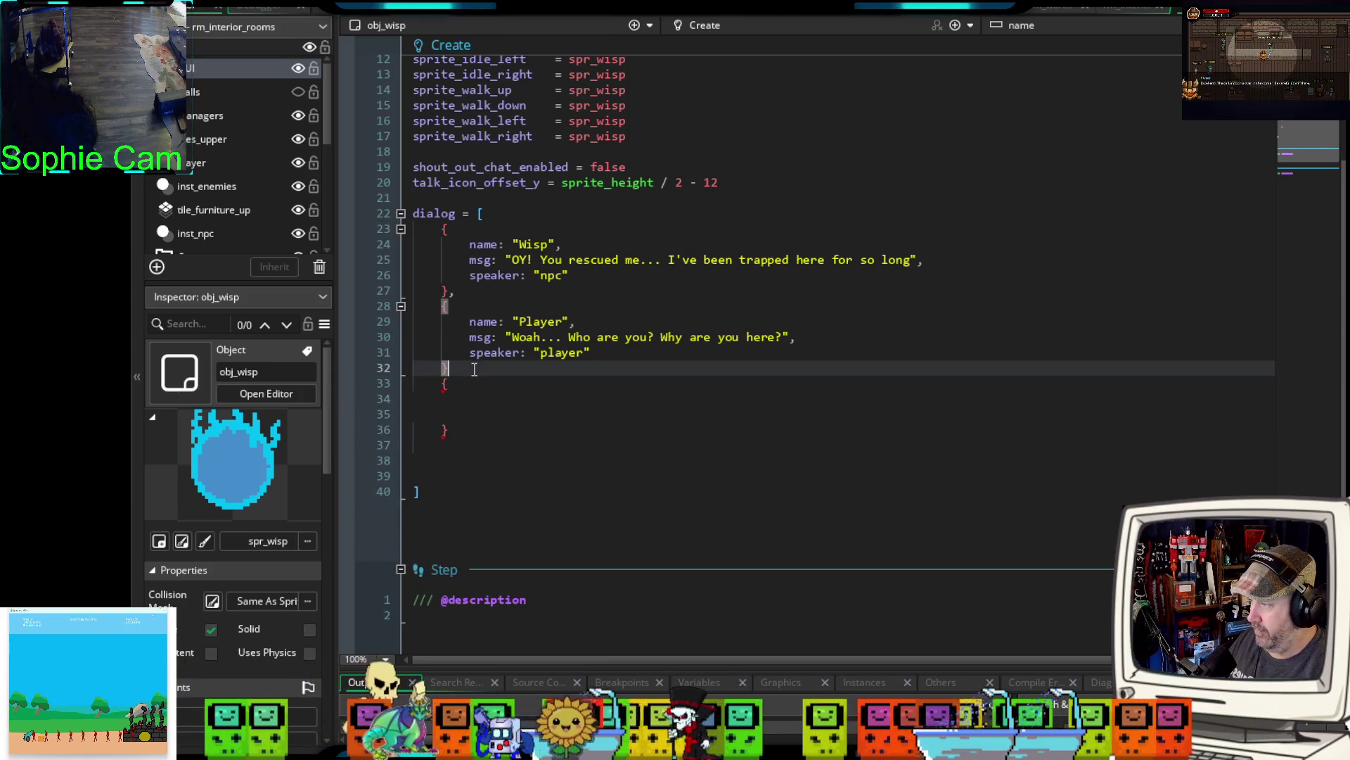
text(,)
click(465, 404)
key(Tab)
key(Tab)
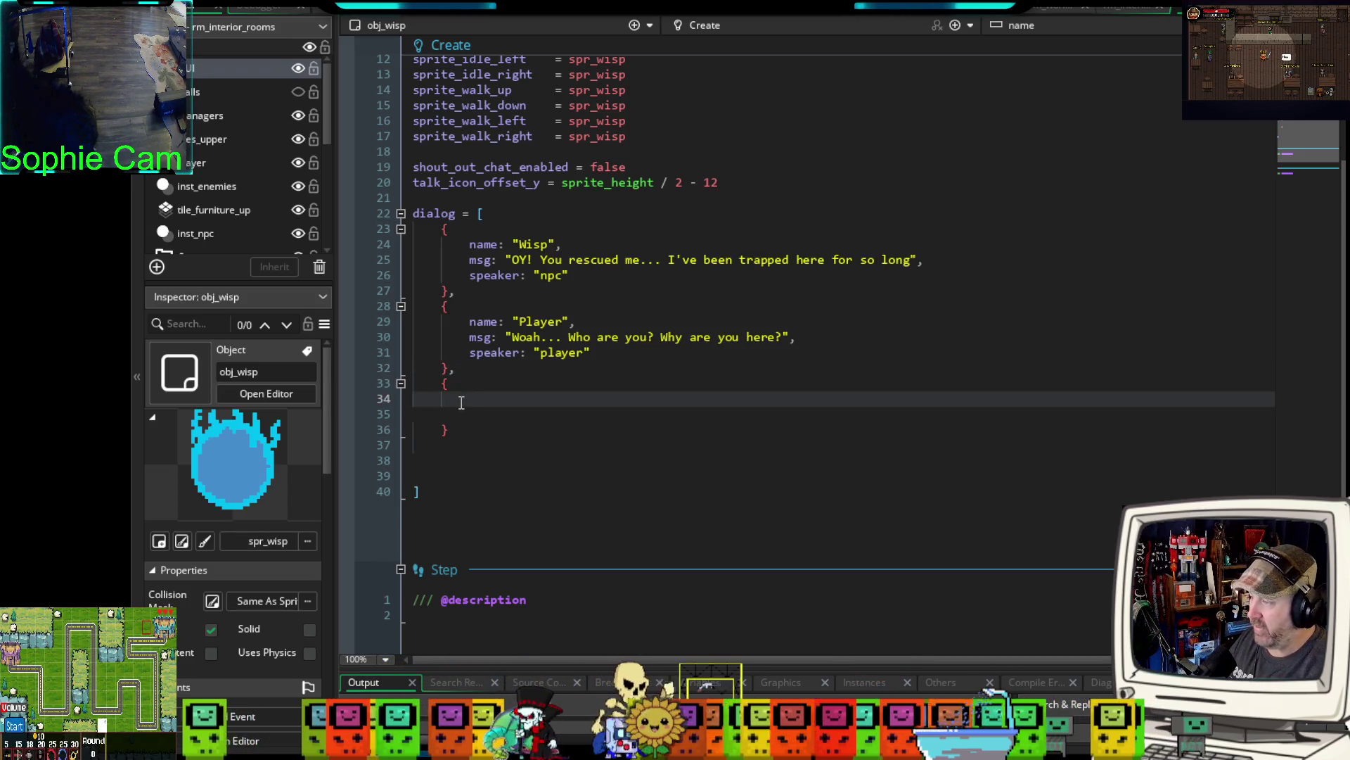
- Fill the third struct with name: "Wisp" and msg: "I am a Wisp. I was sealed here by dark magic"
text(name: "Wis)
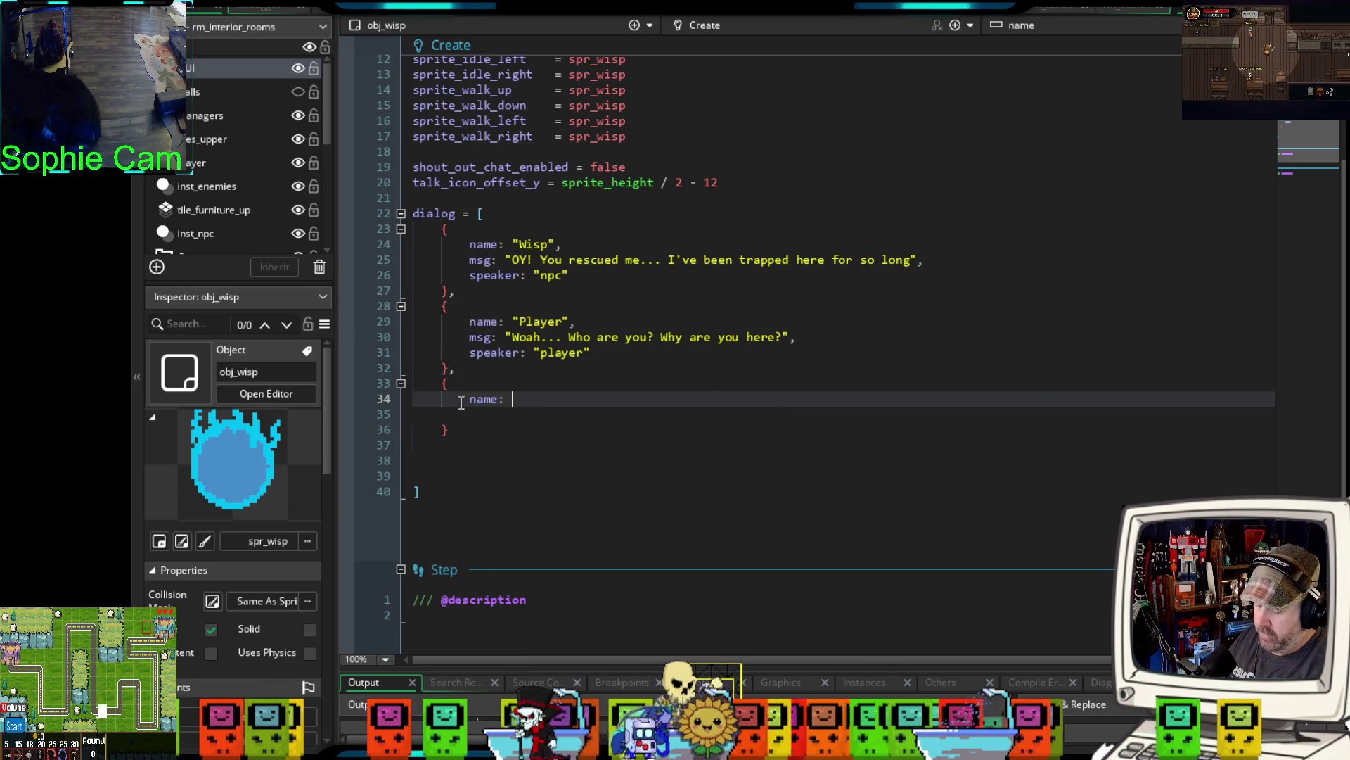
text(p)
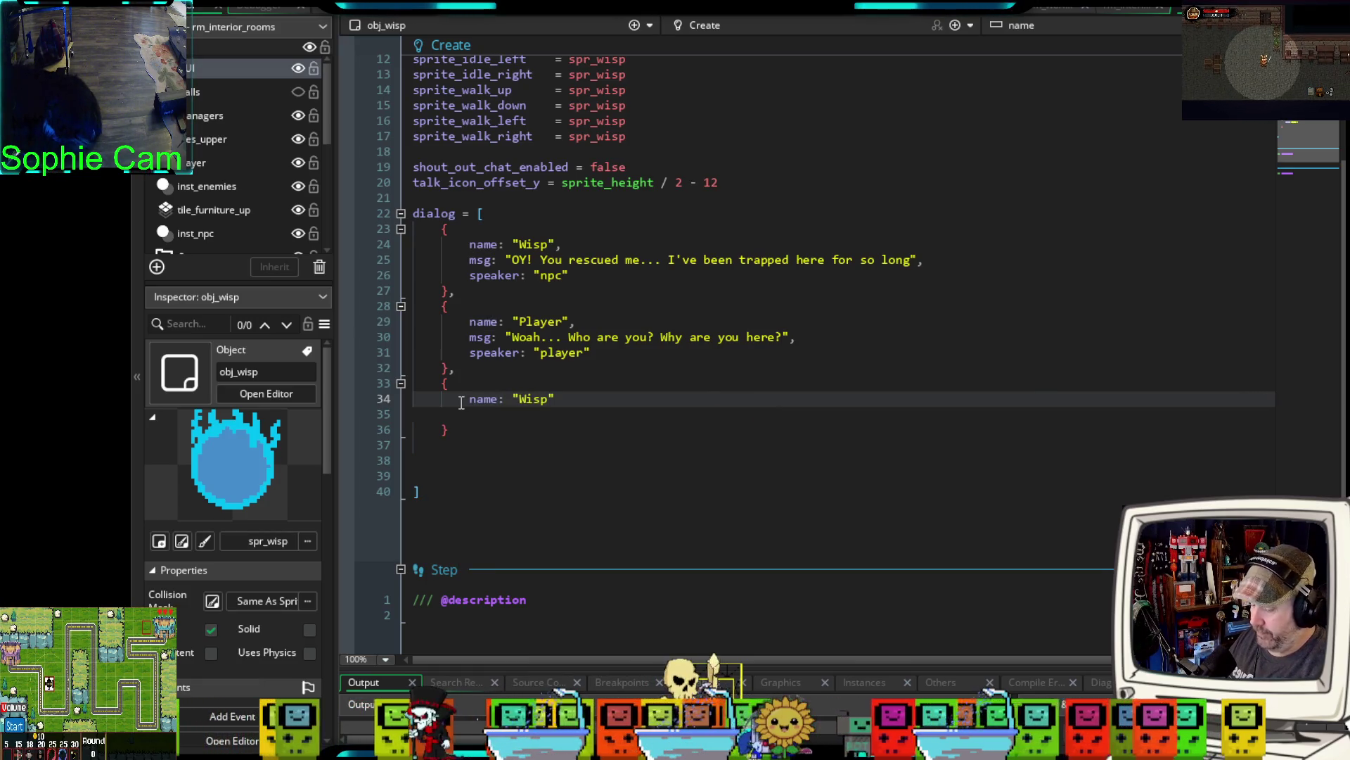
click(504, 414)
text(msg:)
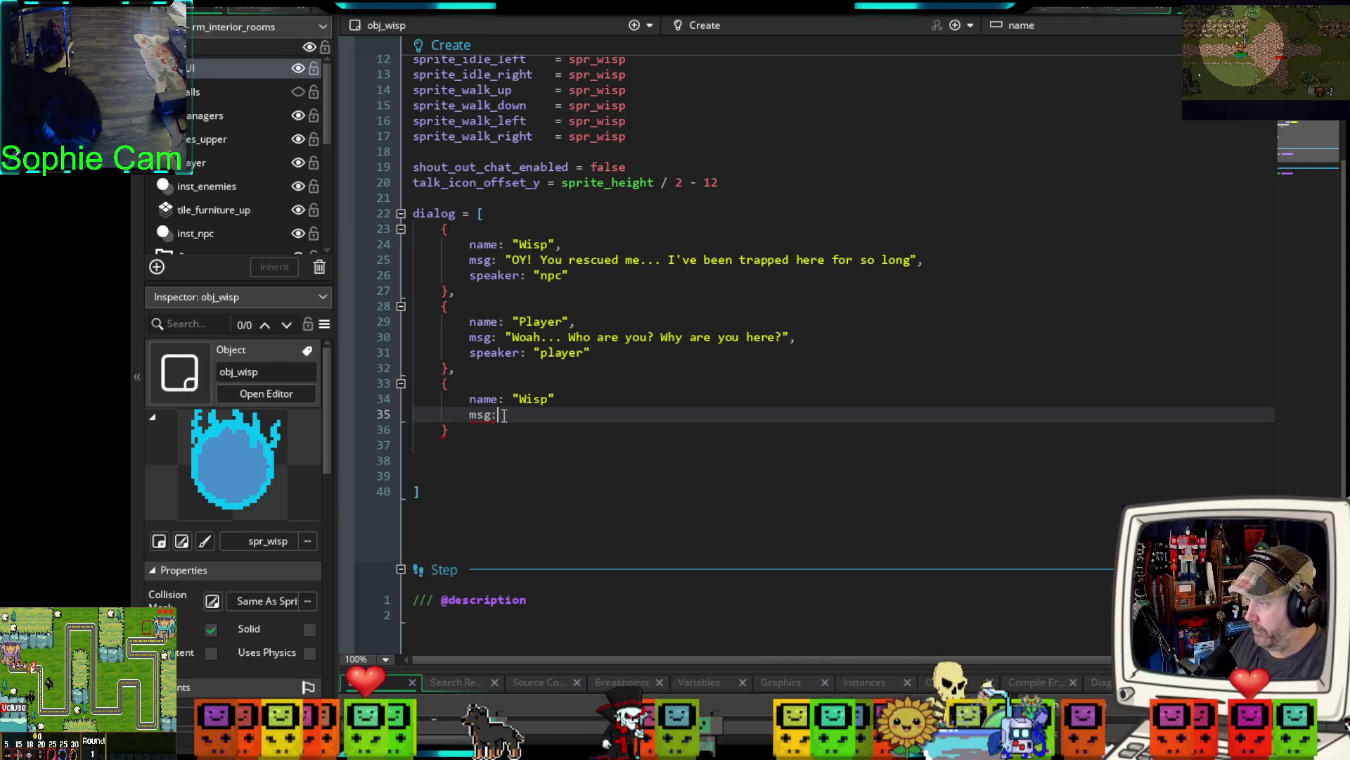
click(561, 399)
text(,)
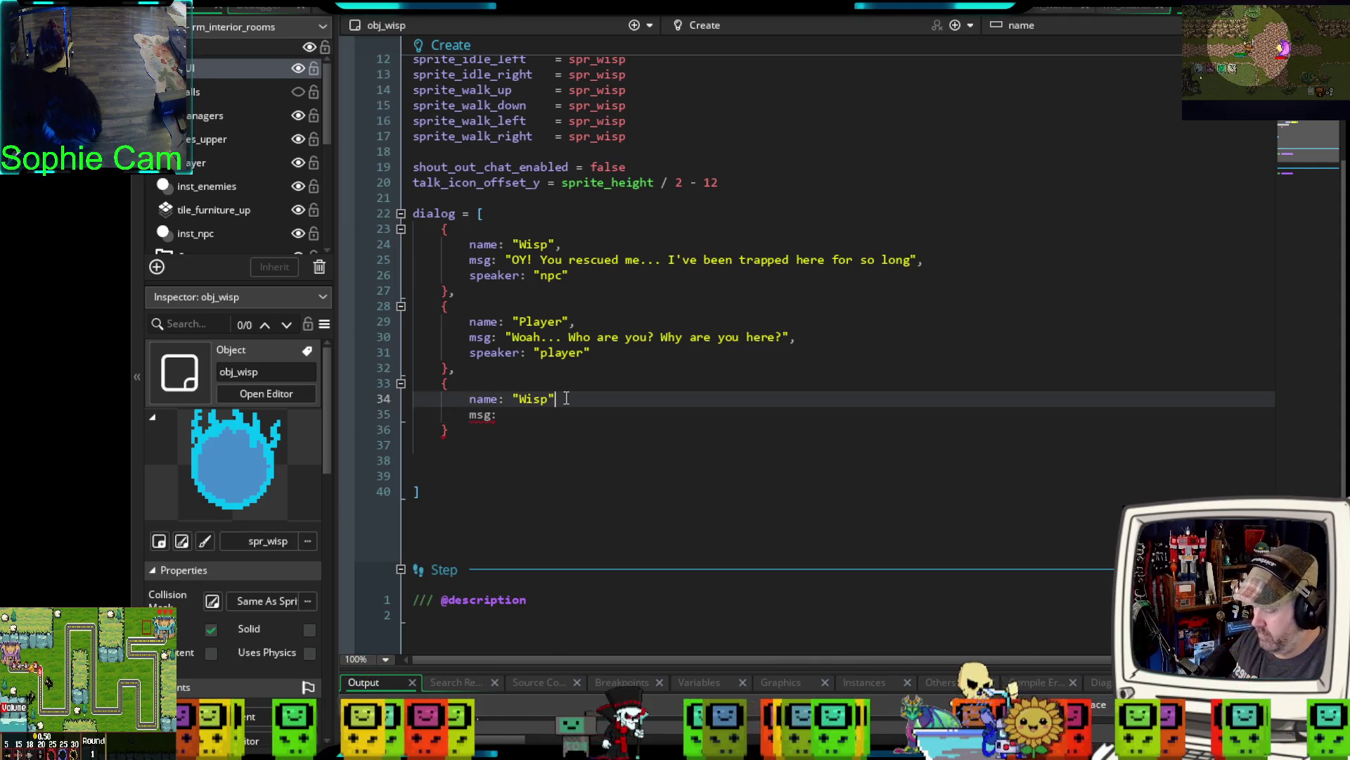
click(542, 417)
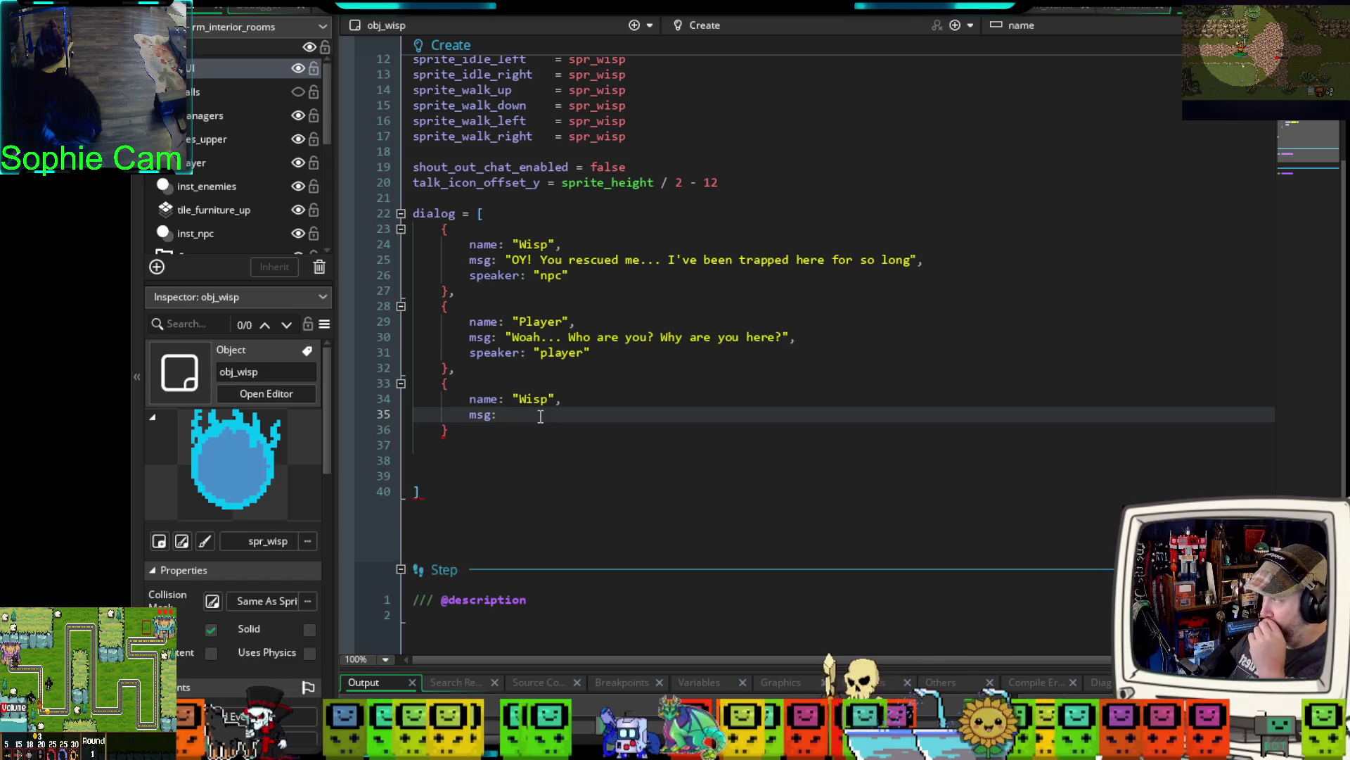
text("I)
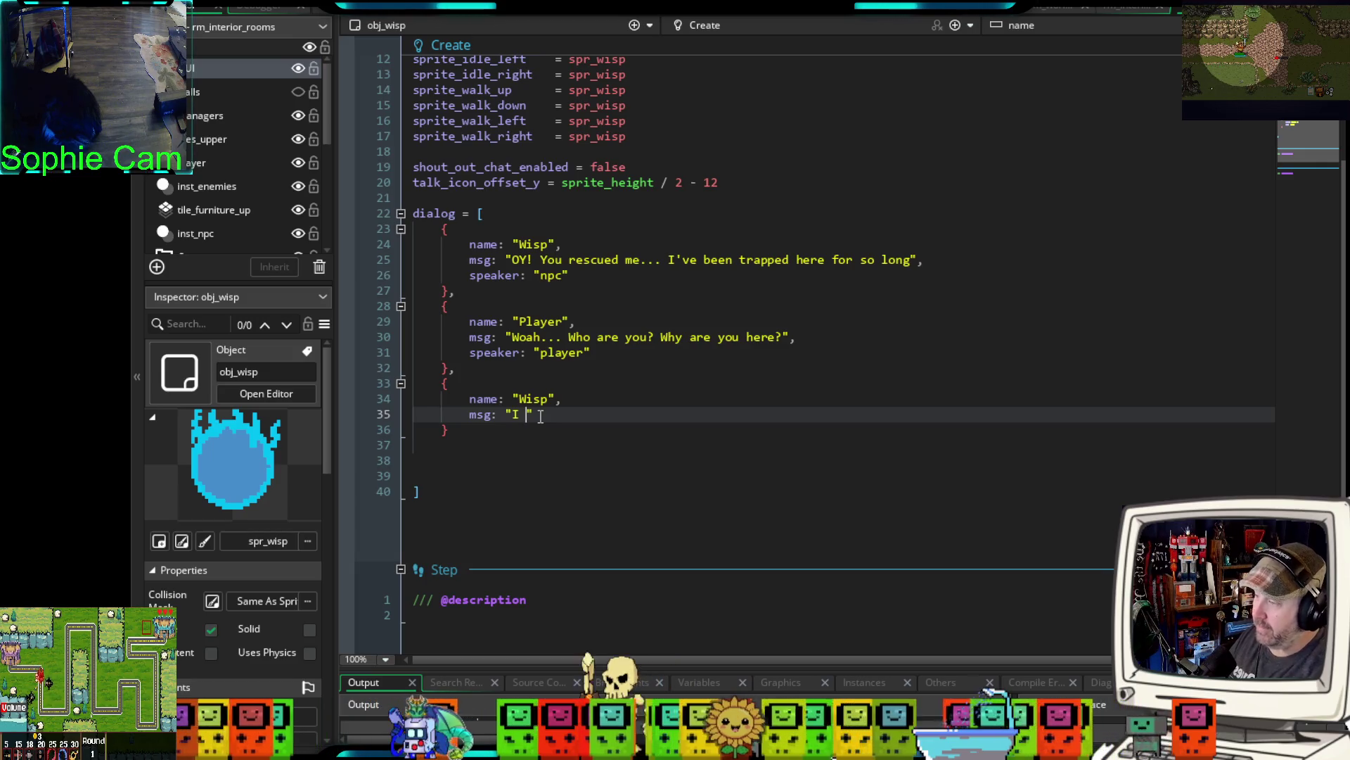
text( am a Wisp. )
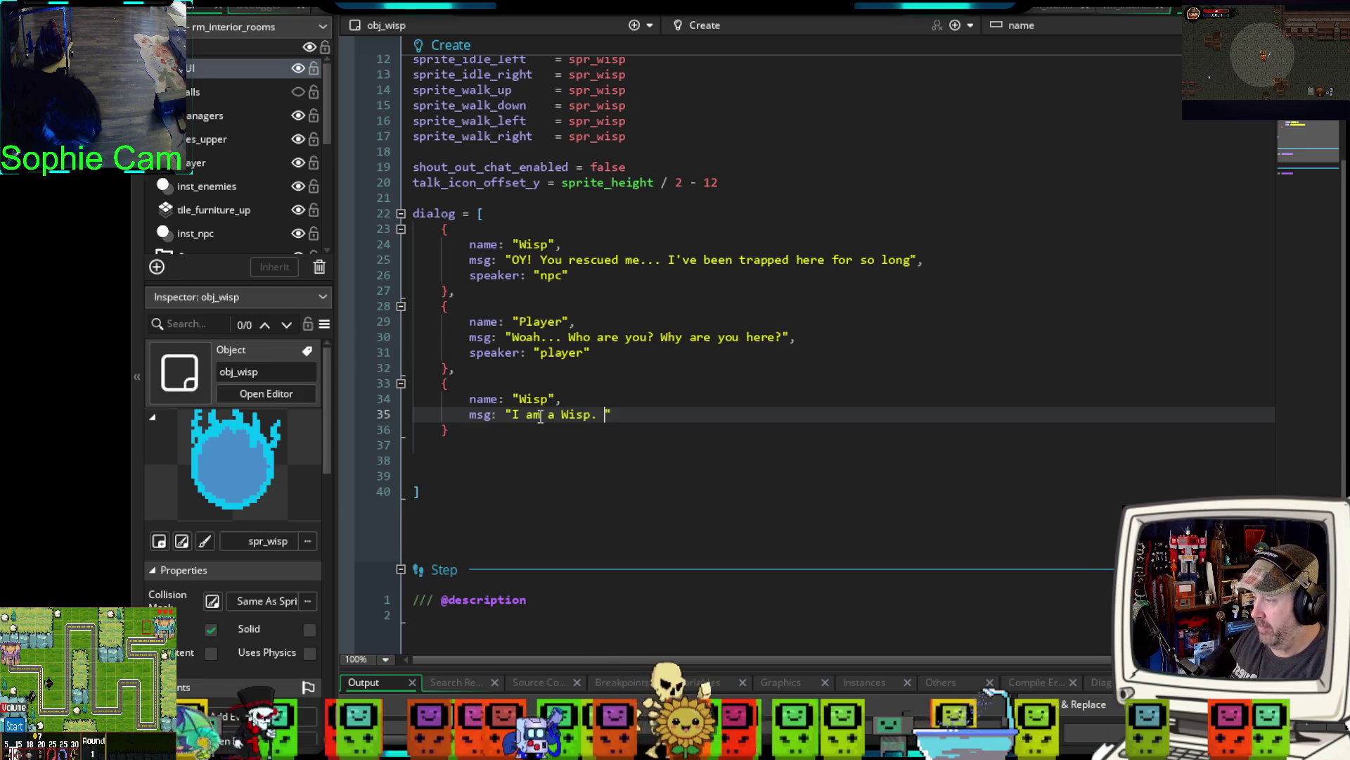
text(I was sealed)
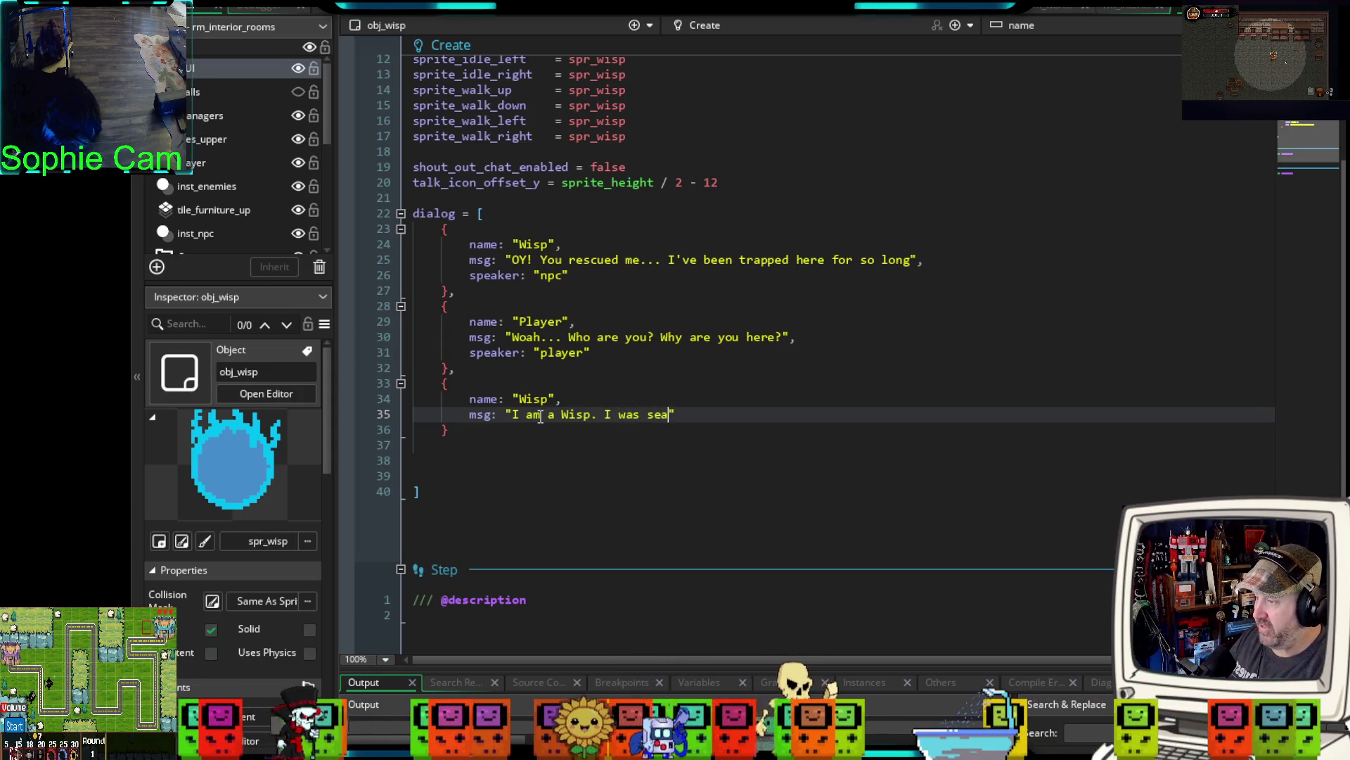
text( here by dar)
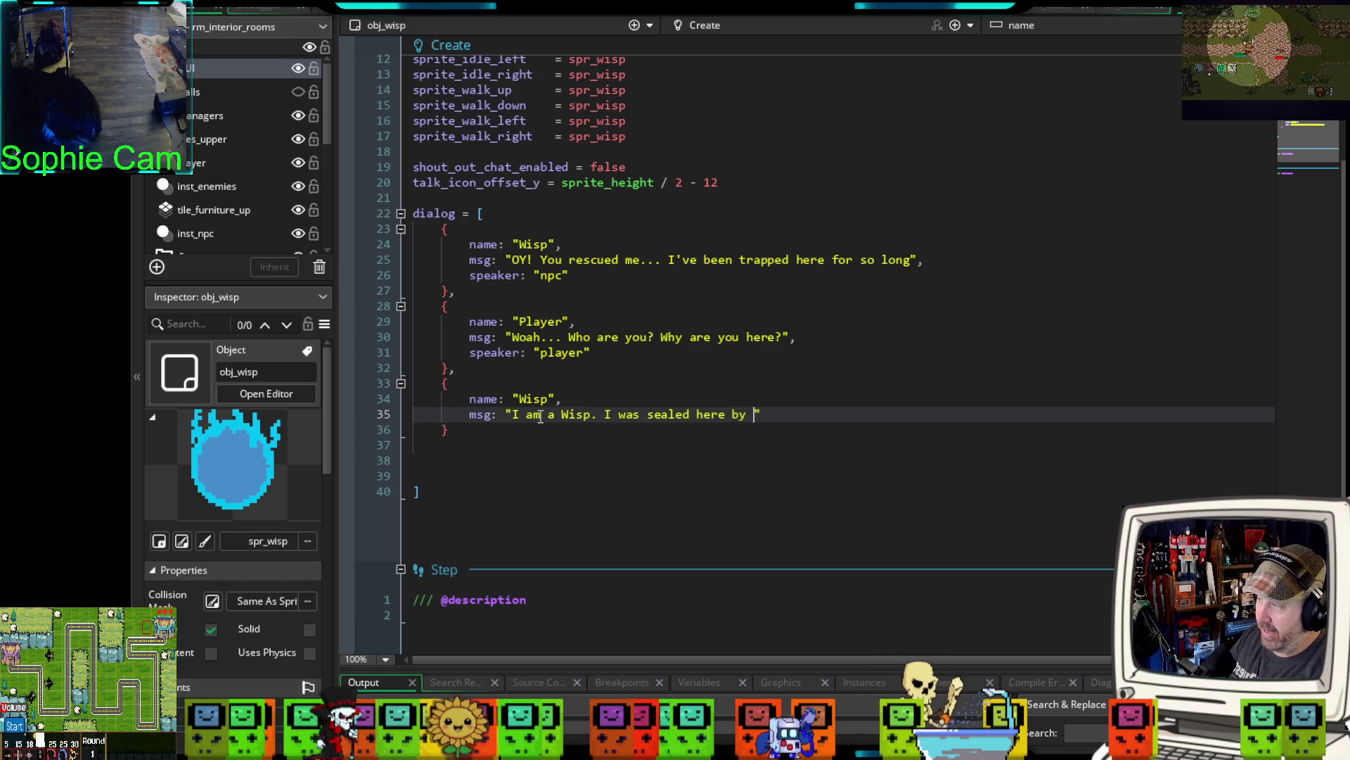
text(k magi)
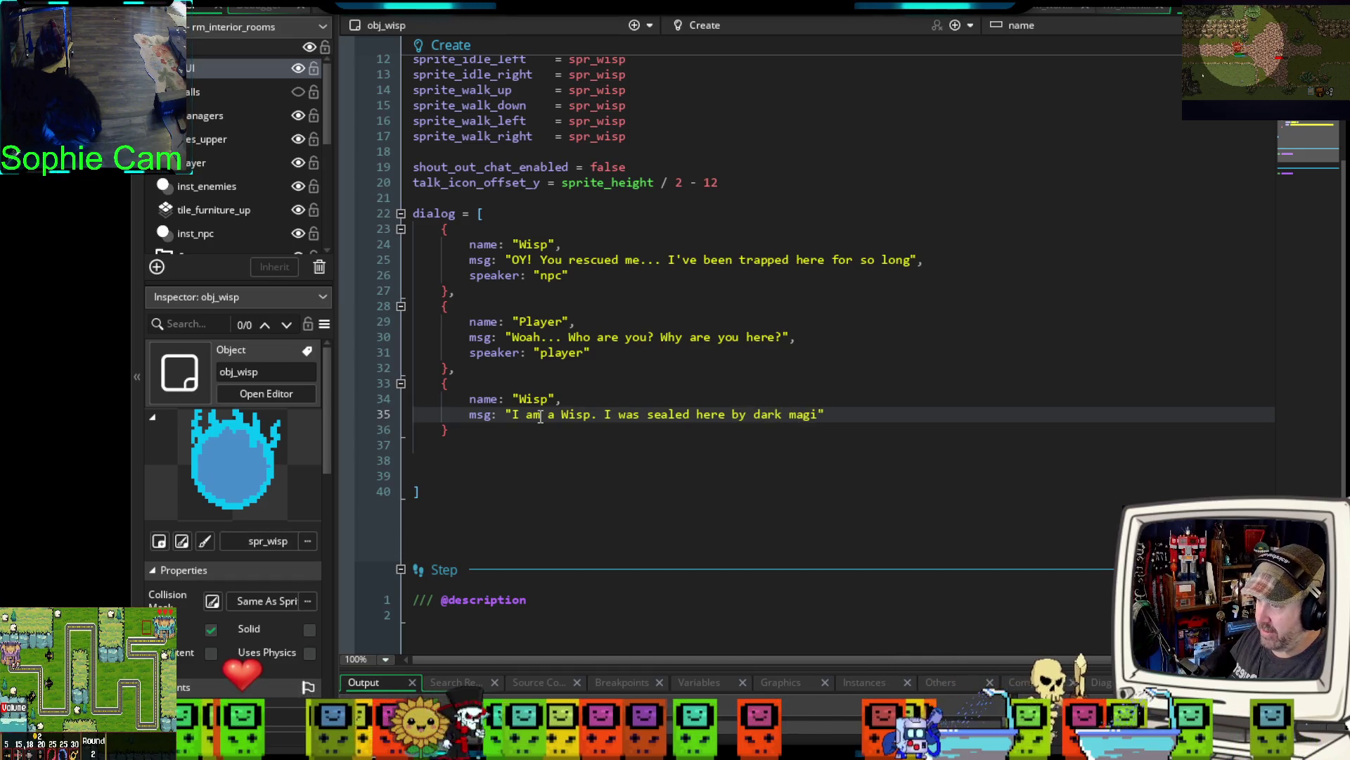
text(c.)
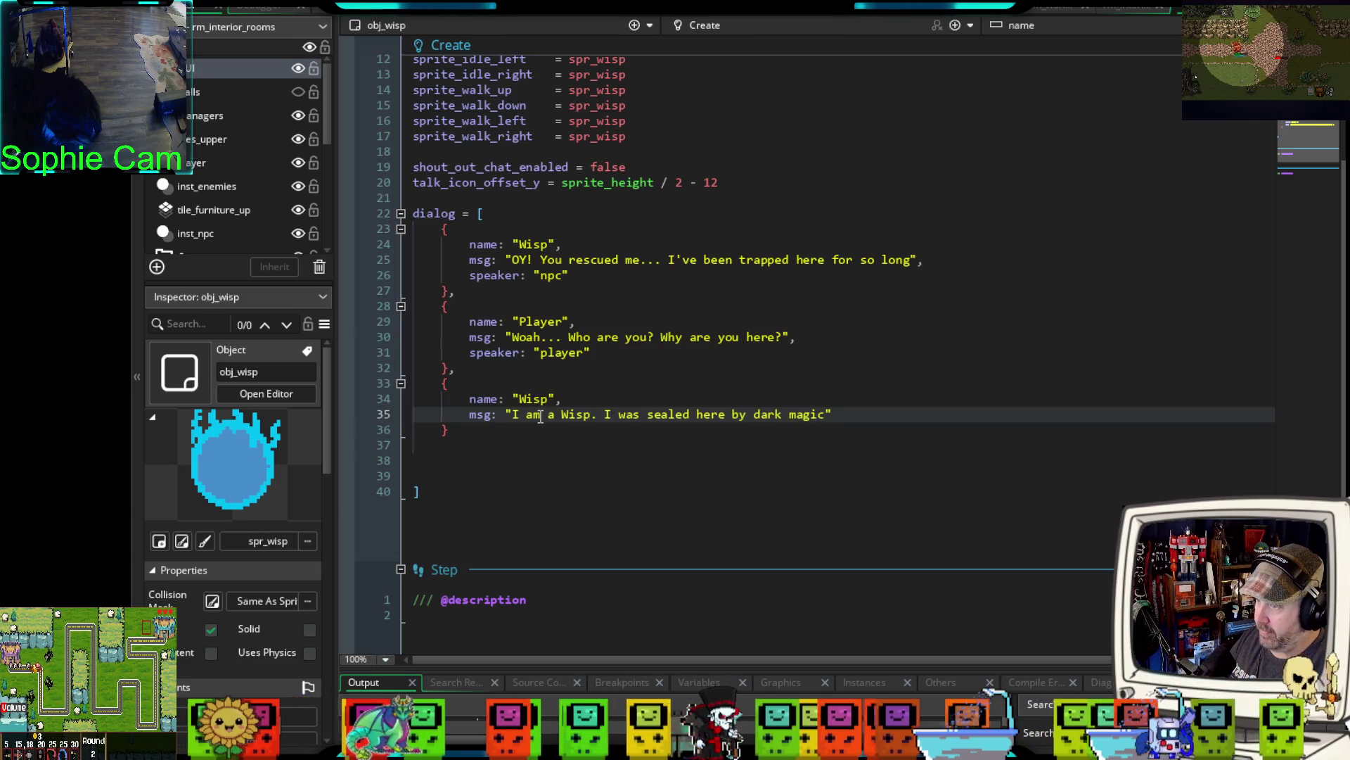
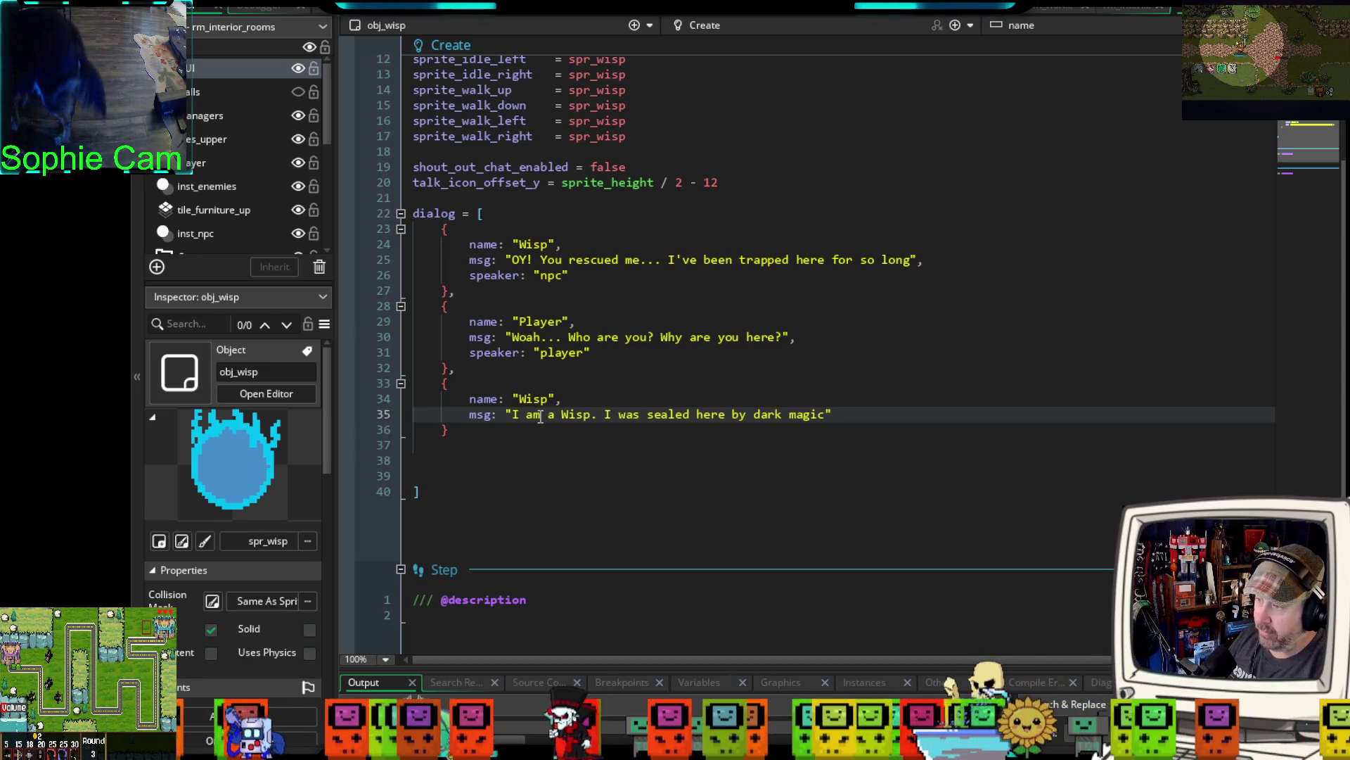
- Rewrite the Wisp's message to "I am a Wisp. I was sealed here. Please free me!"
text(.)
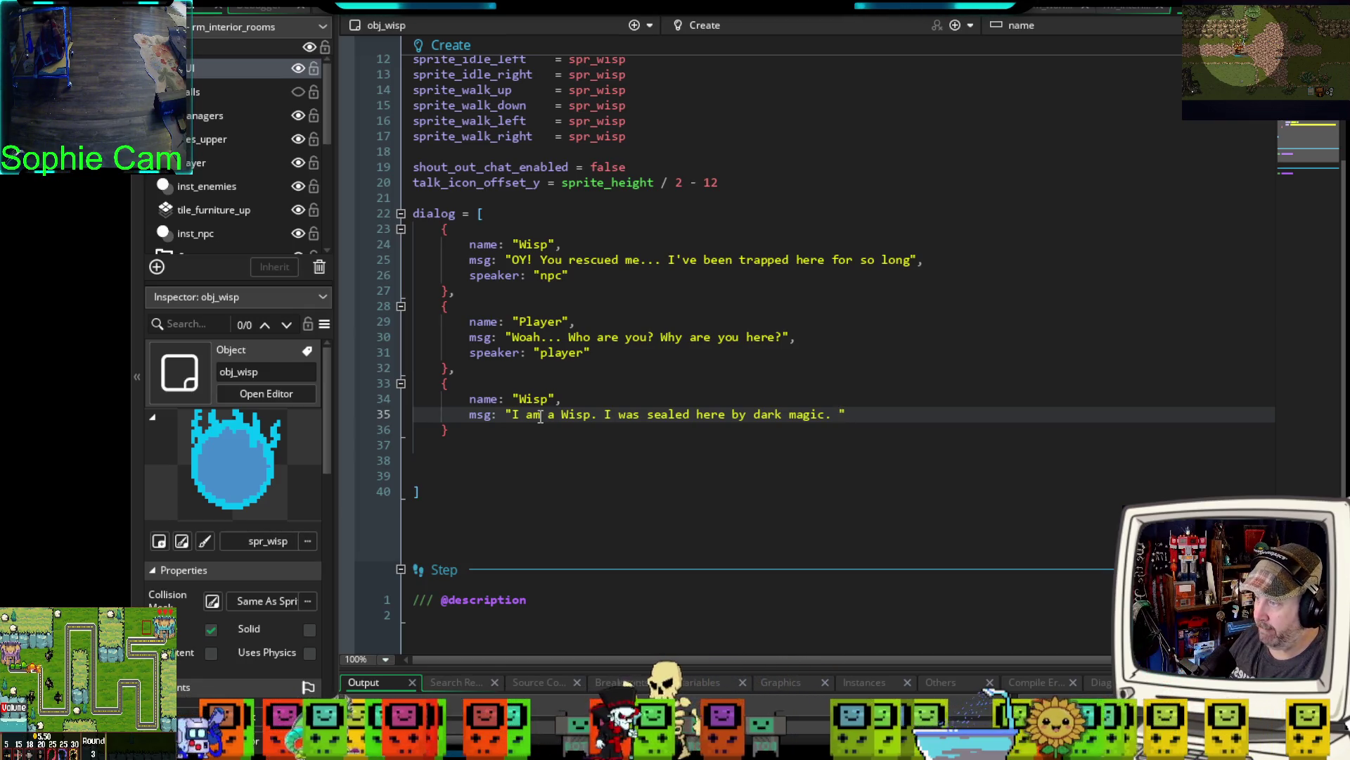
key(BackSpace)
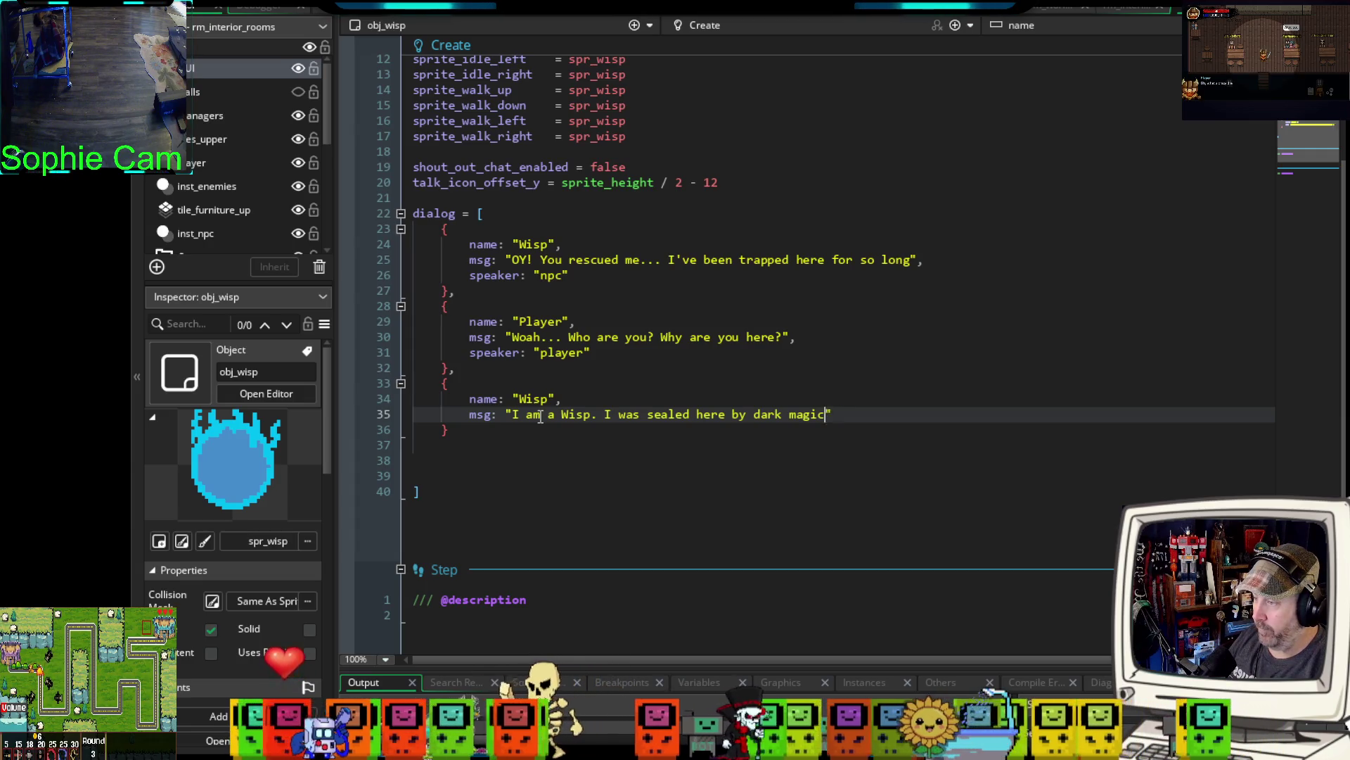
key(BackSpace)
key(BackSpace)
key(BackSpace)
text(re by d)
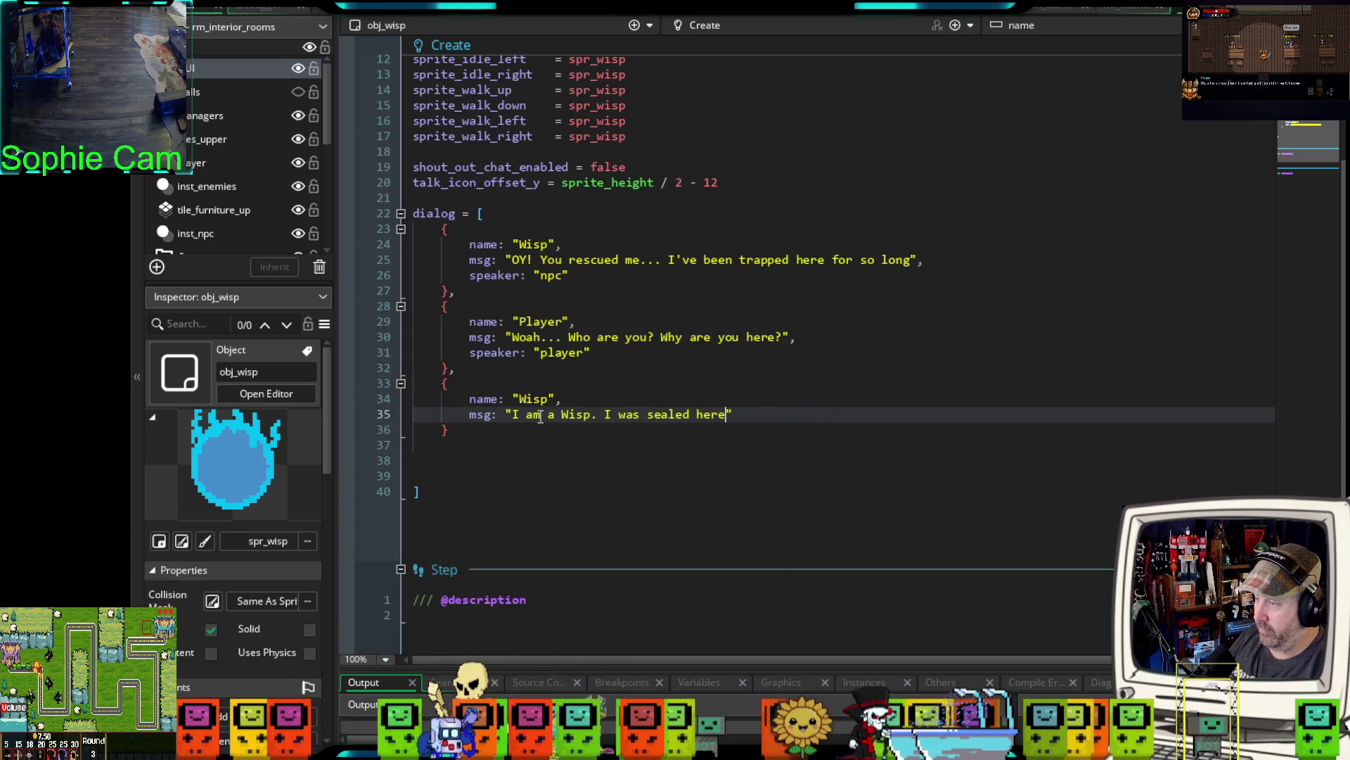
text(ark magic. )
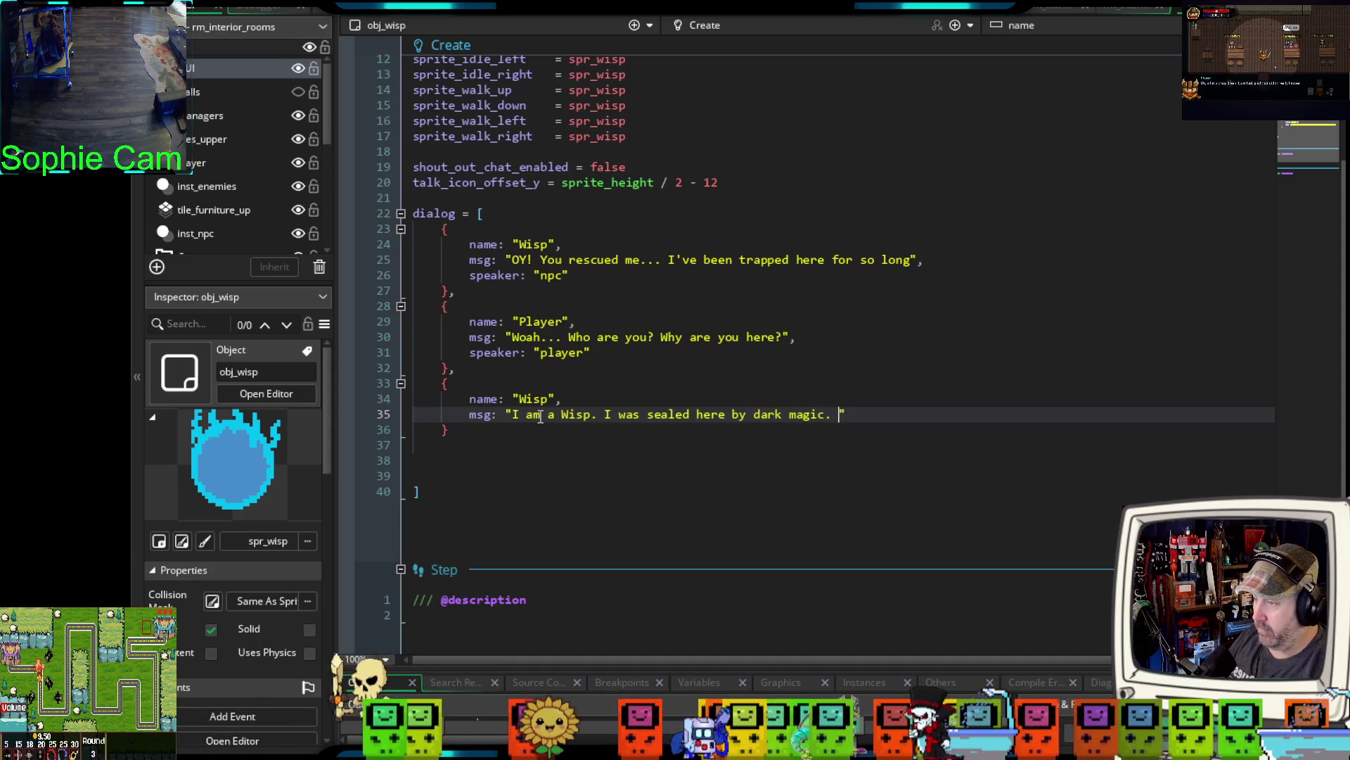
text(I)
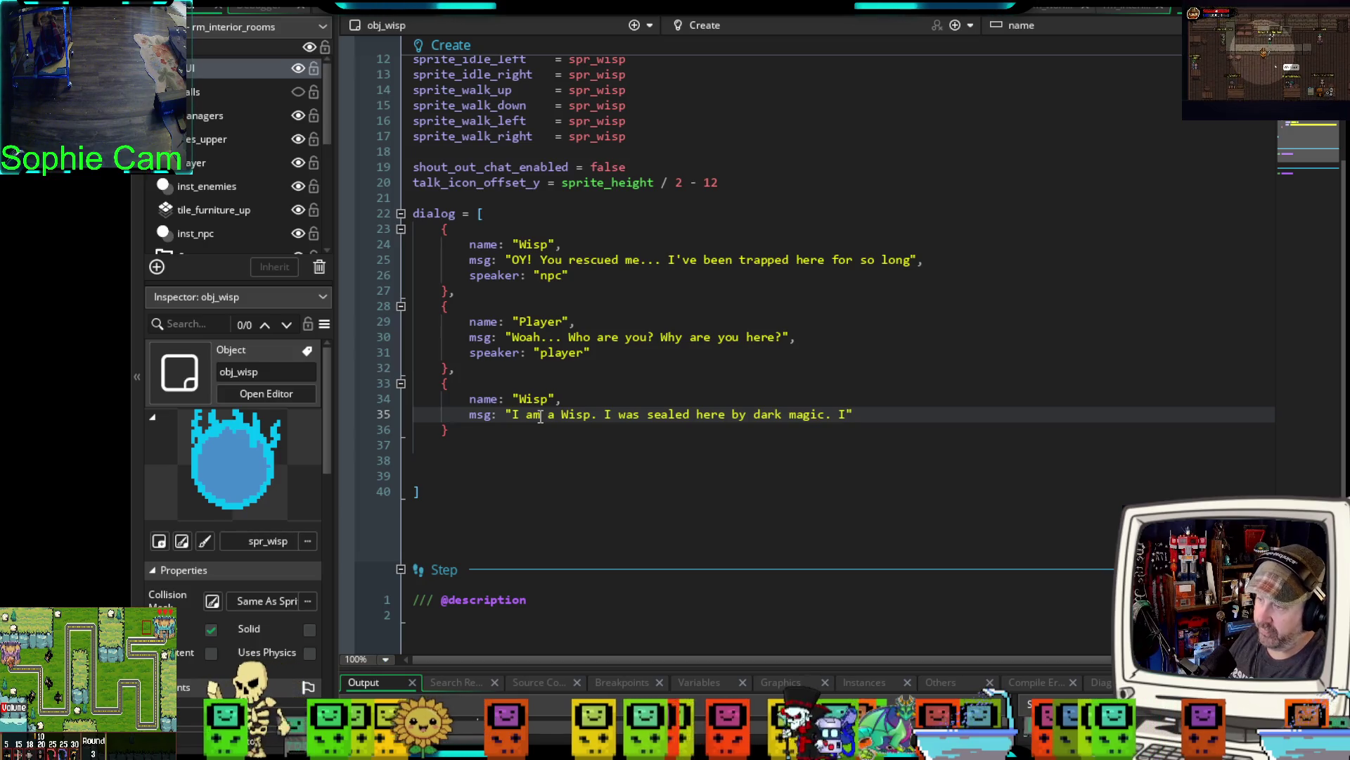
text( am unable to open the)
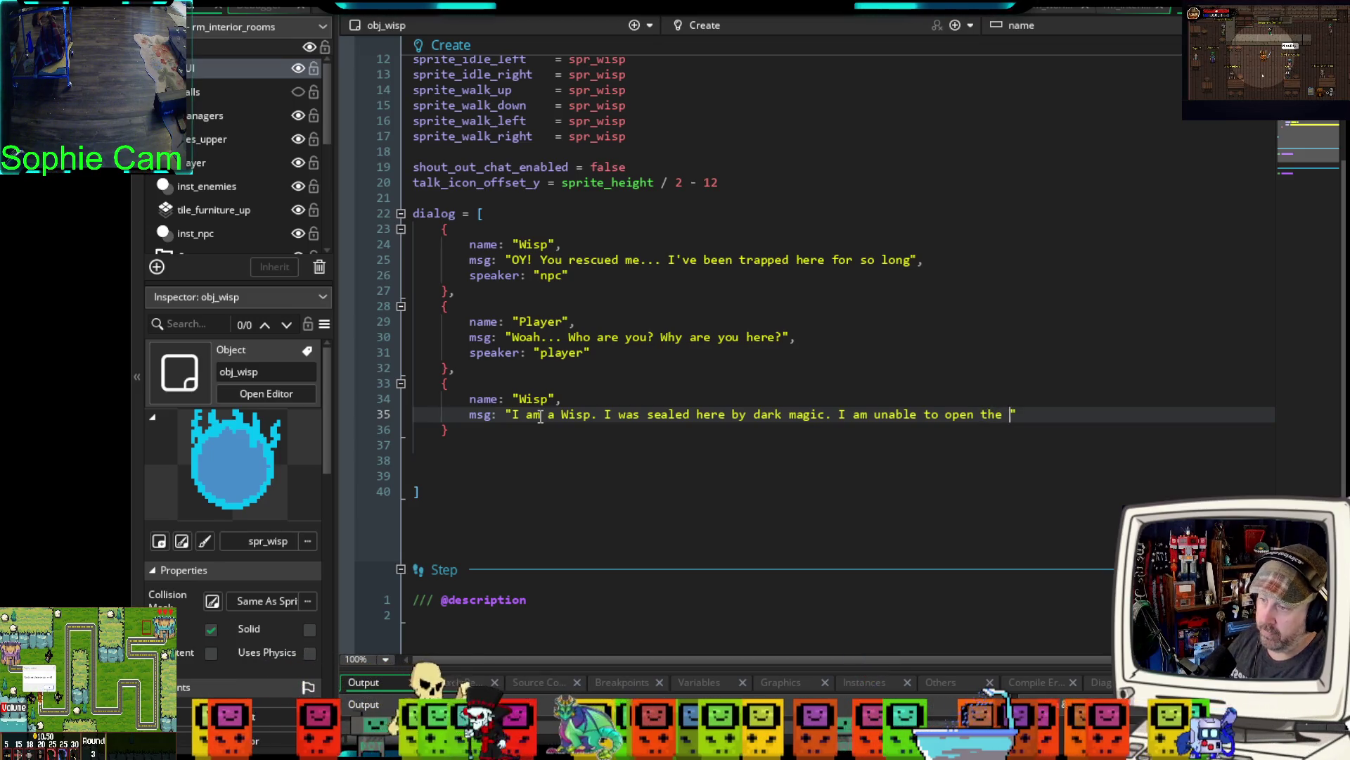
key(BackSpace)
key(BackSpace)
key(BackSpace)
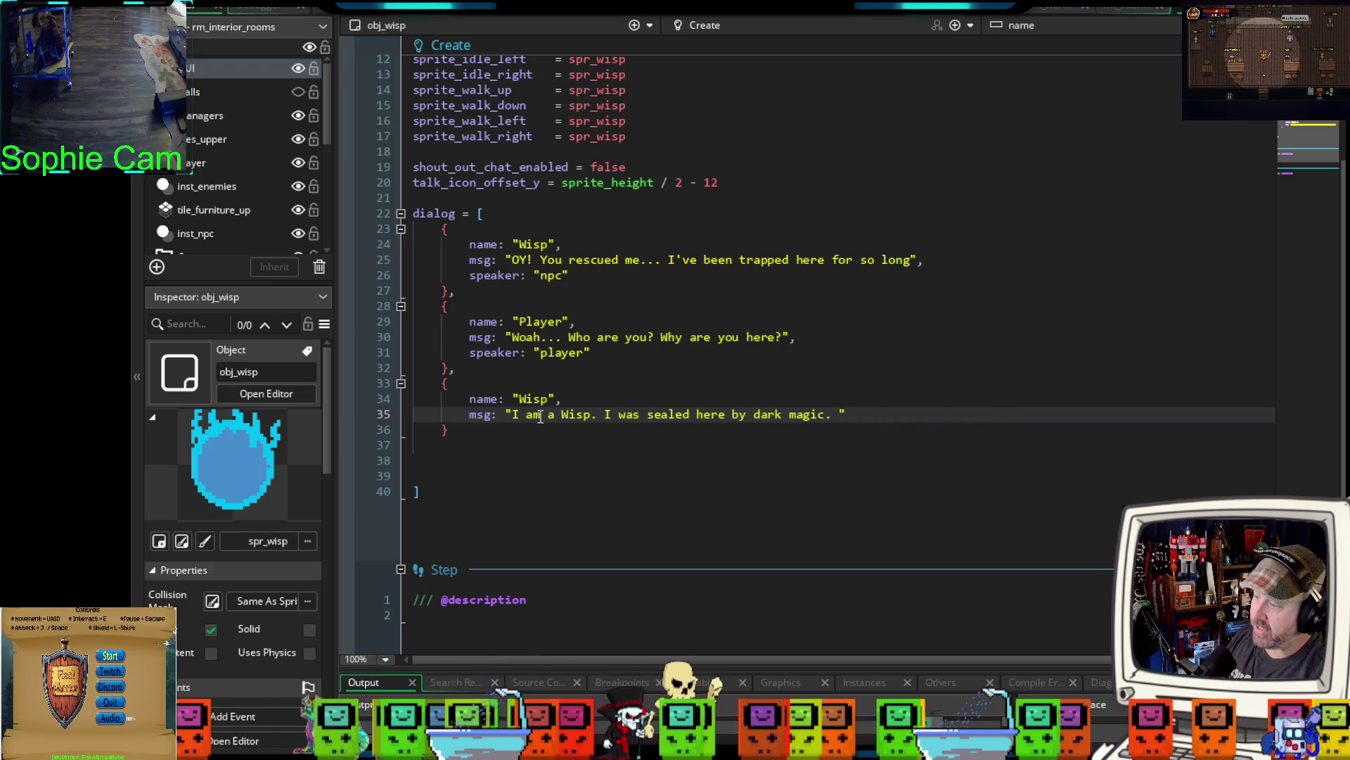
key(BackSpace)
key(BackSpace)
key(BackSpace)
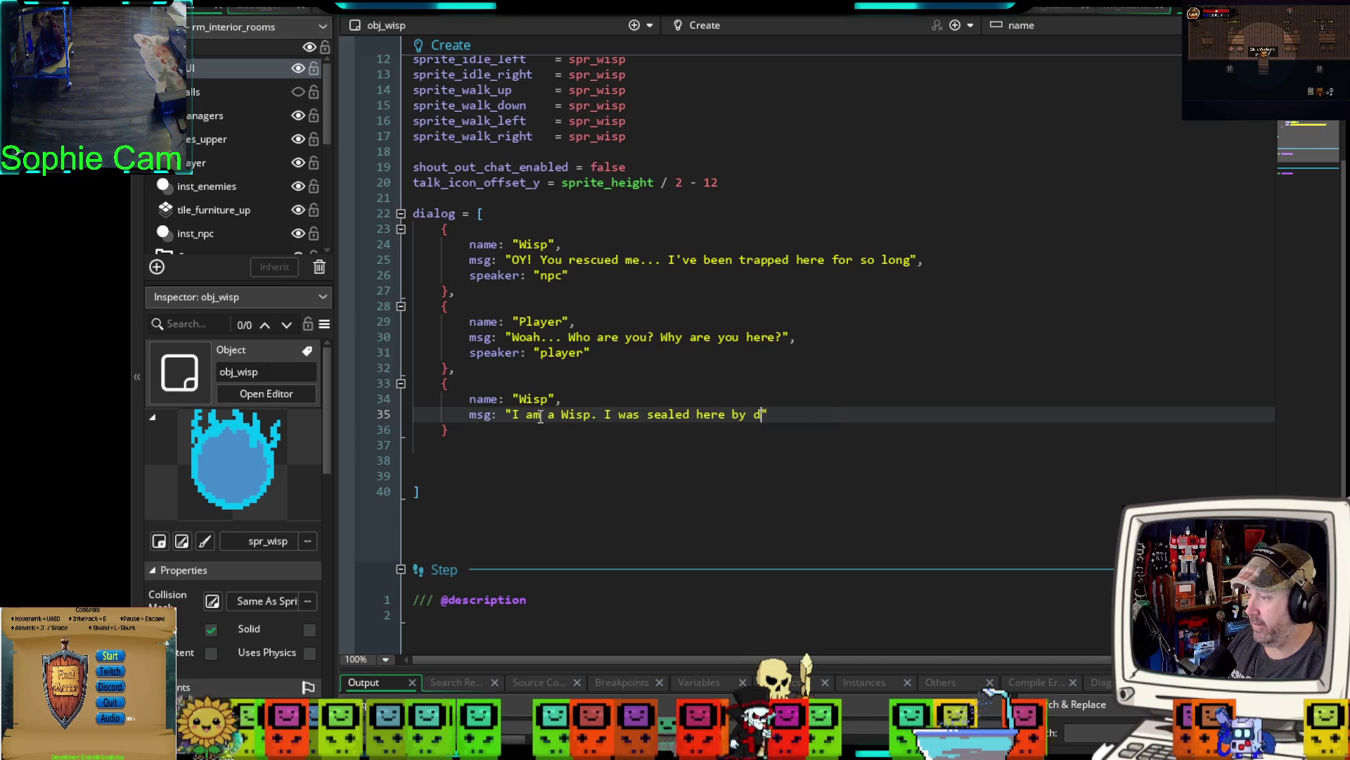
text(. )
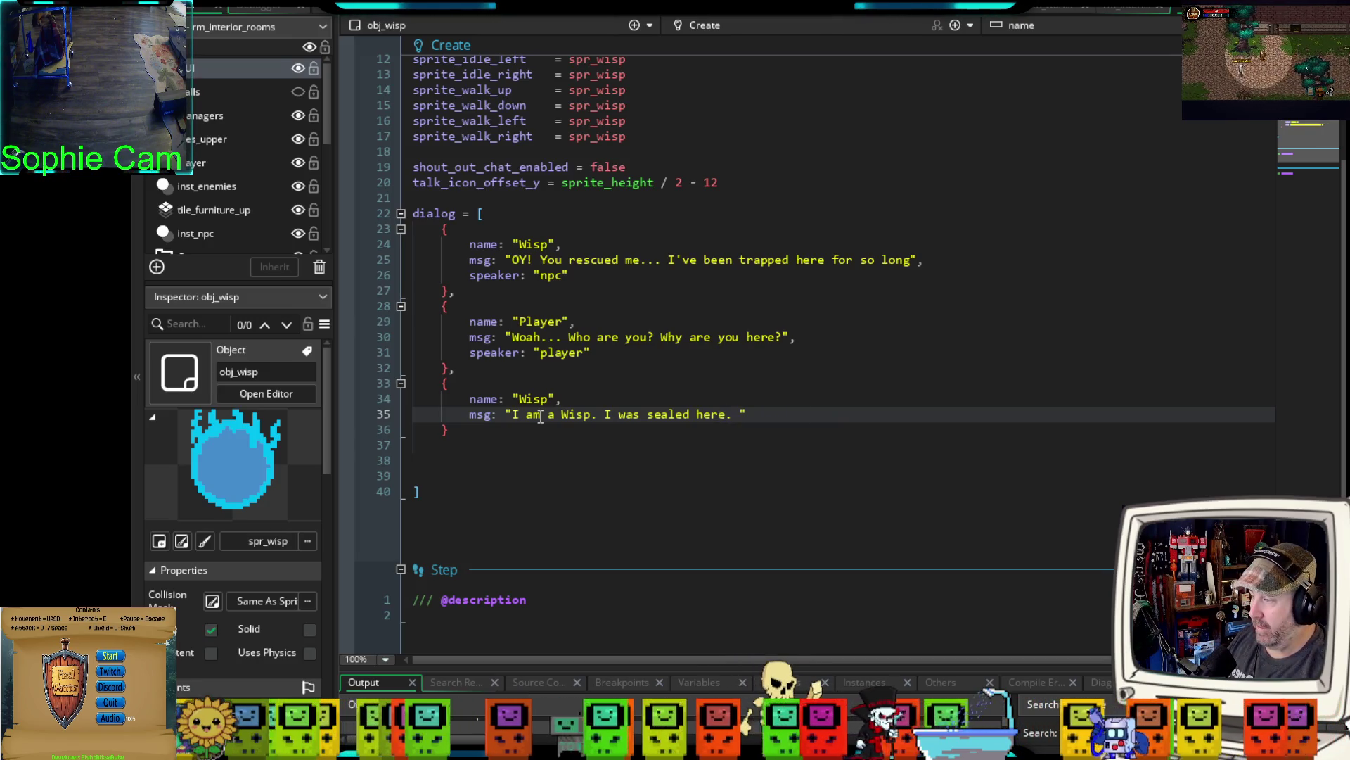
text(pleas)
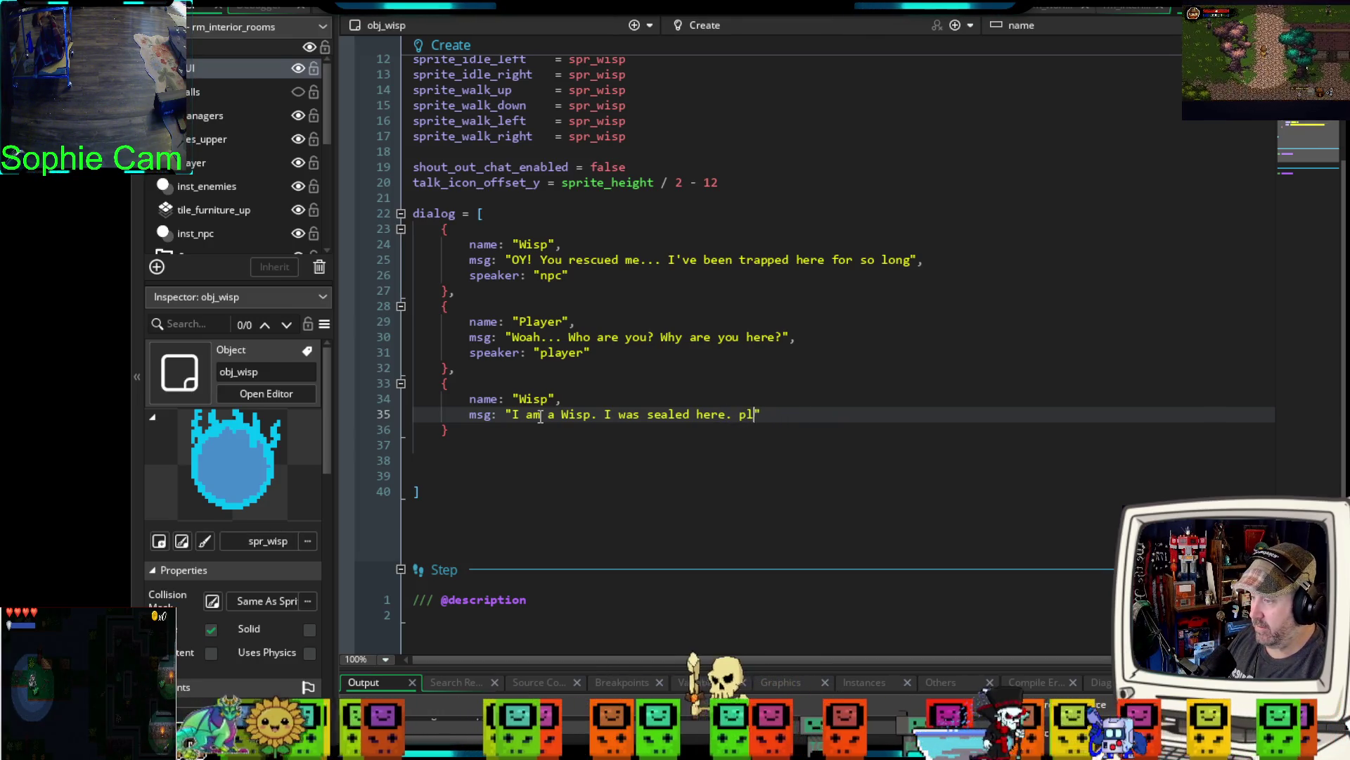
key(BackSpace)
key(BackSpace)
key(BackSpace)
text(Please )
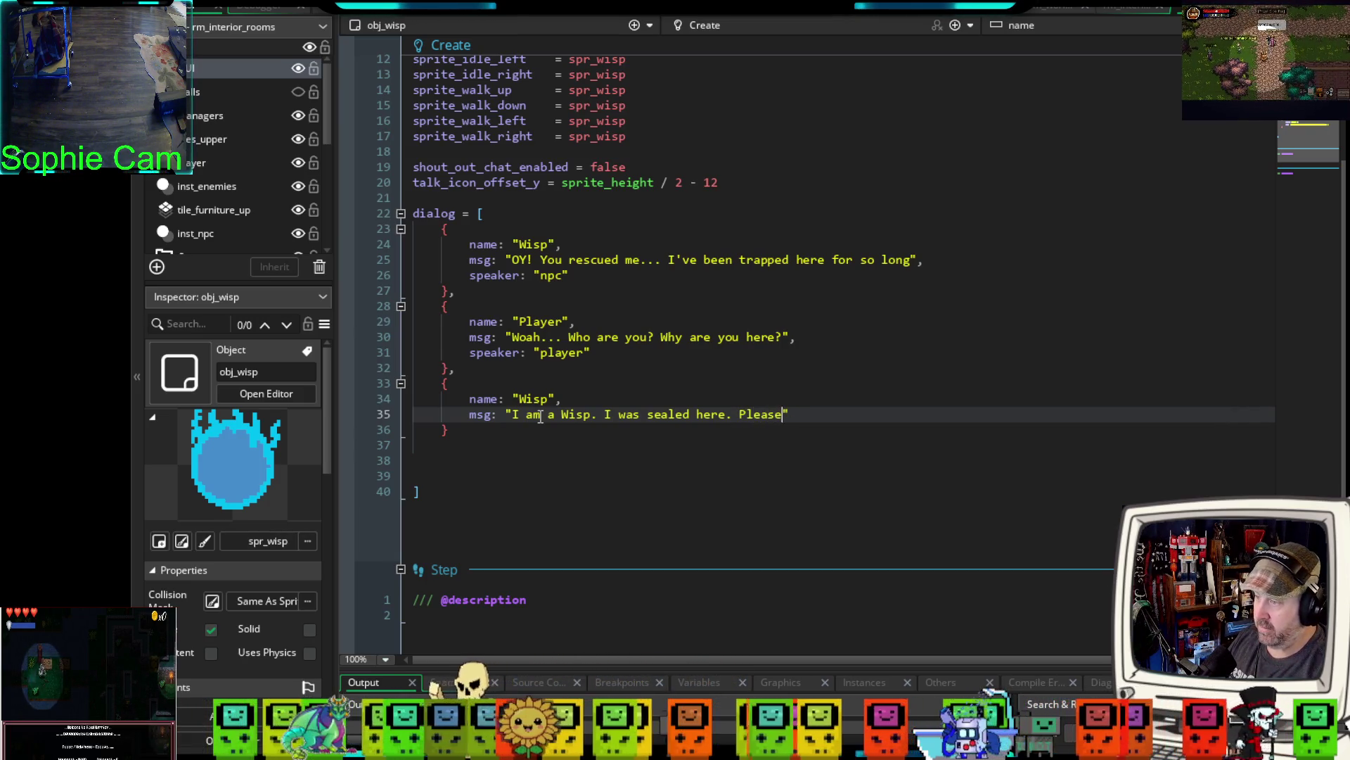
text(free me)
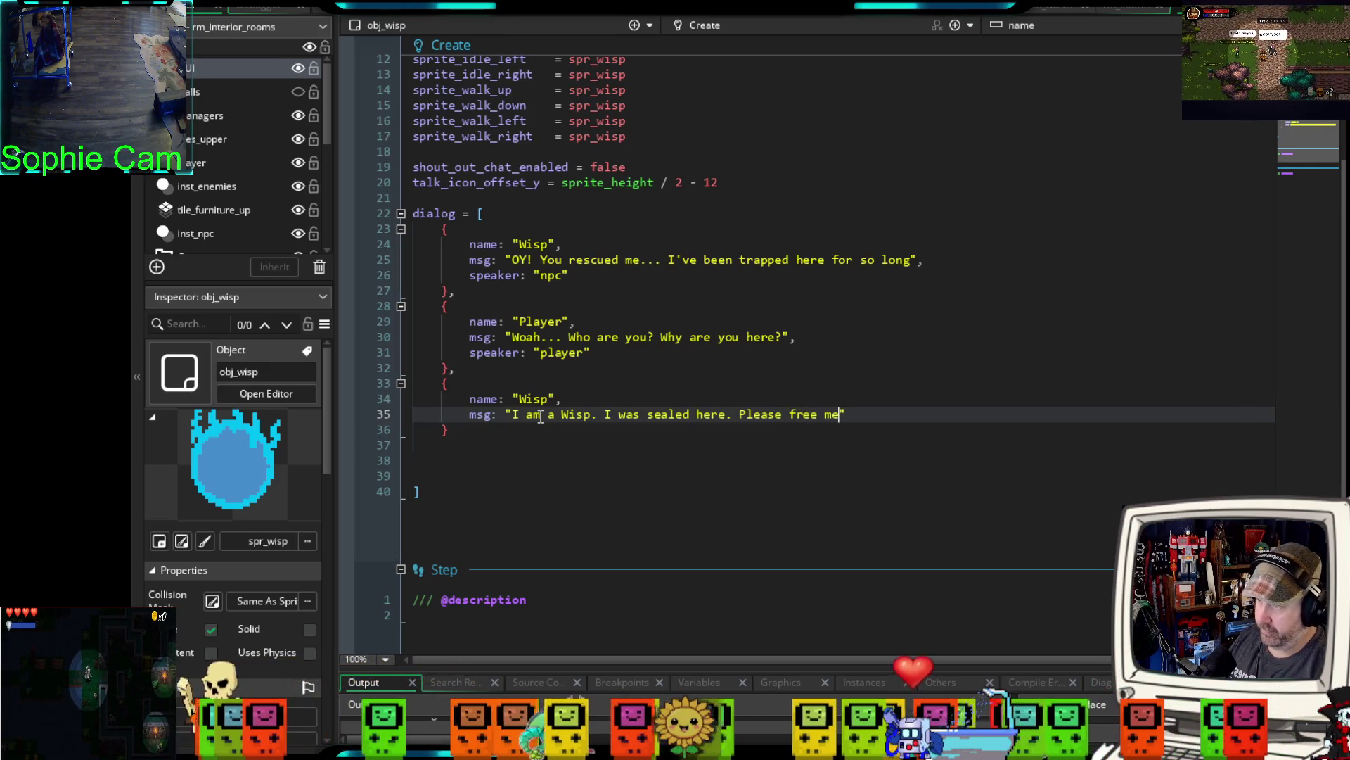
text(!)
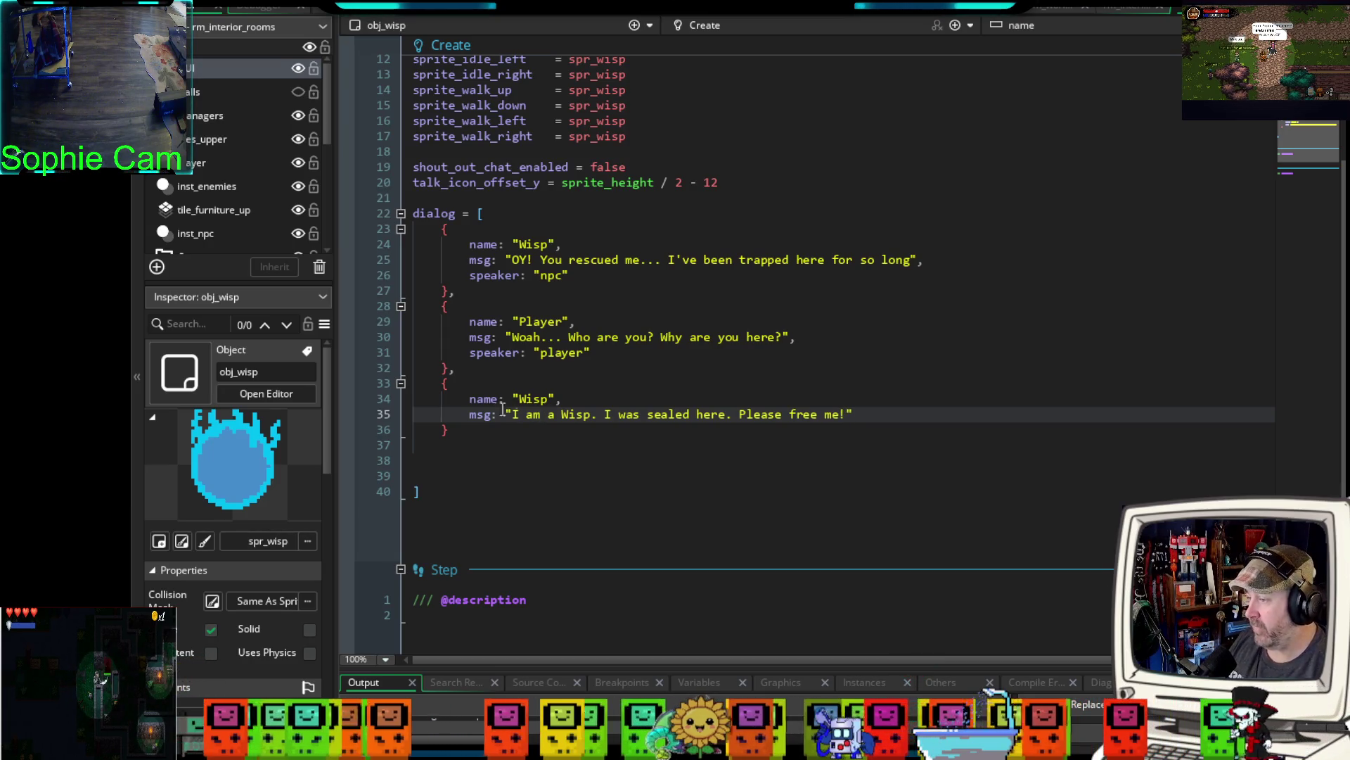
- Add speaker: "npc" to the third entry, with commas after its msg and closing brace
key(Return)
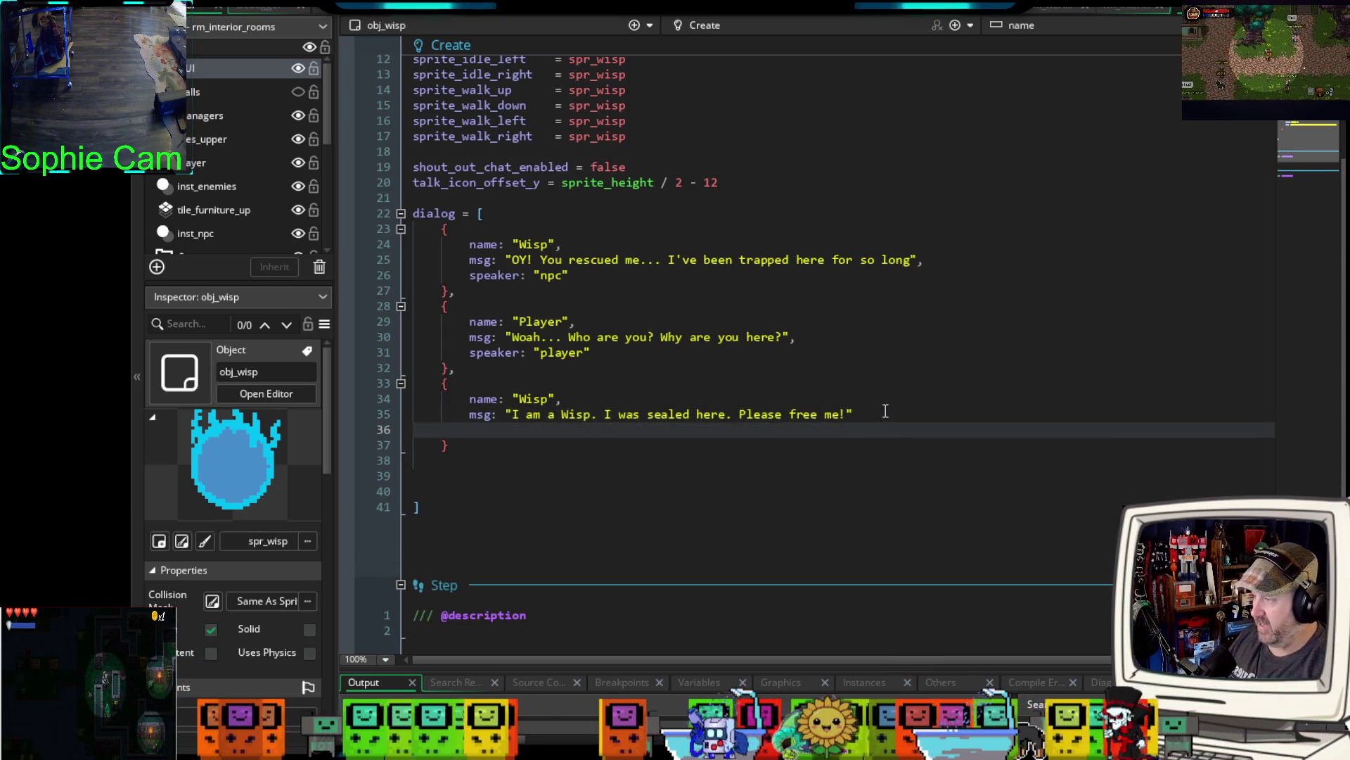
text(sp)
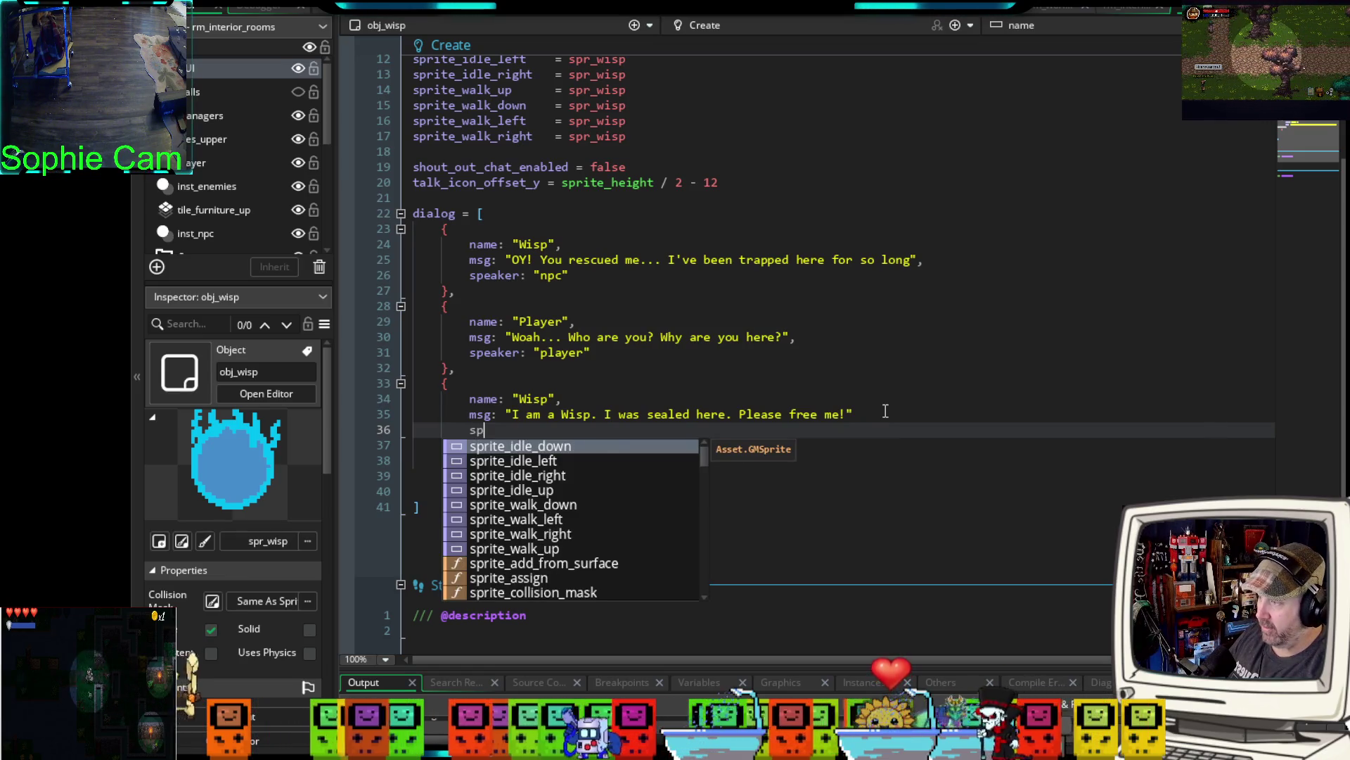
text(eaker: n)
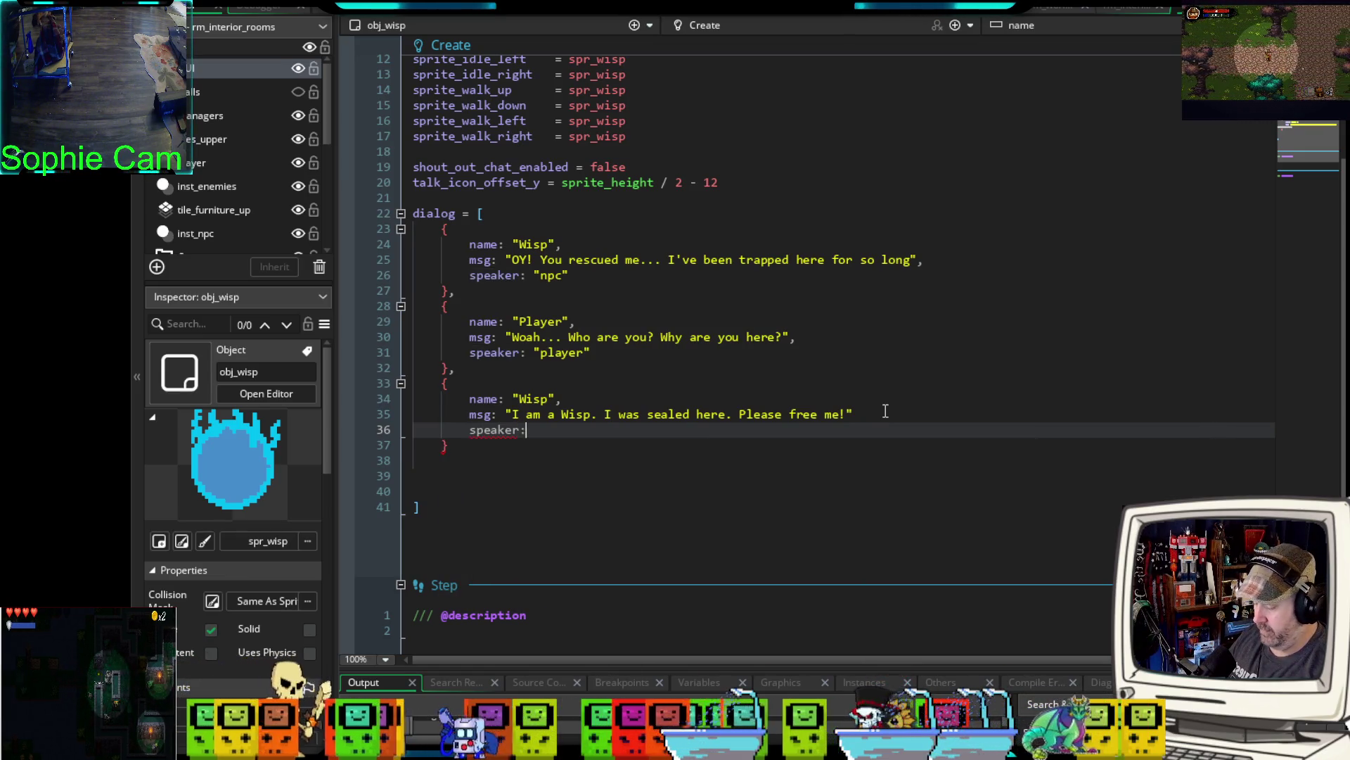
key(BackSpace)
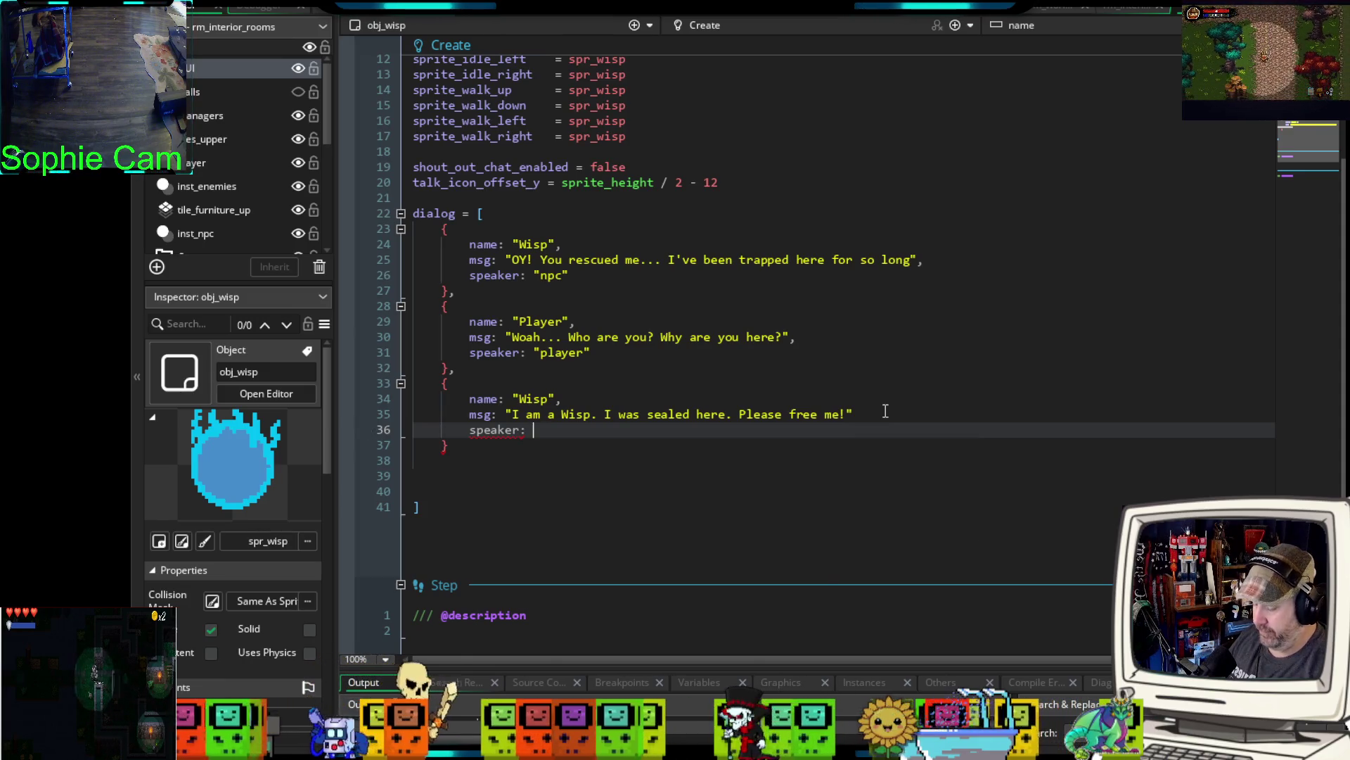
text("npc)
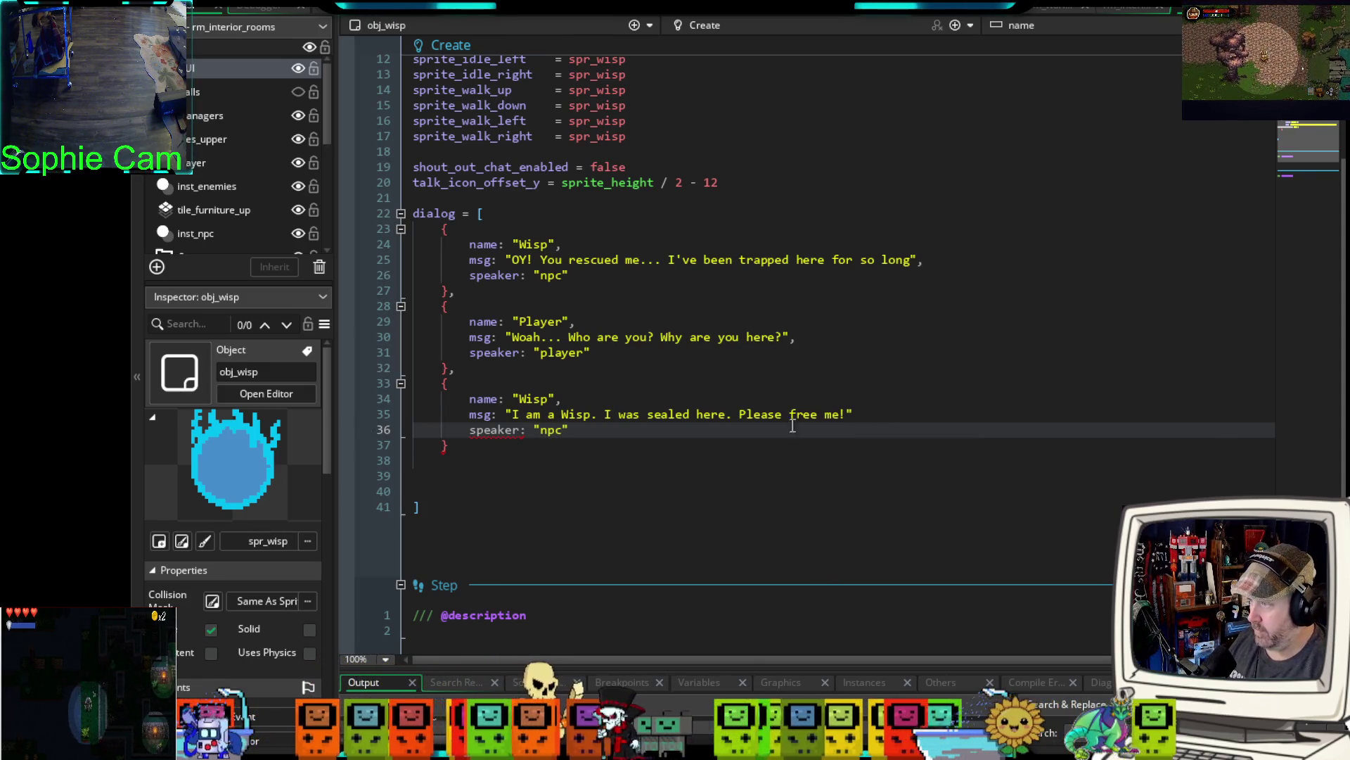
click(666, 418)
click(592, 428)
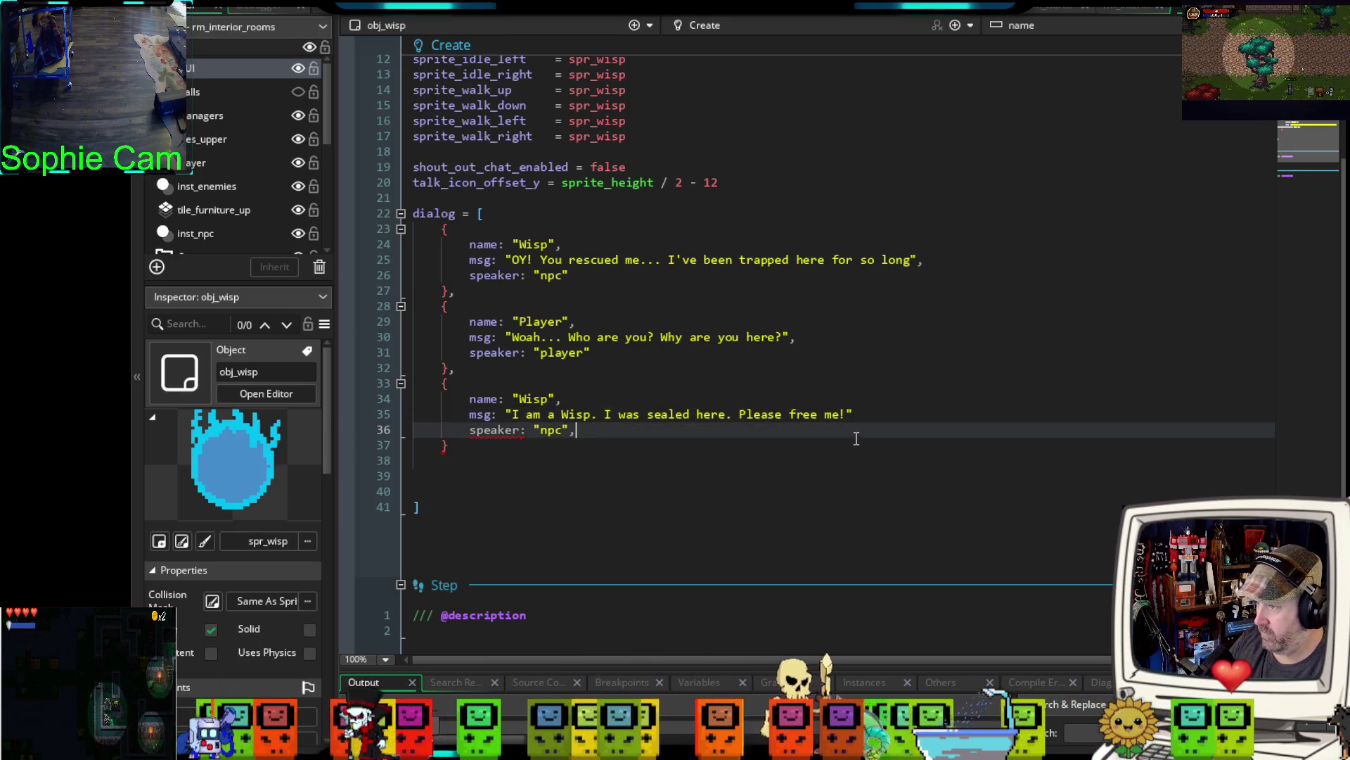
click(862, 415)
text(,)
click(473, 446)
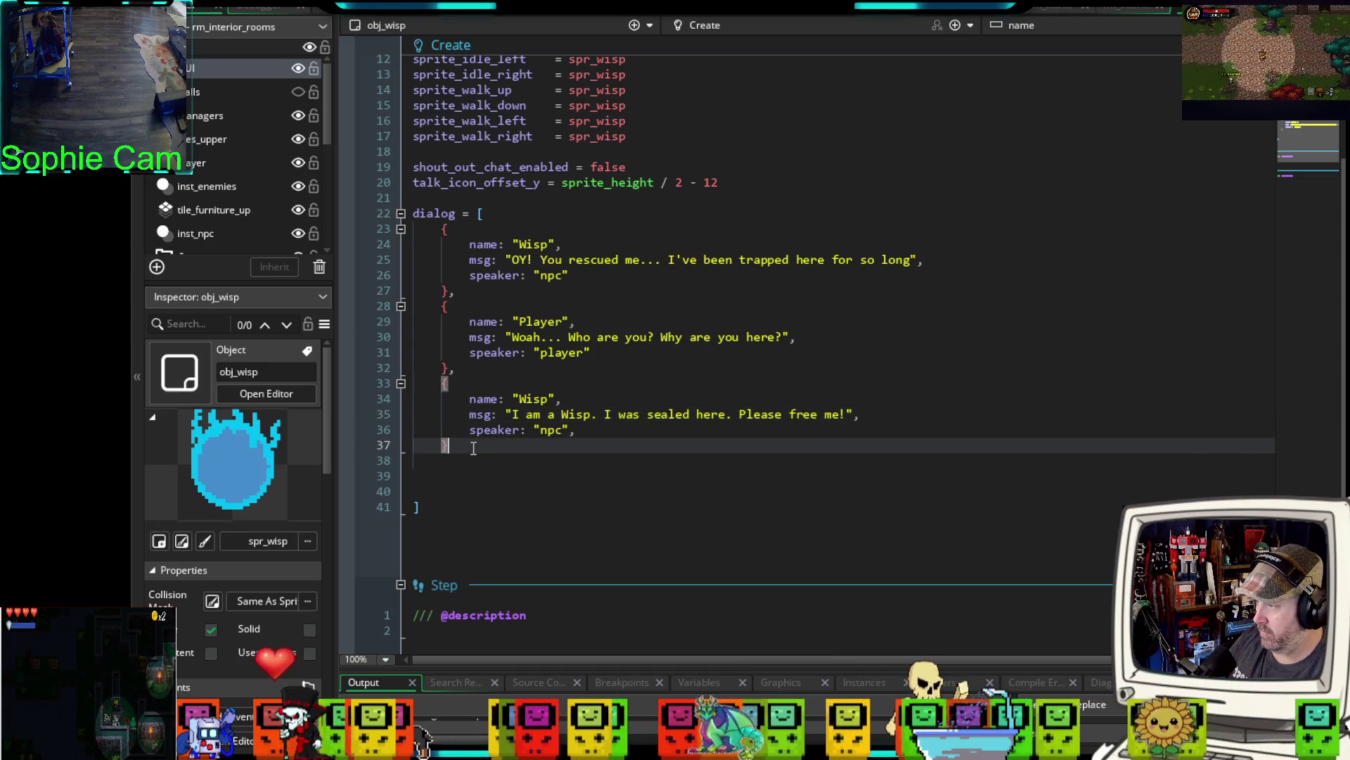
text(,)
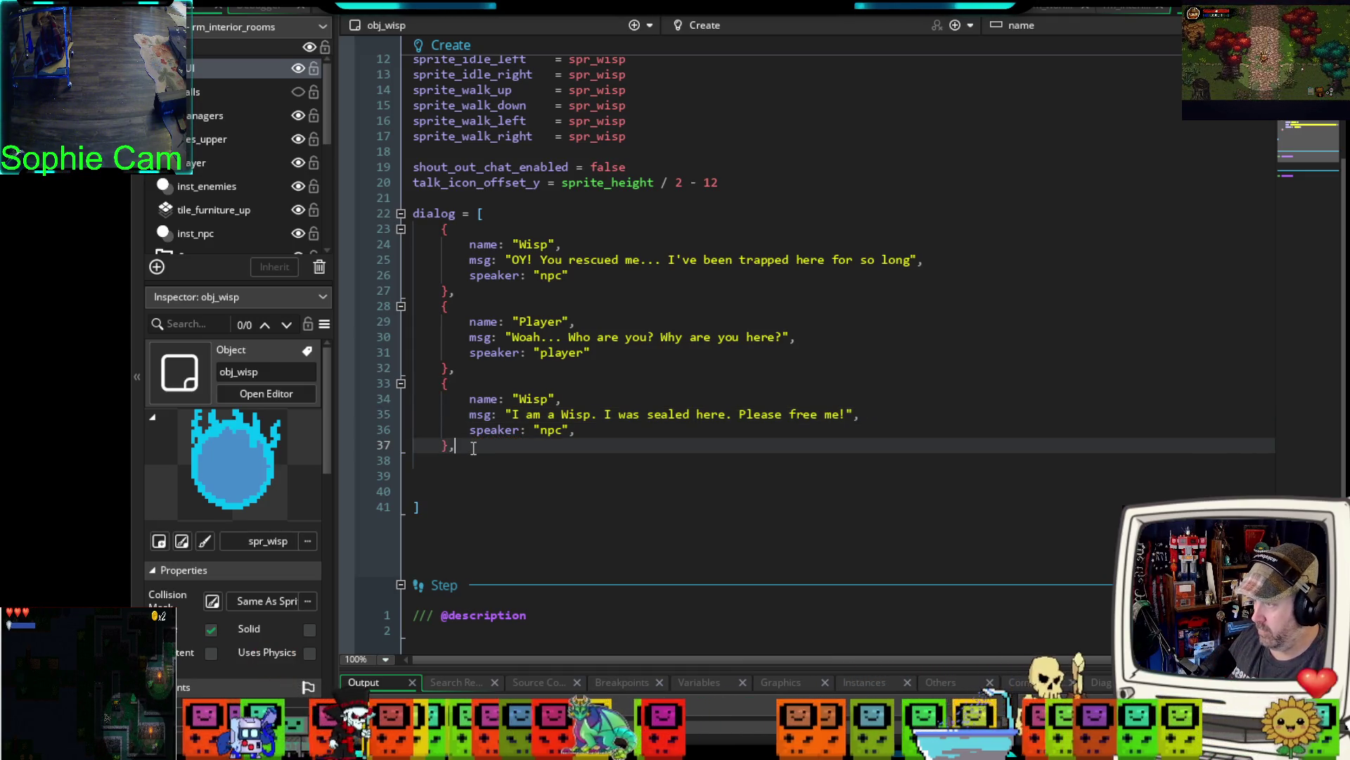
- Insert an empty {} entry below the third entry and open a line under the speaker field
key(Return)
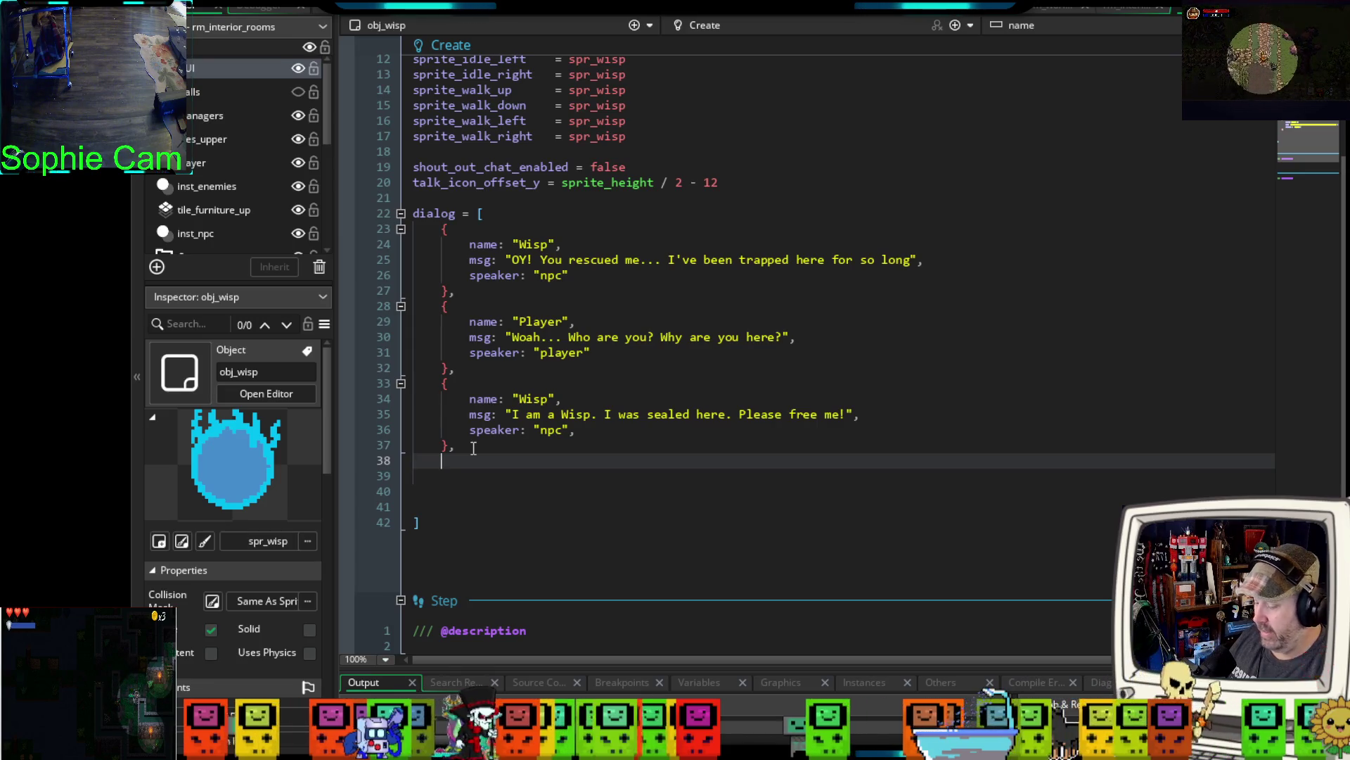
text({})
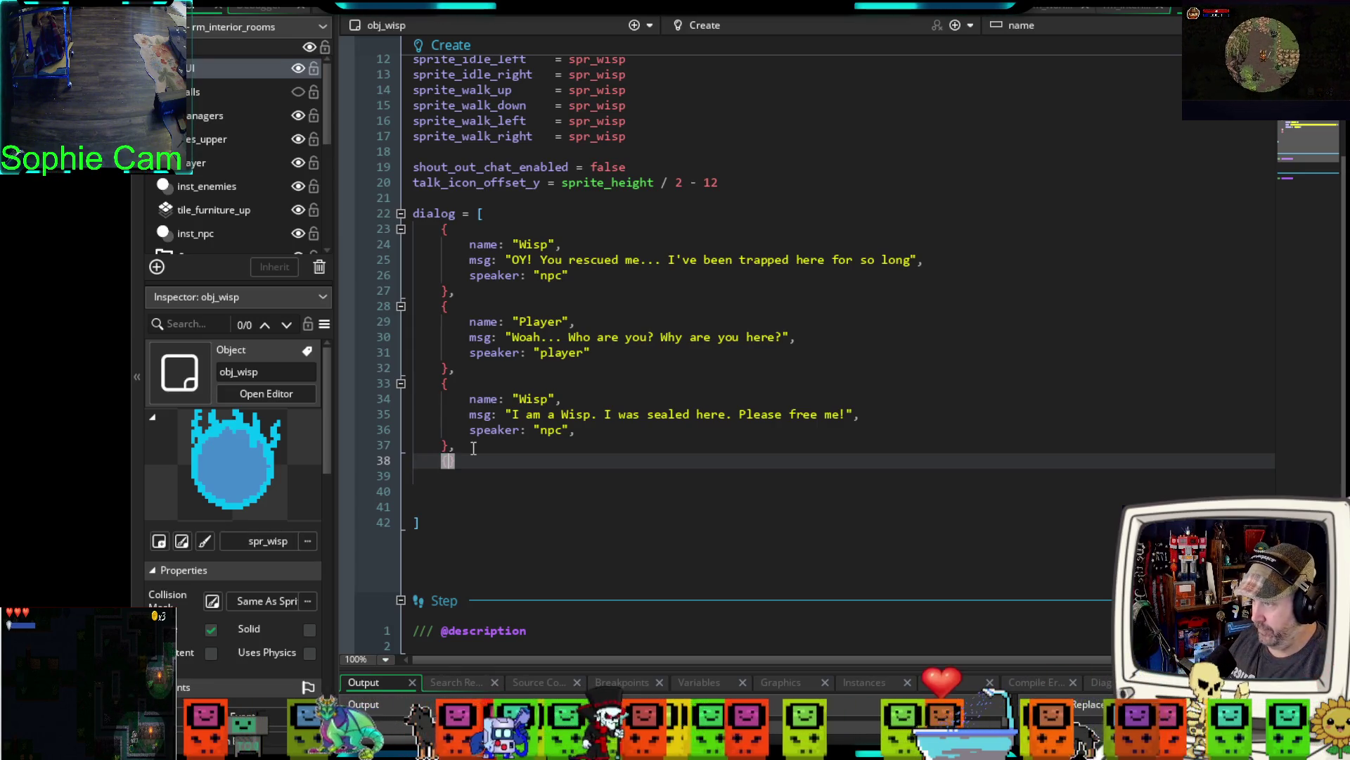
text(,)
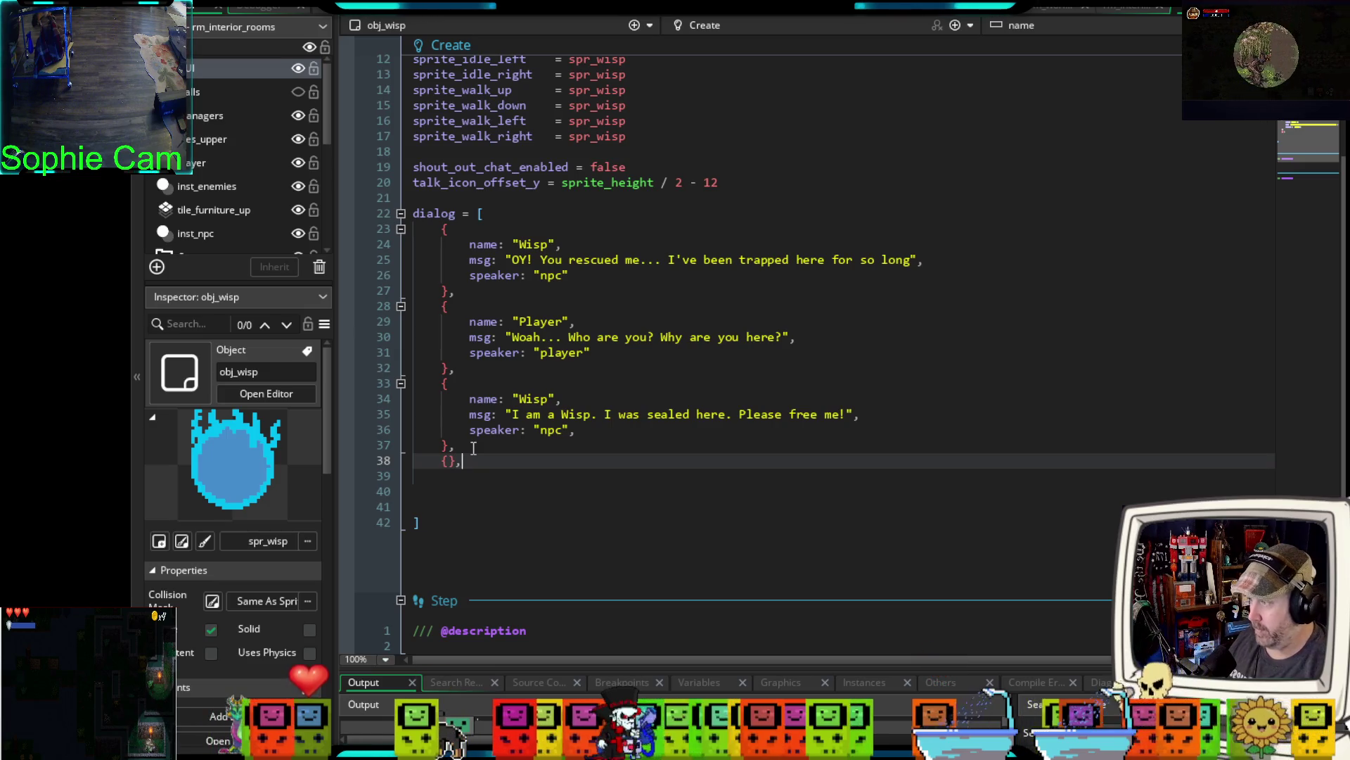
key(Return)
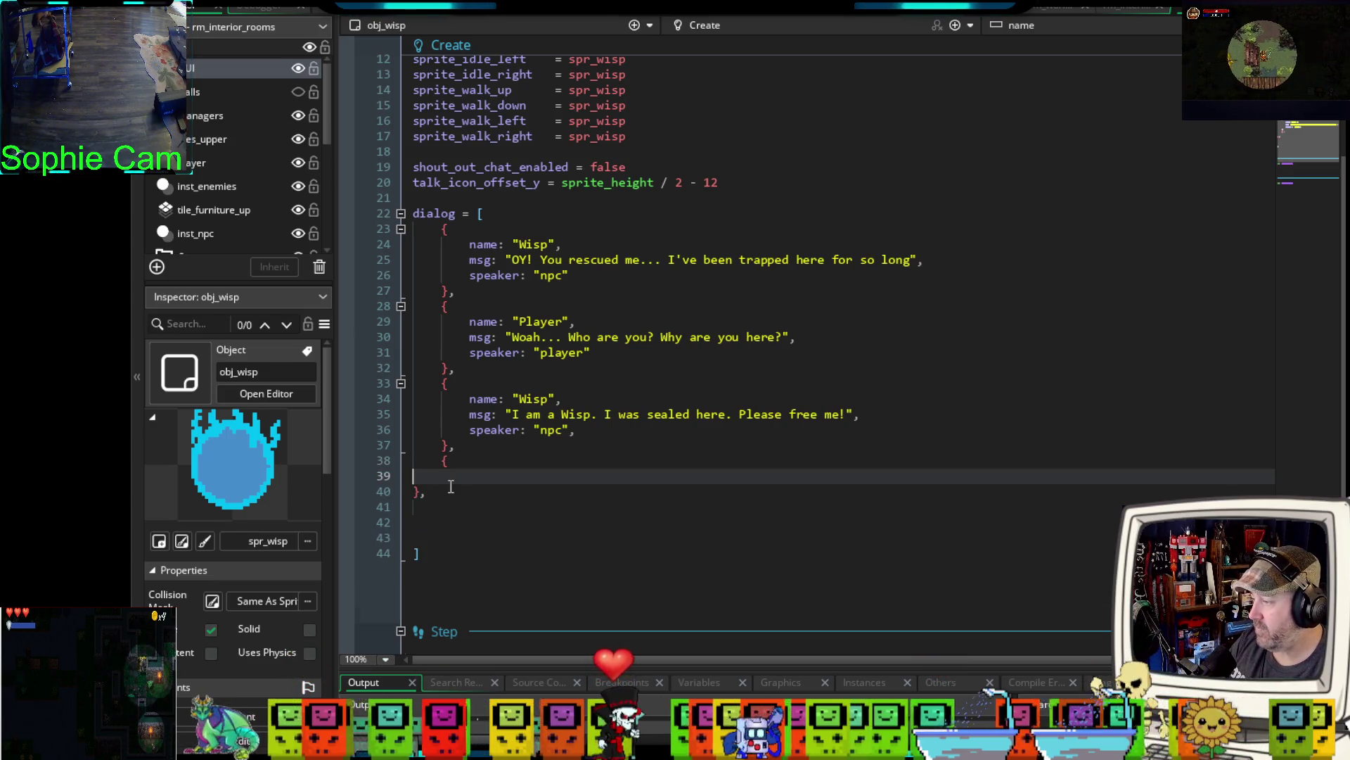
click(418, 491)
key(Tab)
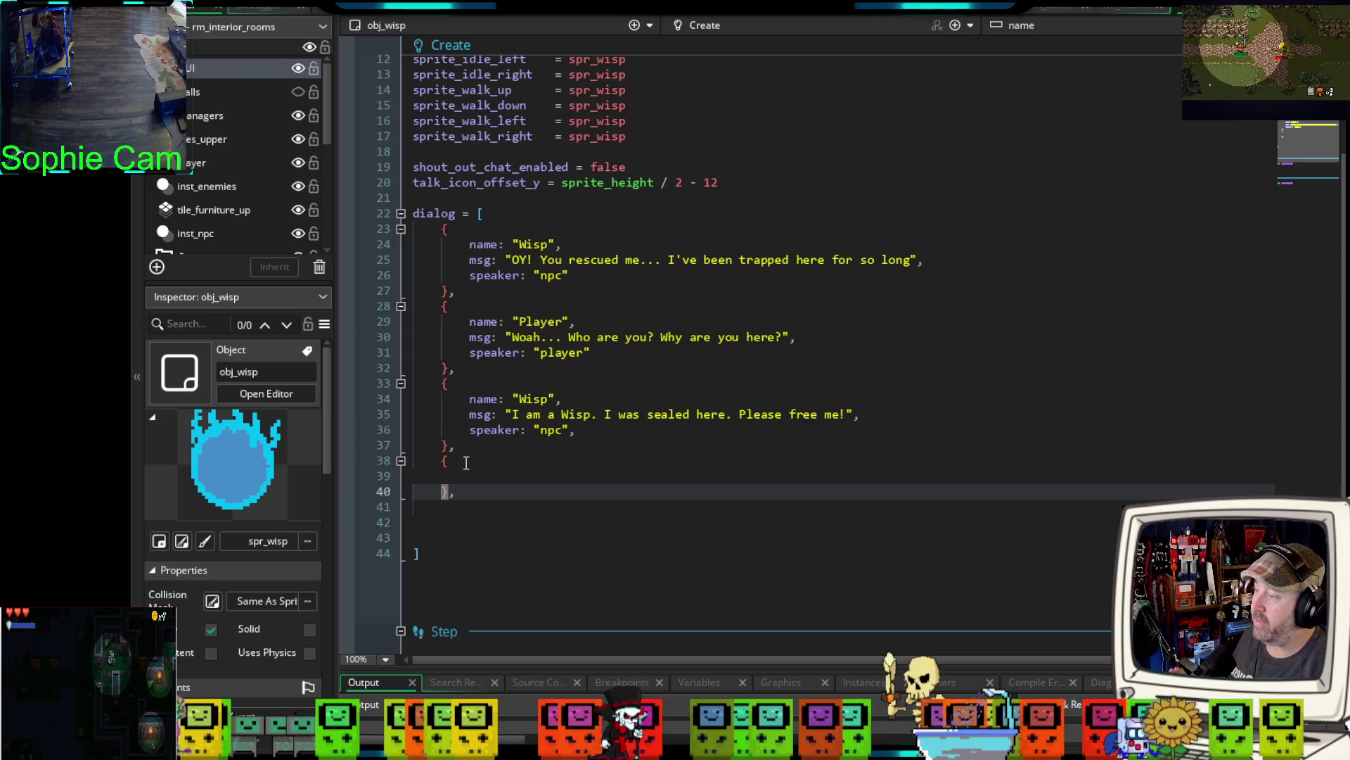
click(619, 429)
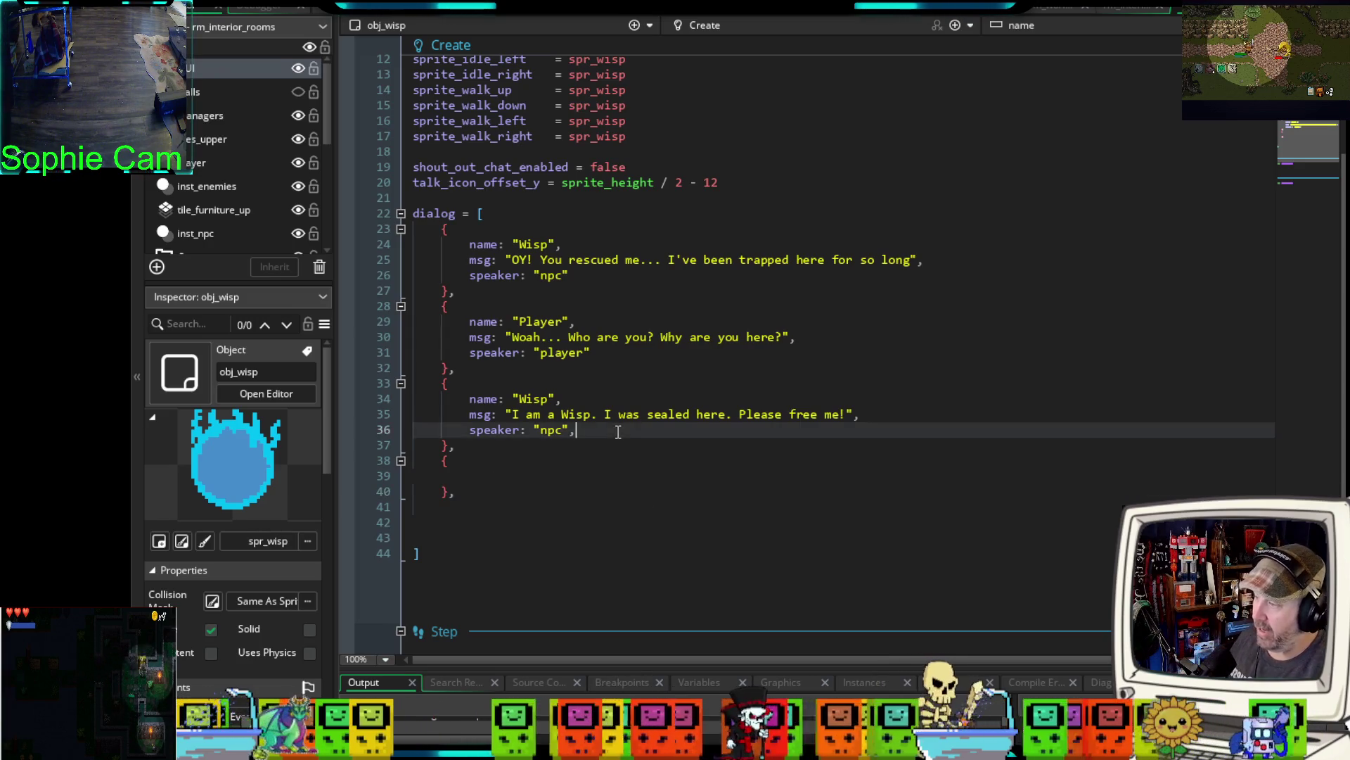
key(Return)
- Add a choices field under the speaker line as an empty [ ] array
key(Tab)
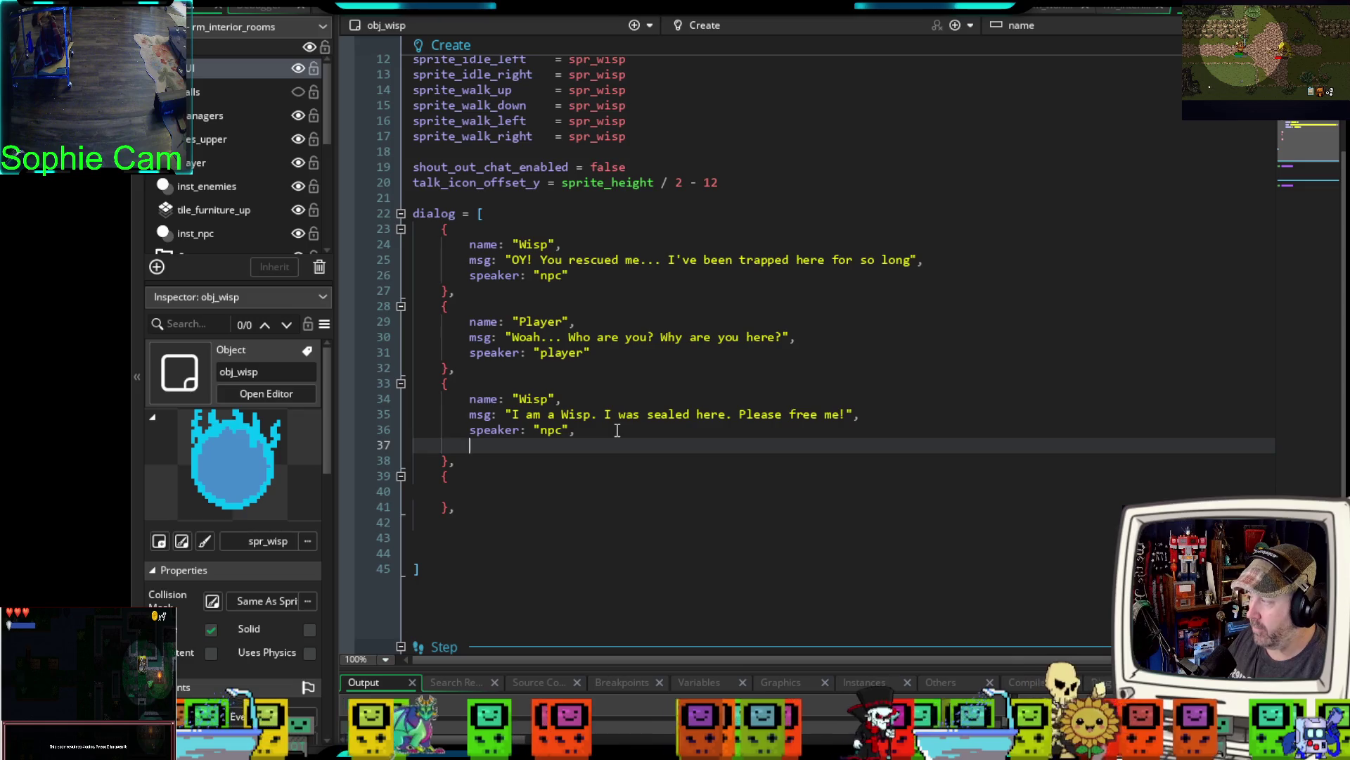
text(choice)
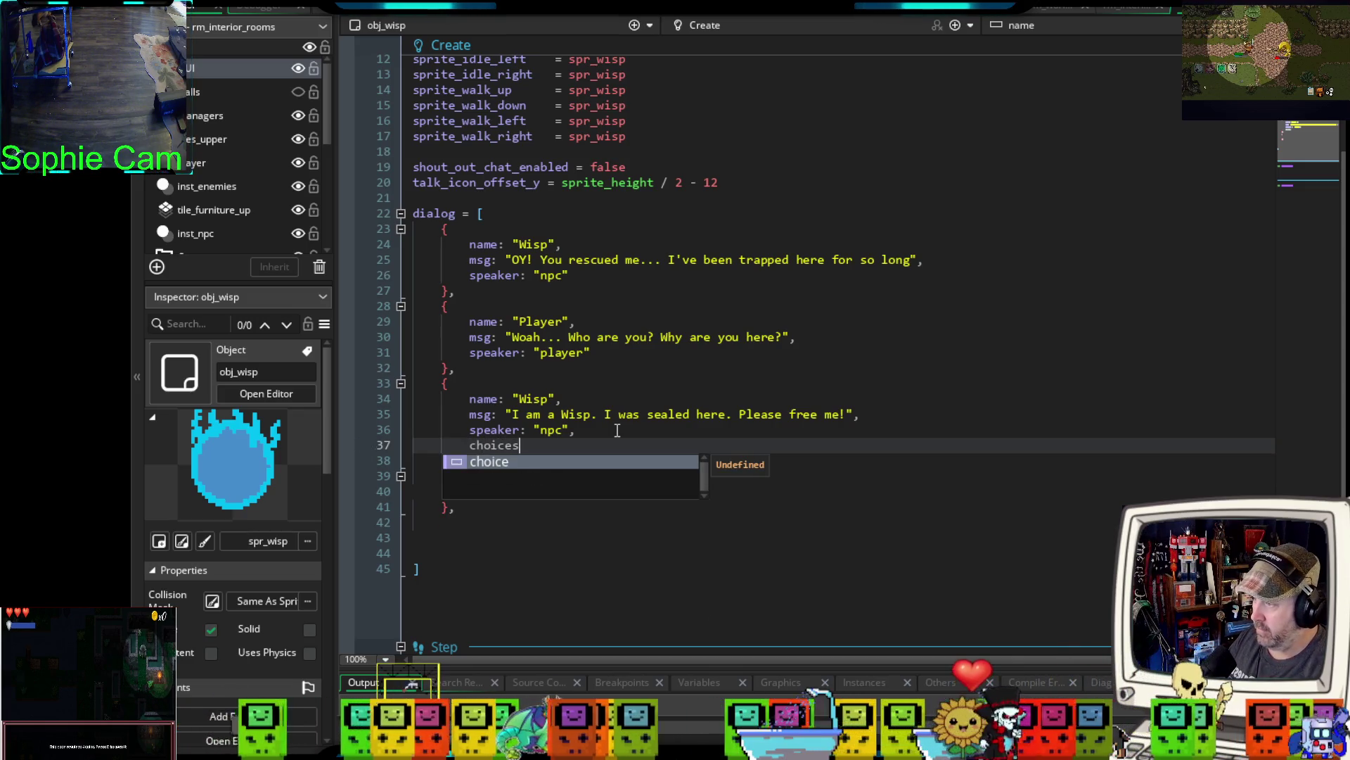
text(s: {)
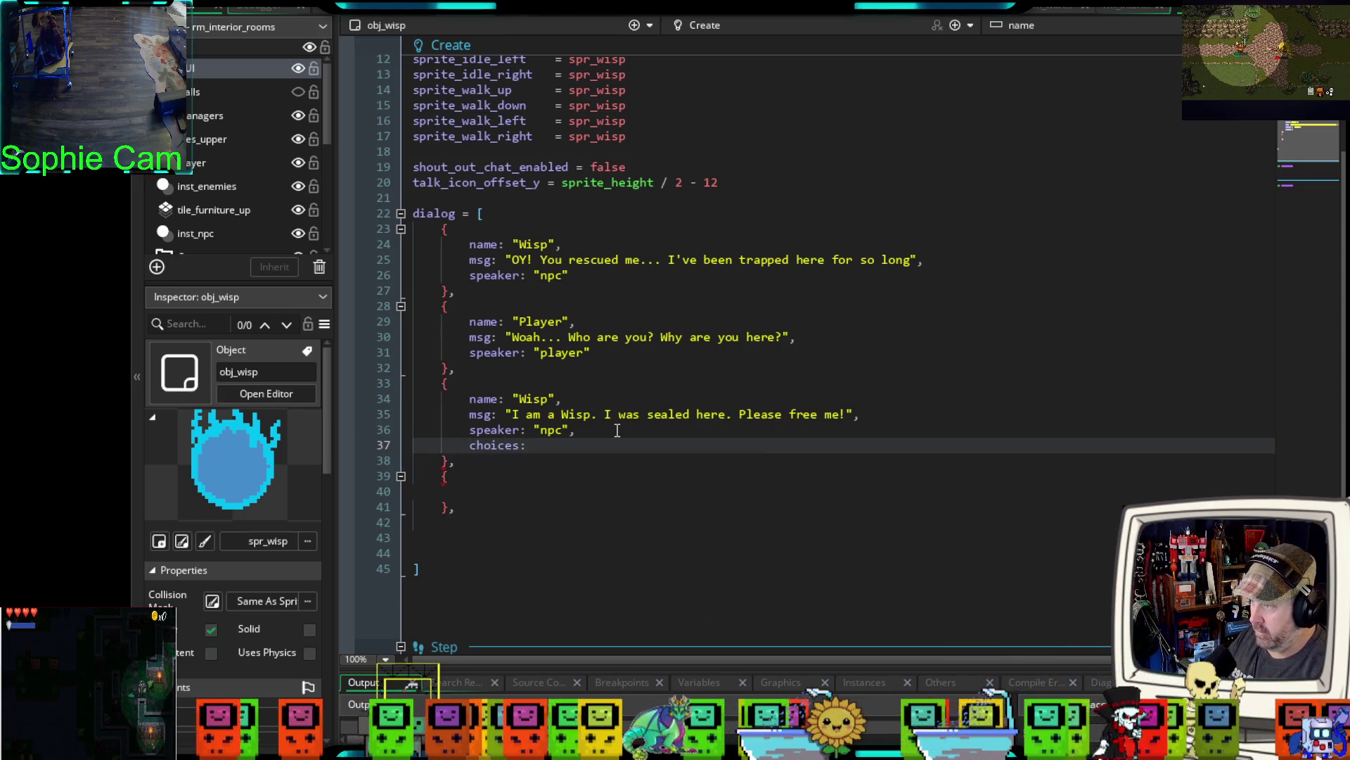
key(Return)
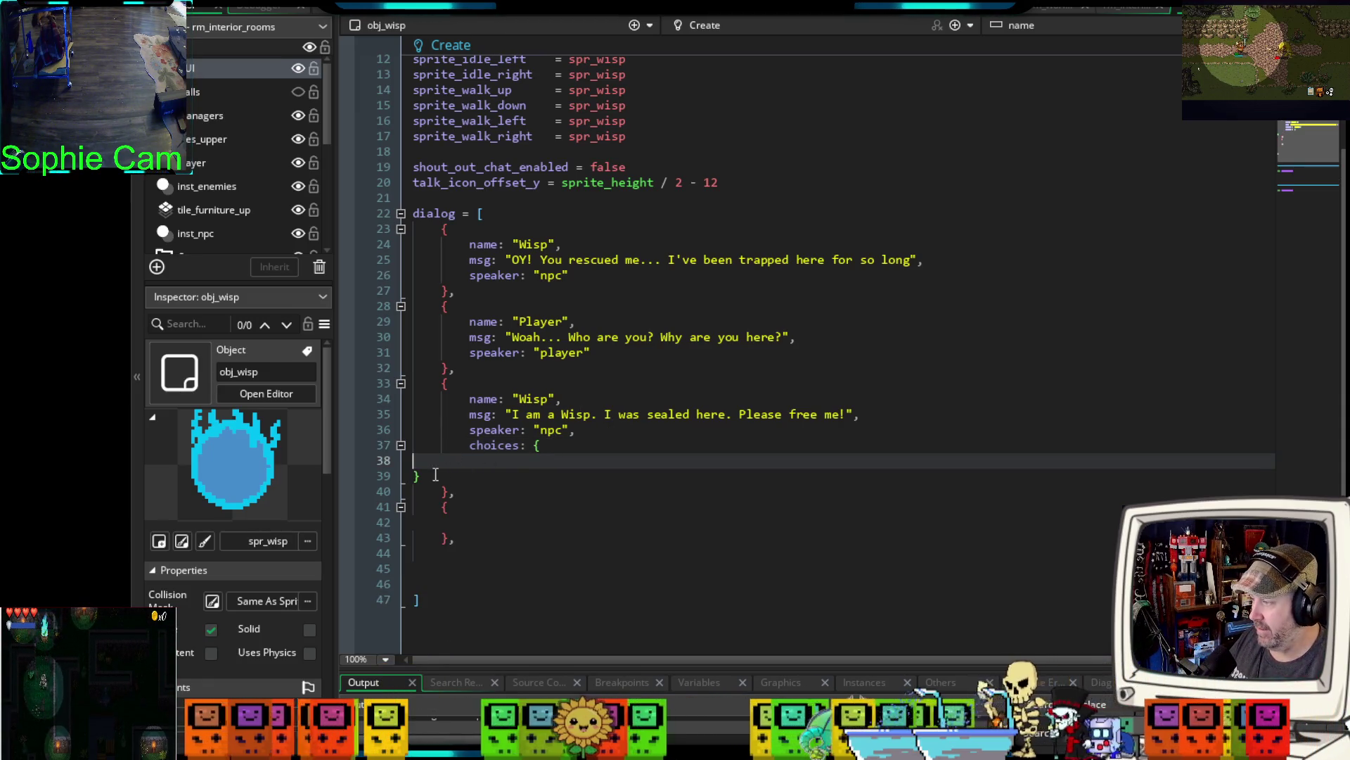
key(Down)
key(BackSpace)
key(BackSpace)
key(BackSpace)
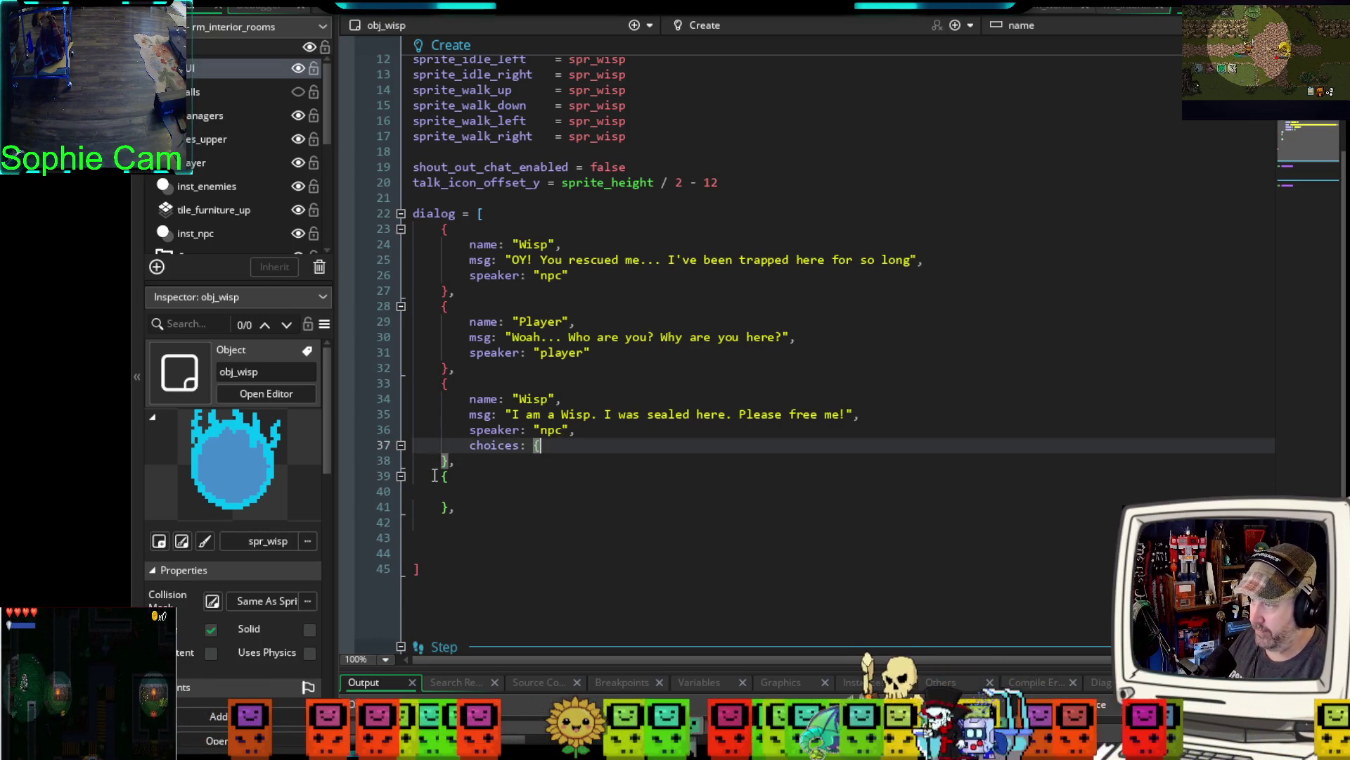
text([)
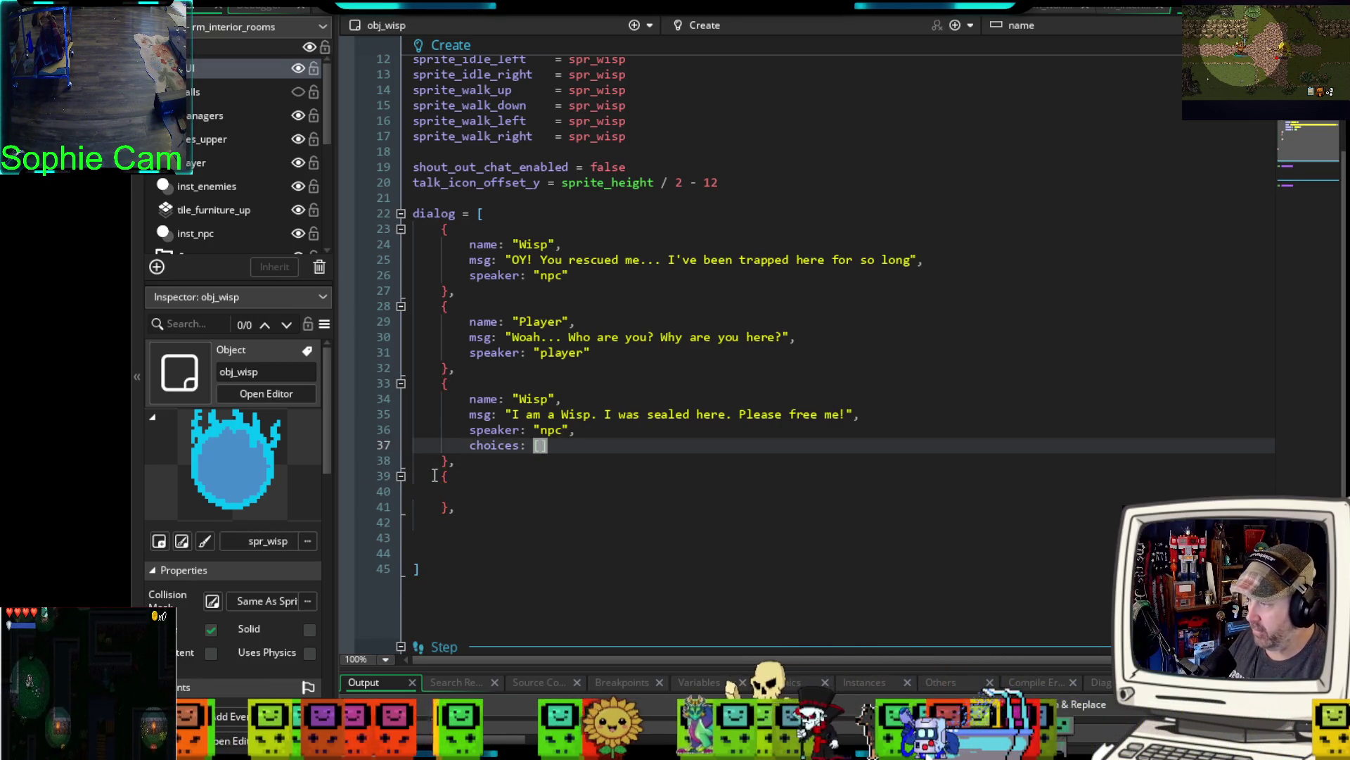
key(Return)
key(Down)
key(Tab)
key(Tab)
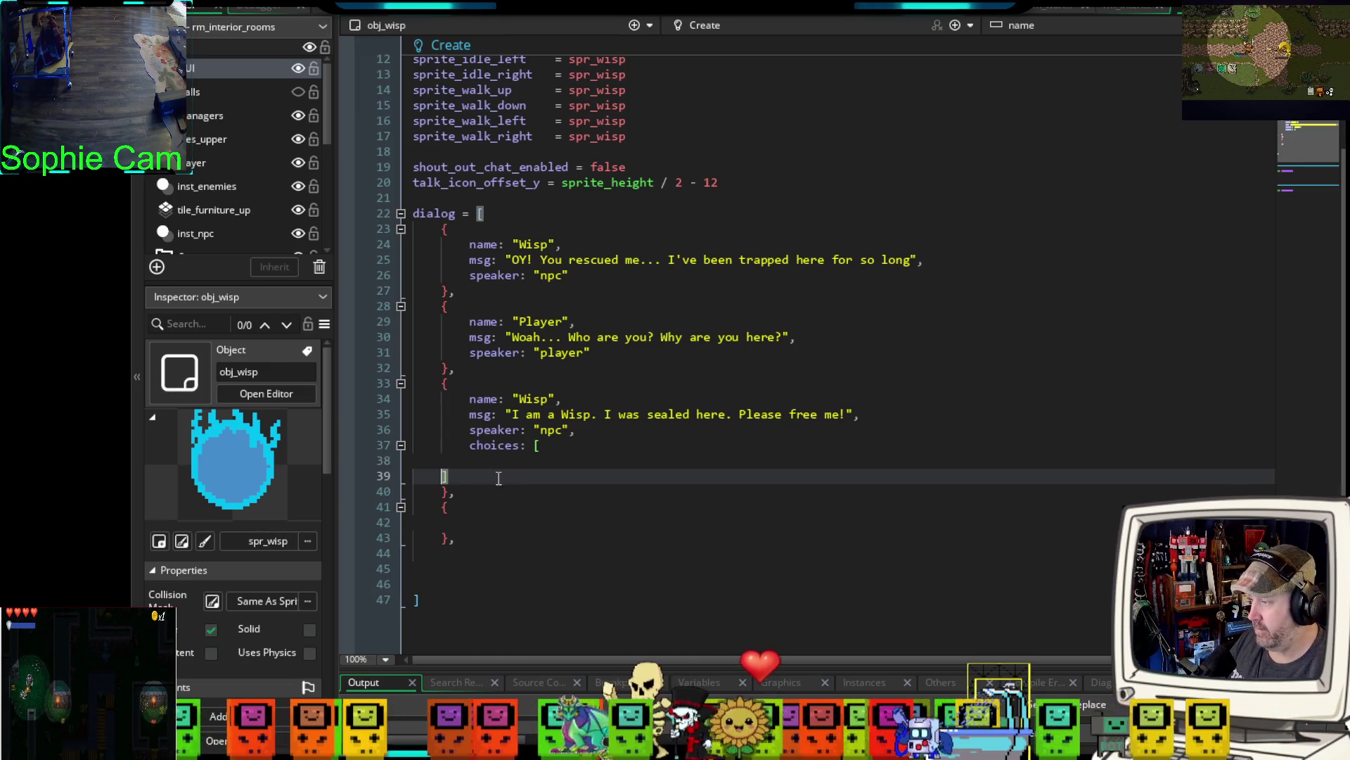
key(Up)
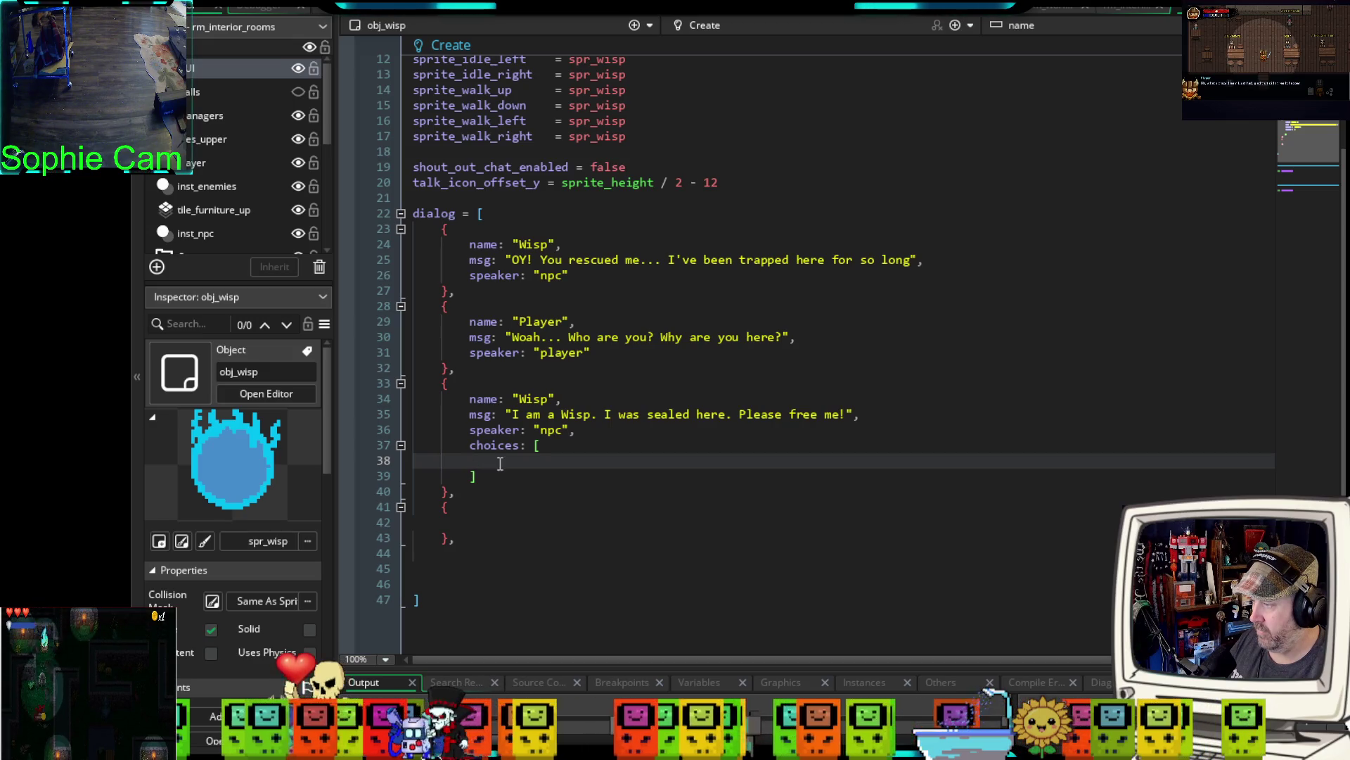
- Place one empty { } choice block inside the choices array, properly indented
key(Return)
key(Return)
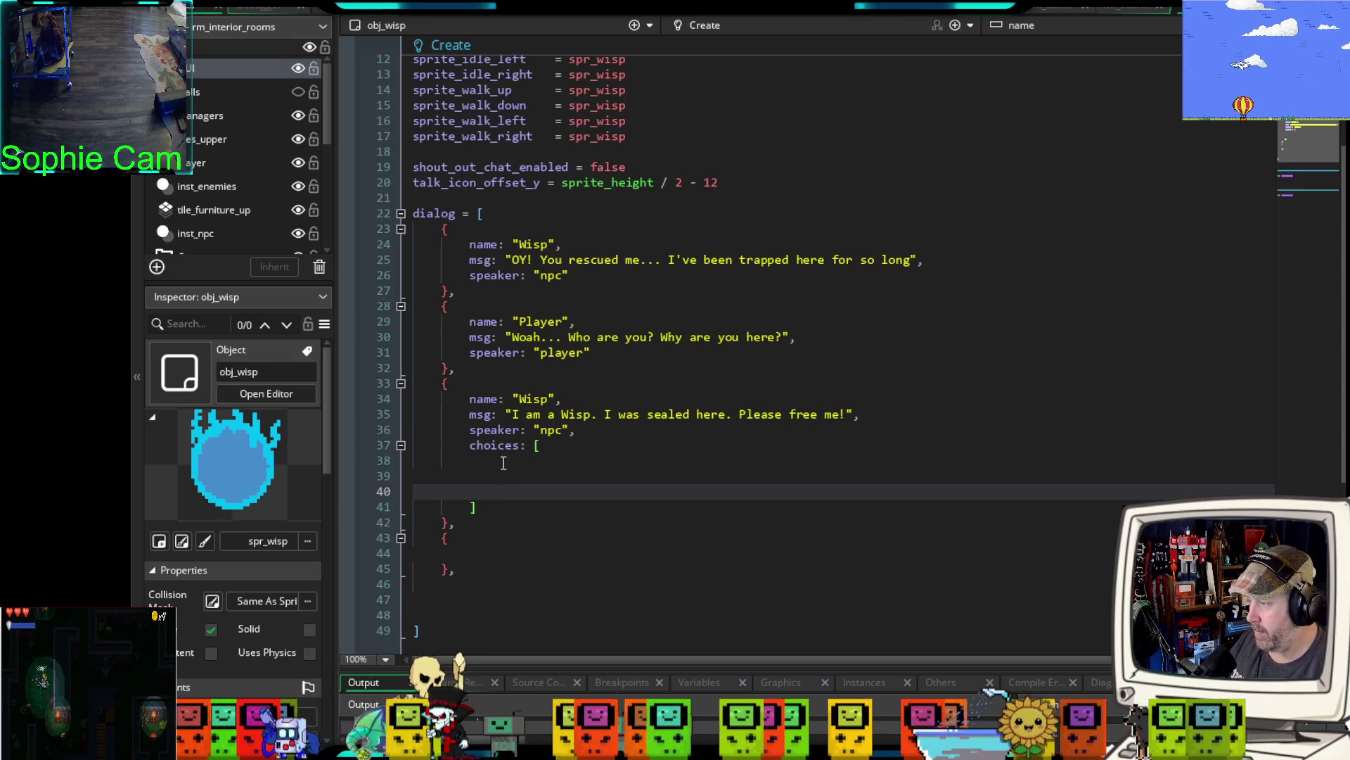
key(Up)
key(Up)
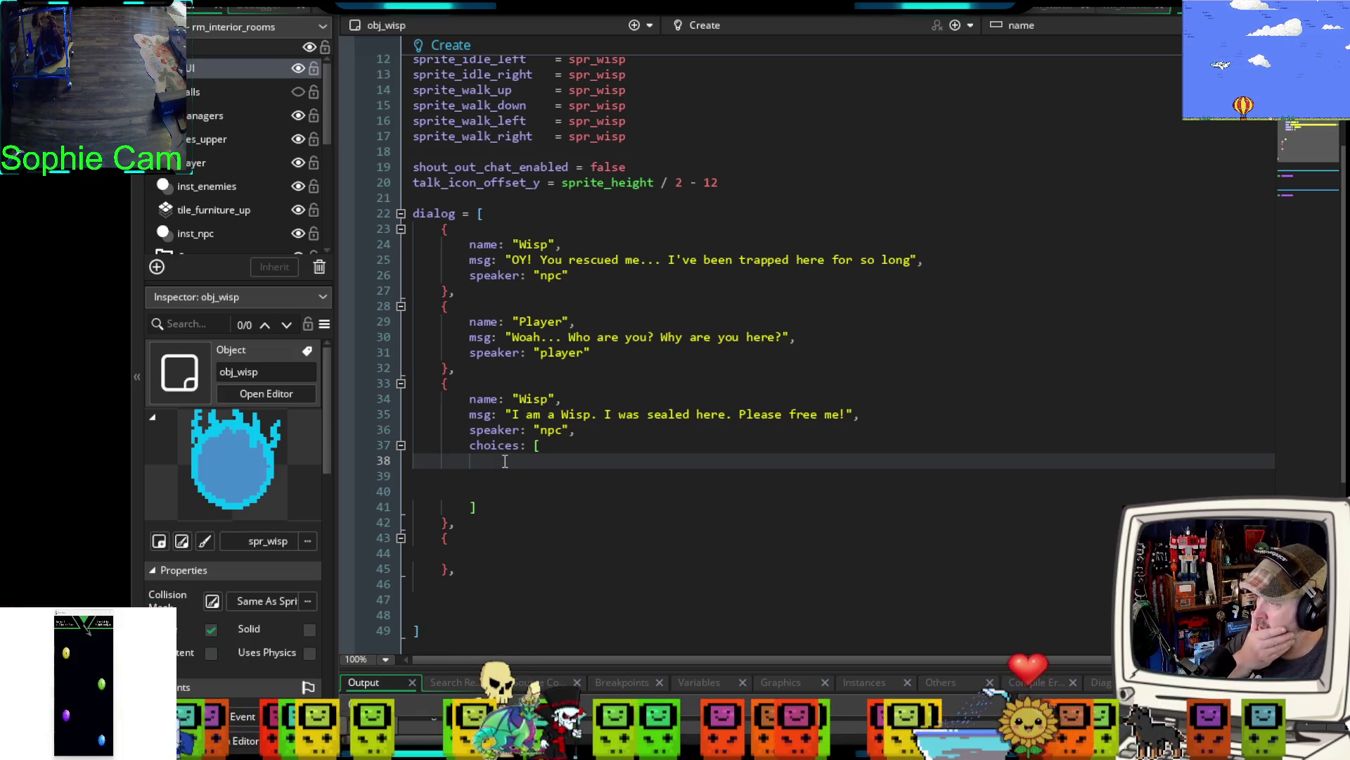
text({)
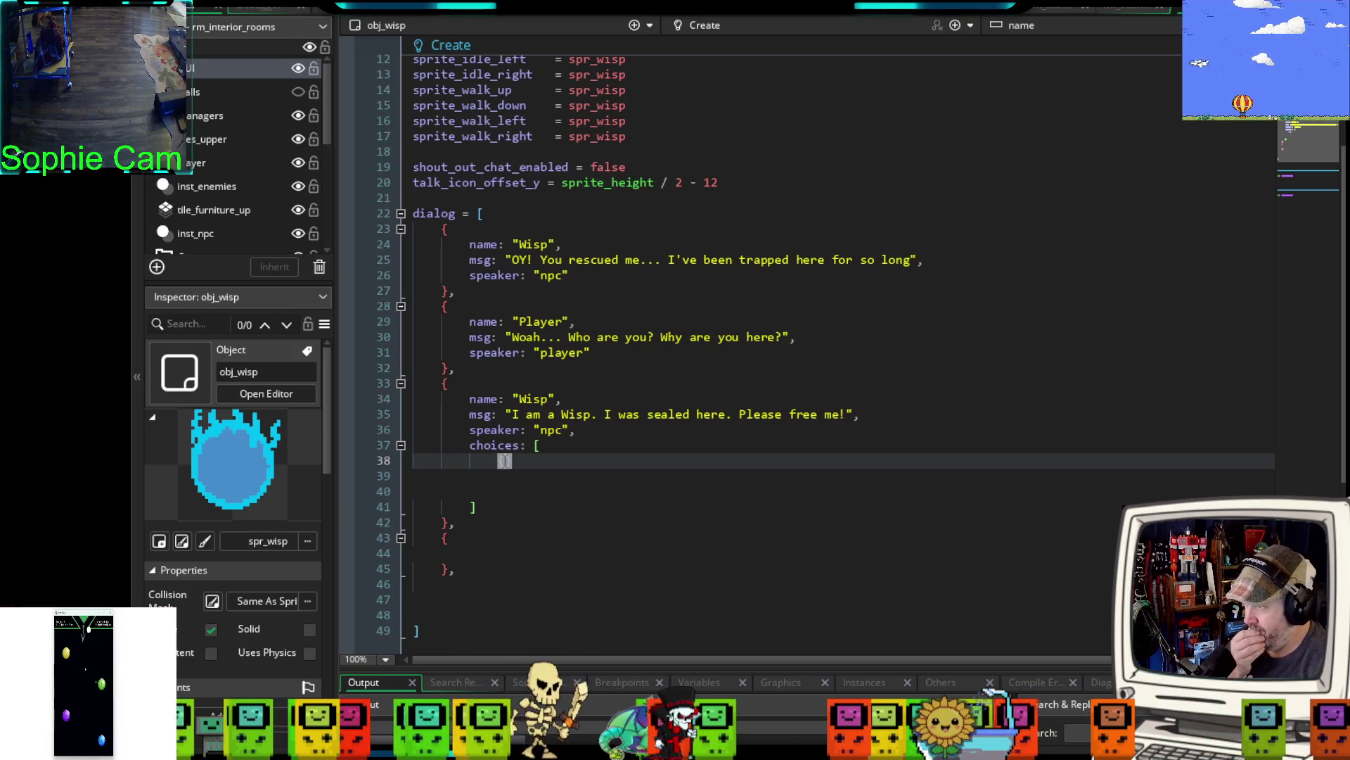
key(Return)
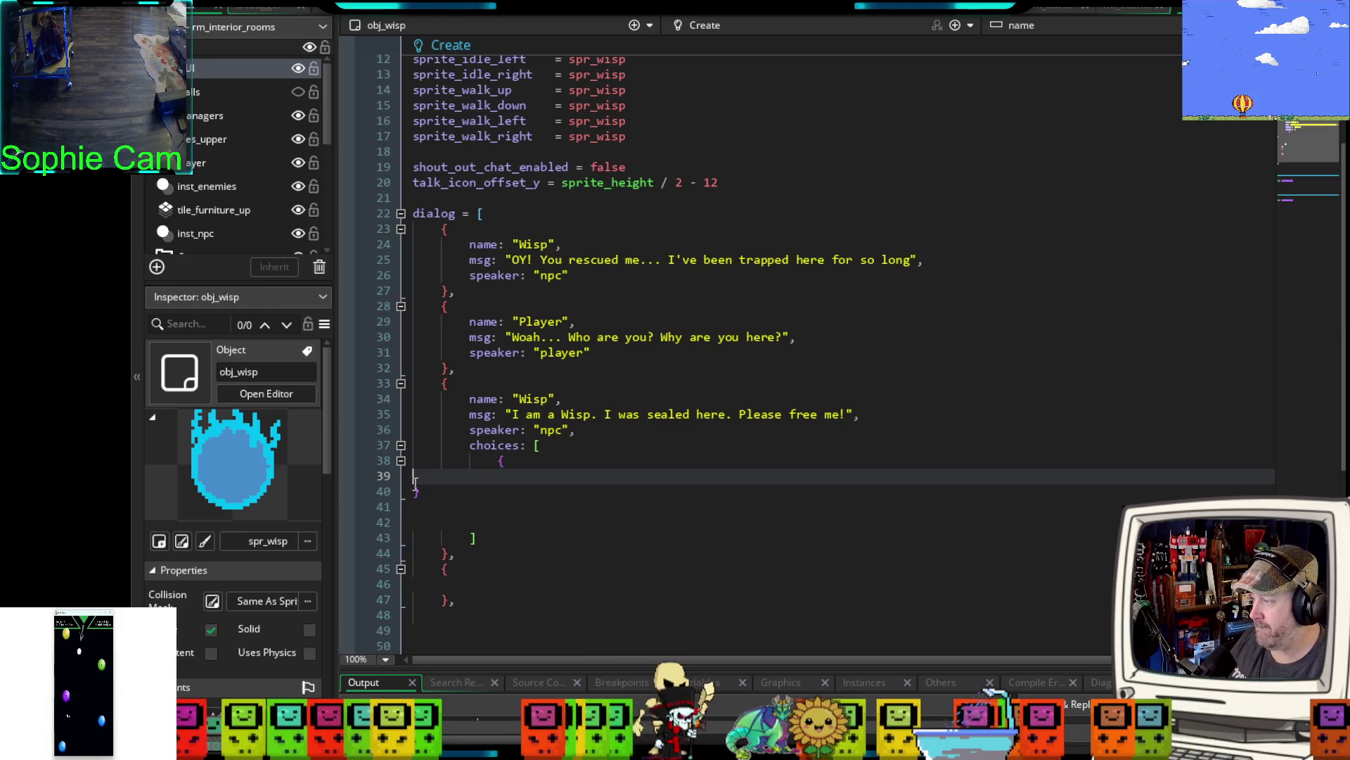
key(Down)
key(Tab)
key(Tab)
key(Tab)
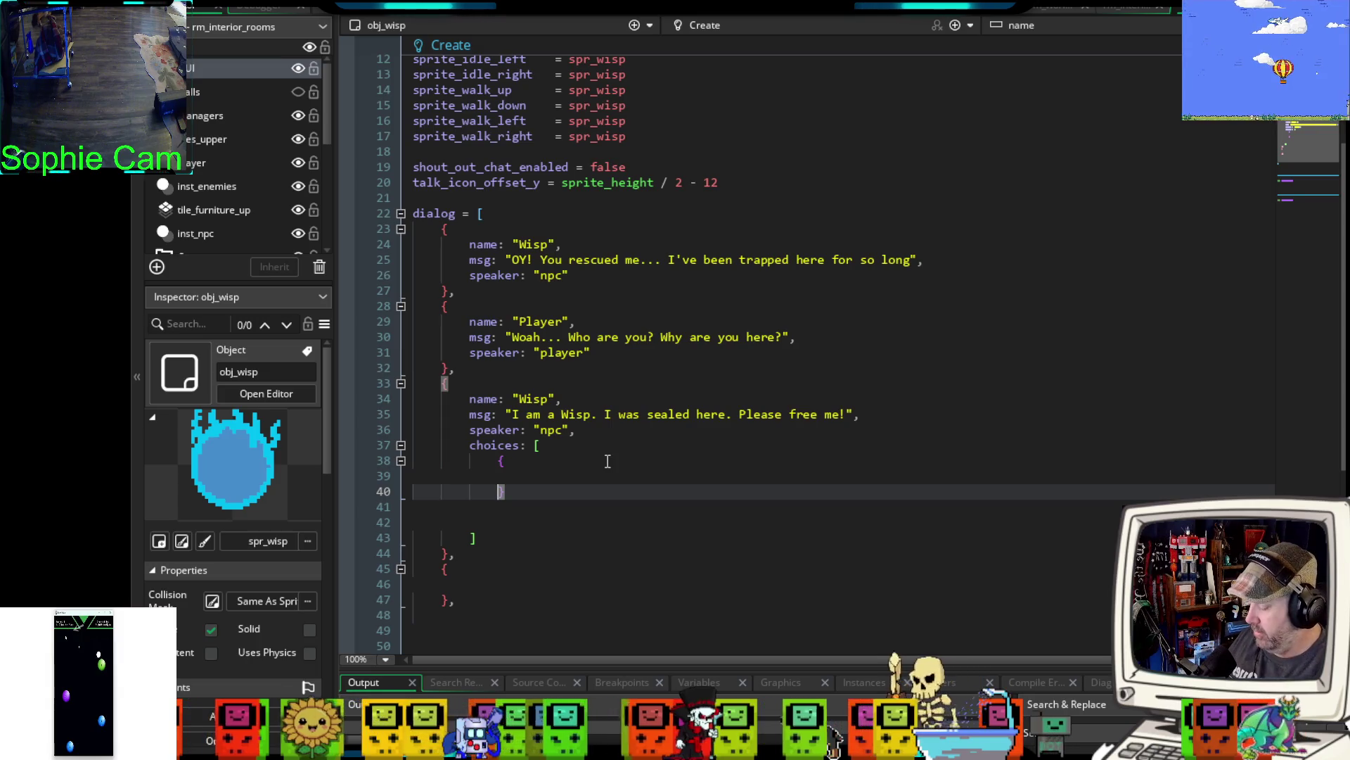
key(ctrl+t)
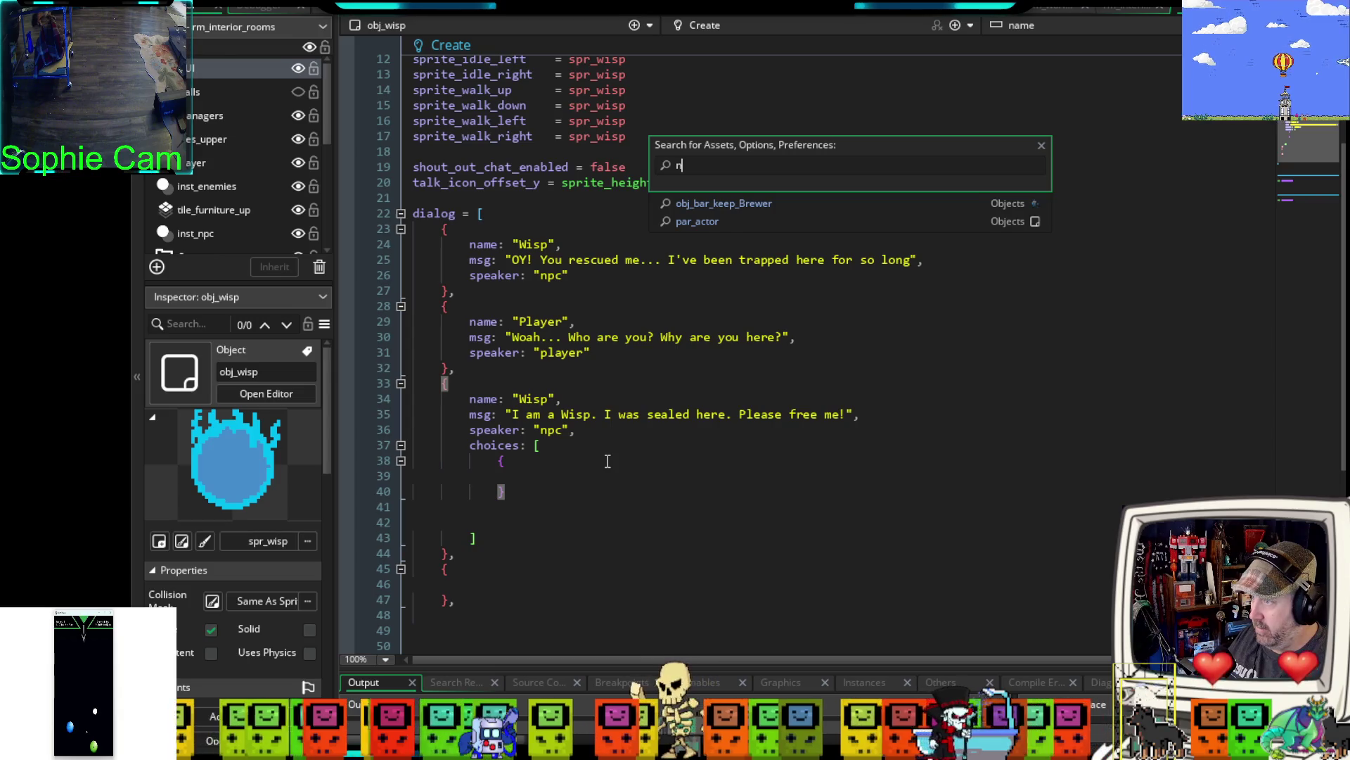
text(pc)
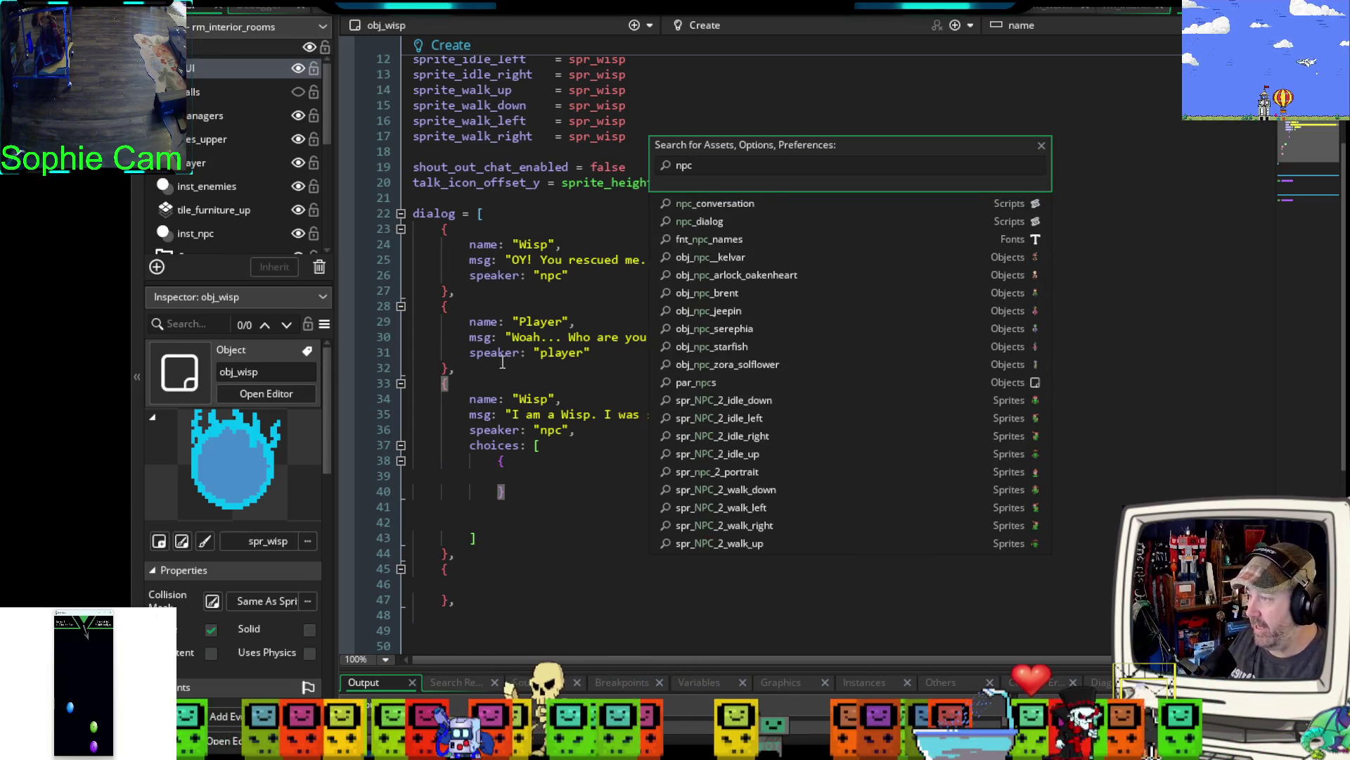
click(728, 221)
scroll(721, 281, down, 10)
scroll(721, 281, down, 2)
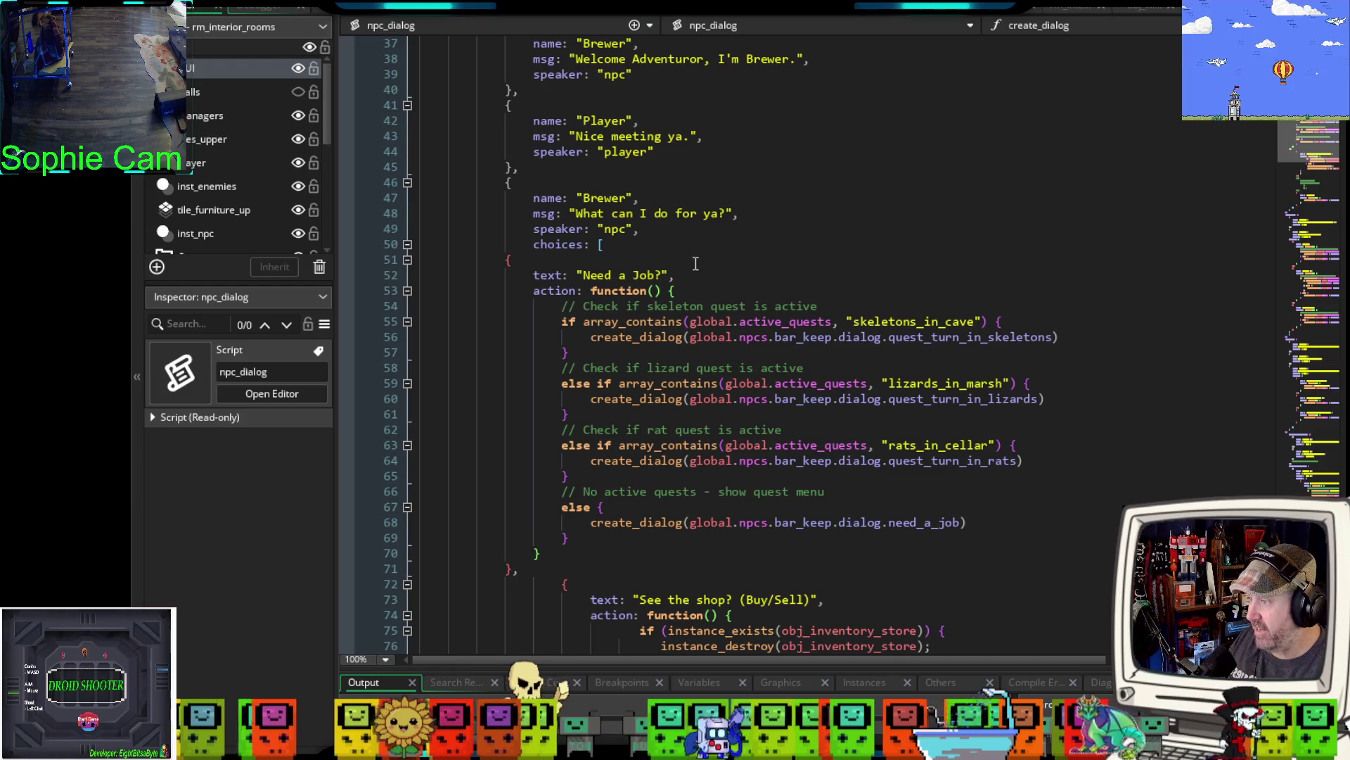
drag(674, 290, 466, 283)
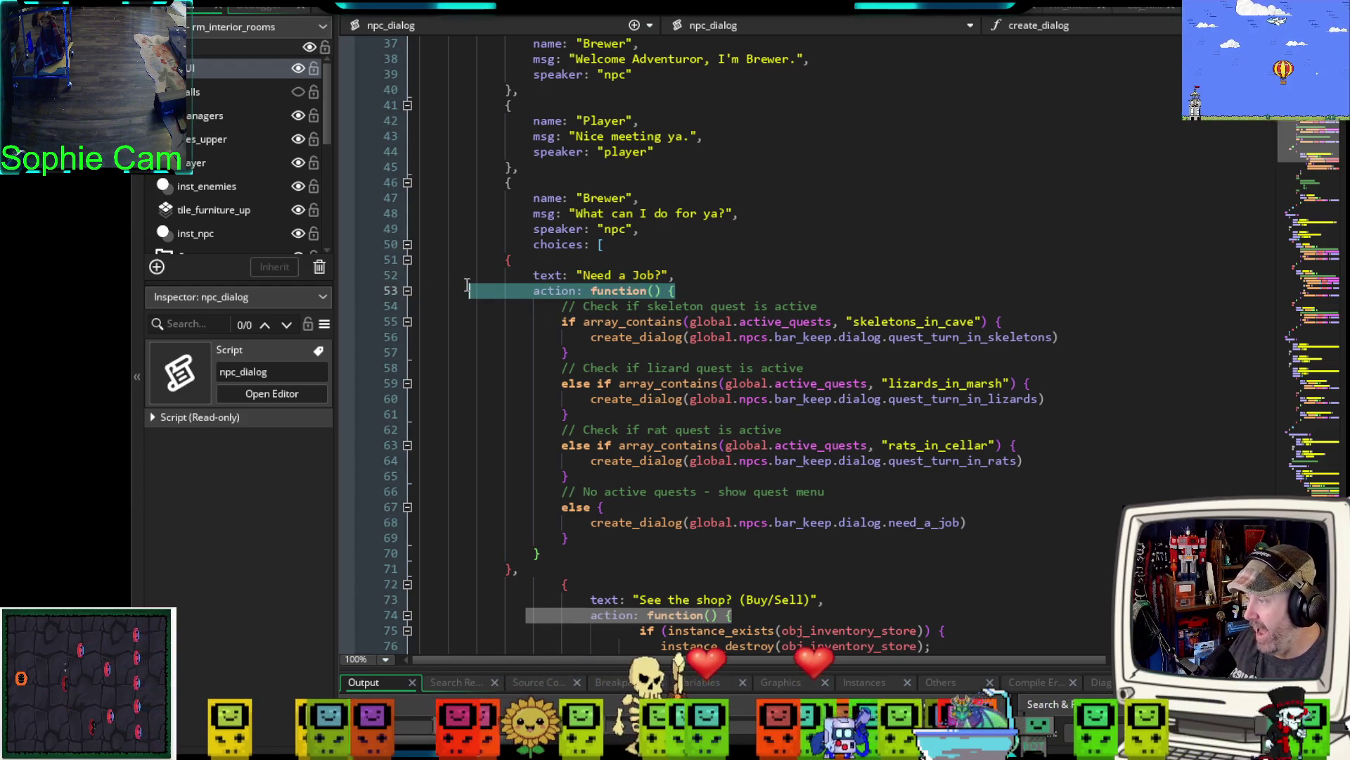
scroll(471, 295, down, 2)
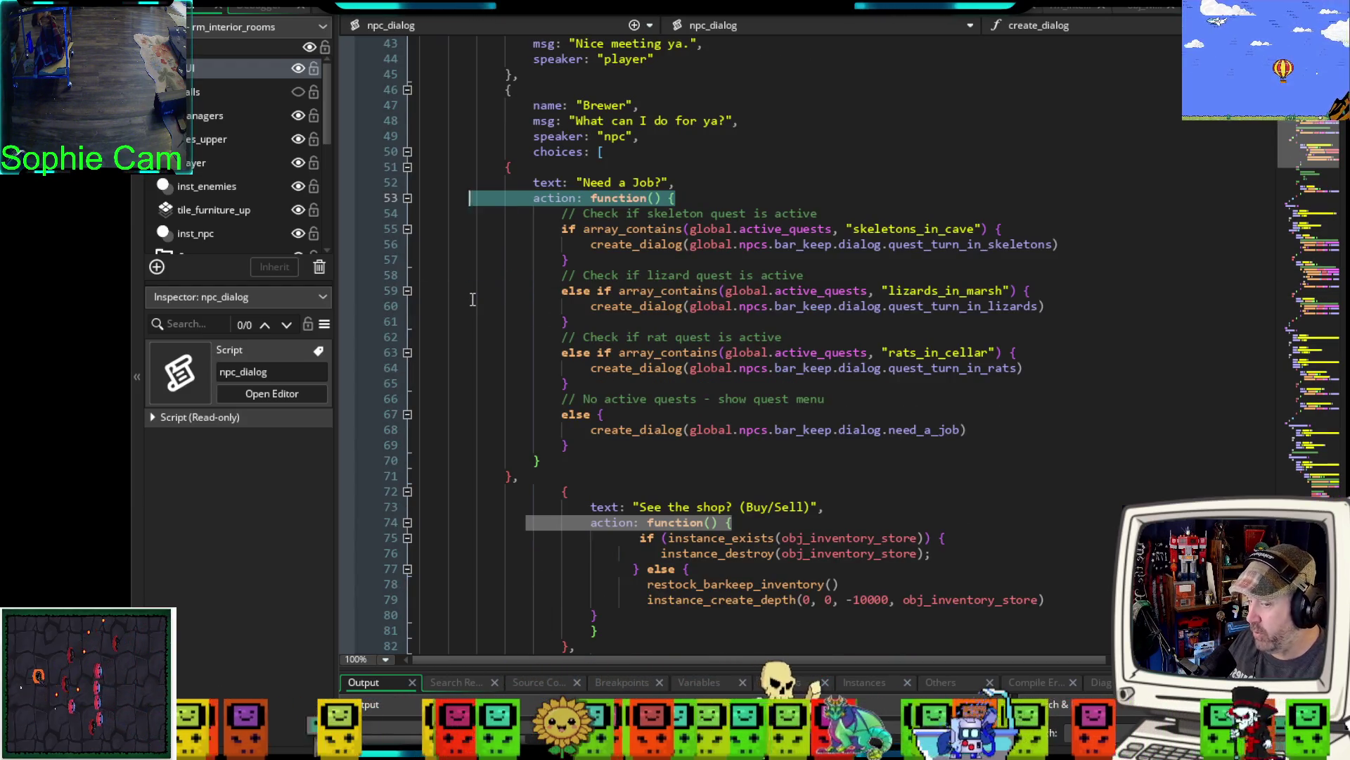
mouse_move(672, 225)
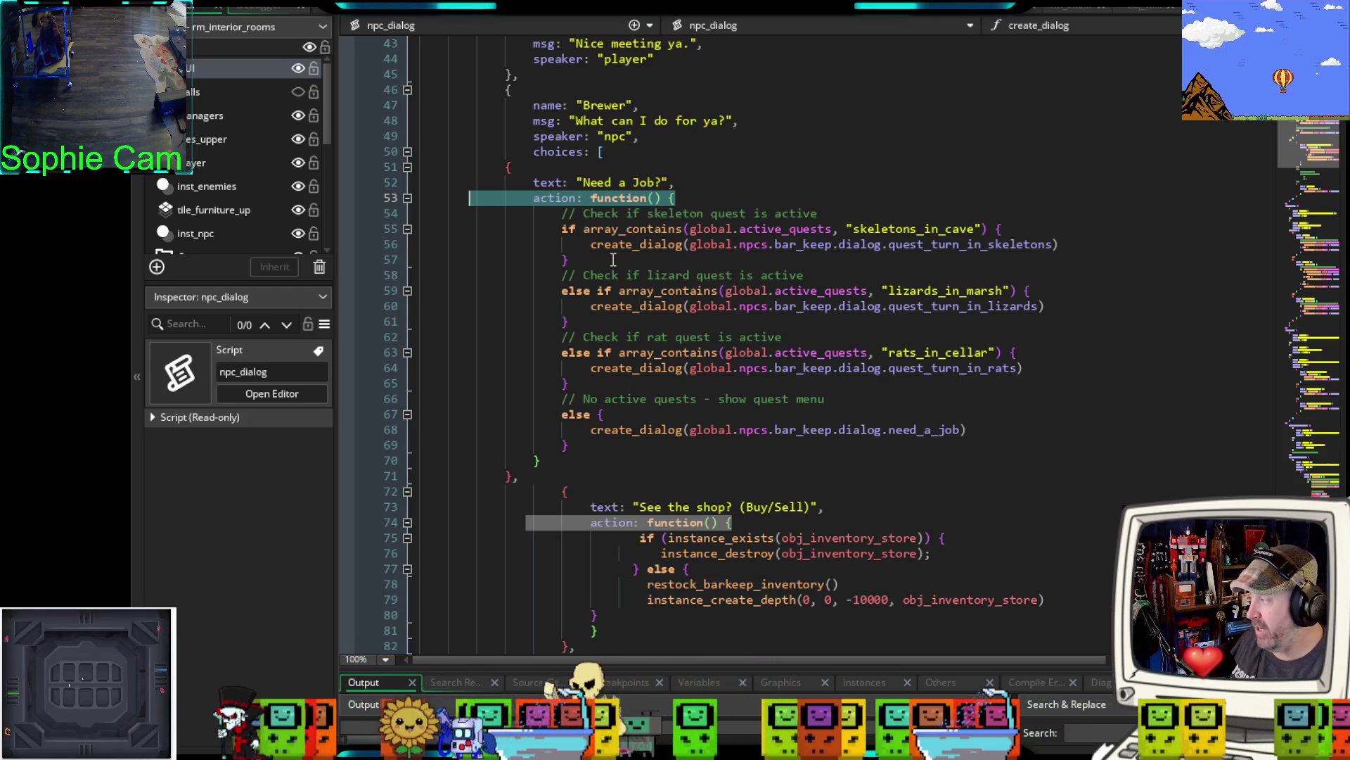
scroll(613, 262, down, 2)
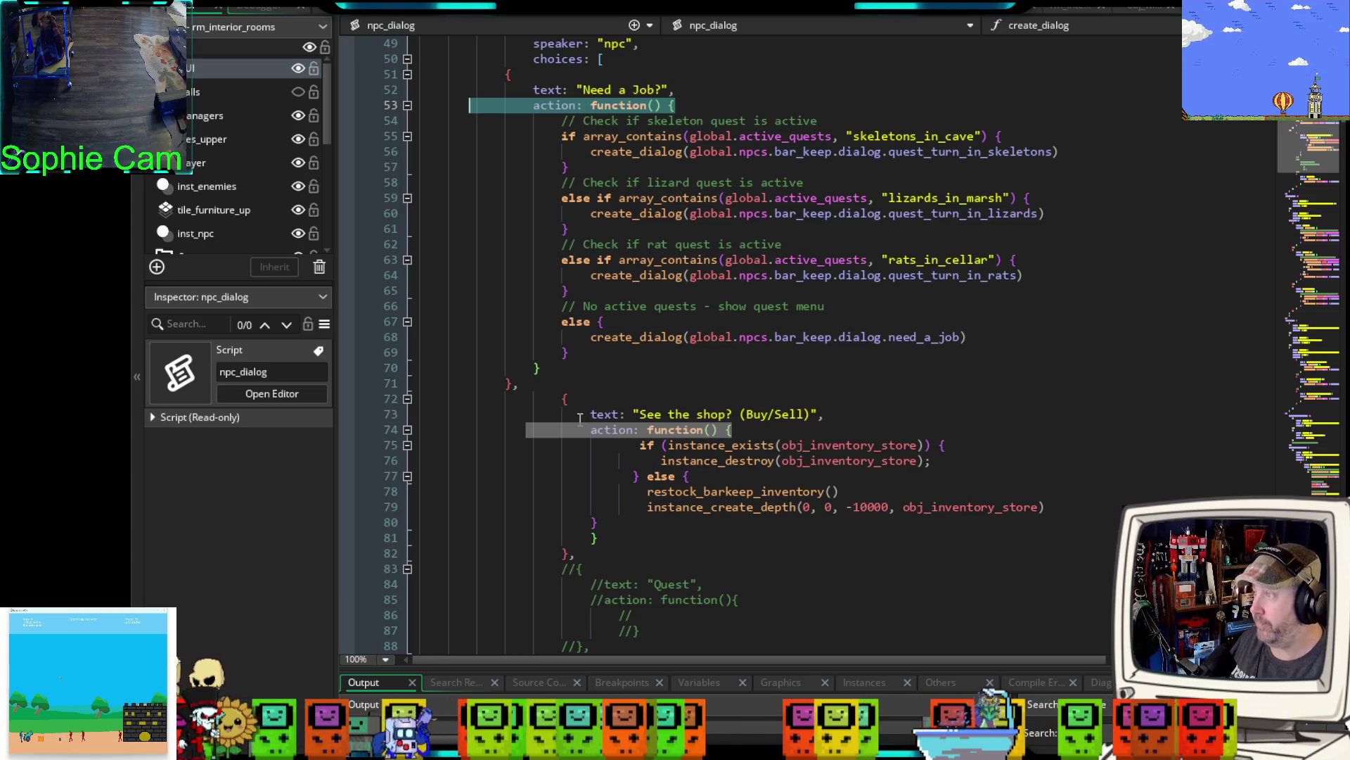
click(1135, 10)
scroll(575, 449, down, 4)
mouse_move(503, 305)
mouse_down()
mouse_move(498, 278)
mouse_move(415, 278)
mouse_up()
key(ctrl+c)
- Paste a second choice block and give the first choice text: "Free the Wisp"
click(507, 328)
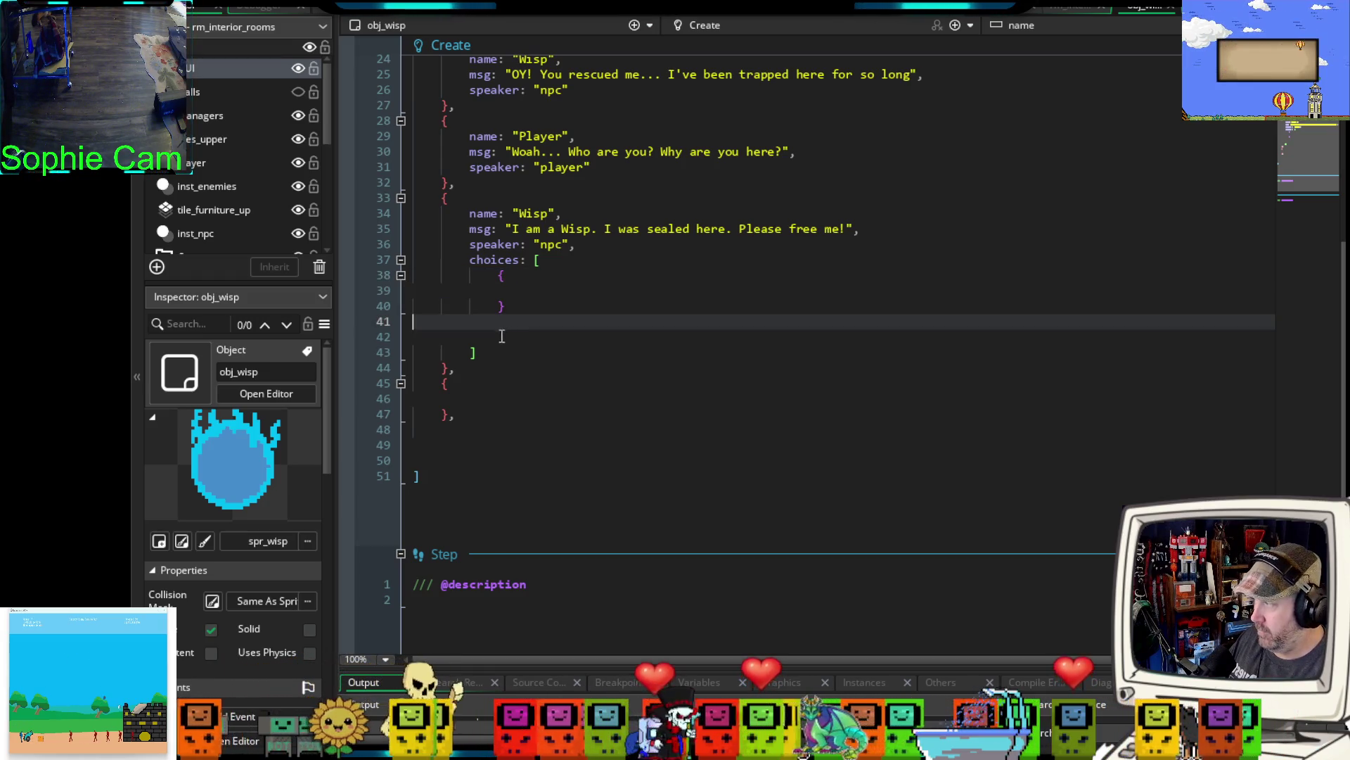
key(ctrl+v)
click(514, 308)
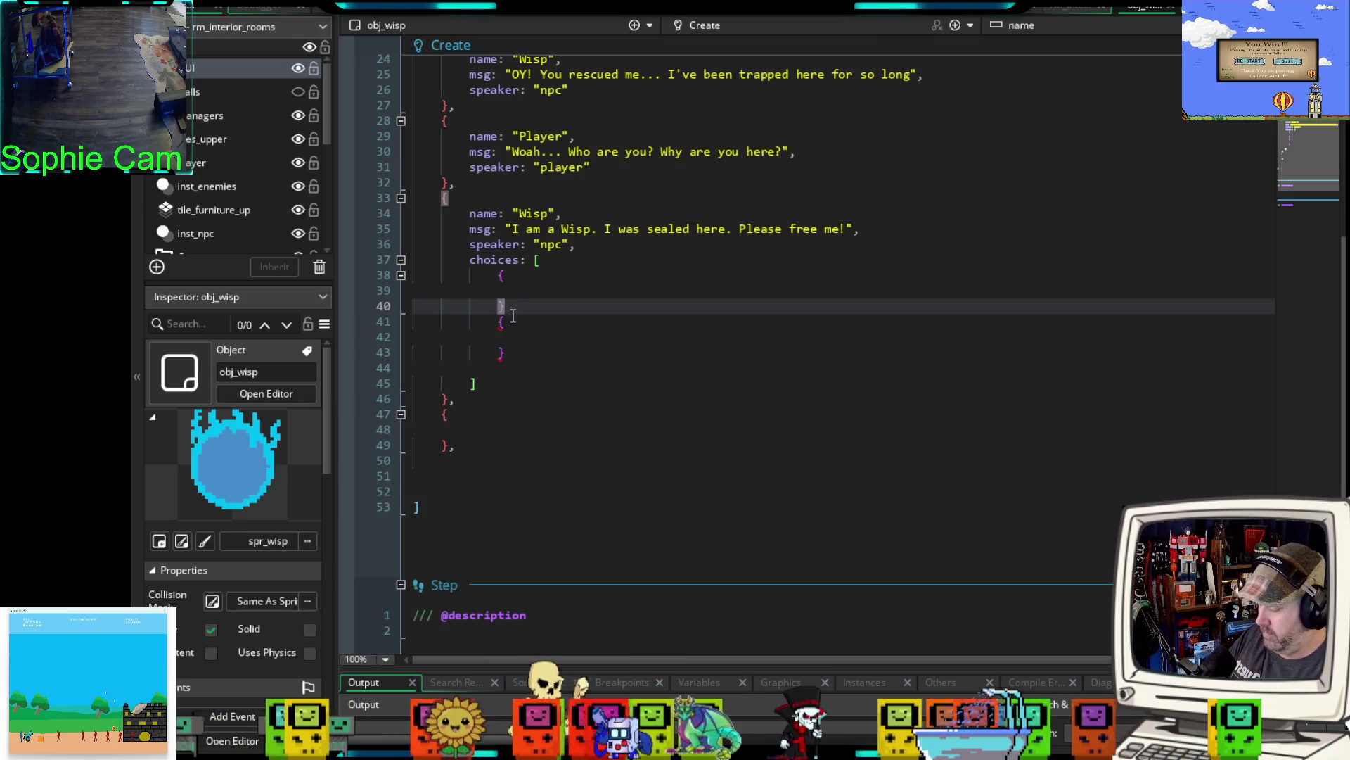
text(,)
click(525, 290)
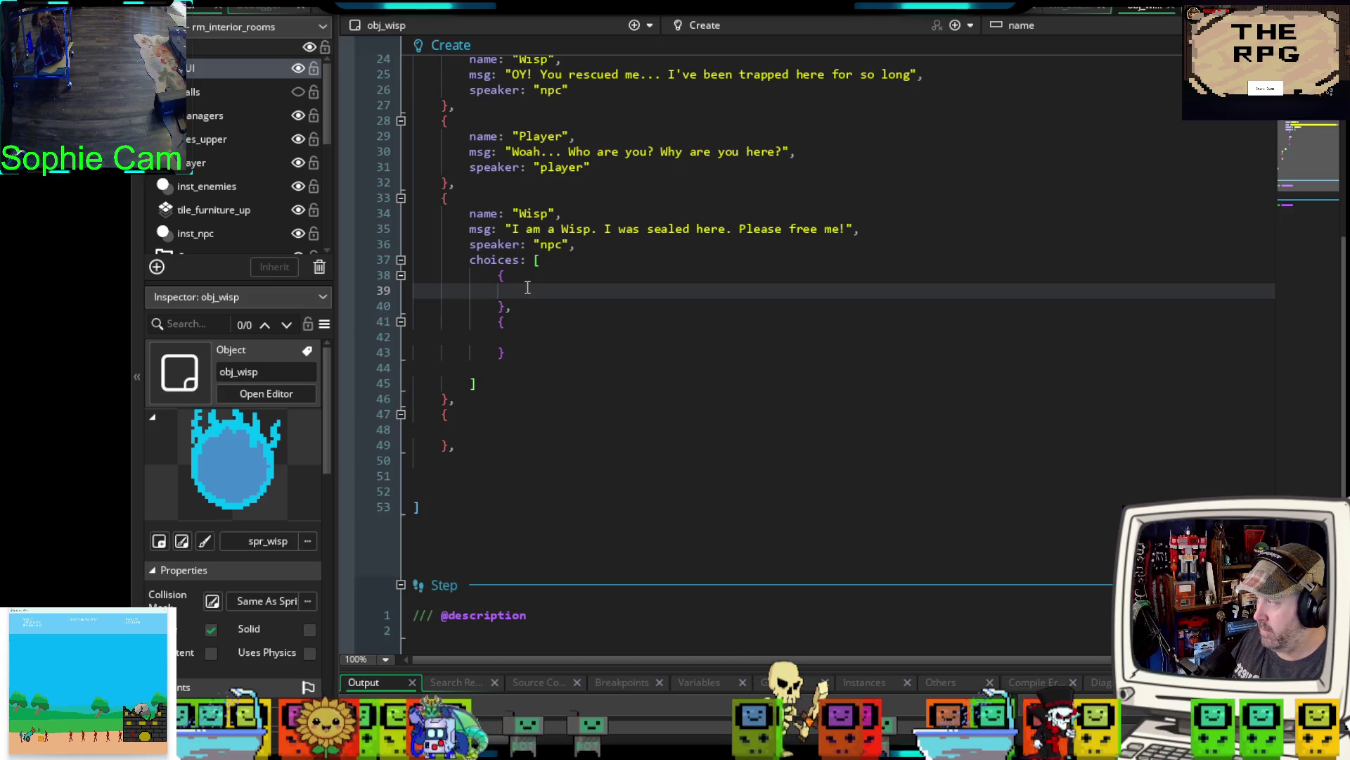
text(text)
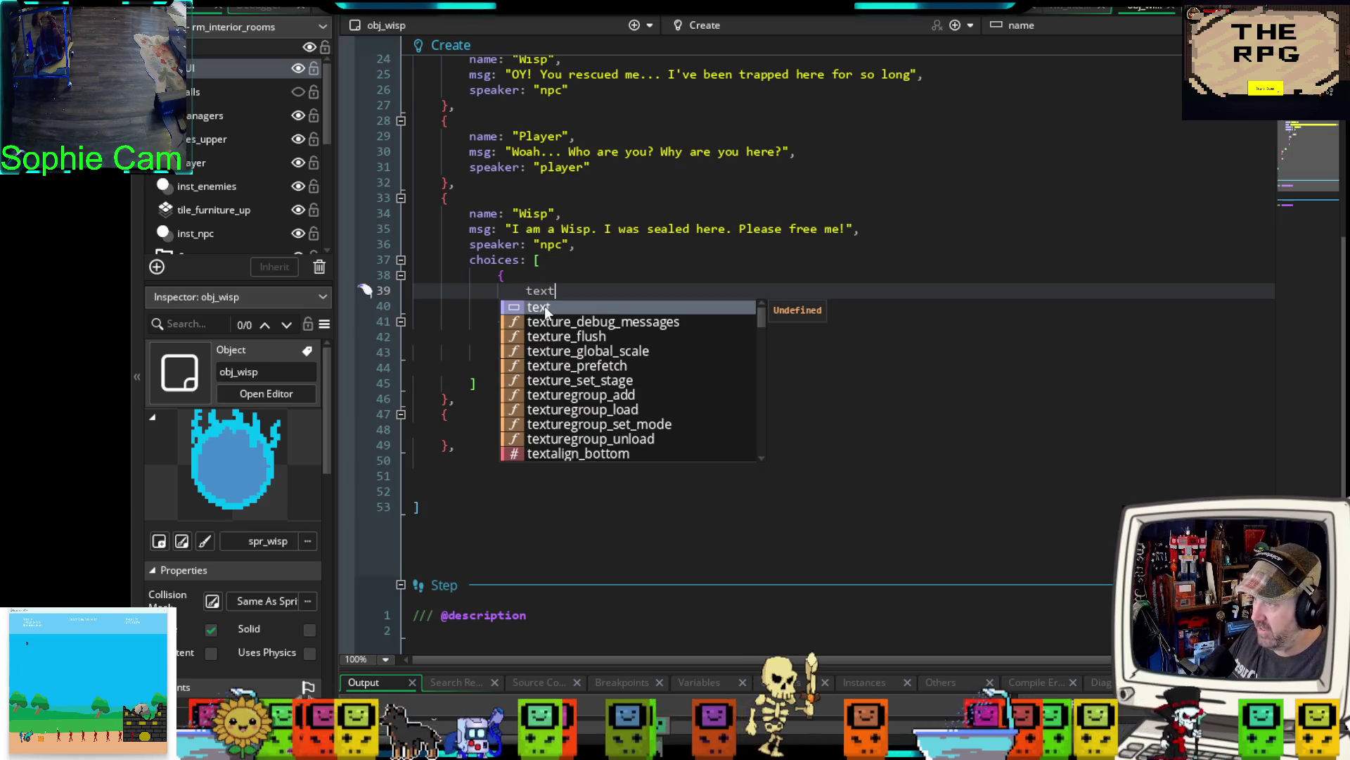
text(: )
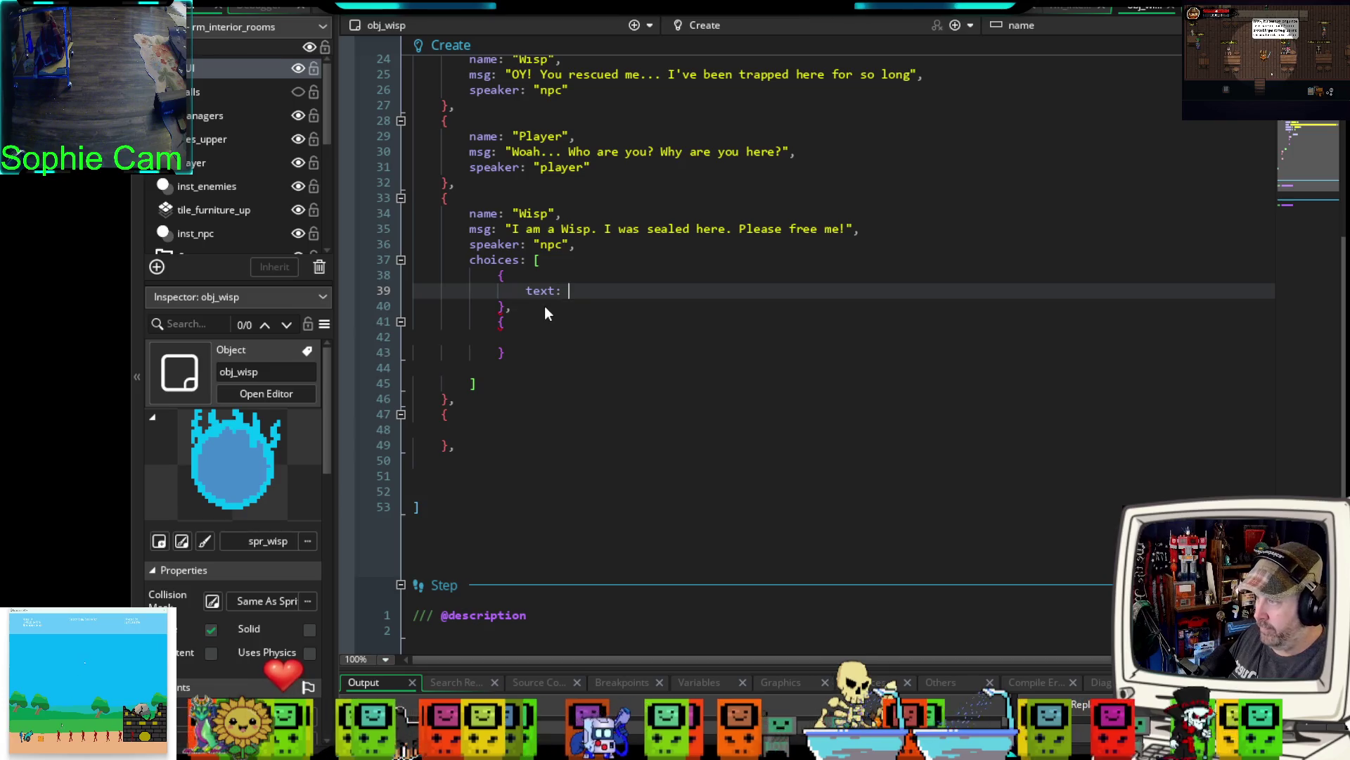
text("Fre)
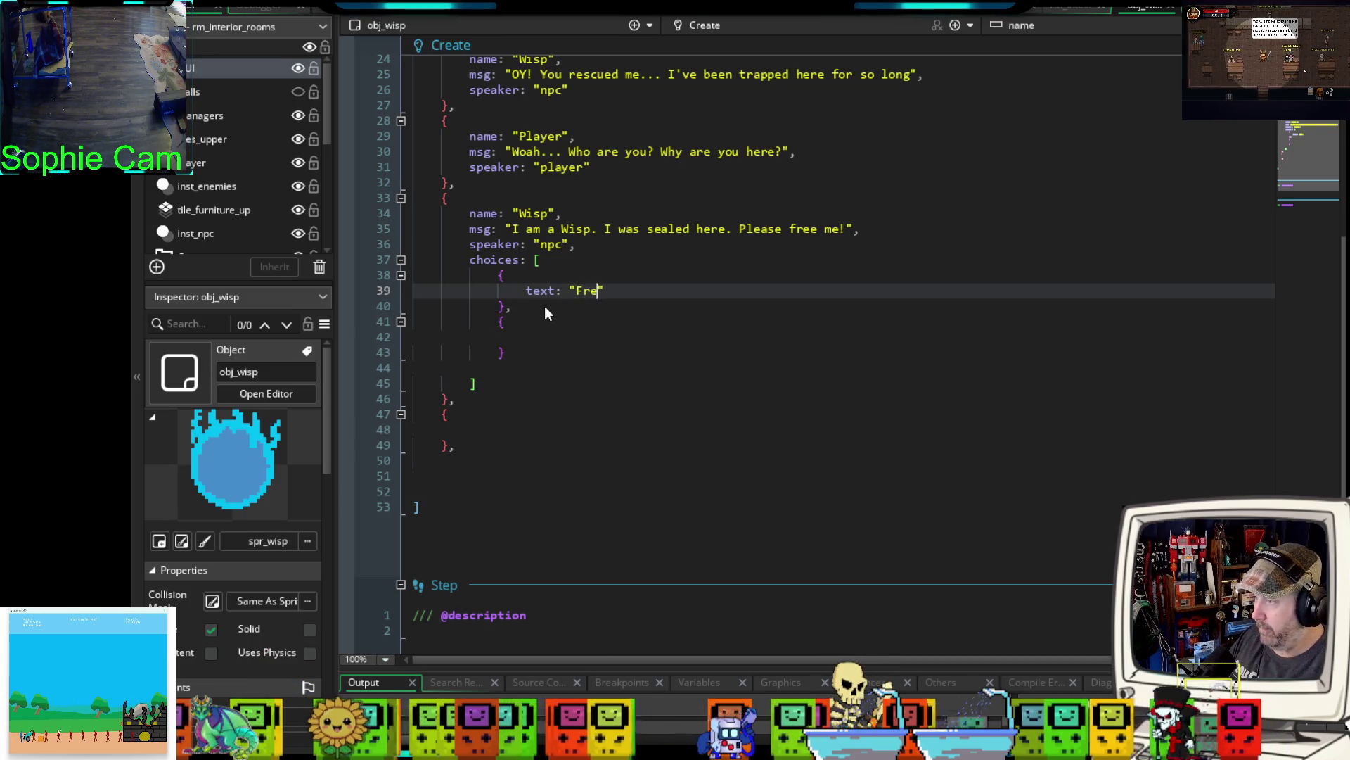
text(e the Wisp)
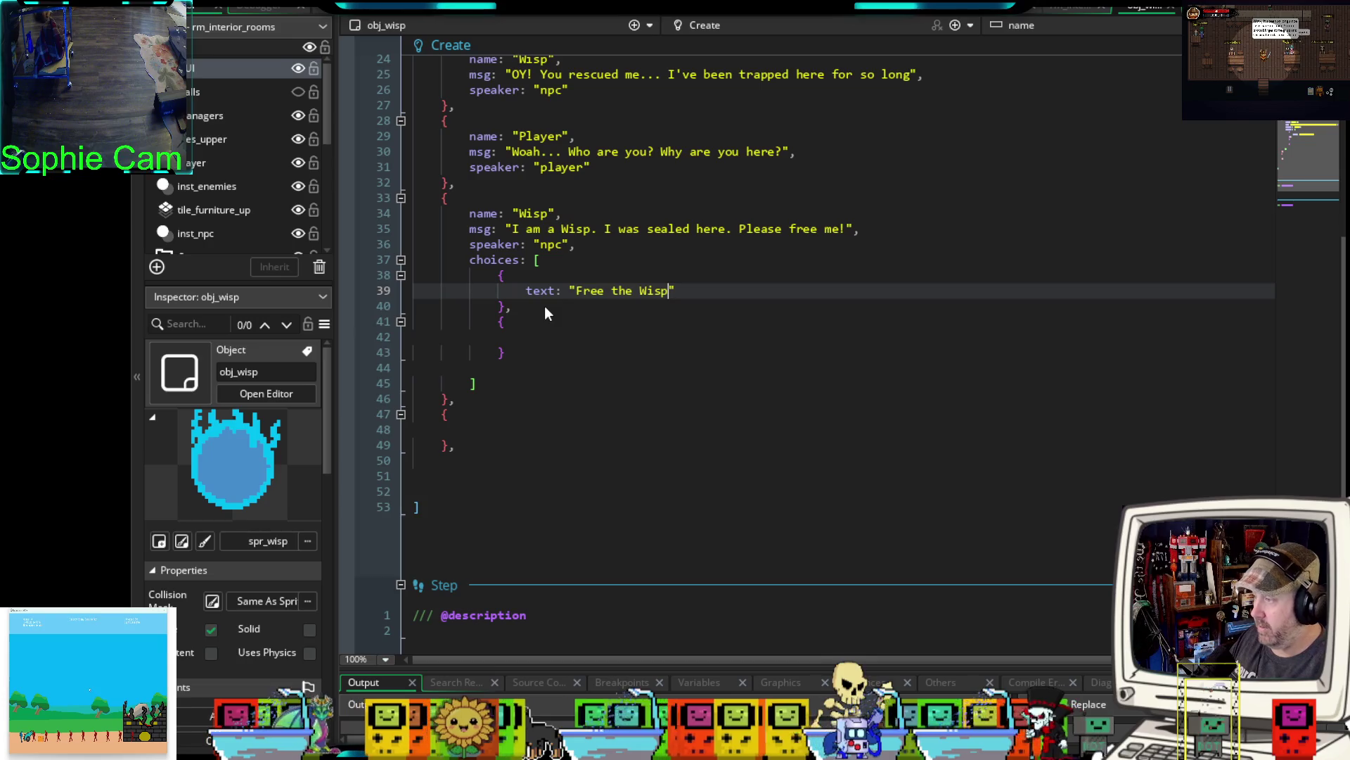
- Give the second choice text: "Leave it alone"
click(540, 334)
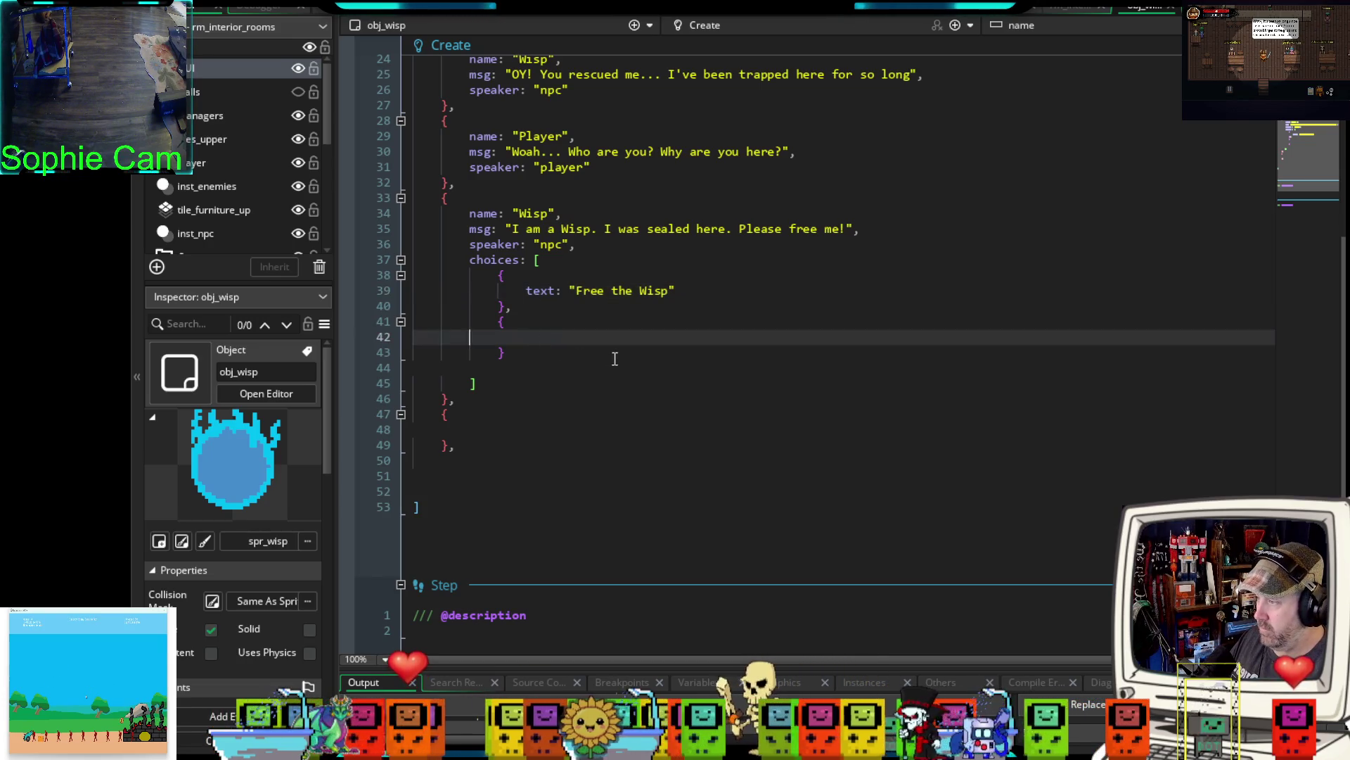
key(Tab)
text(test)
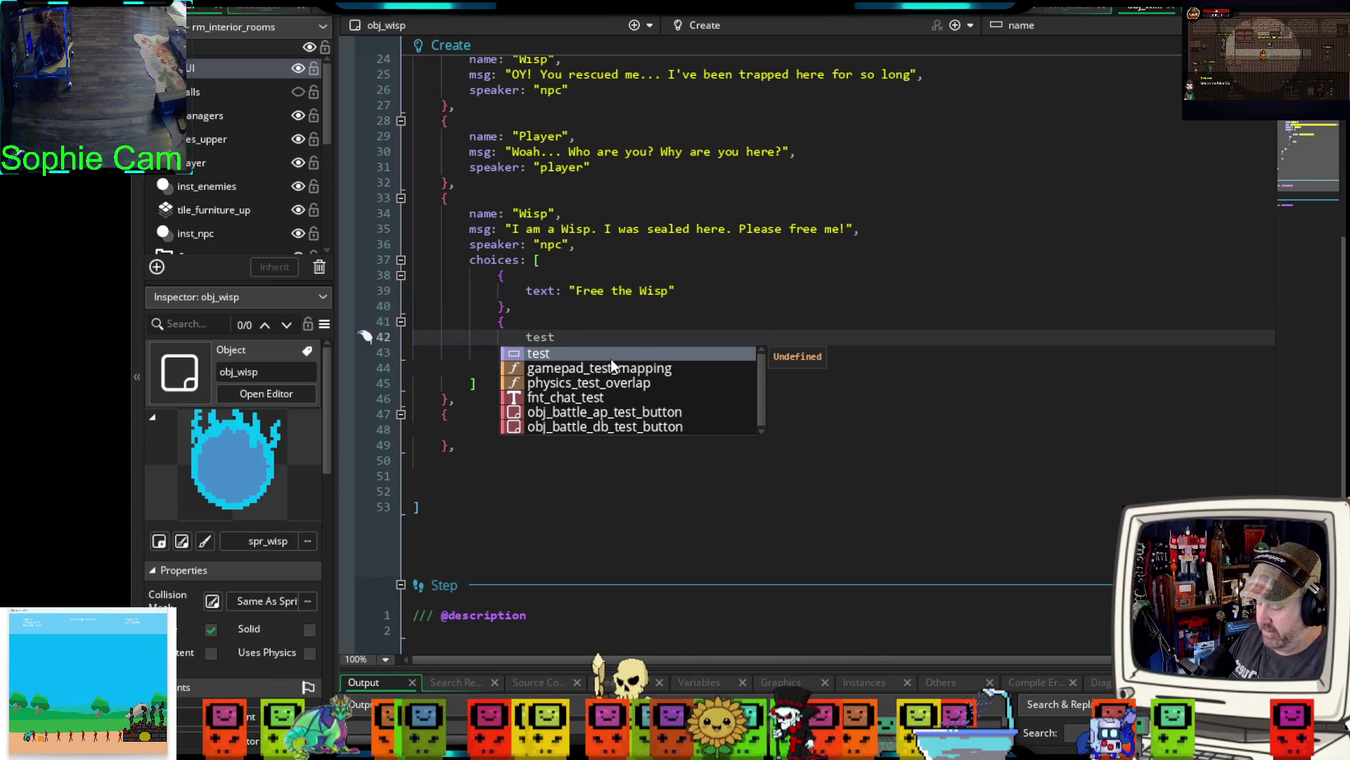
key(BackSpace)
key(BackSpace)
text(xt:)
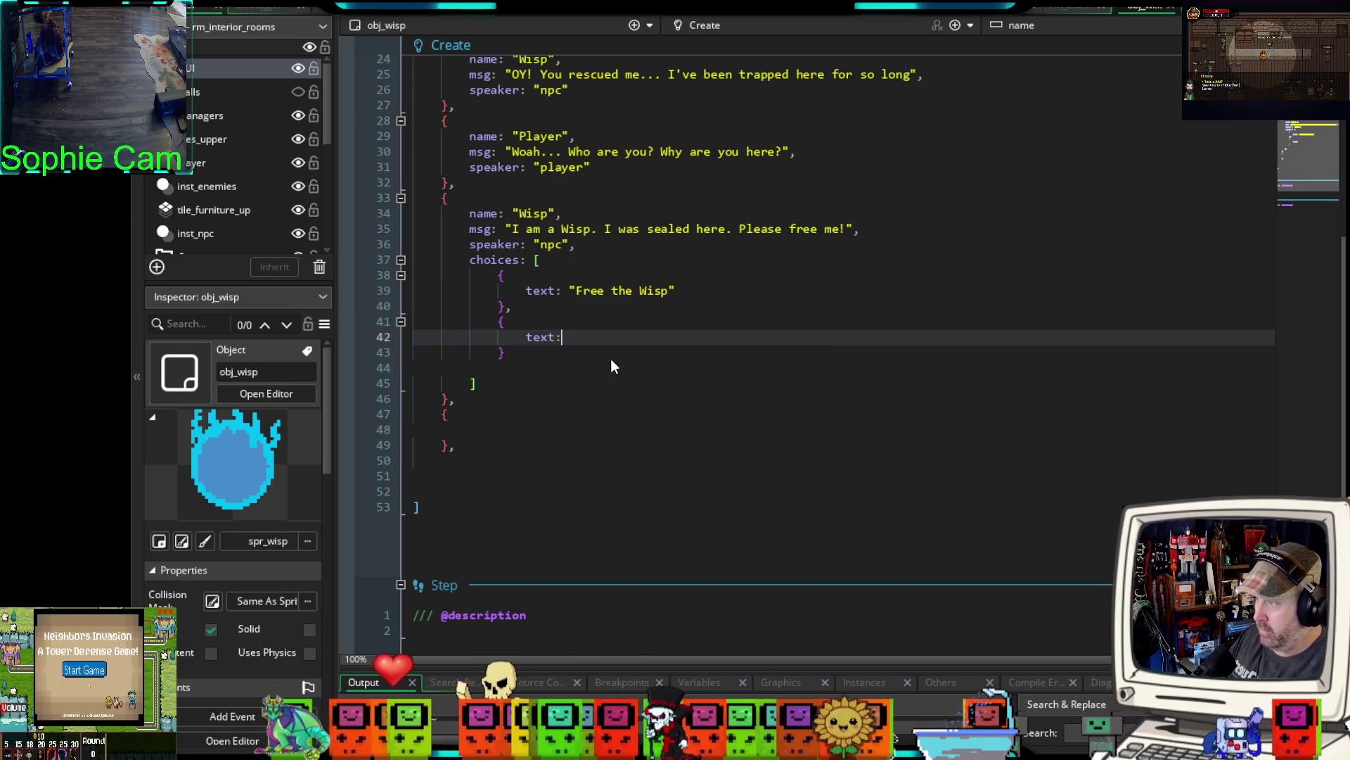
text( "H)
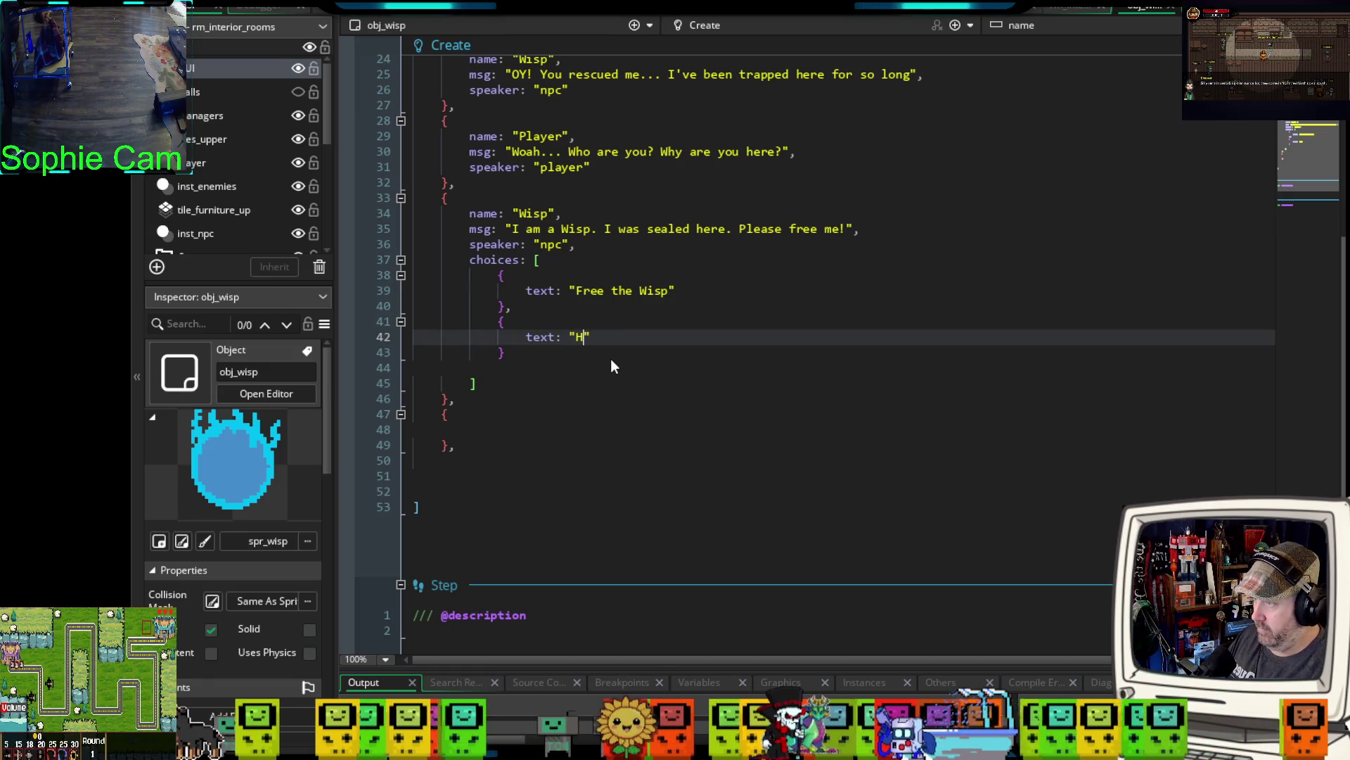
text(ext: ")
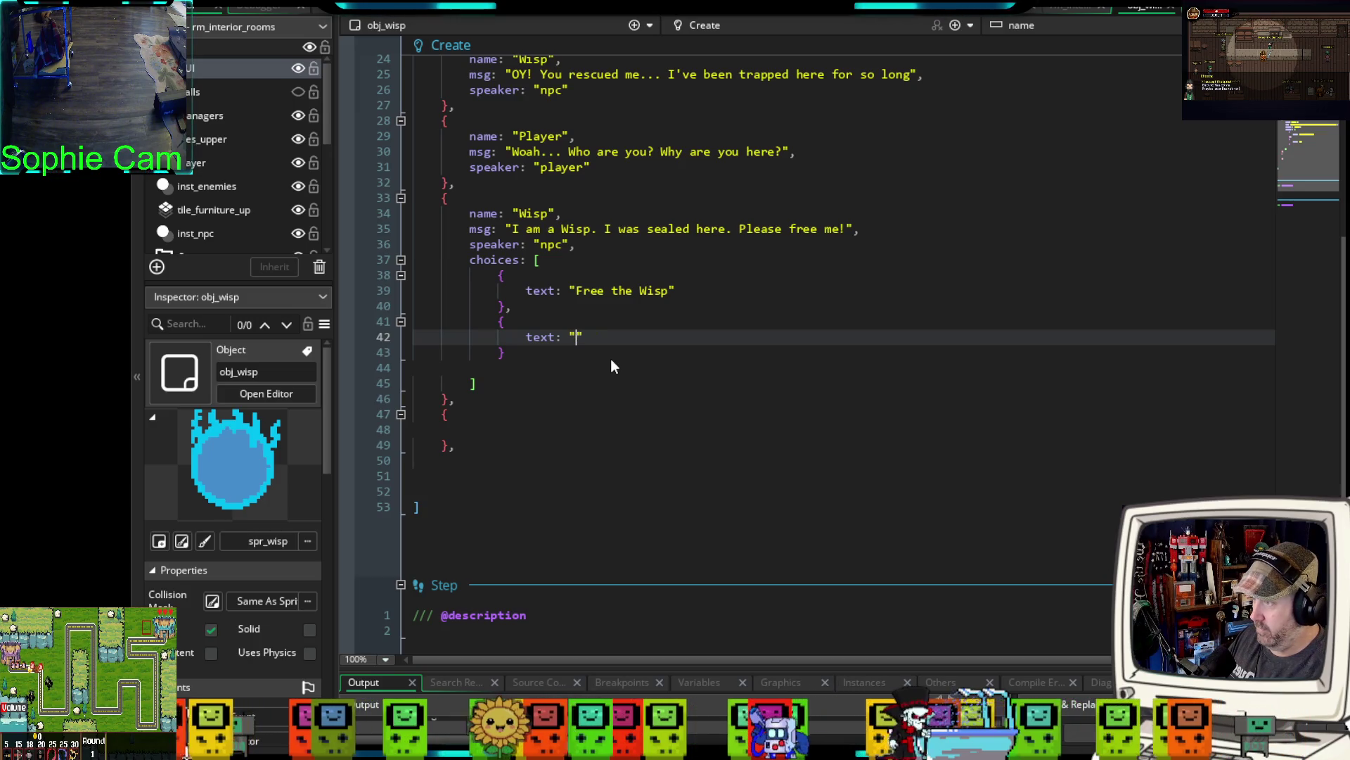
text(Leave it alone)
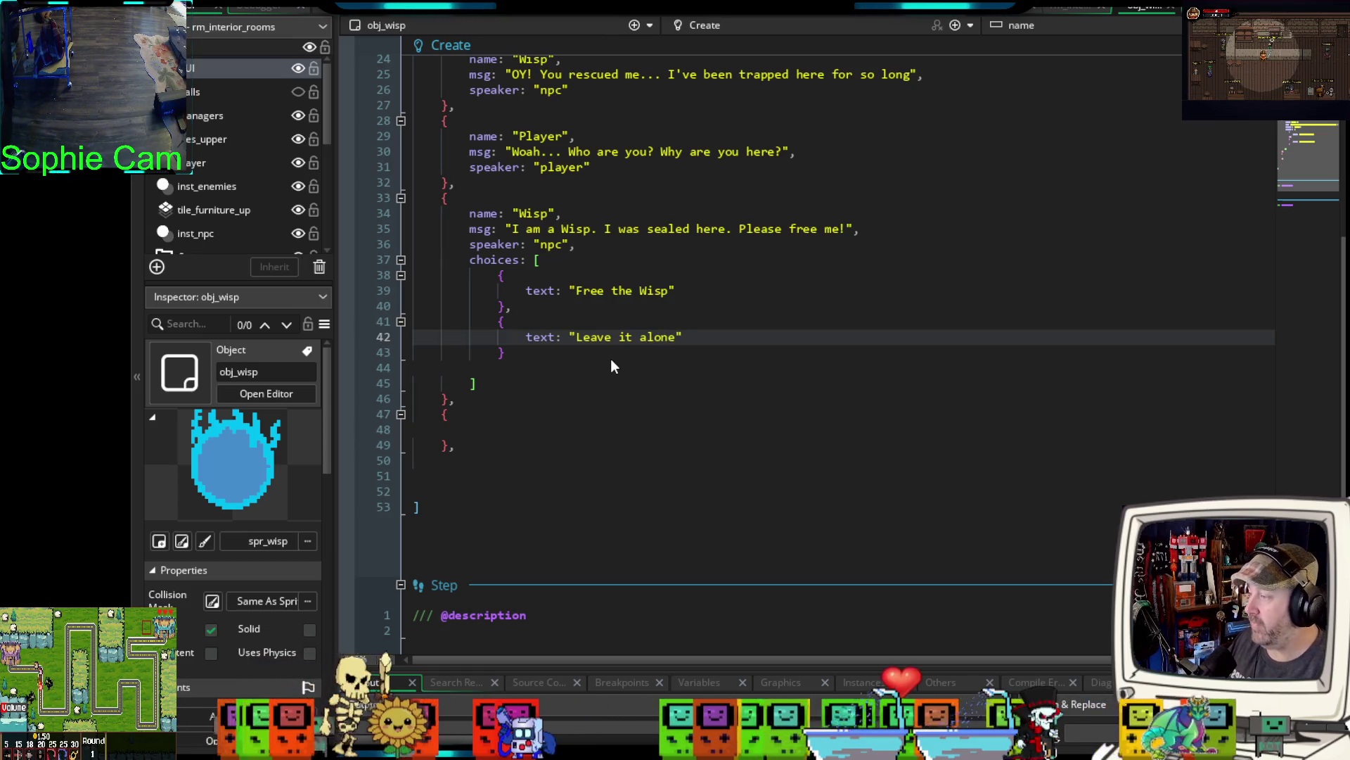
click(701, 290)
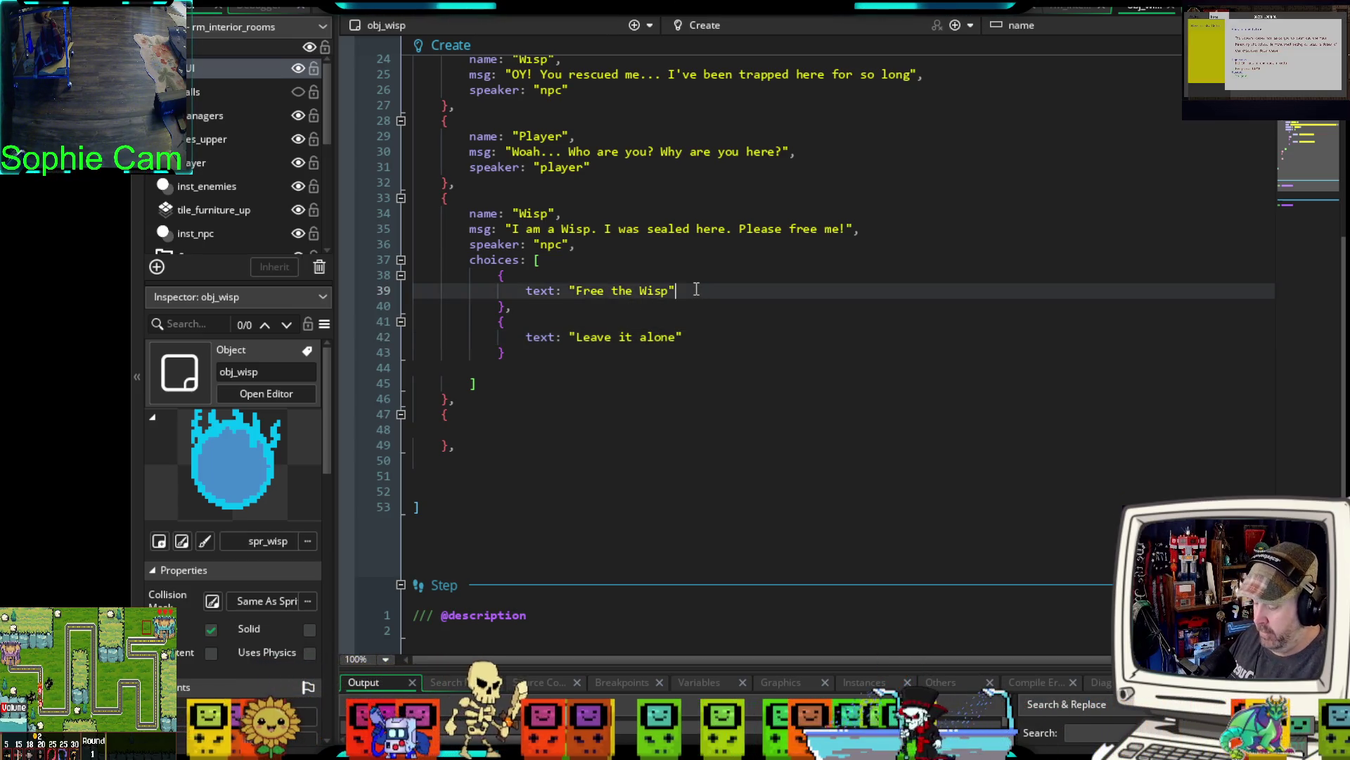
text(,)
- Add an empty action: function() { } to the Free the Wisp choice
key(Return)
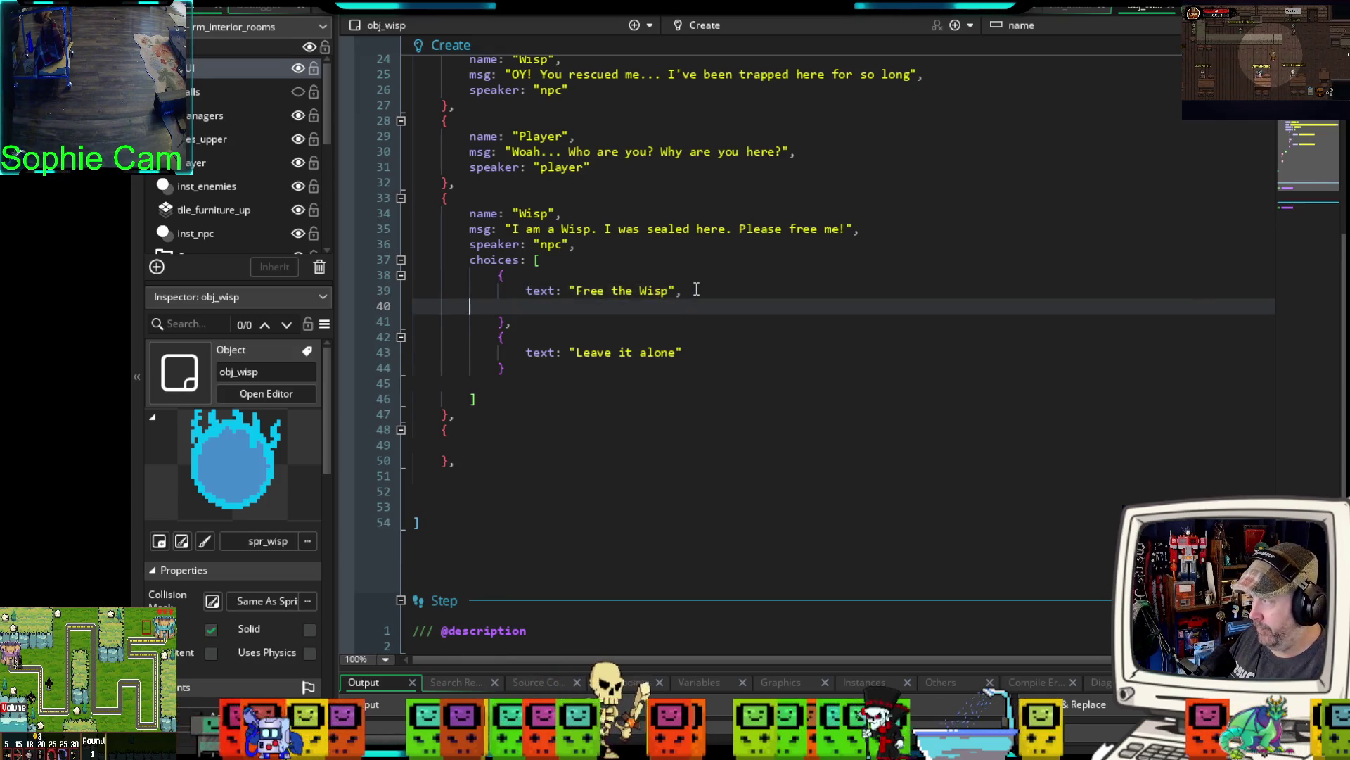
text(acti)
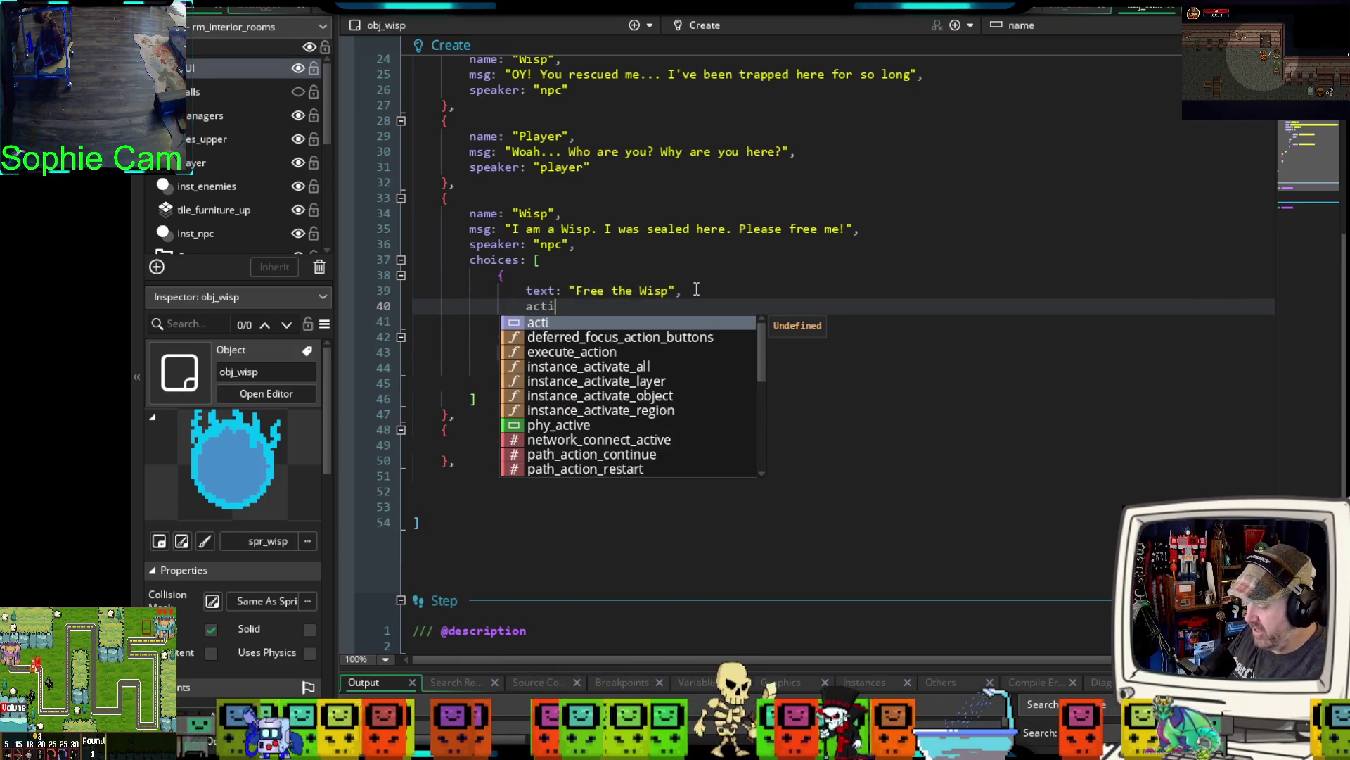
text(on:)
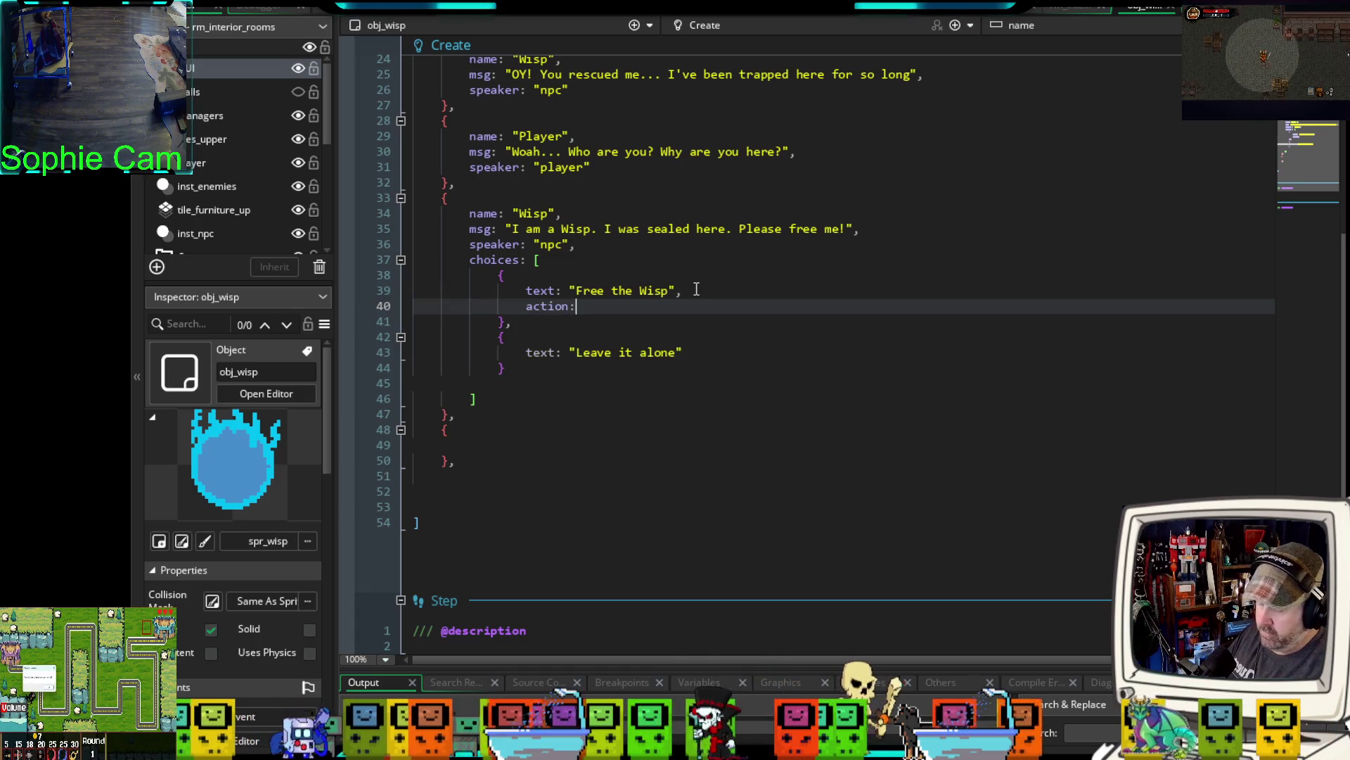
text( function)
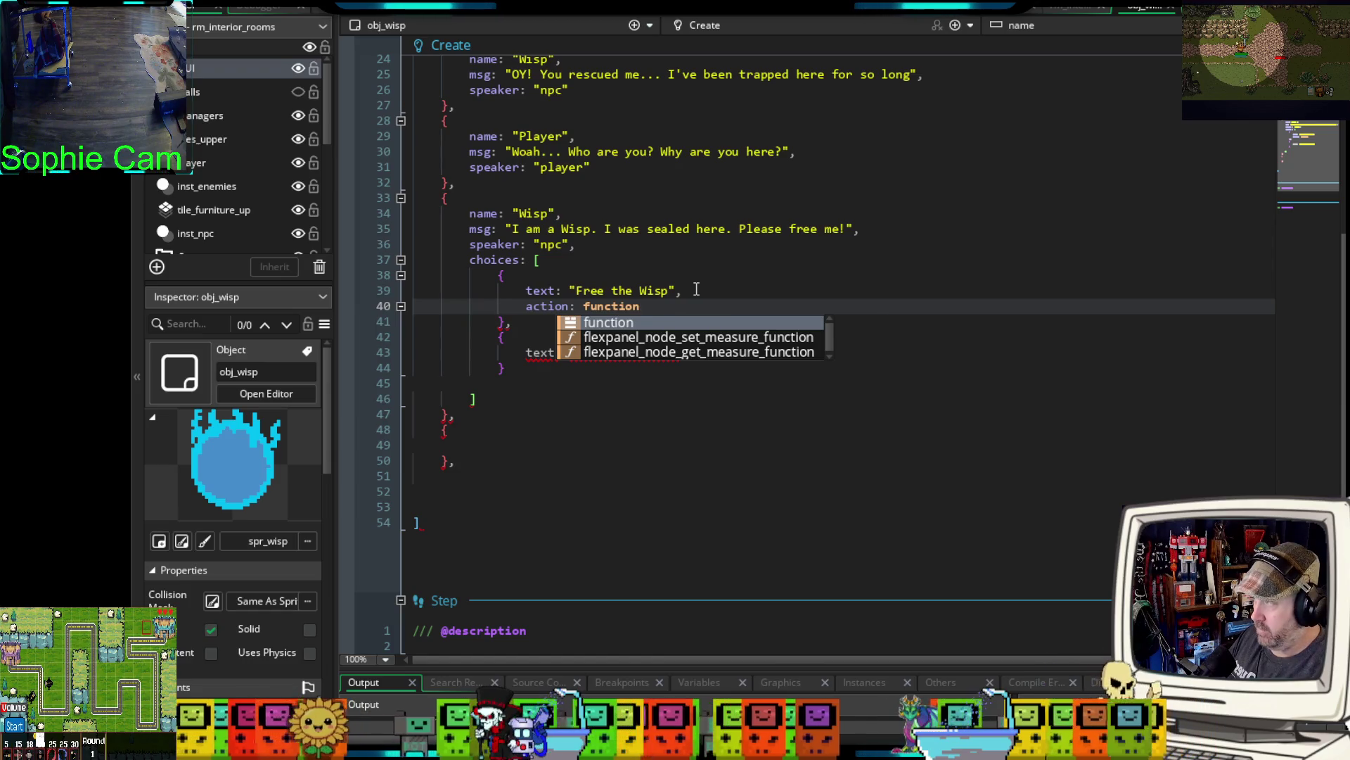
text(() {)
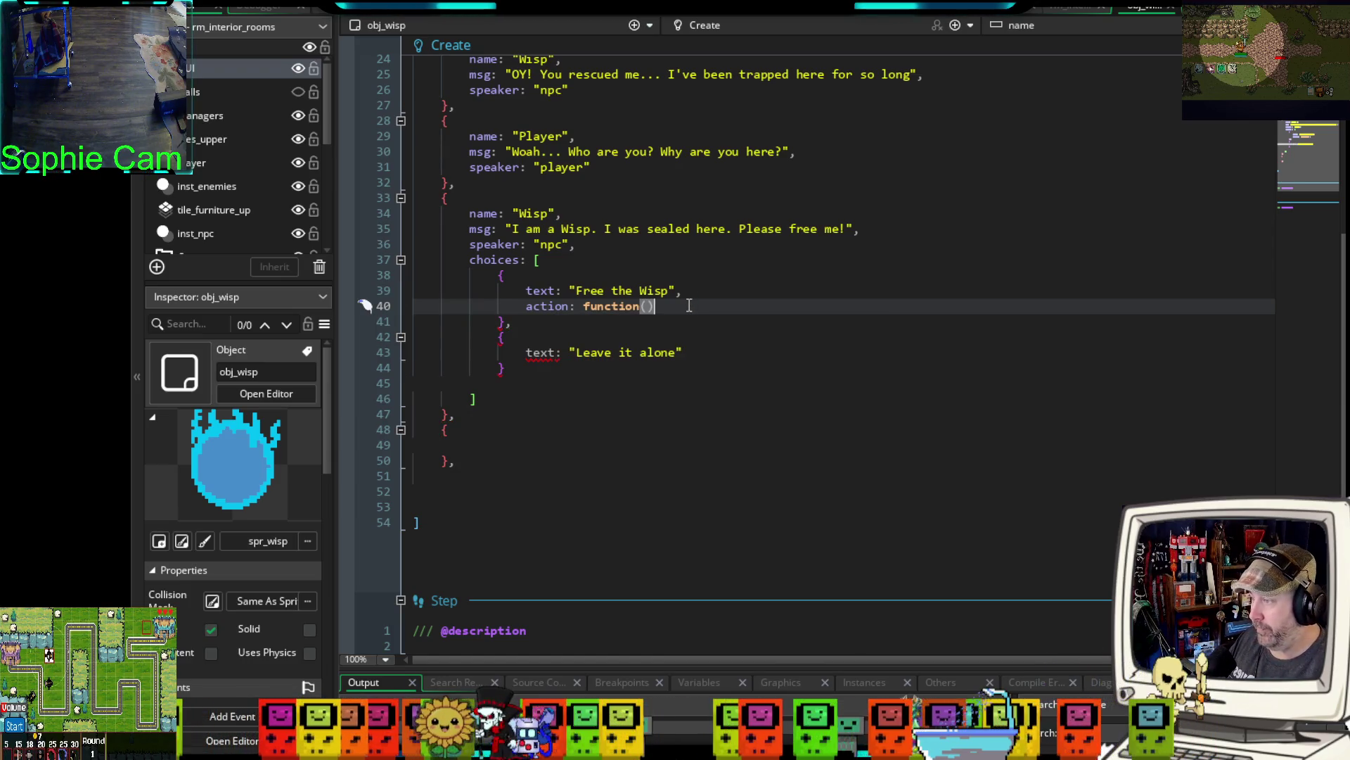
key(Return)
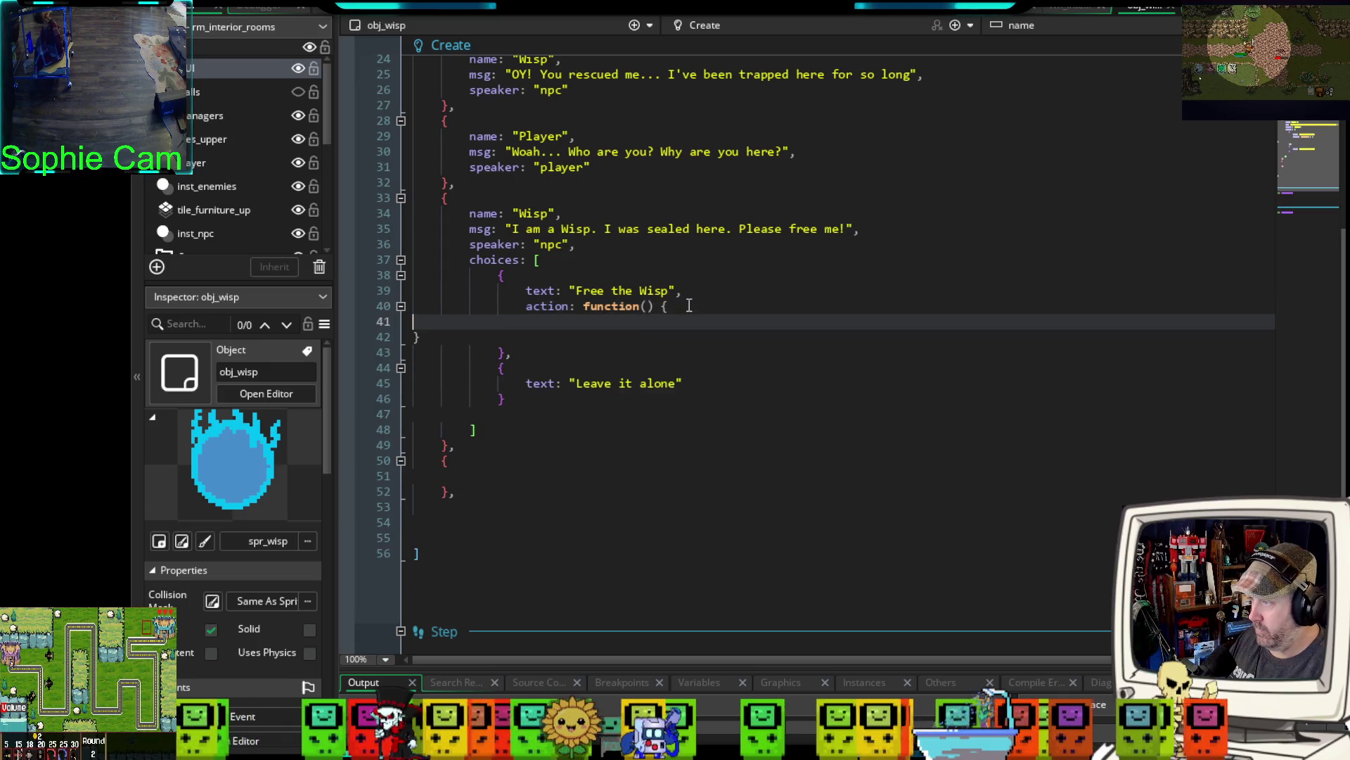
click(415, 336)
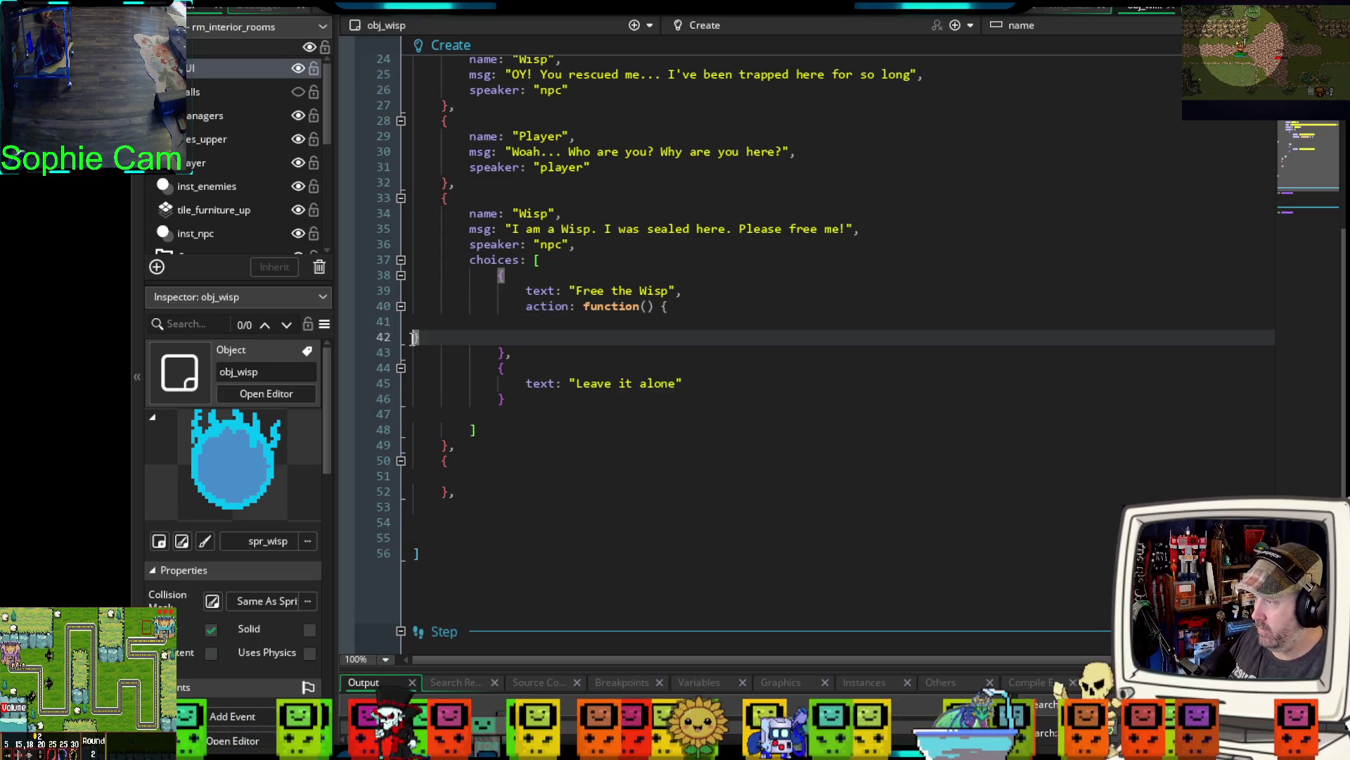
key(Tab)
key(Tab)
key(Tab)
click(562, 321)
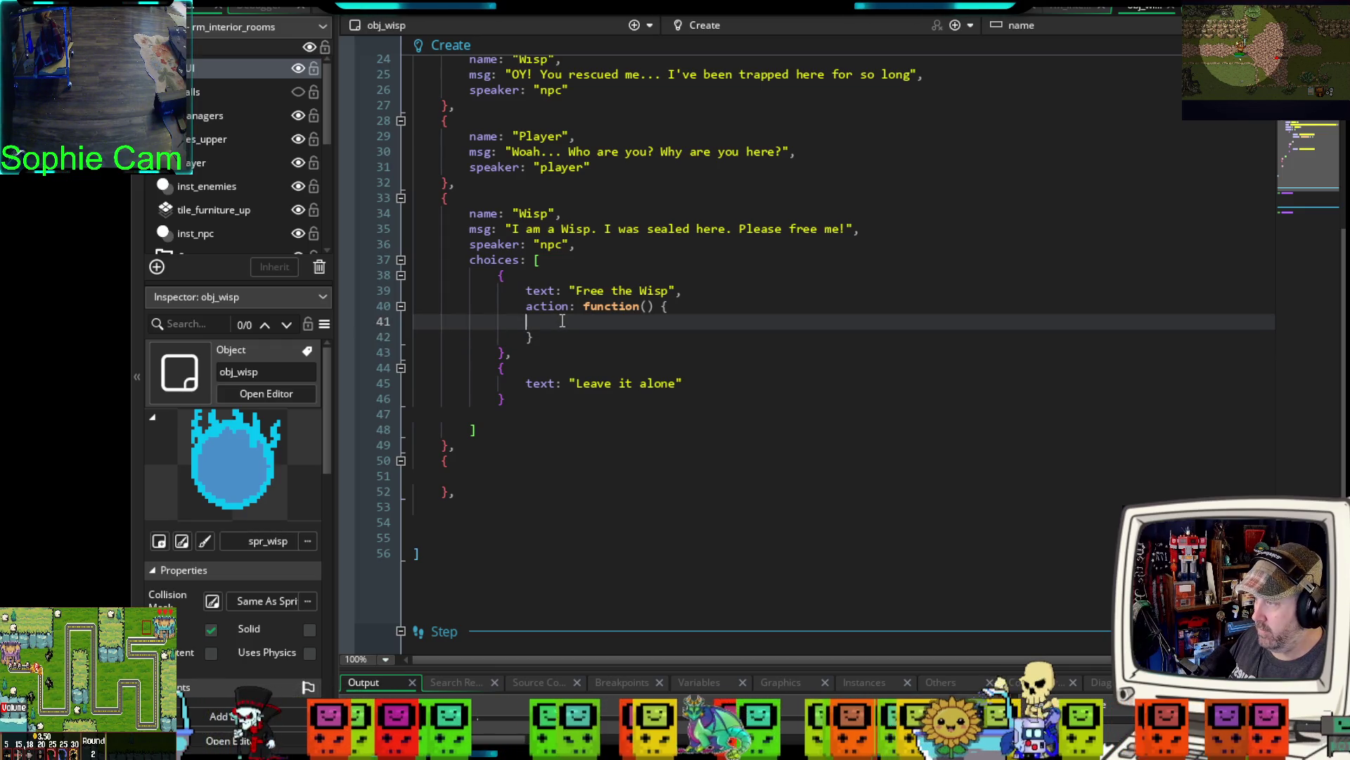
key(Tab)
- Fill the action with global.companion_rescued = true and create_dialog(global.wisp_dialog_freed)
text(global)
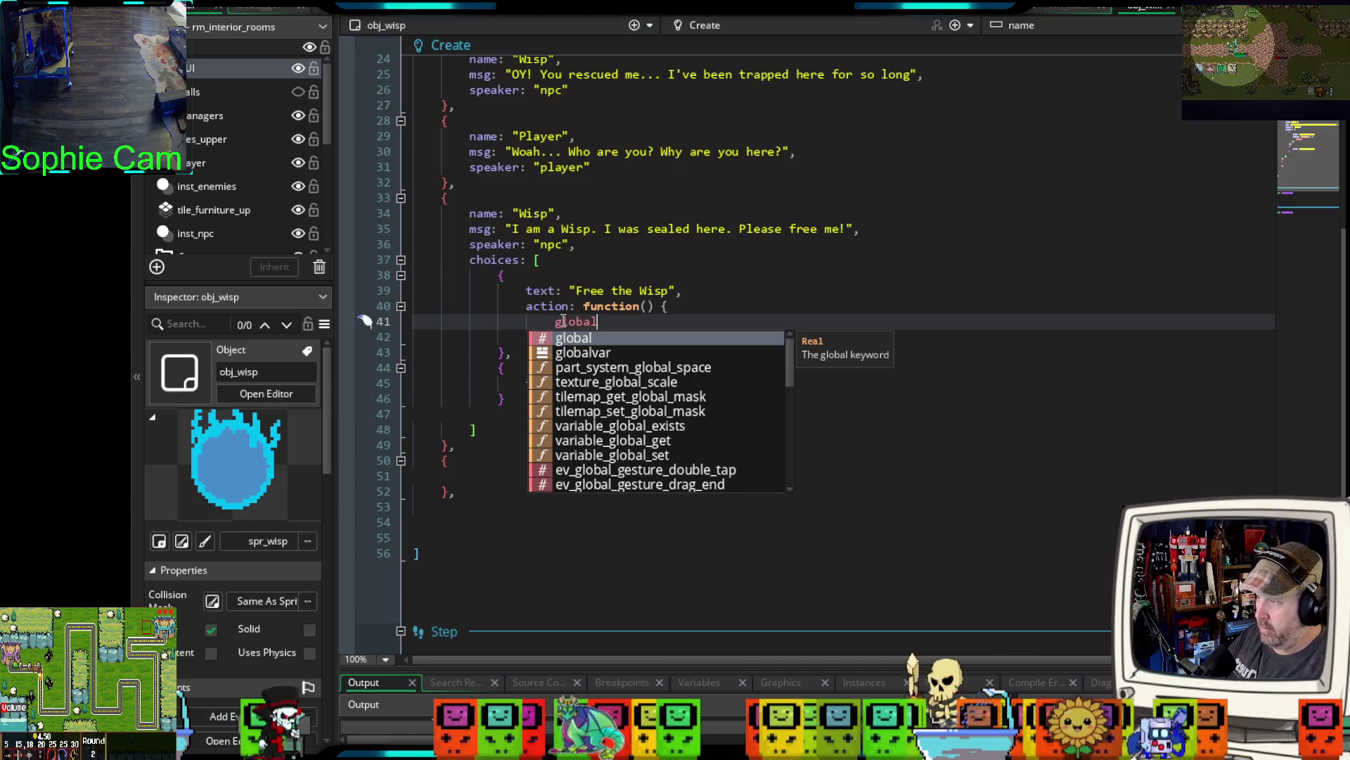
text(.com)
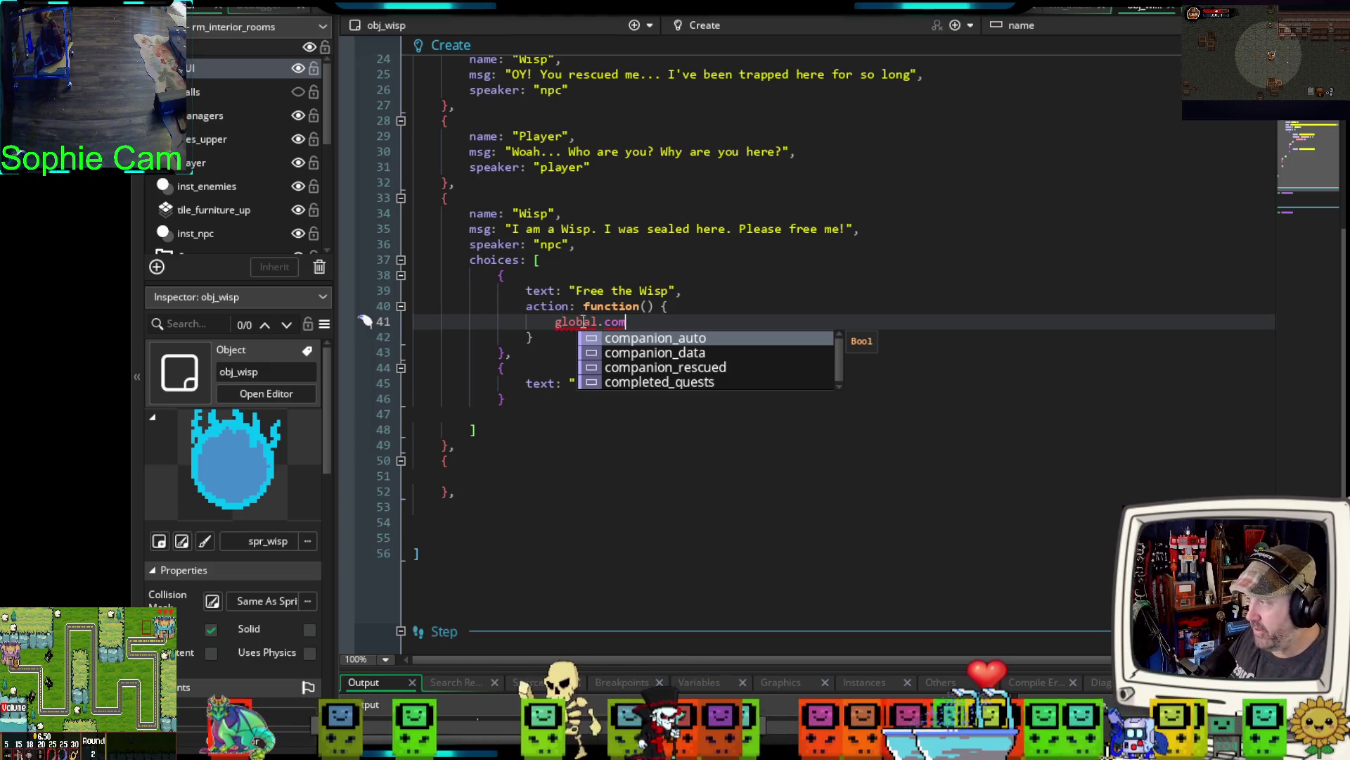
click(676, 367)
text(= true)
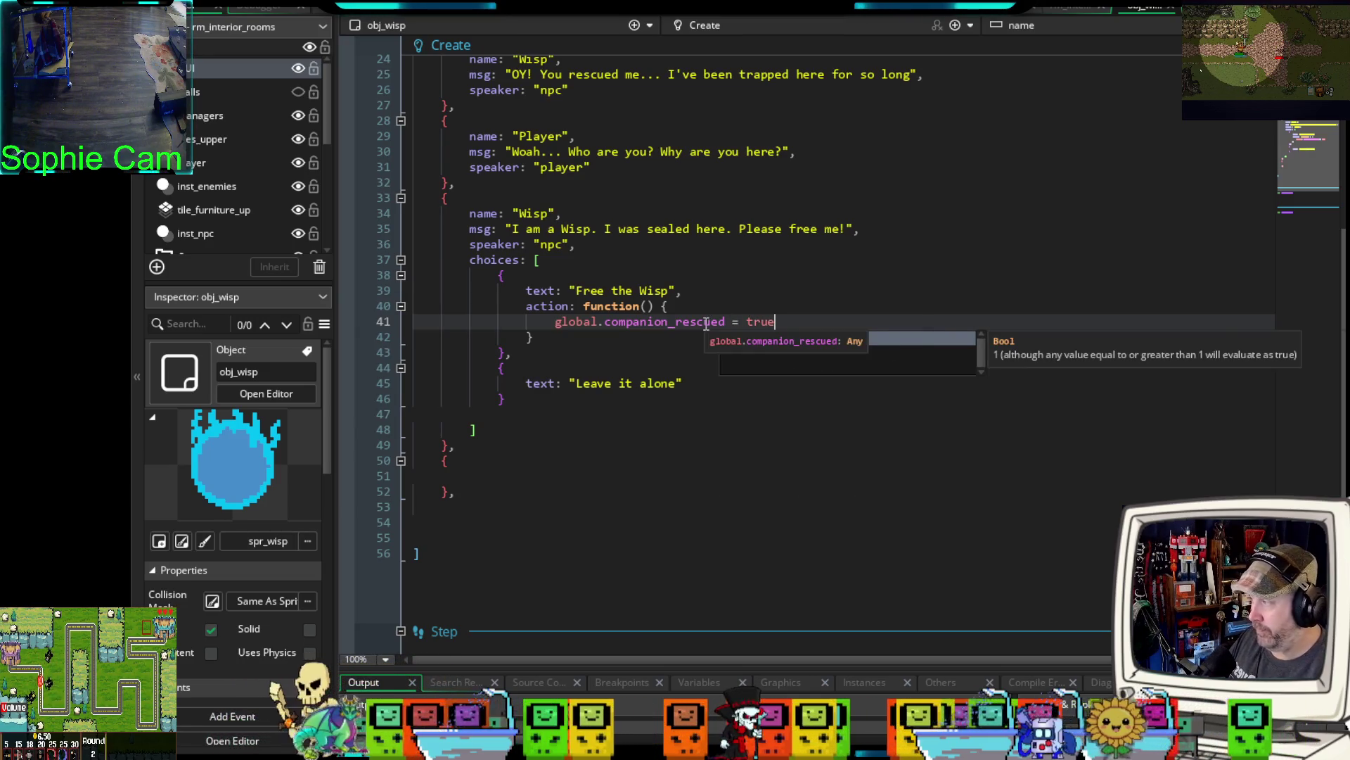
key(Return)
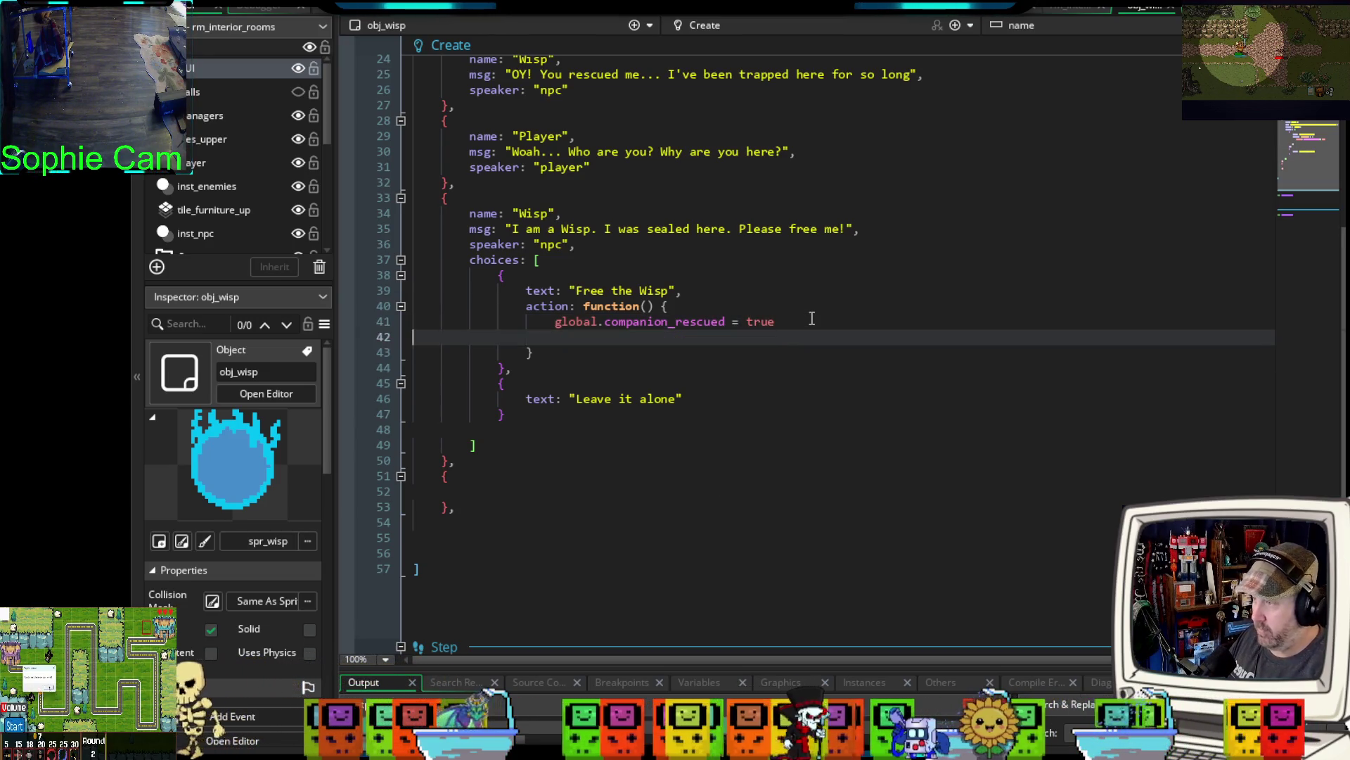
key(Return)
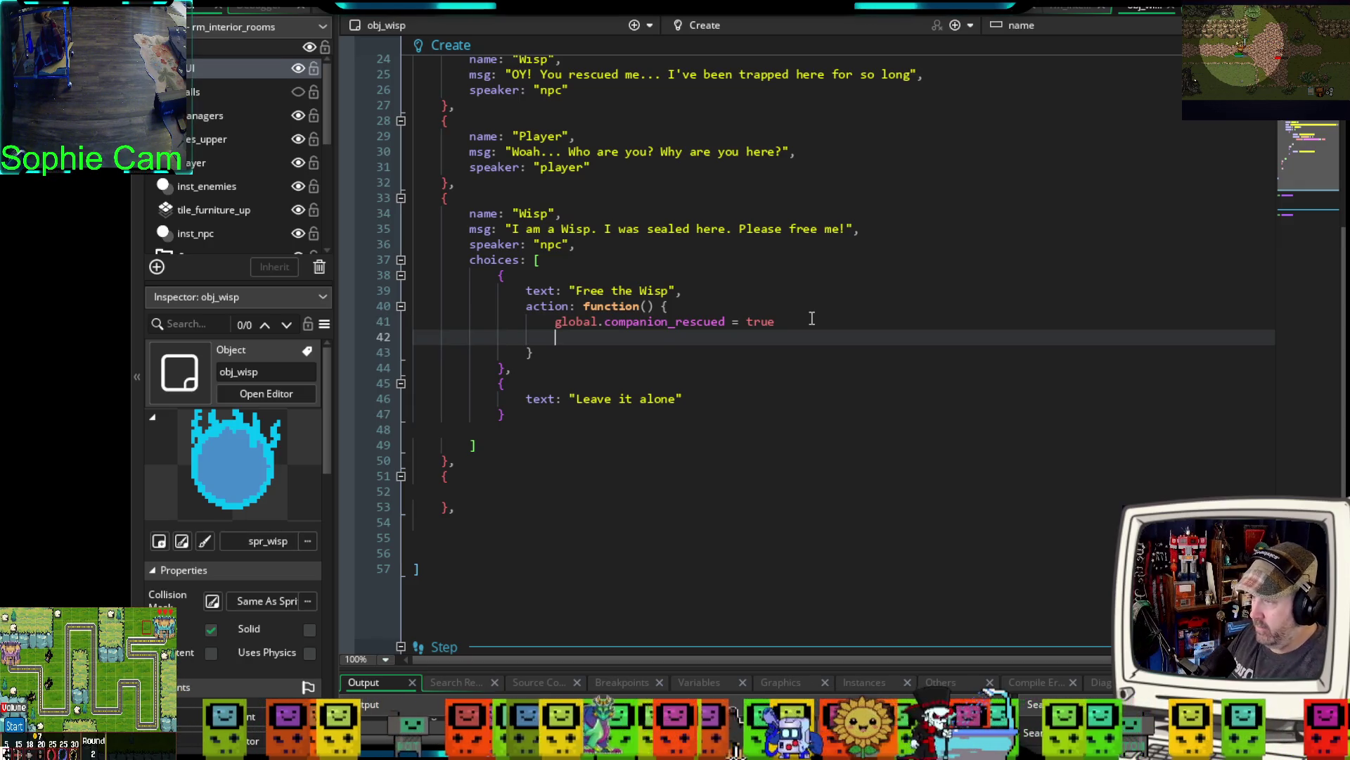
text(create_)
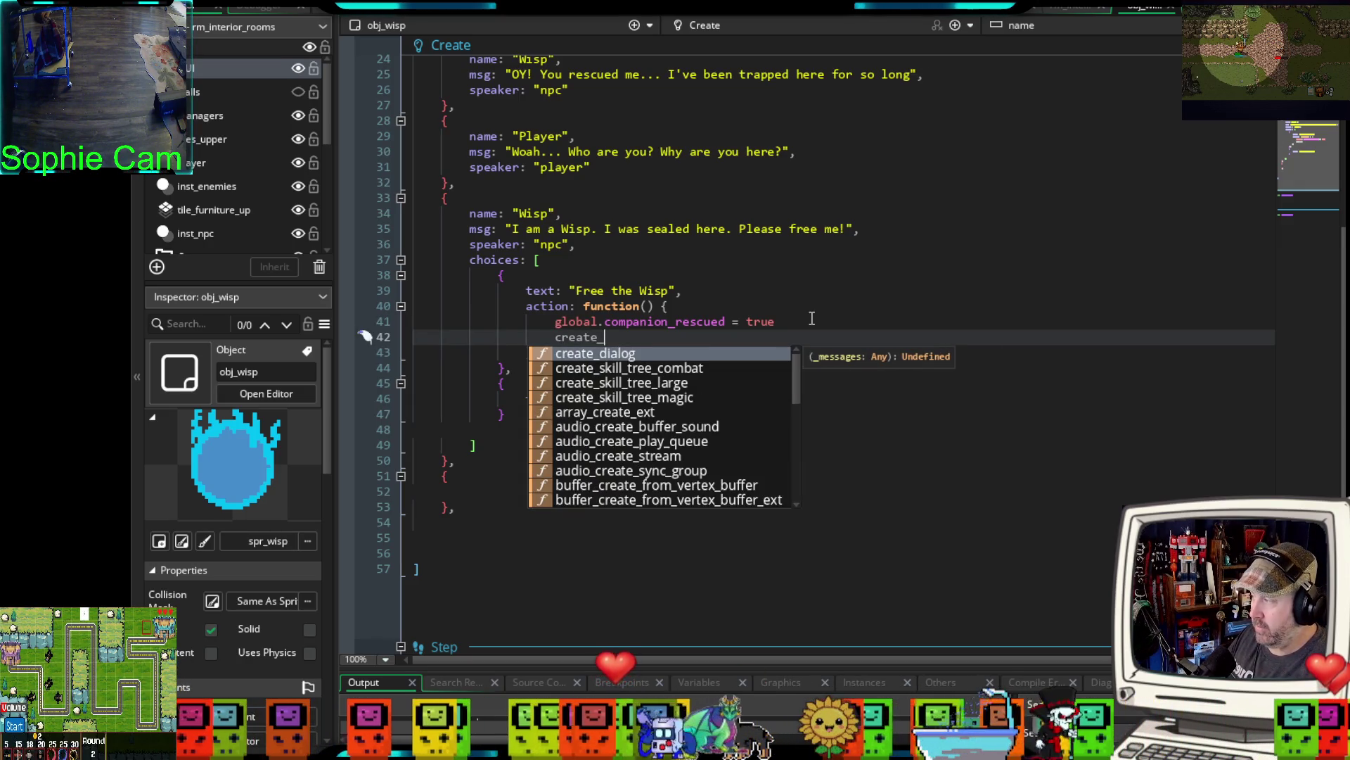
text(dia)
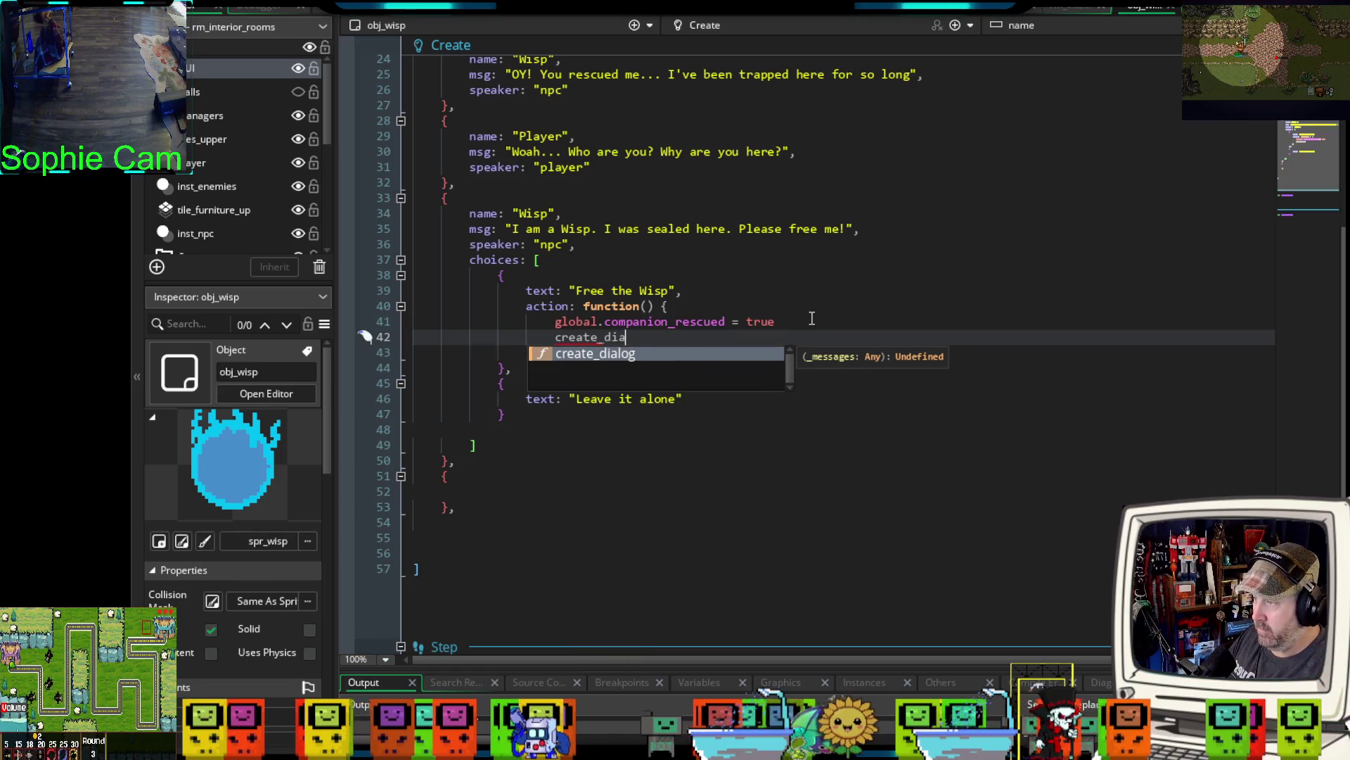
text(log)
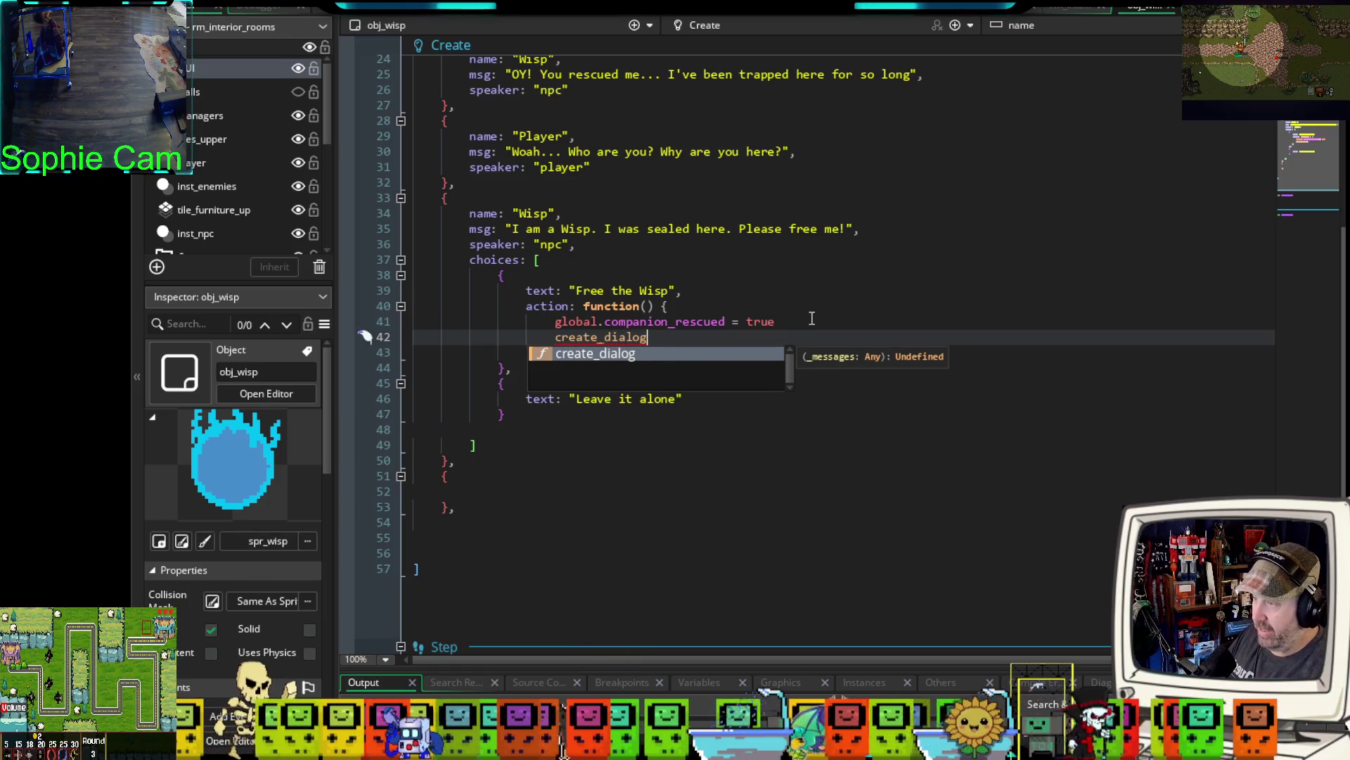
text(()
text(global.)
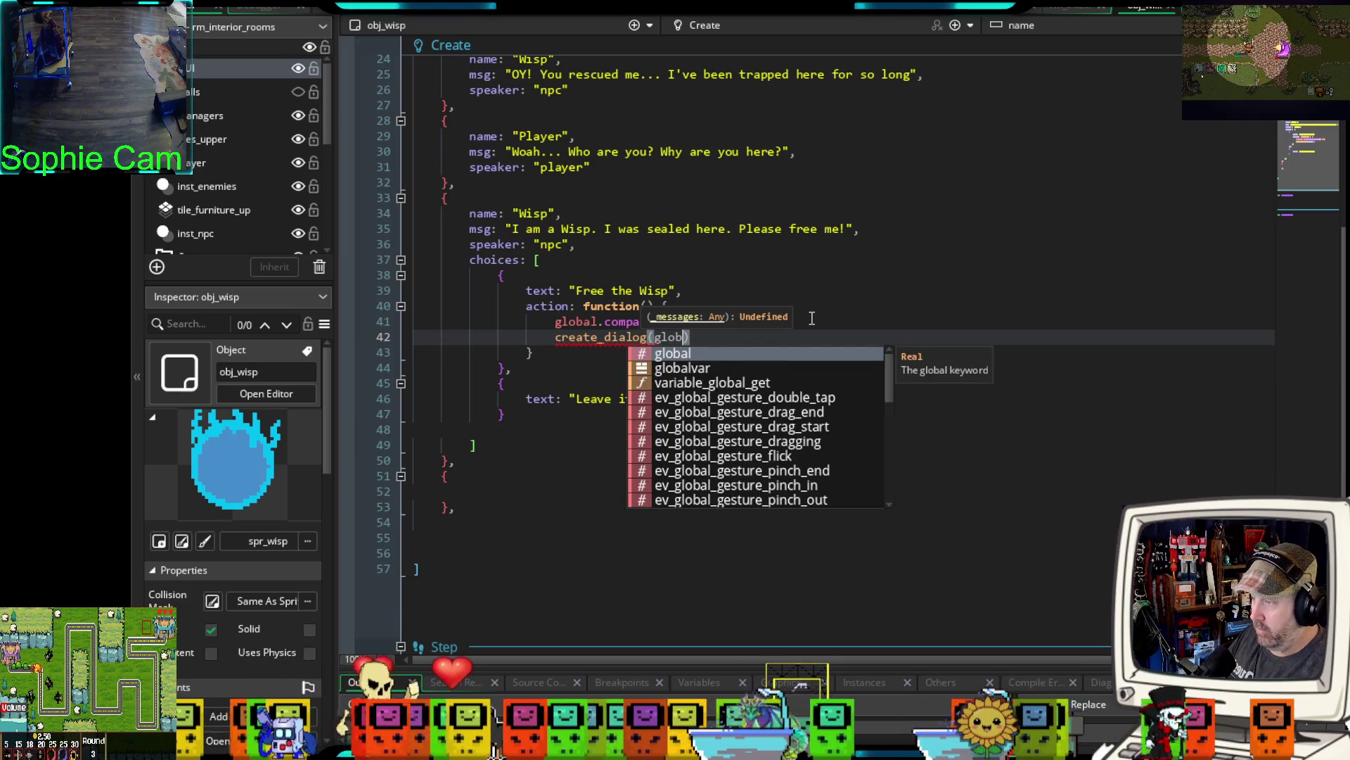
text(wisp)
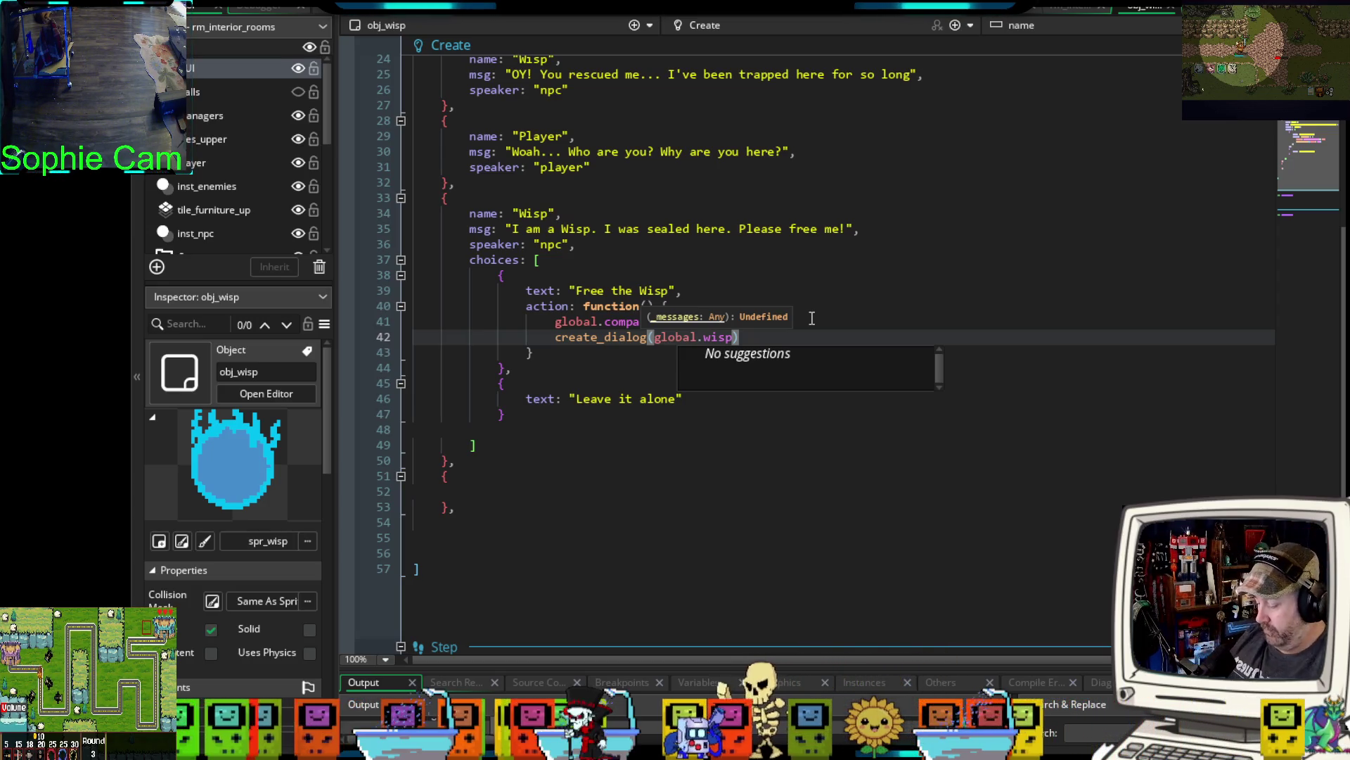
text(_dialog)
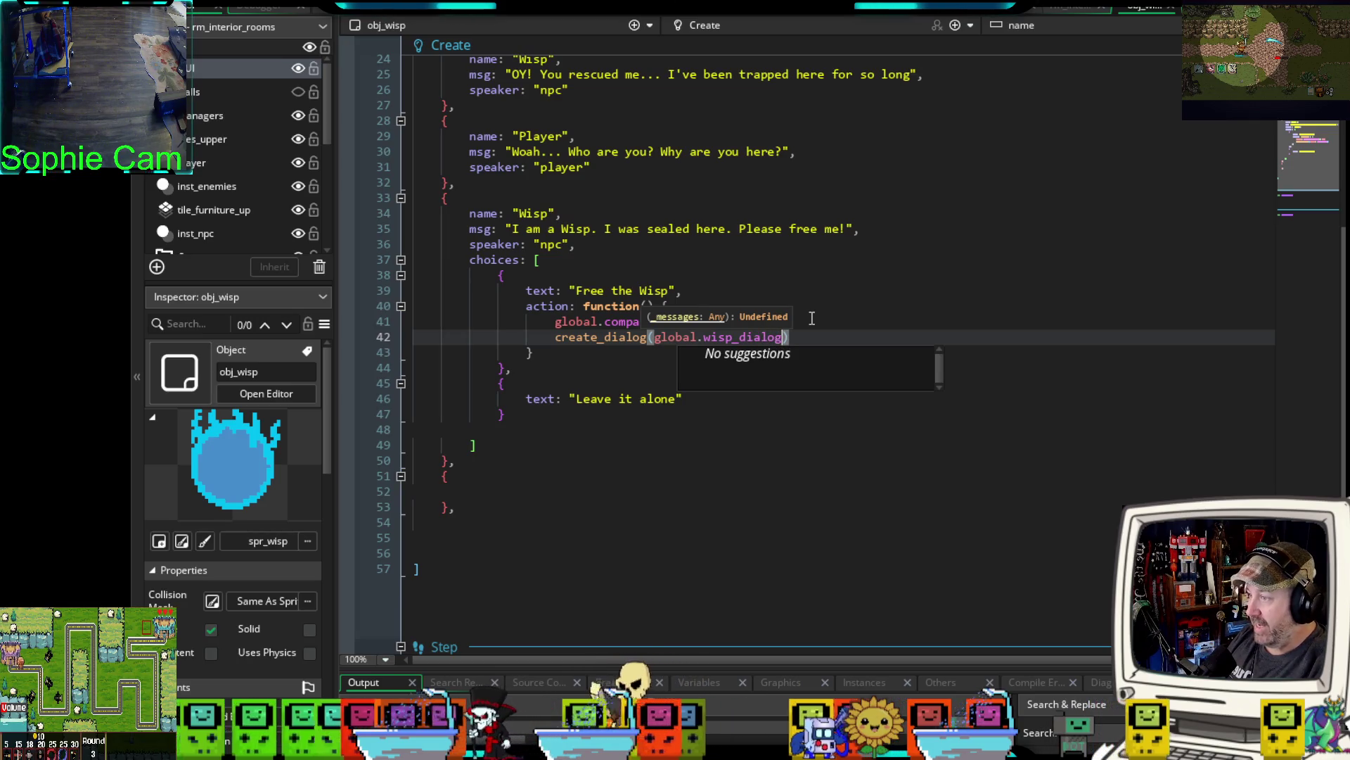
text(_freed)
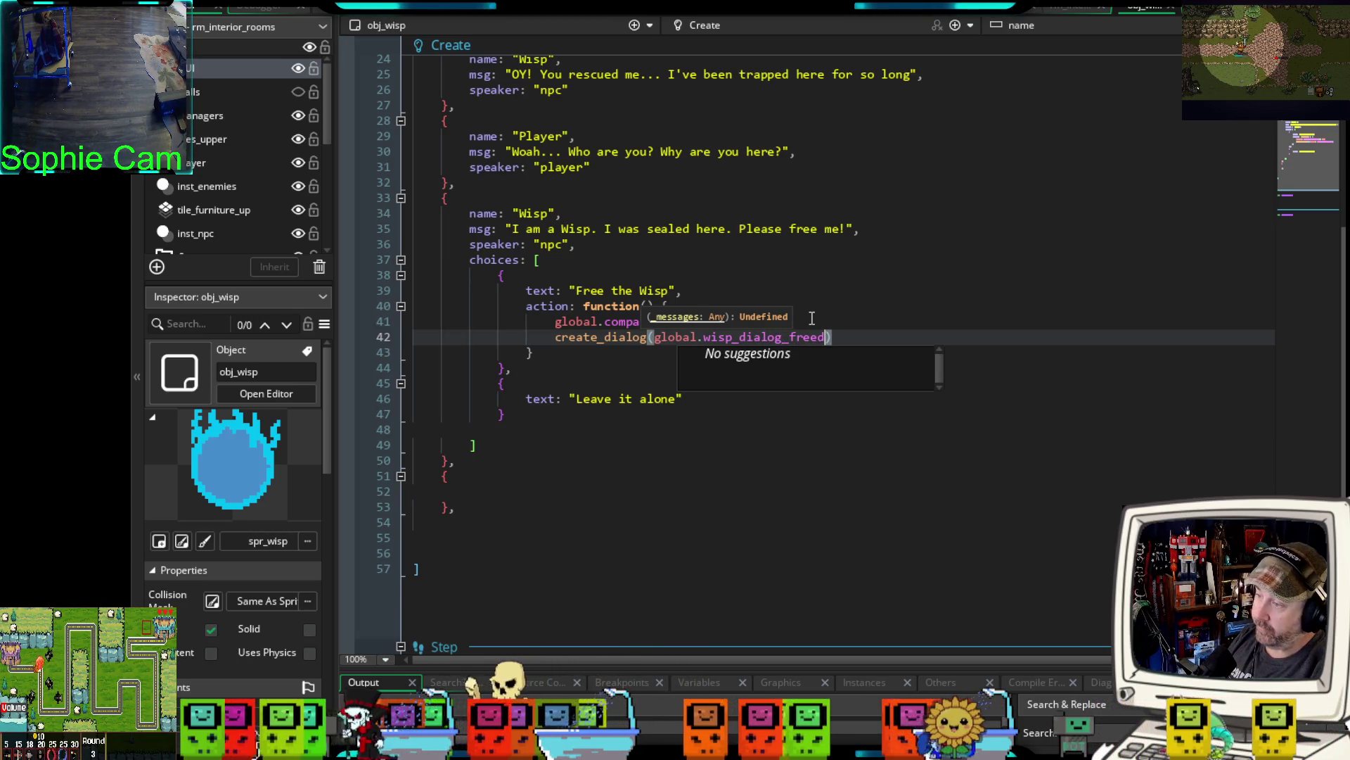
click(657, 357)
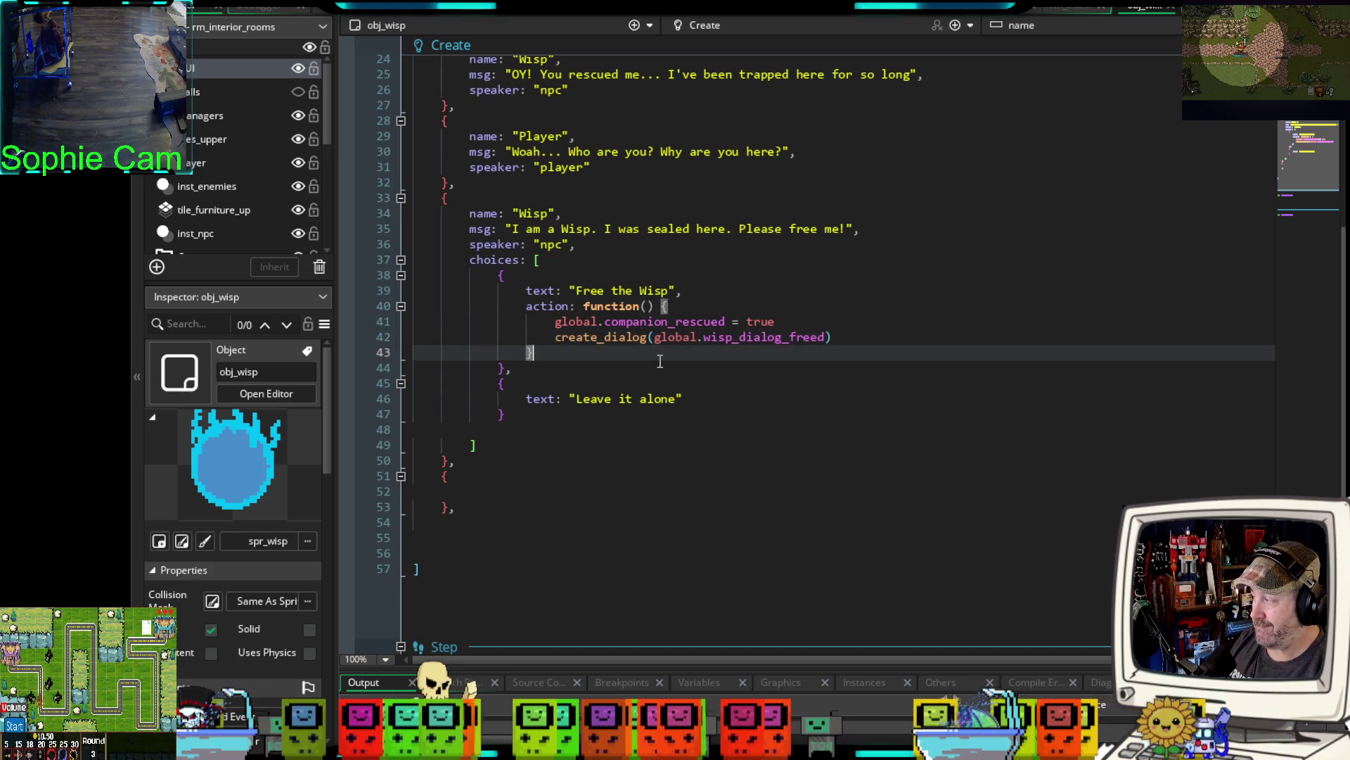
- Add an empty action: function() { } after the "Leave it alone" text
click(642, 377)
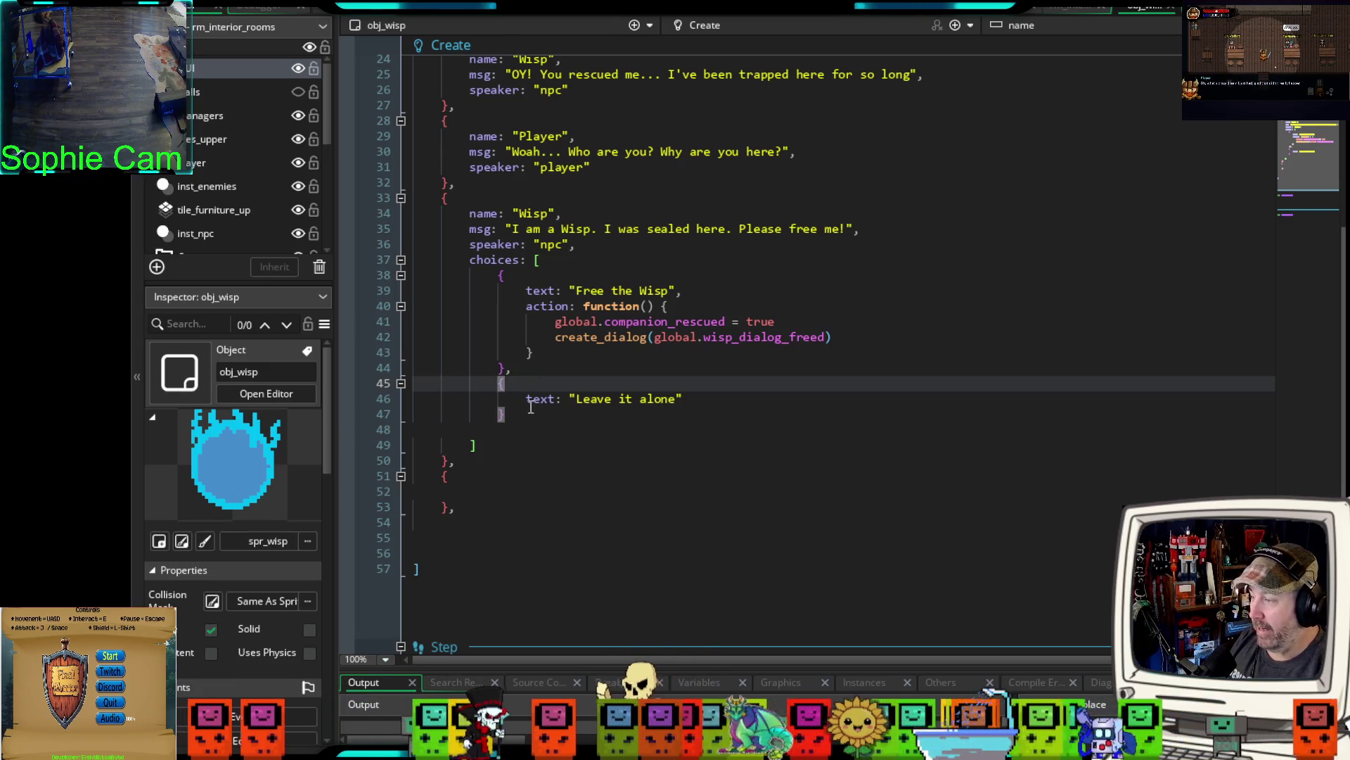
click(700, 401)
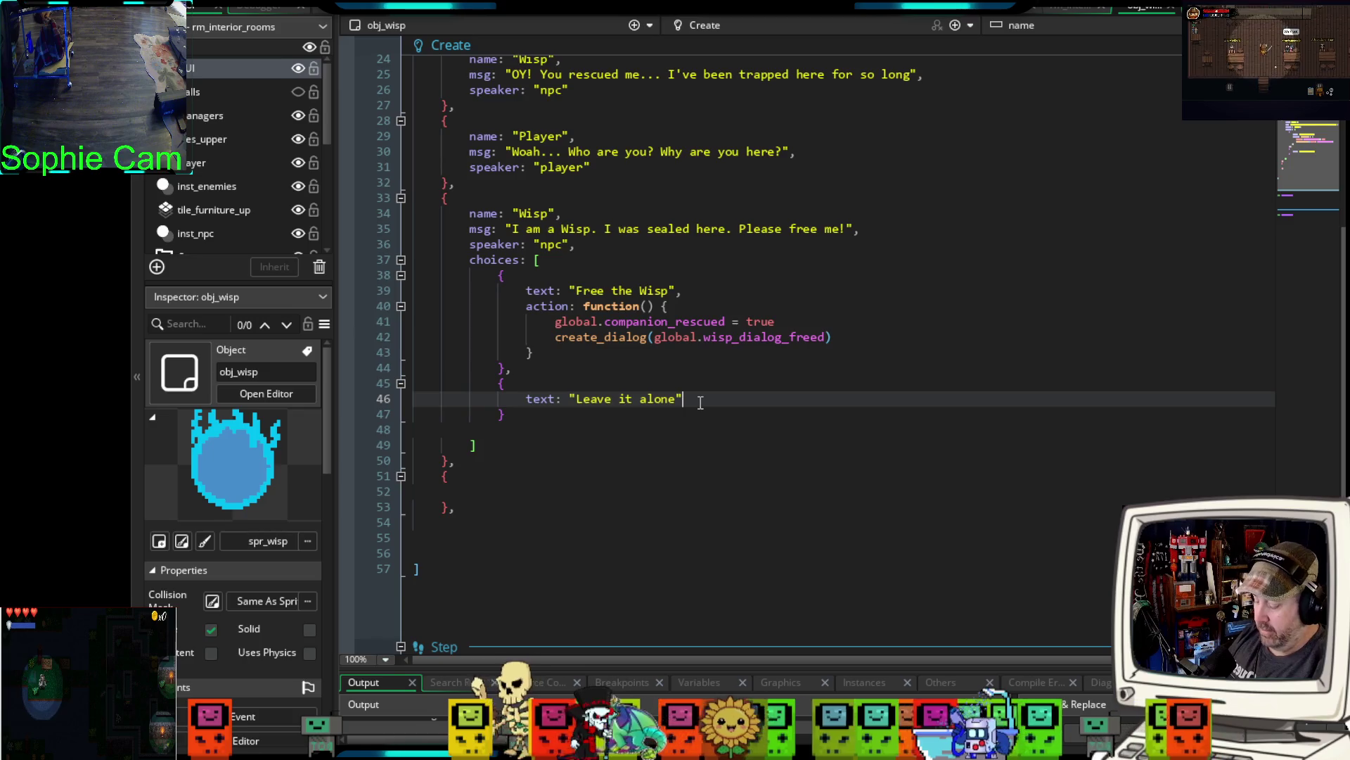
text(,)
key(Return)
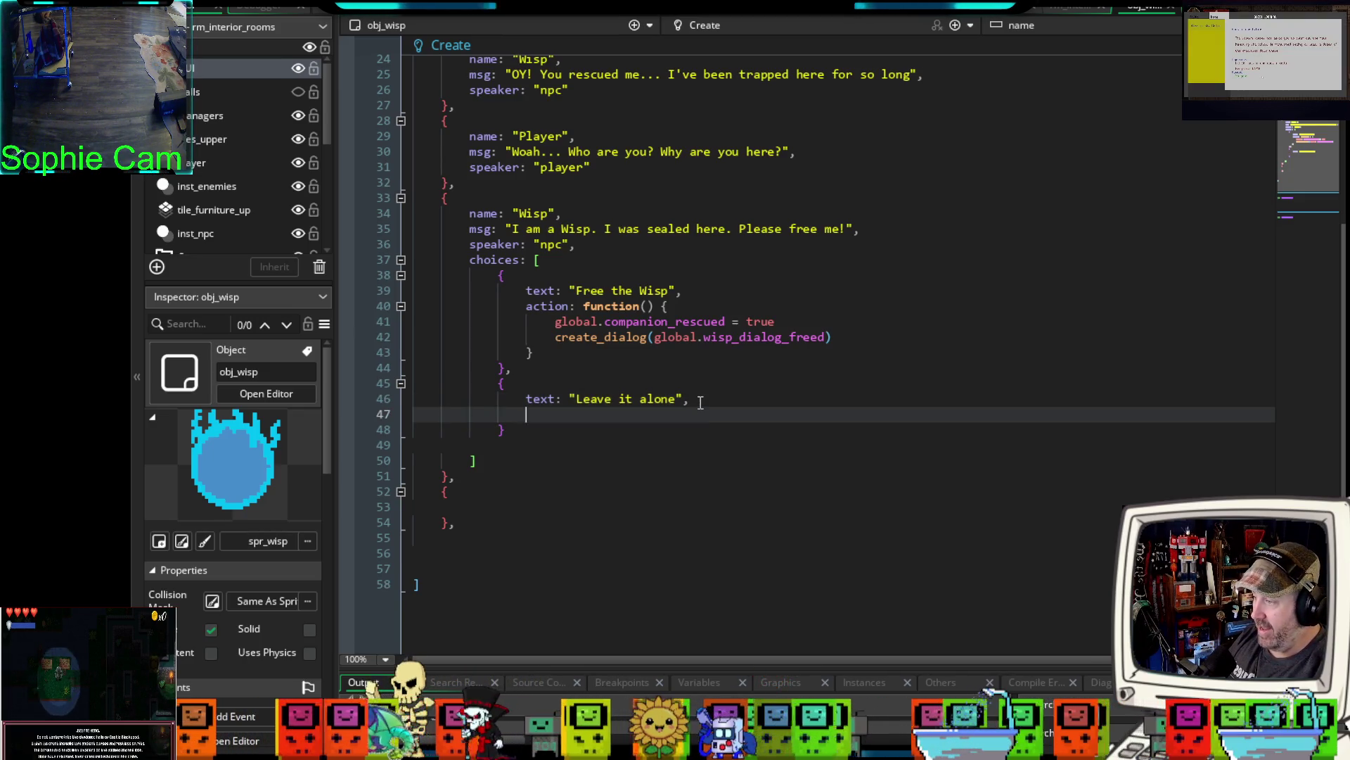
text(action: )
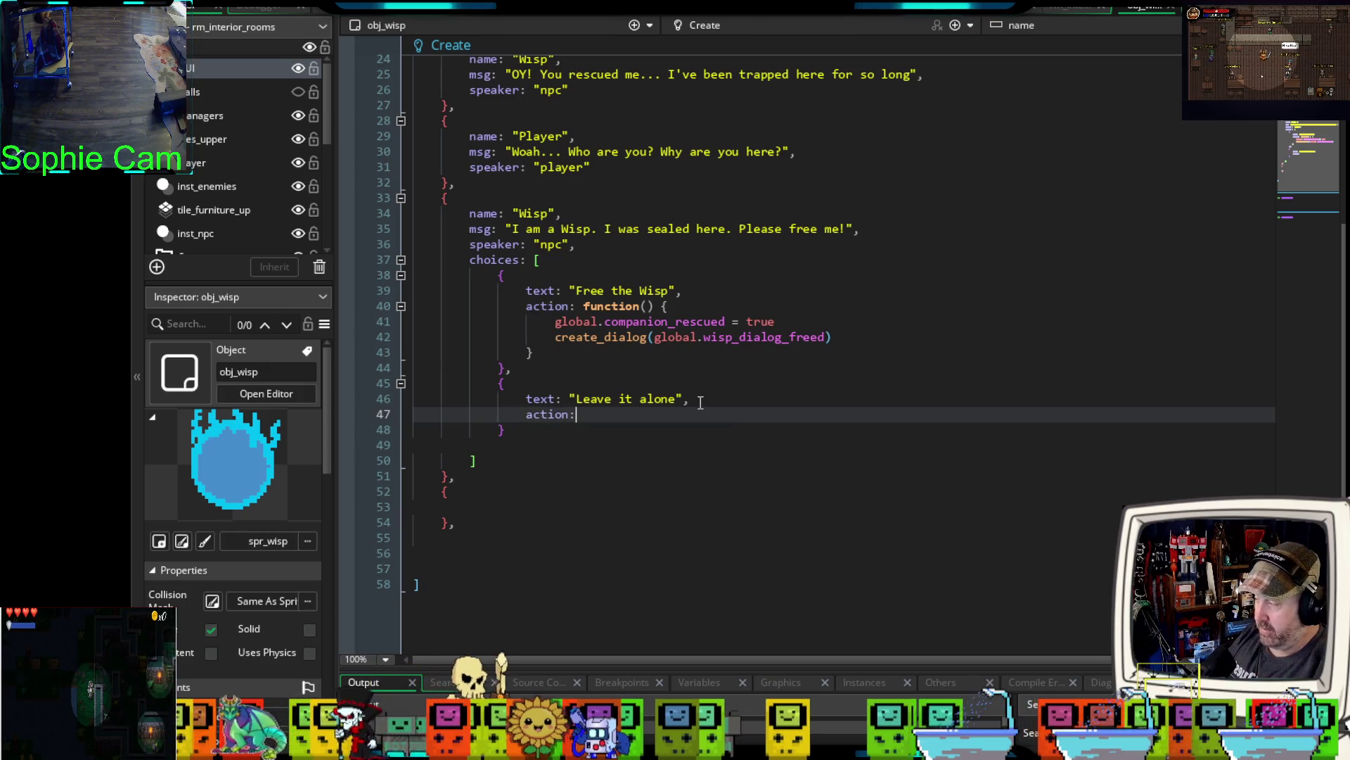
text(fun)
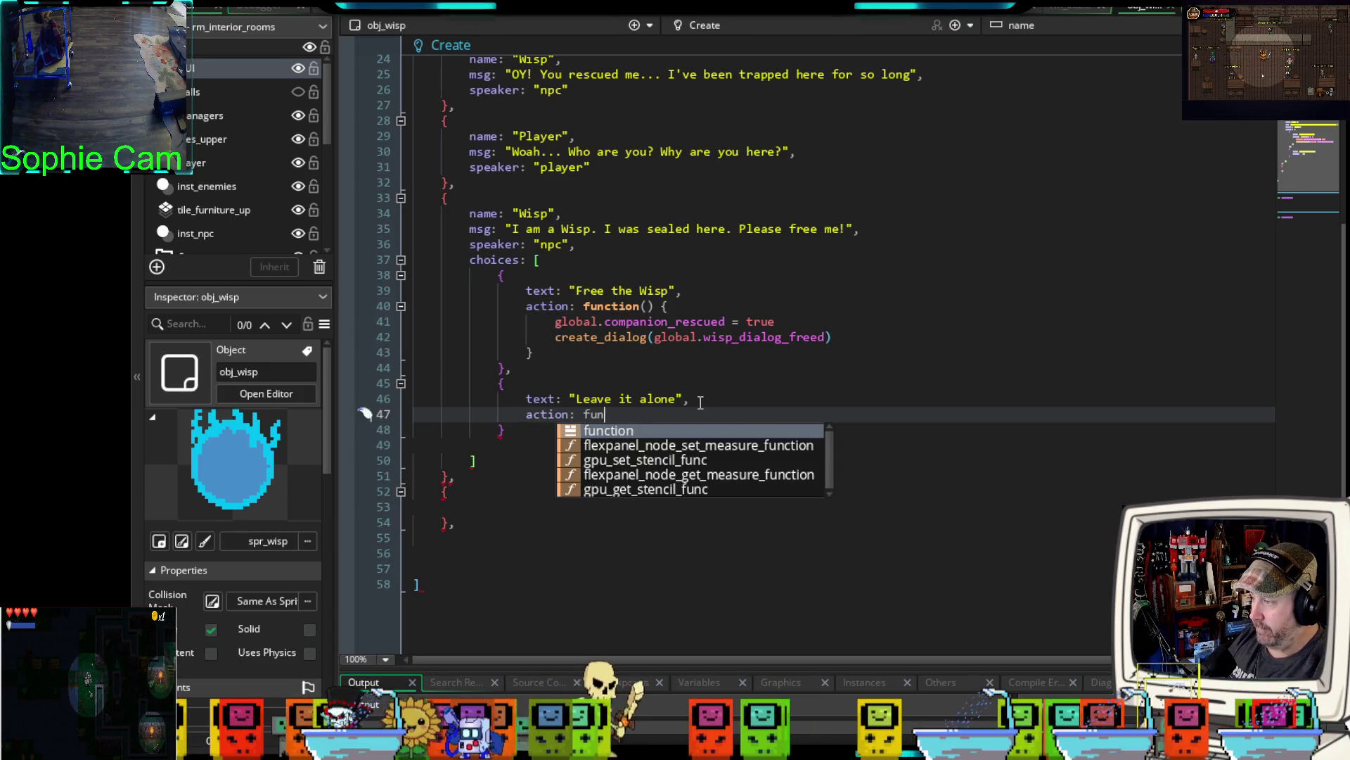
text(ction)
key(Escape)
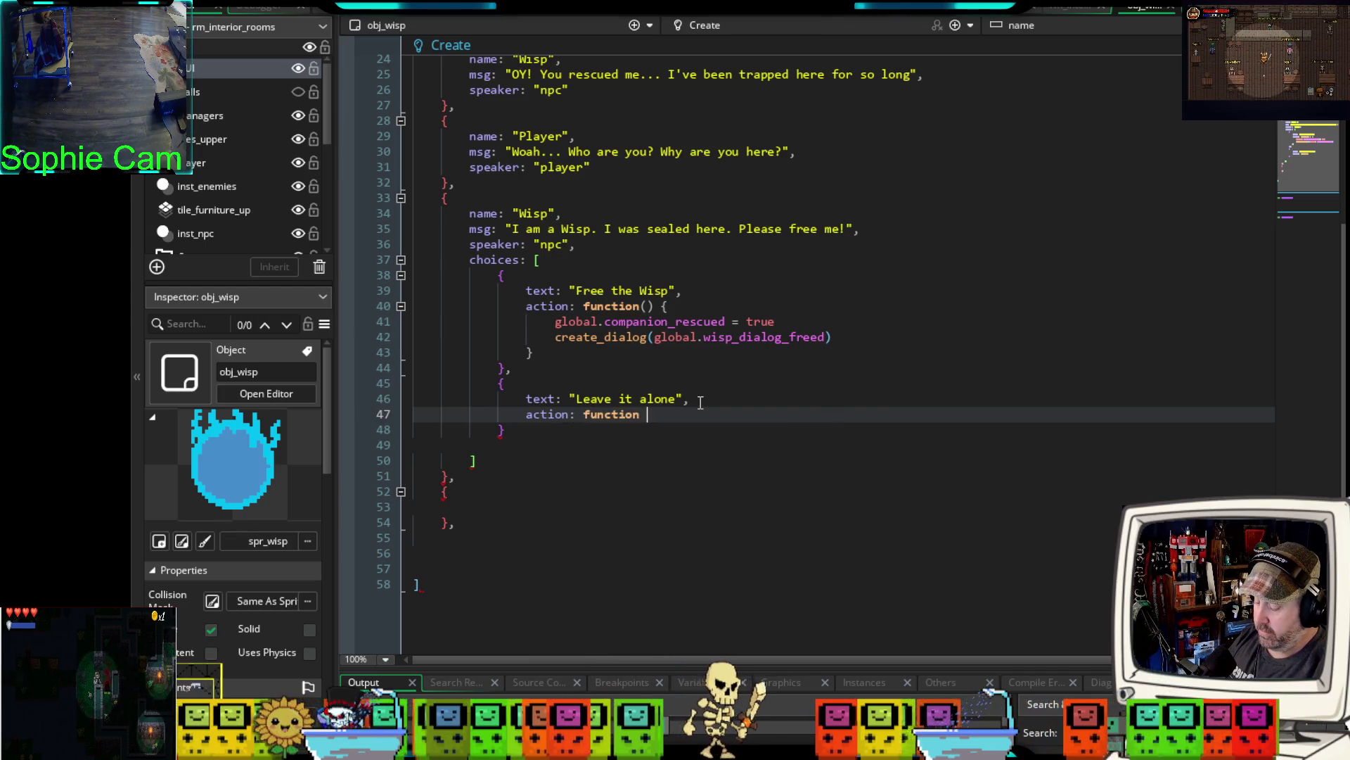
text(() {)
key(Return)
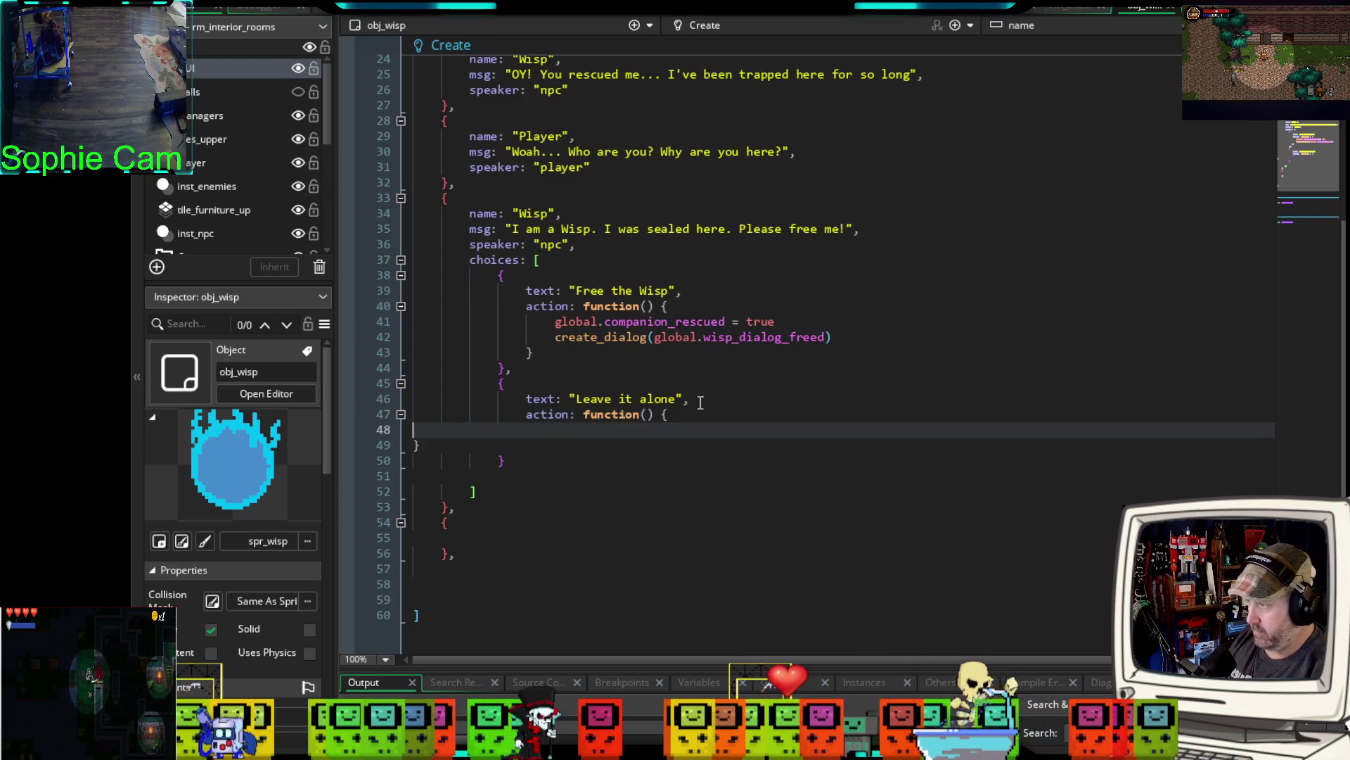
key(Down)
key(Tab)
key(Tab)
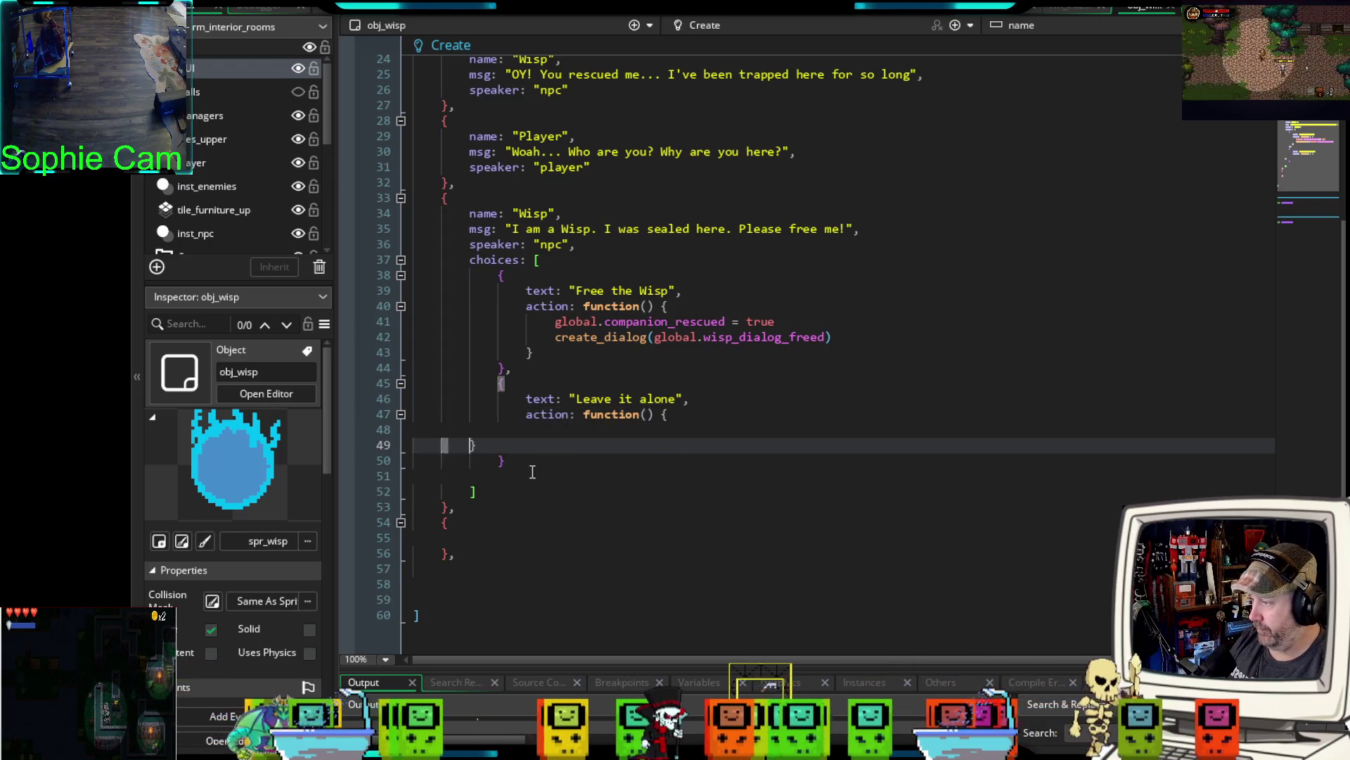
key(Tab)
key(Tab)
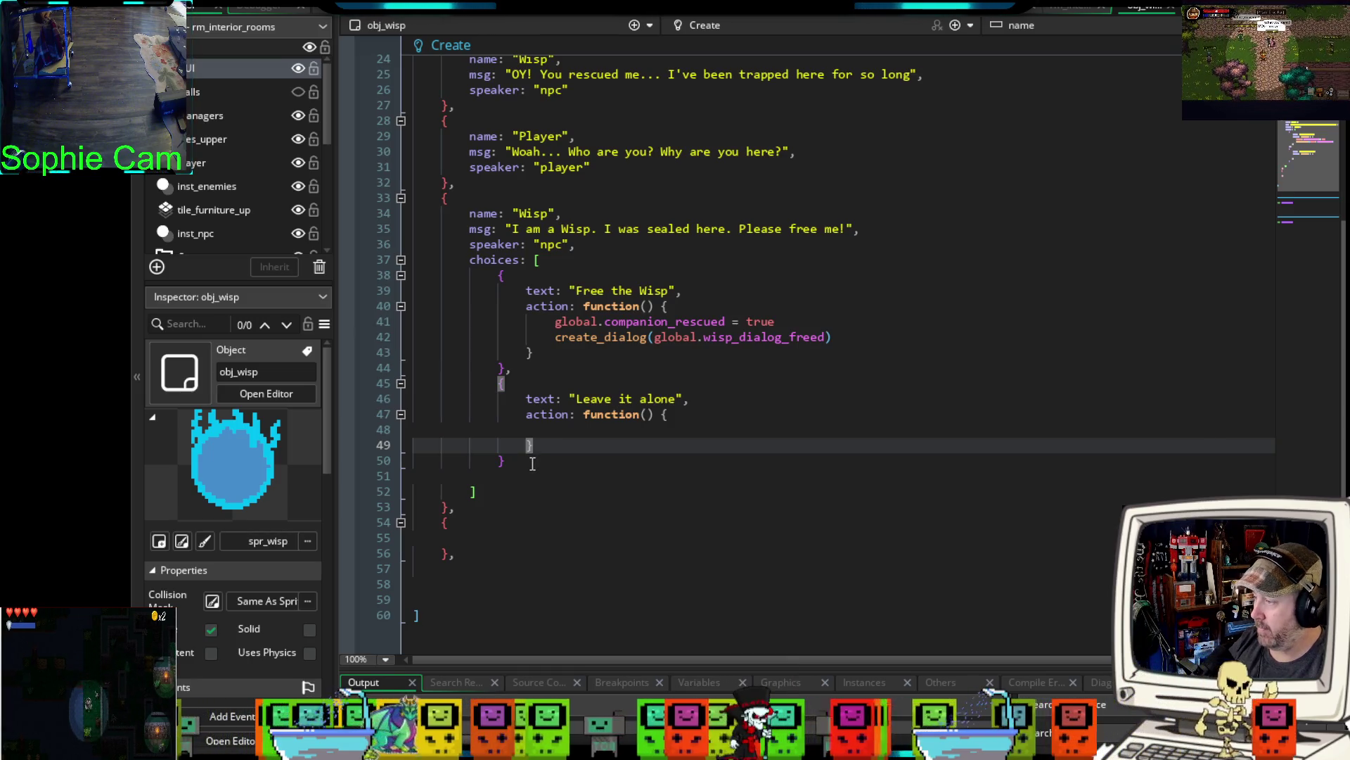
- Fill the action body with create_dialog(global.wisp_dialog_leave)
click(571, 427)
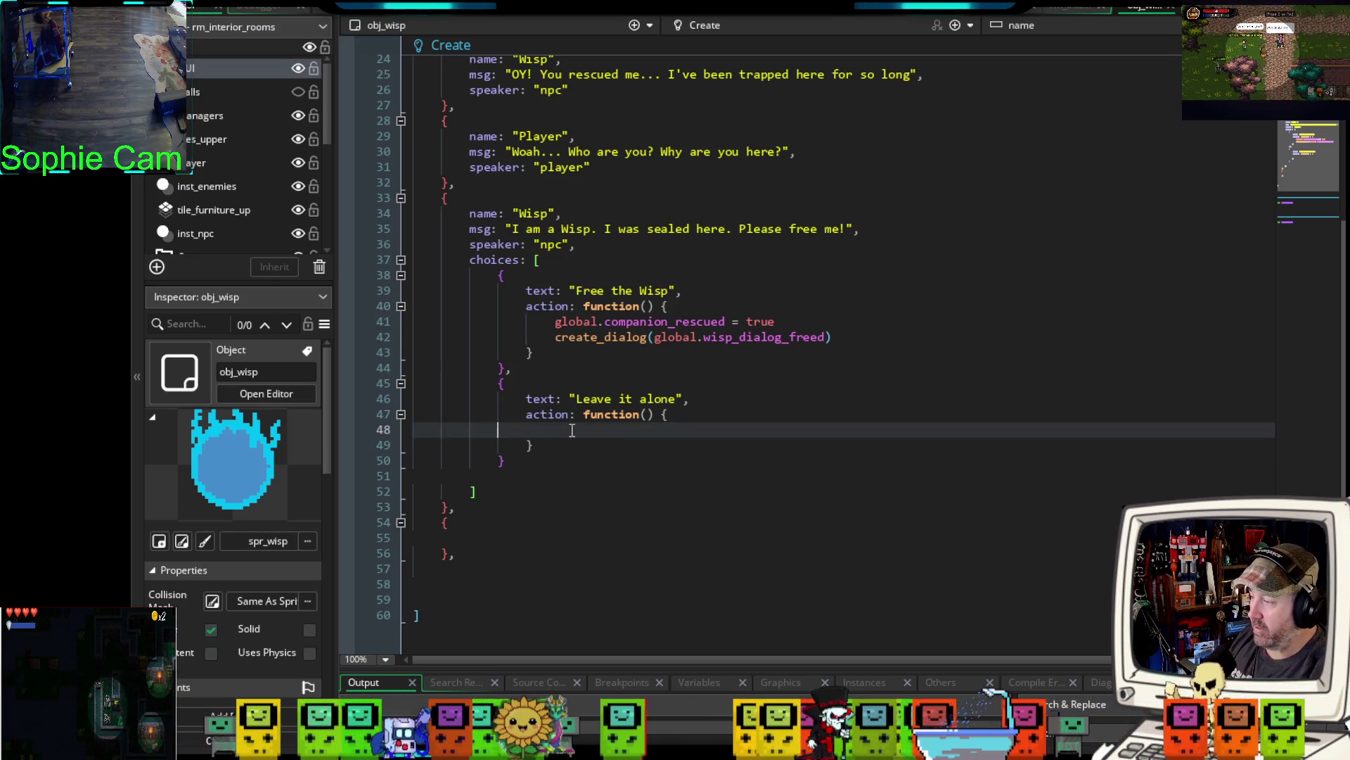
key(Tab)
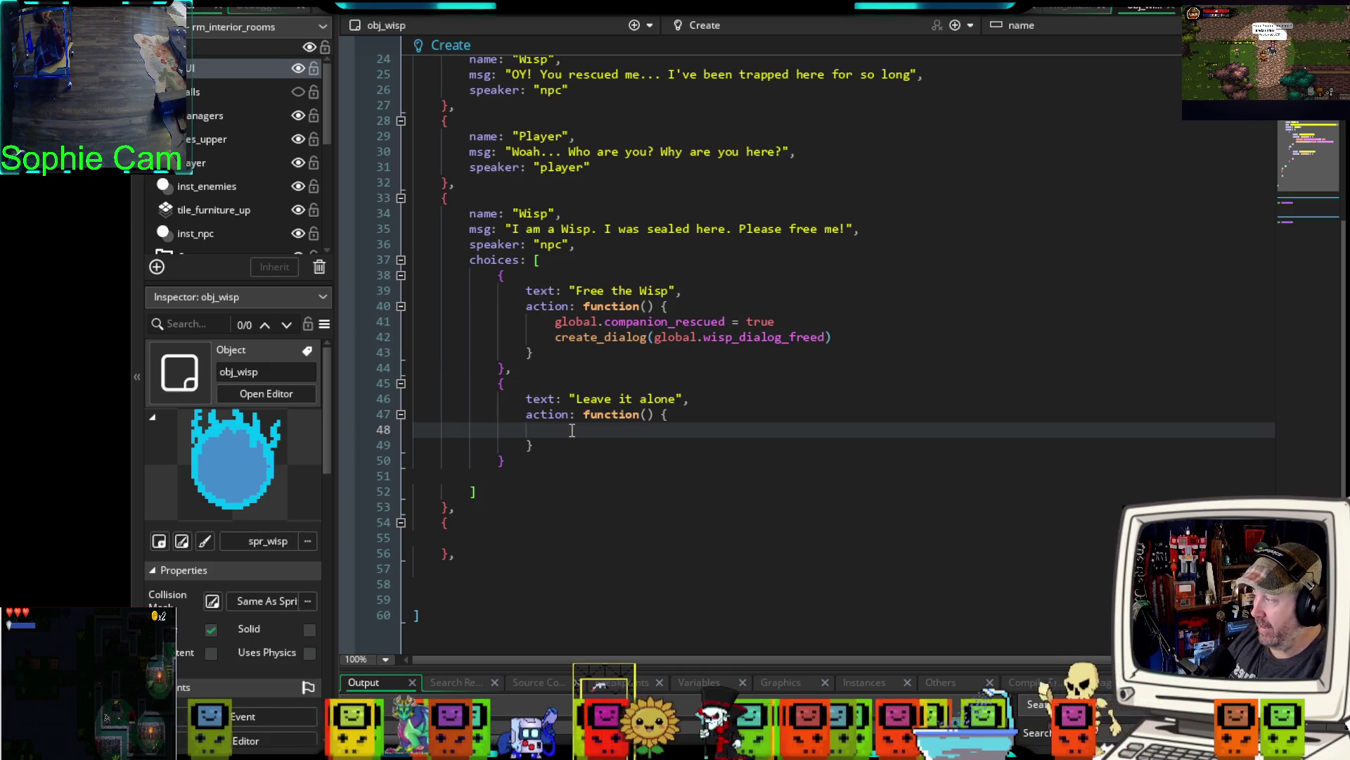
key(Tab)
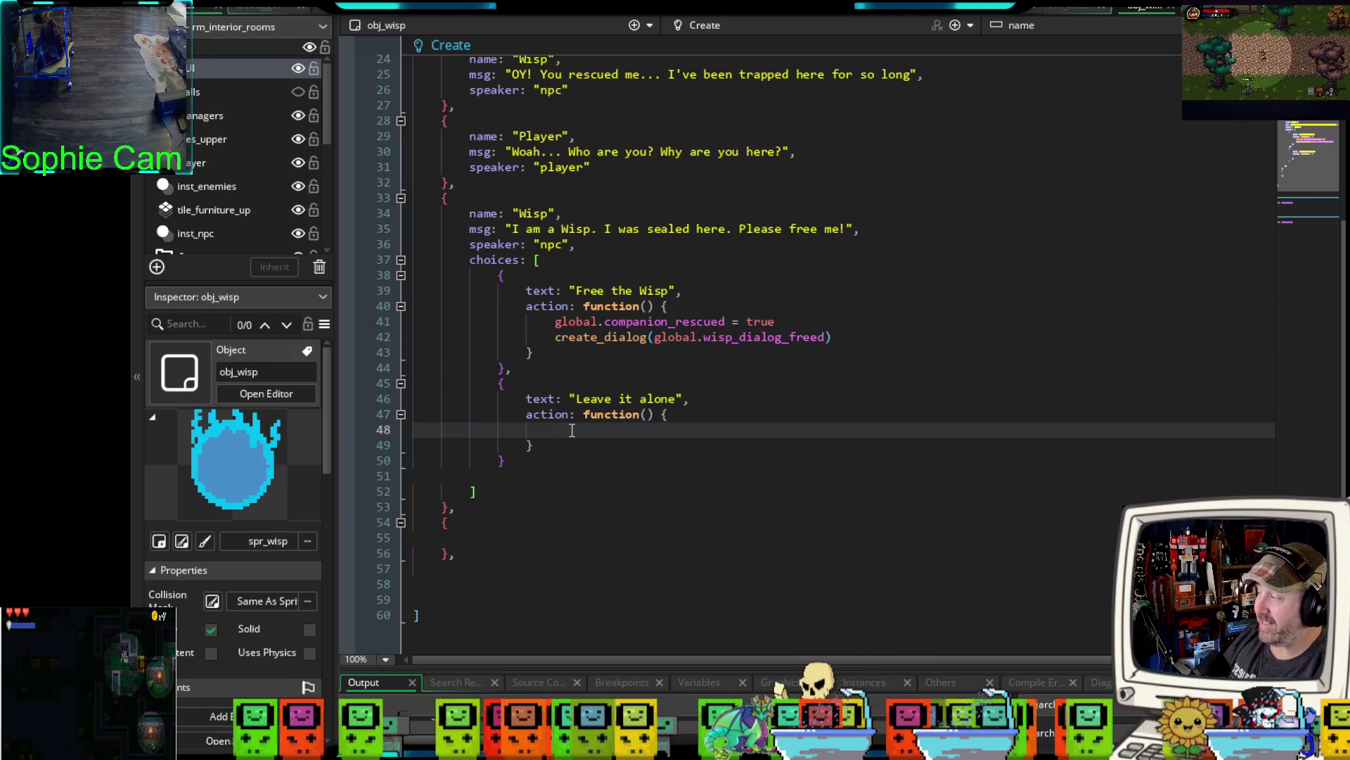
text(create_)
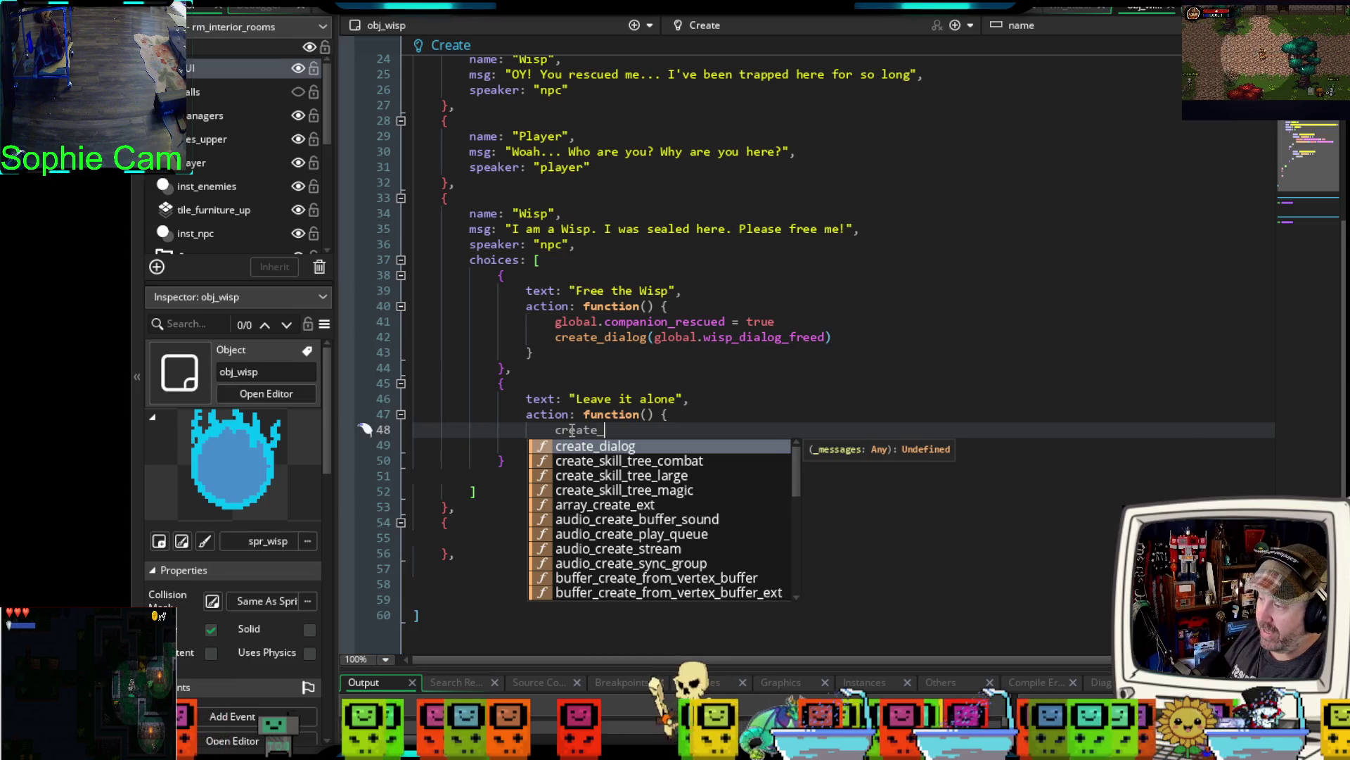
text(dialog)
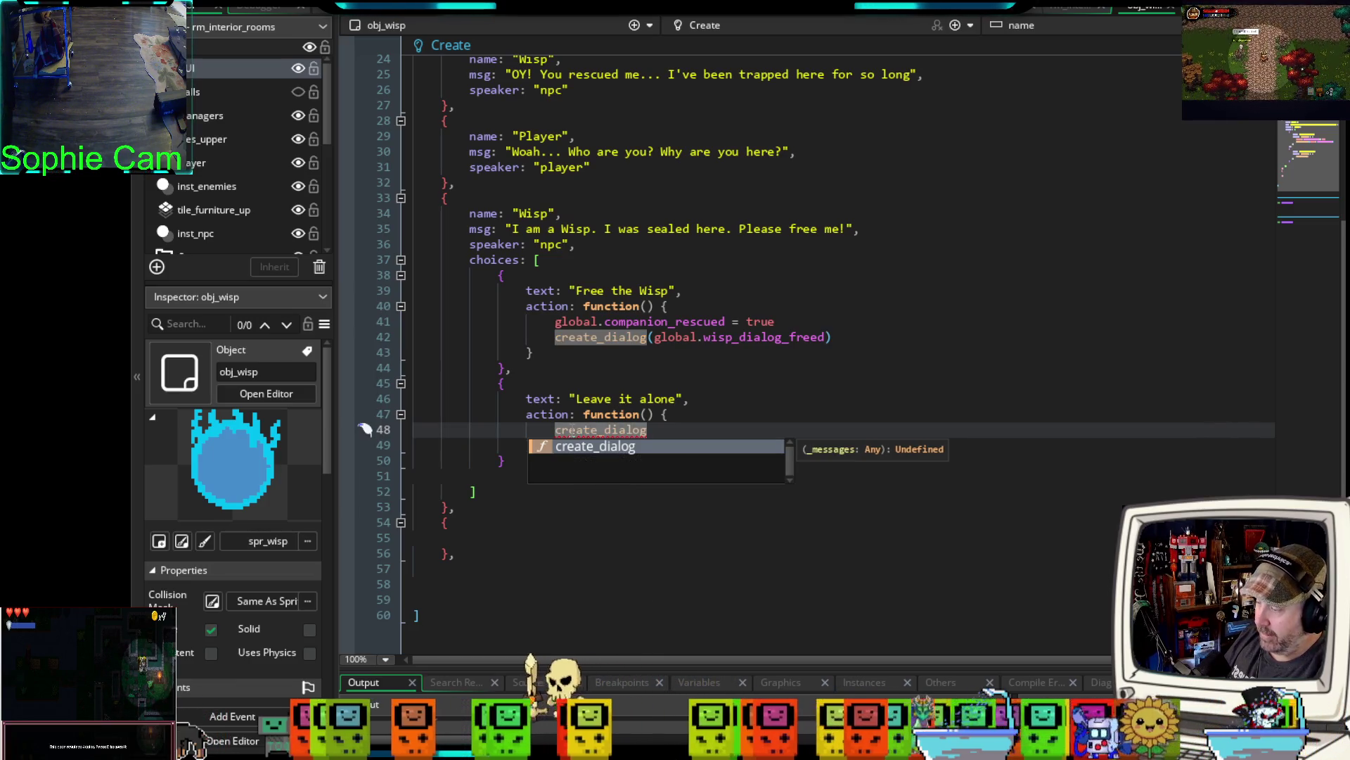
text(()
text(global.)
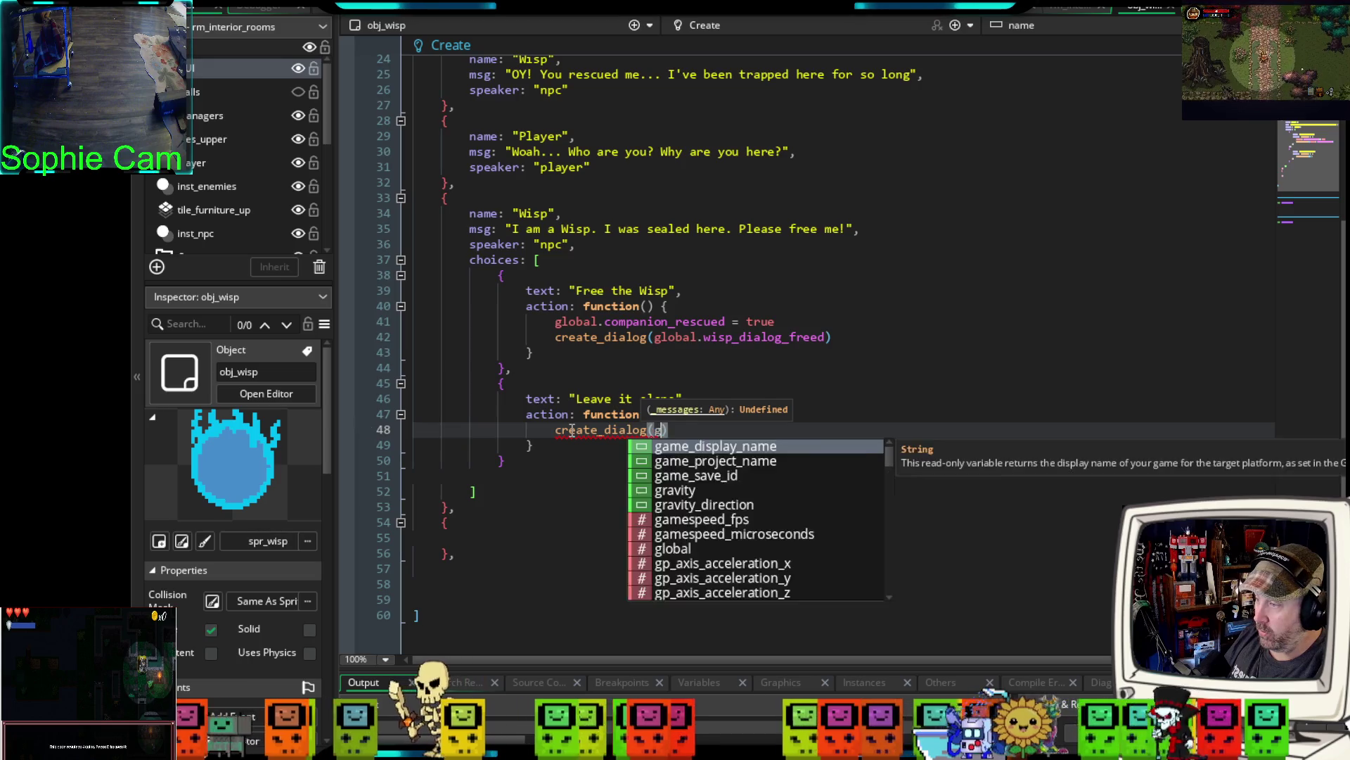
text(wisp)
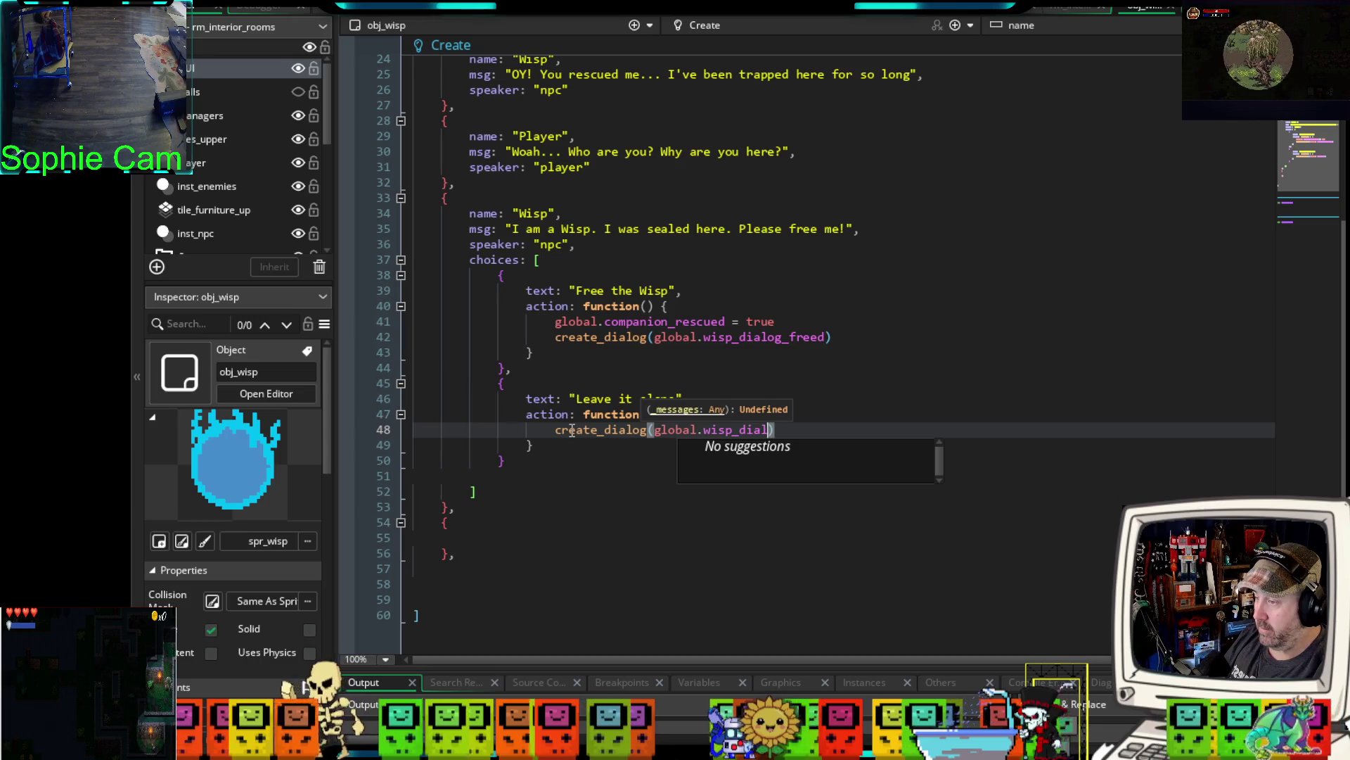
text(_dialog_leave)
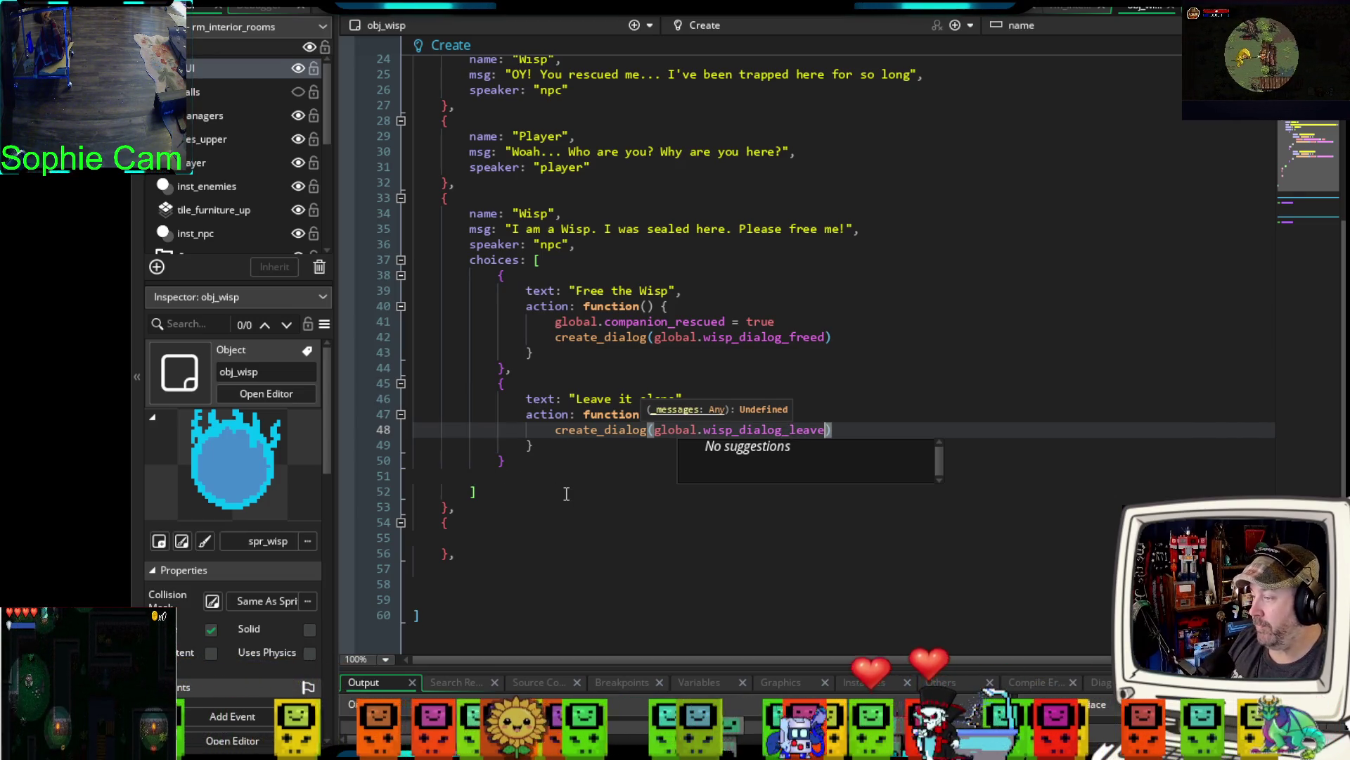
click(491, 487)
click(561, 444)
drag(561, 444, 560, 429)
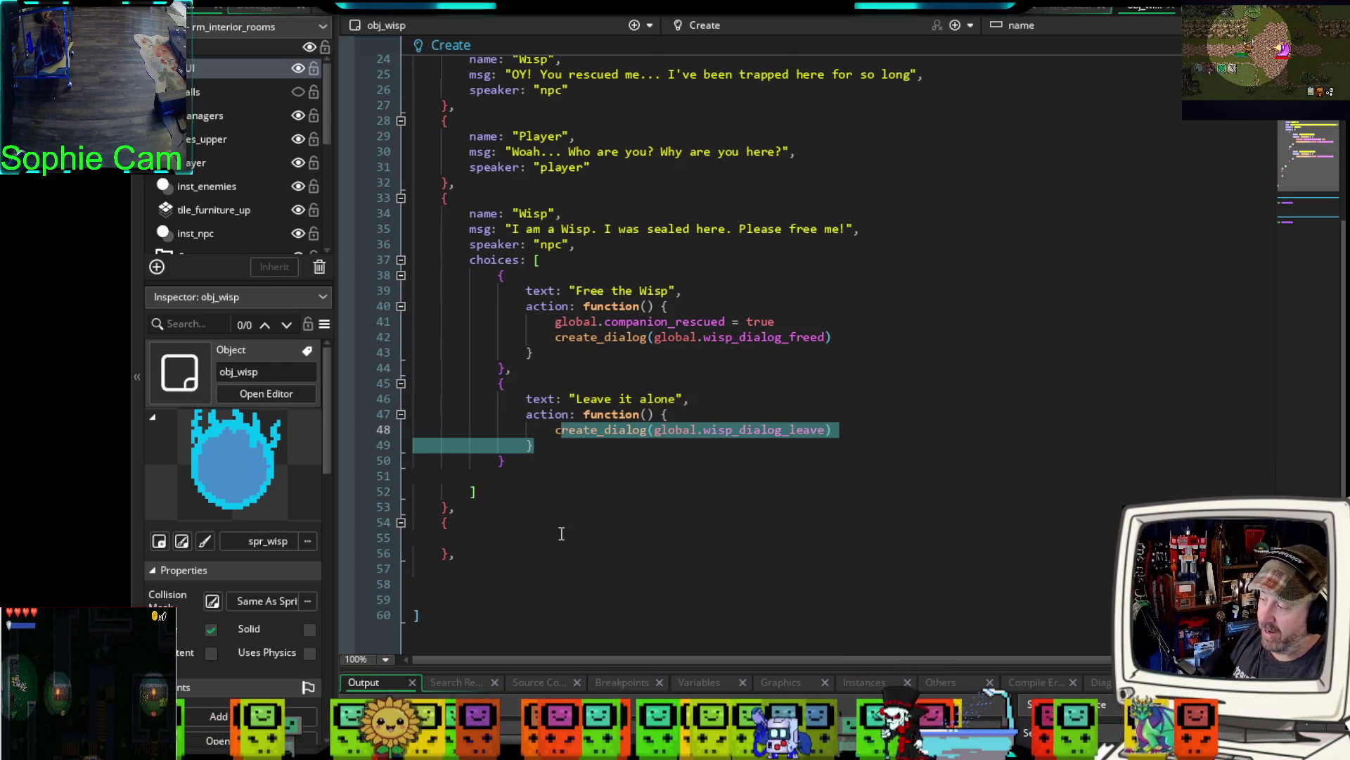
scroll(370, 469, down, 4)
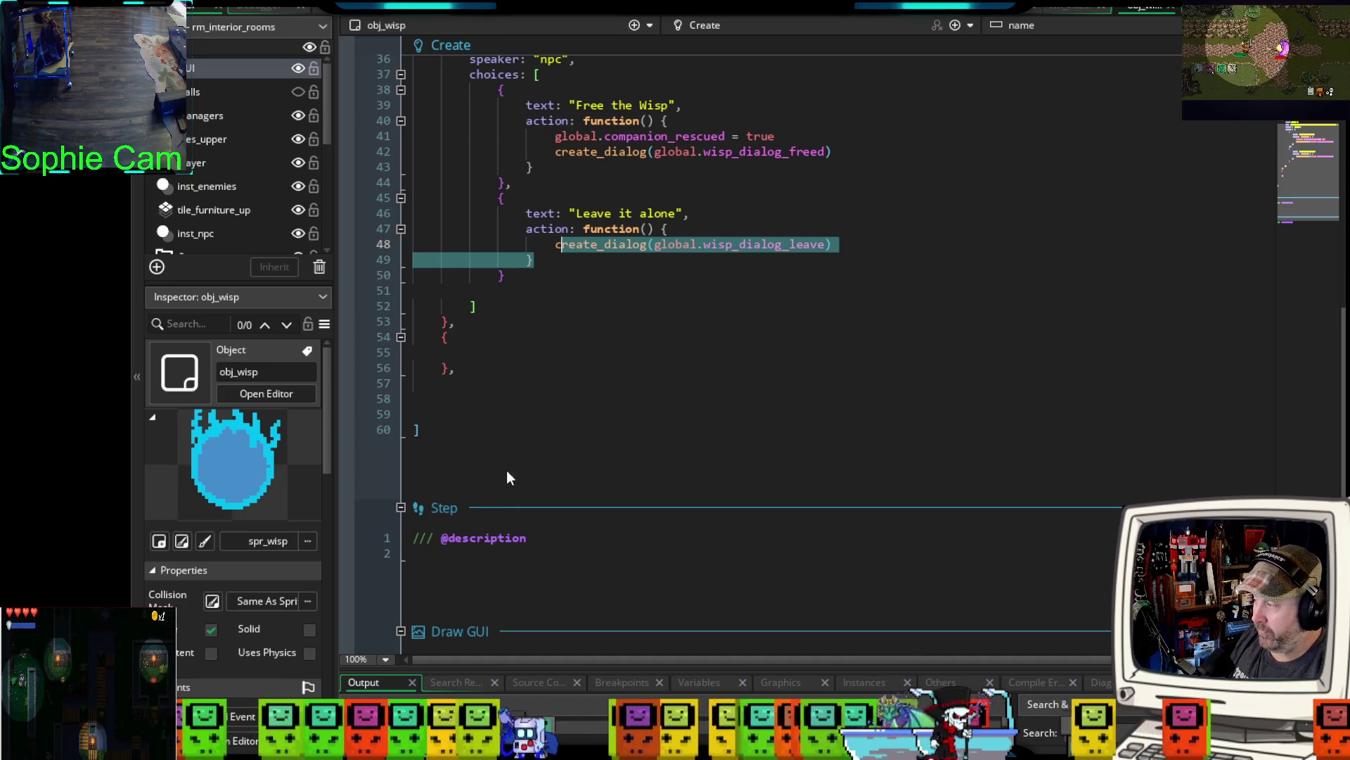
scroll(505, 482, up, 2)
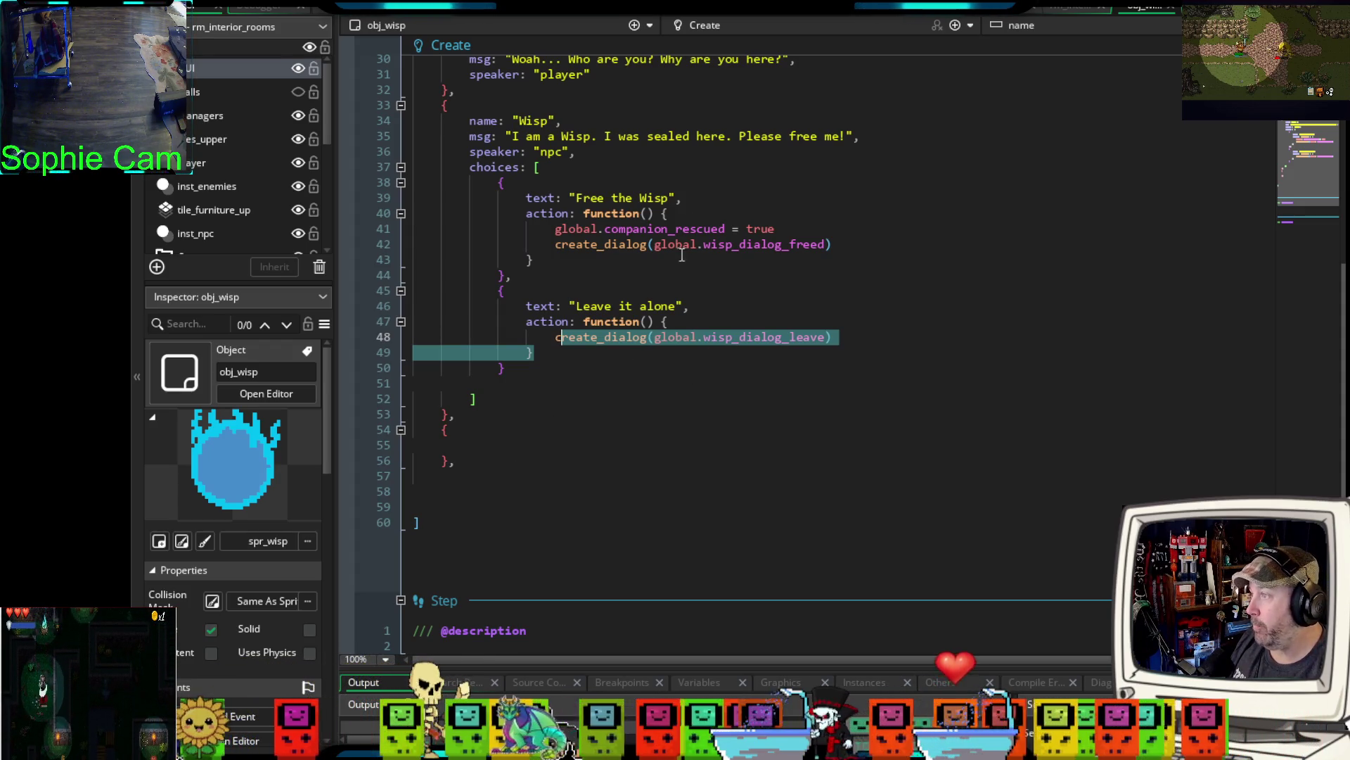
key(ctrl+Tab)
scroll(752, 278, down, 8)
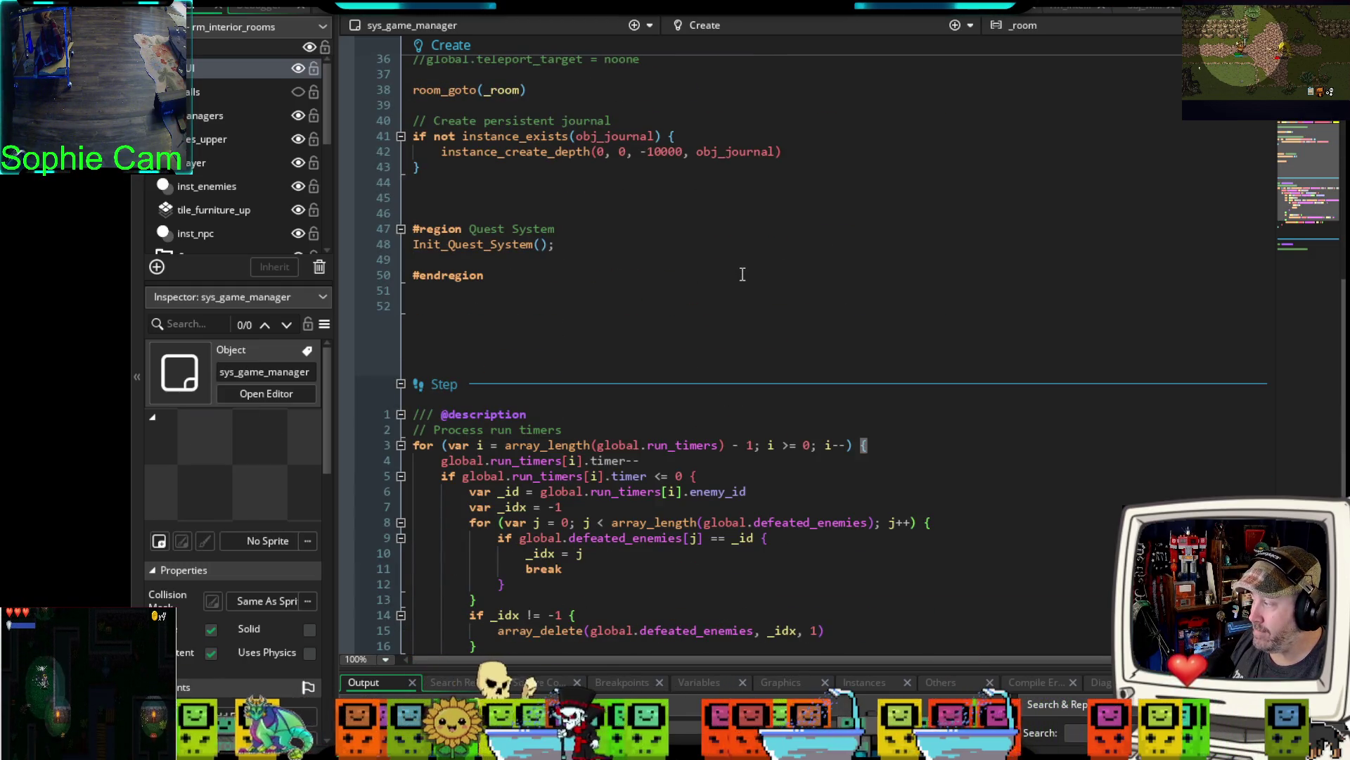
scroll(742, 274, up, 6)
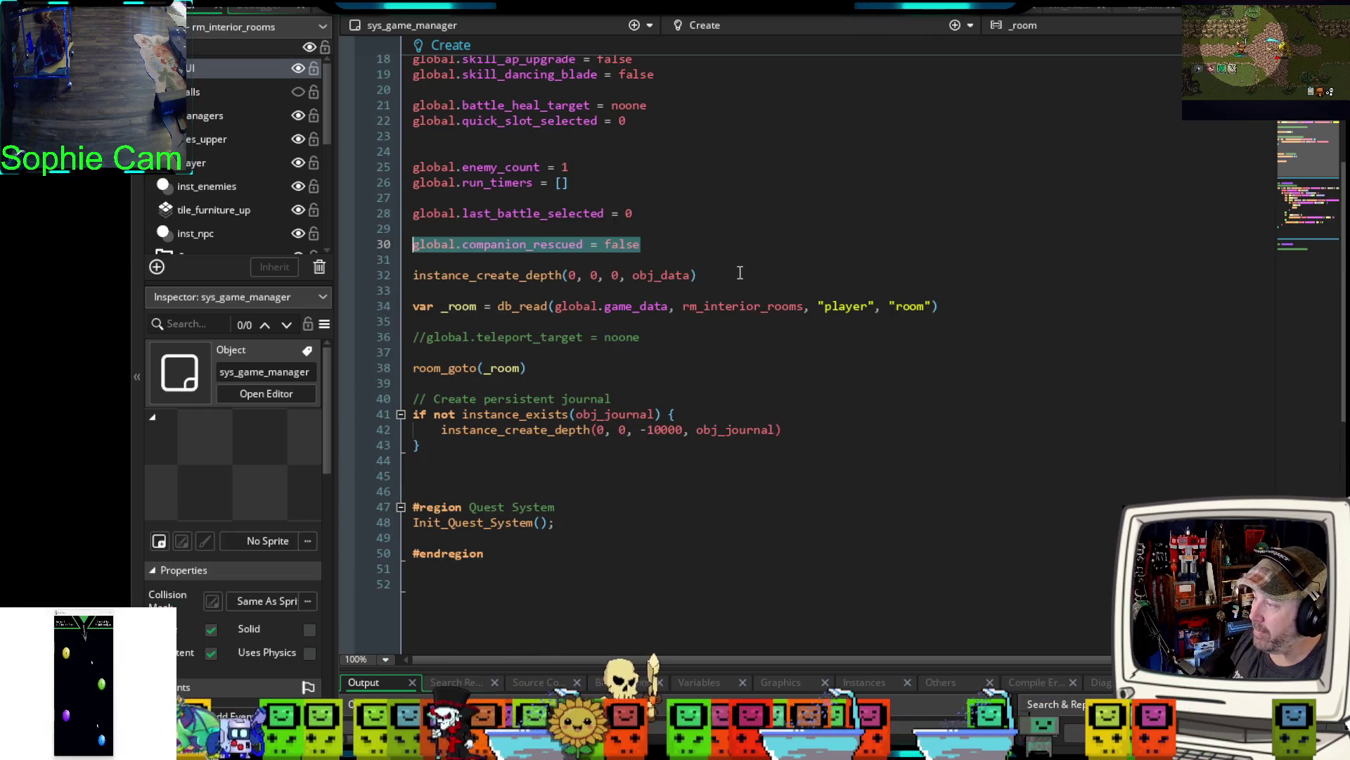
scroll(738, 272, up, 6)
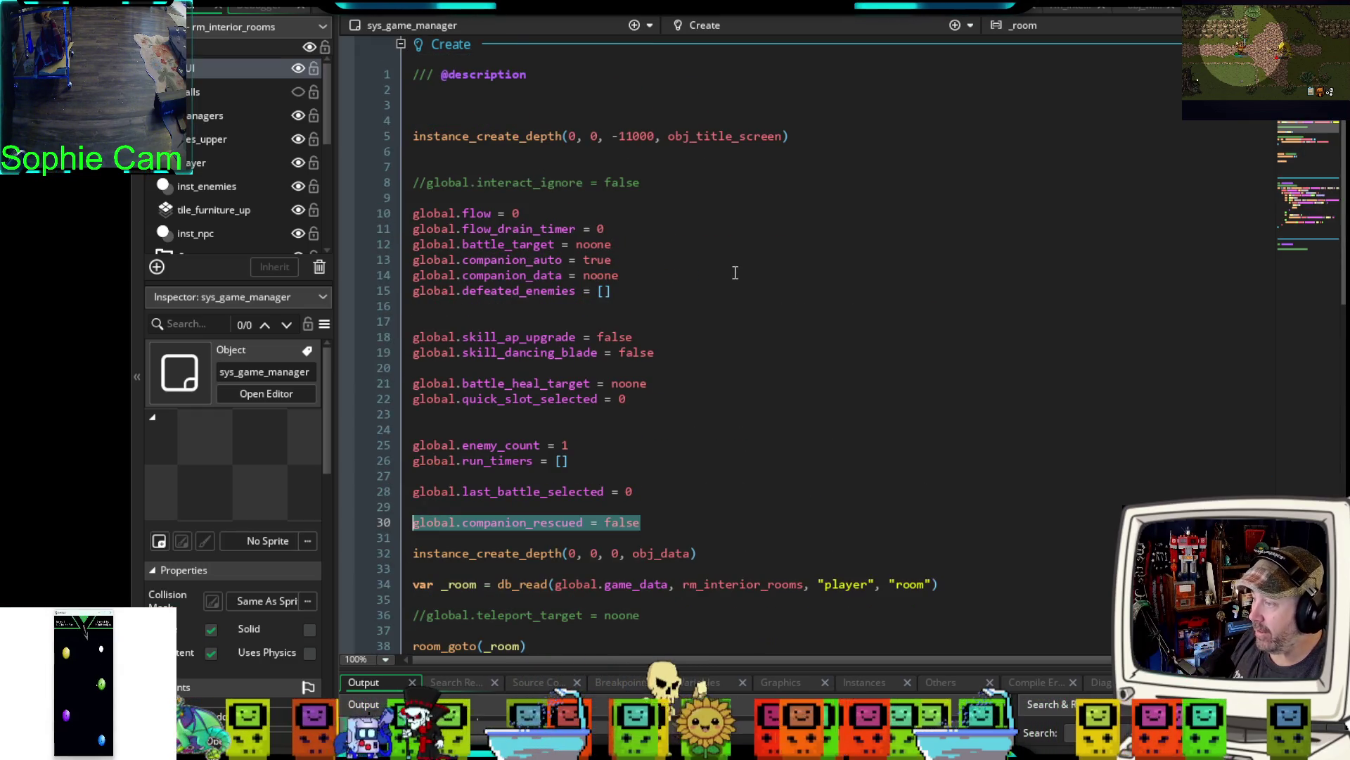
scroll(735, 273, down, 20)
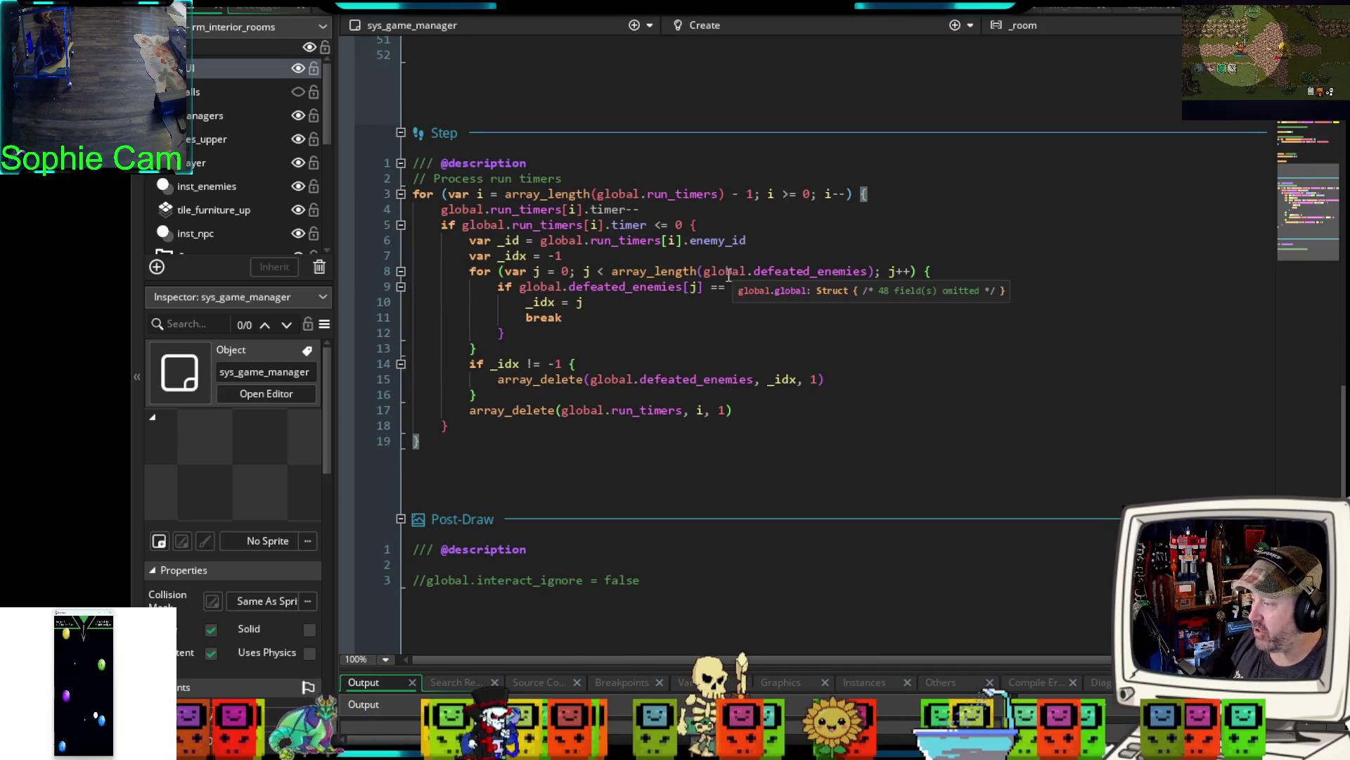
scroll(728, 274, up, 10)
click(1136, 11)
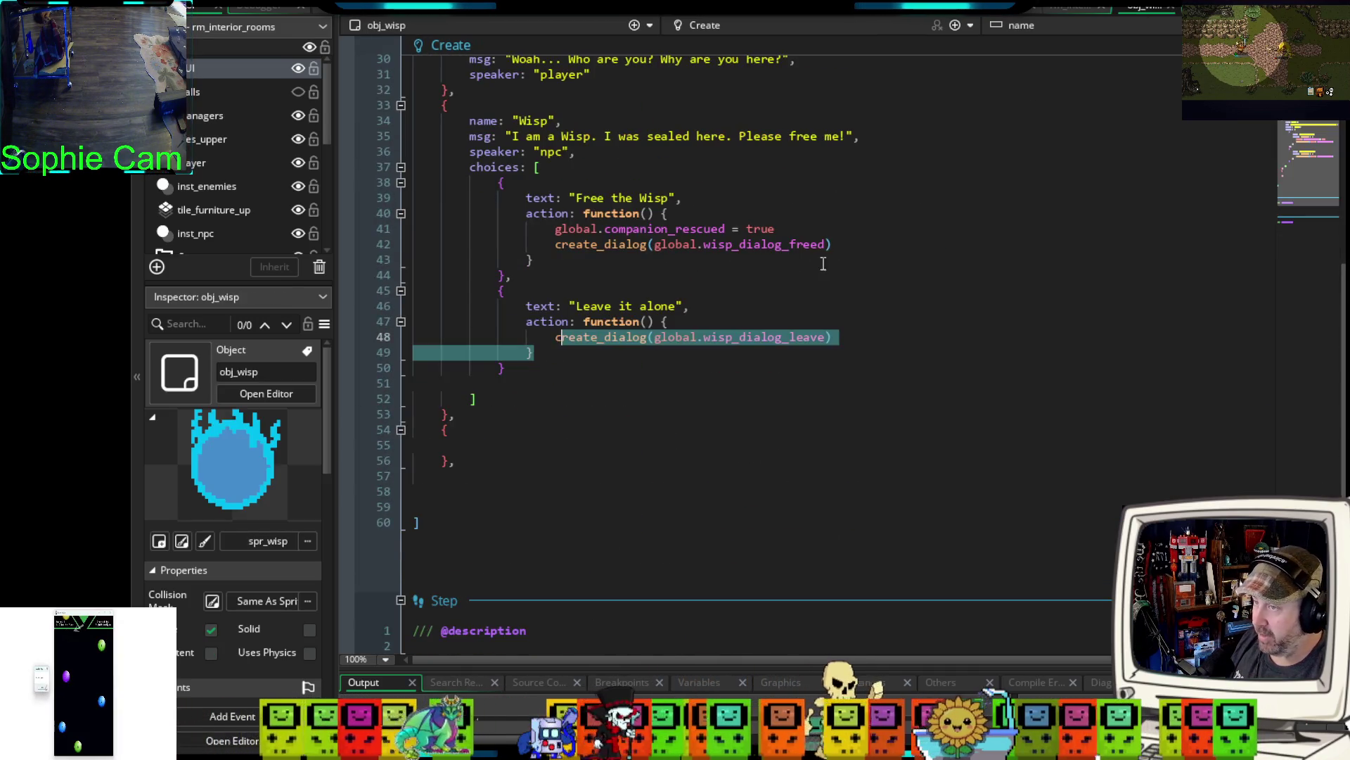
- Delete the empty { } entry on lines 54–56 and its blank lines, then switch to Aseprite
click(619, 384)
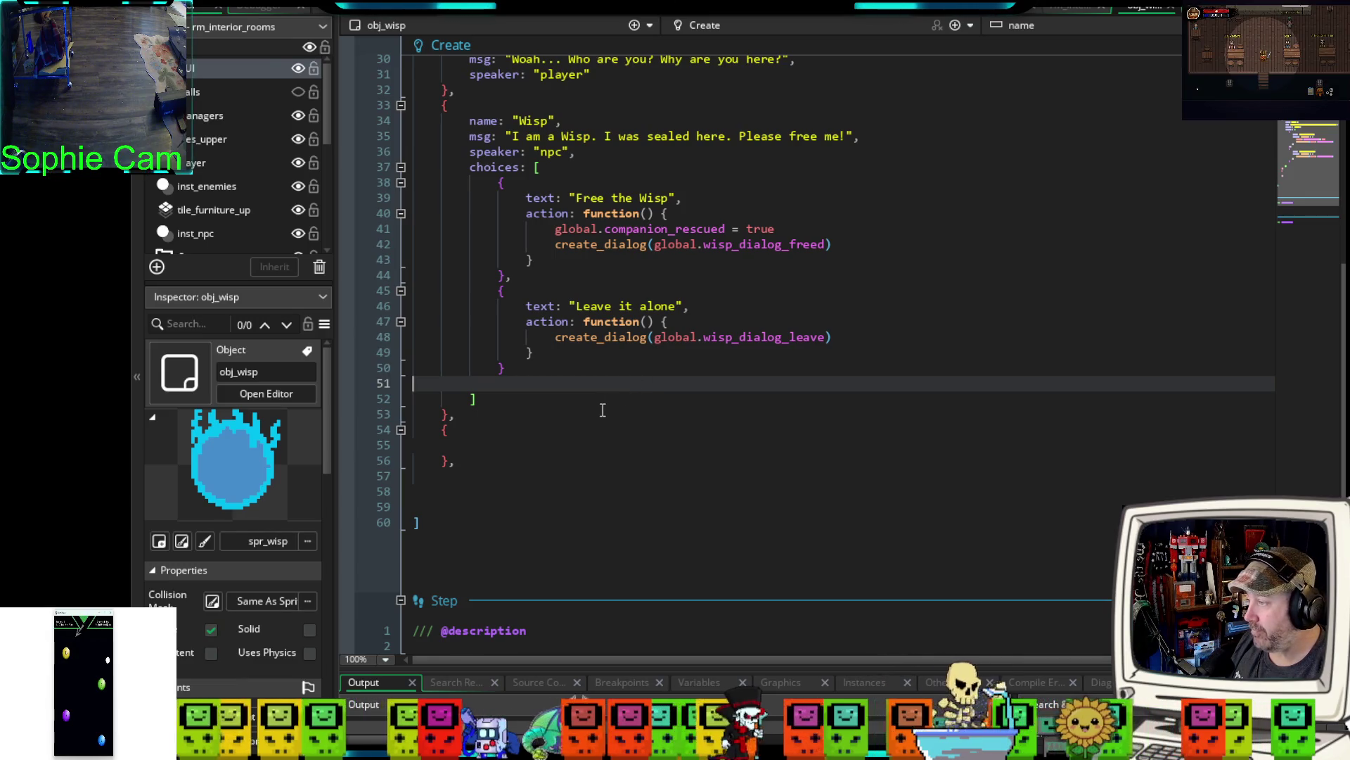
drag(476, 461, 375, 428)
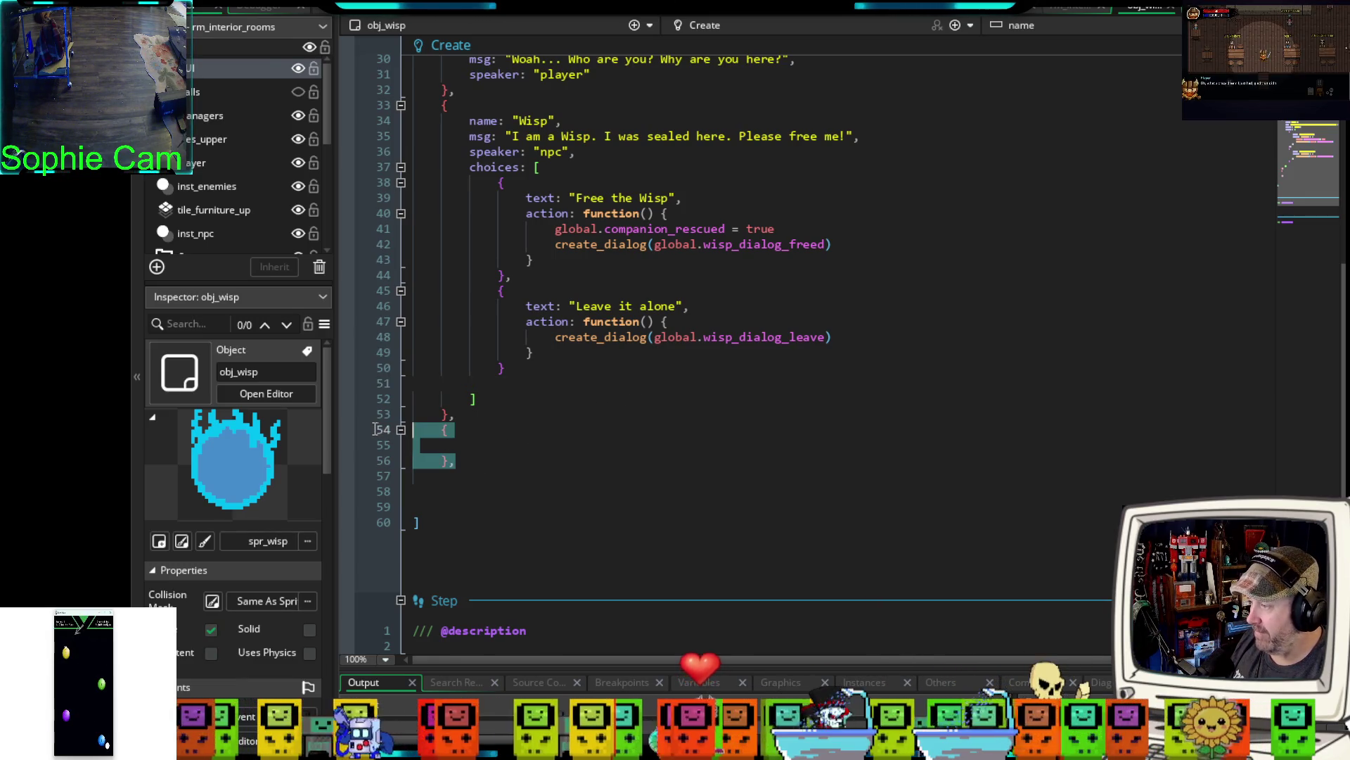
key(BackSpace)
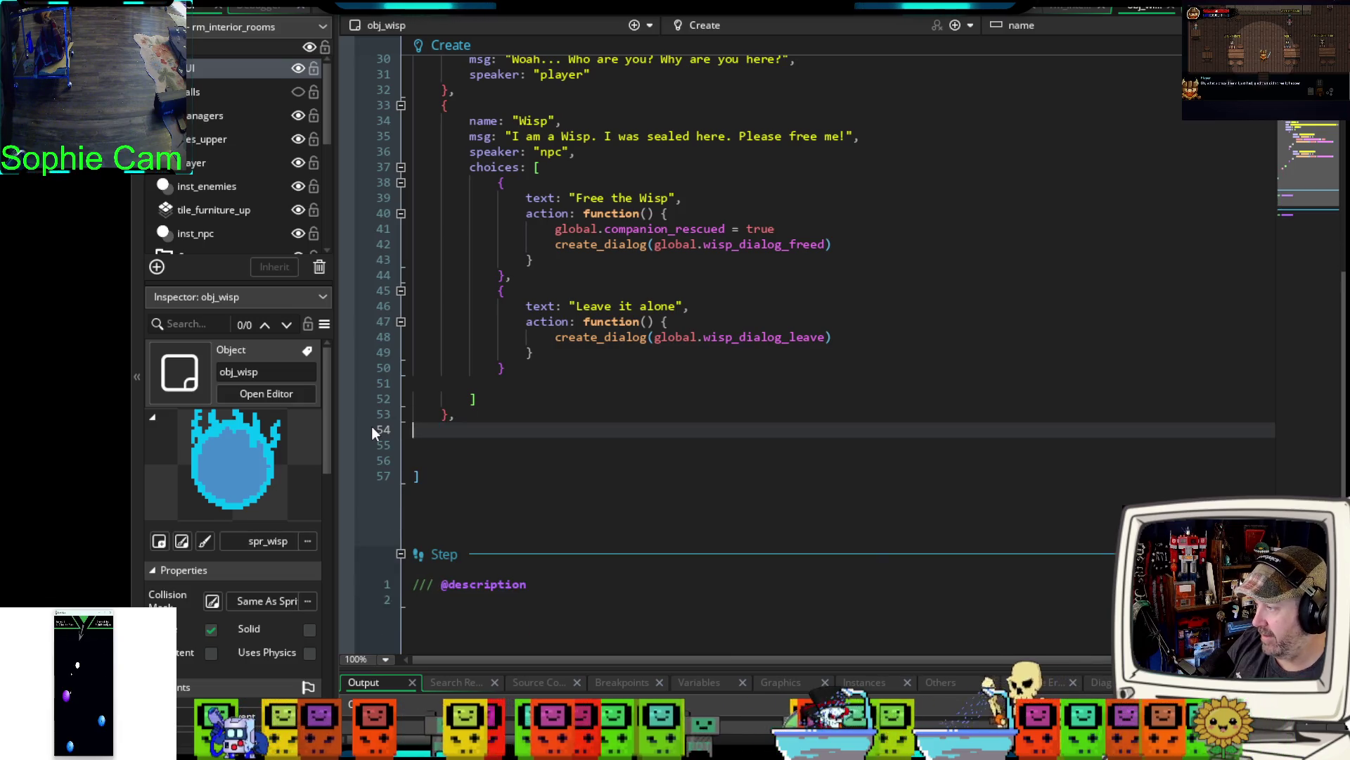
key(Delete)
key(Delete)
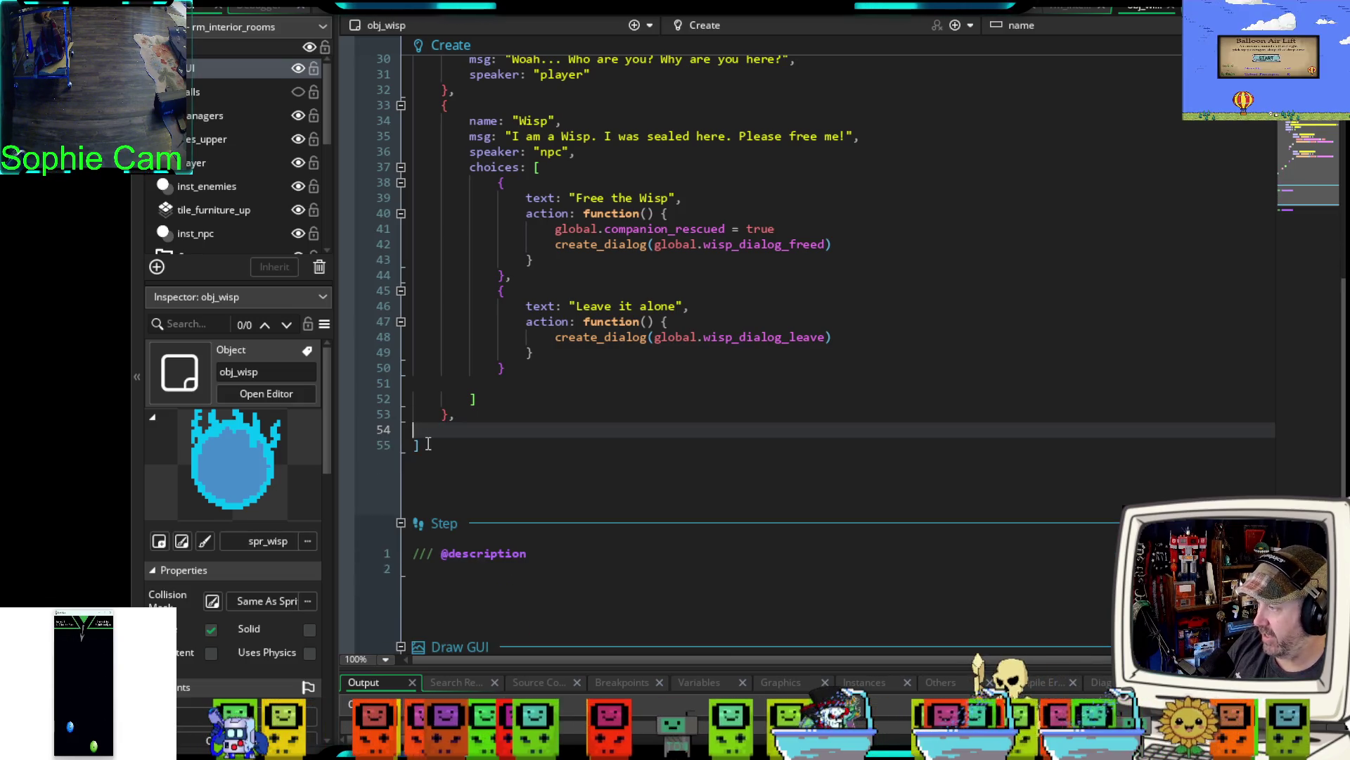
key(Delete)
scroll(693, 358, up, 2)
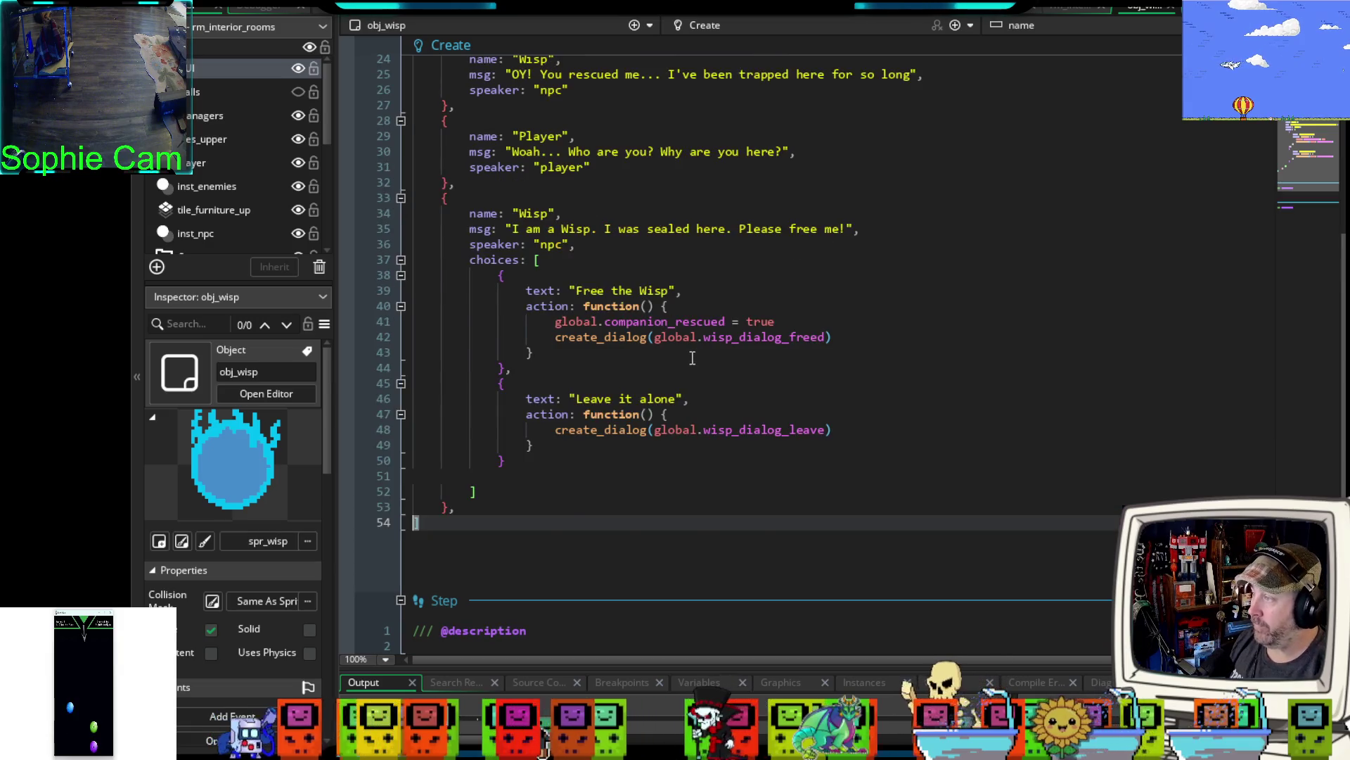
scroll(693, 358, up, 2)
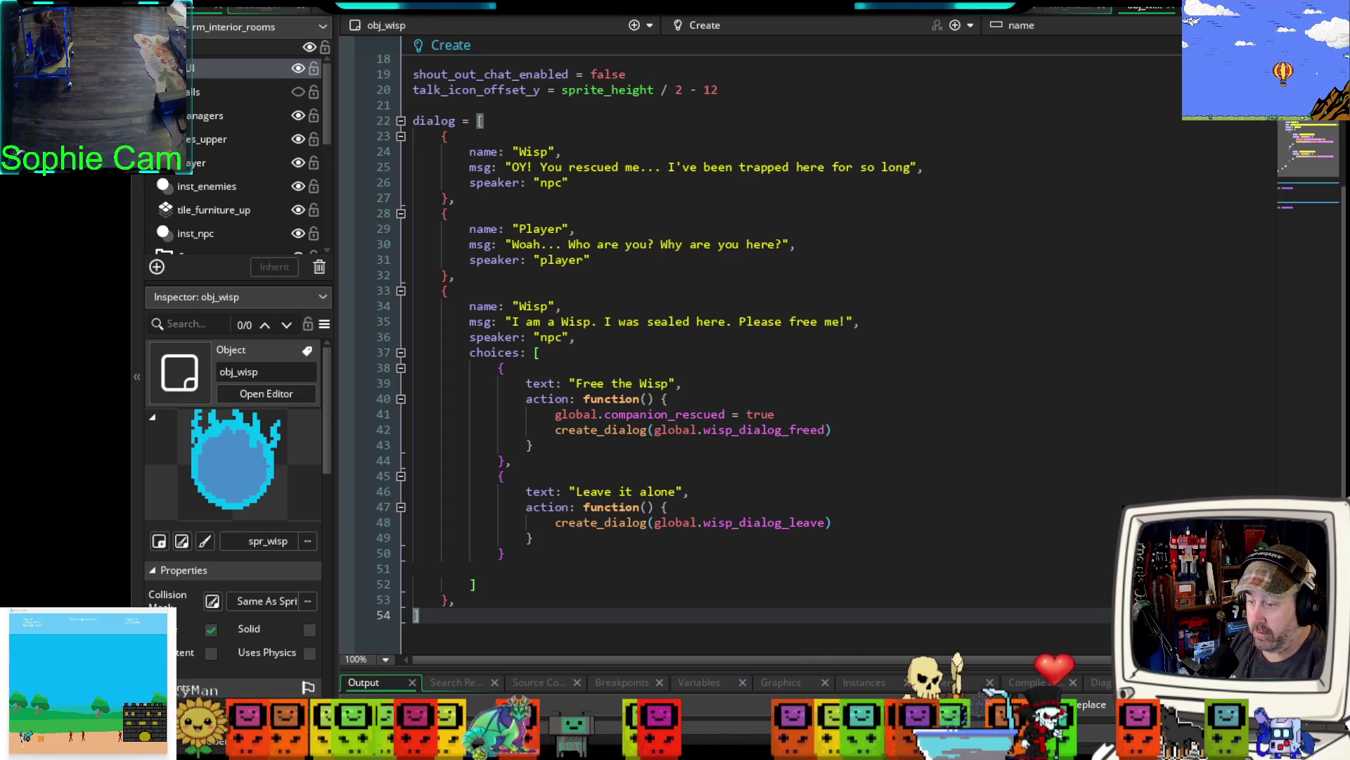
key(alt+Tab)
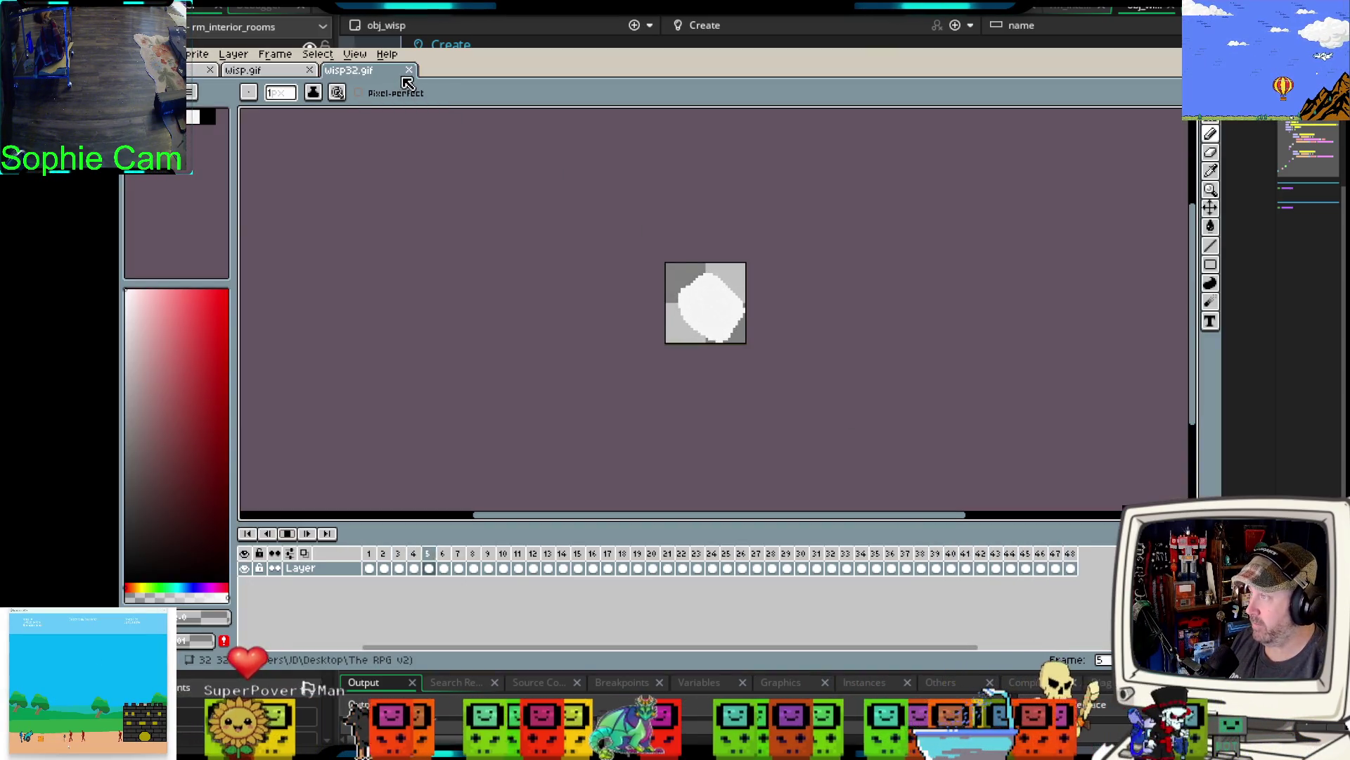
- Close the wisp32.gif and wisp.gif tabs and reopen wisp32.gif
click(408, 70)
click(311, 70)
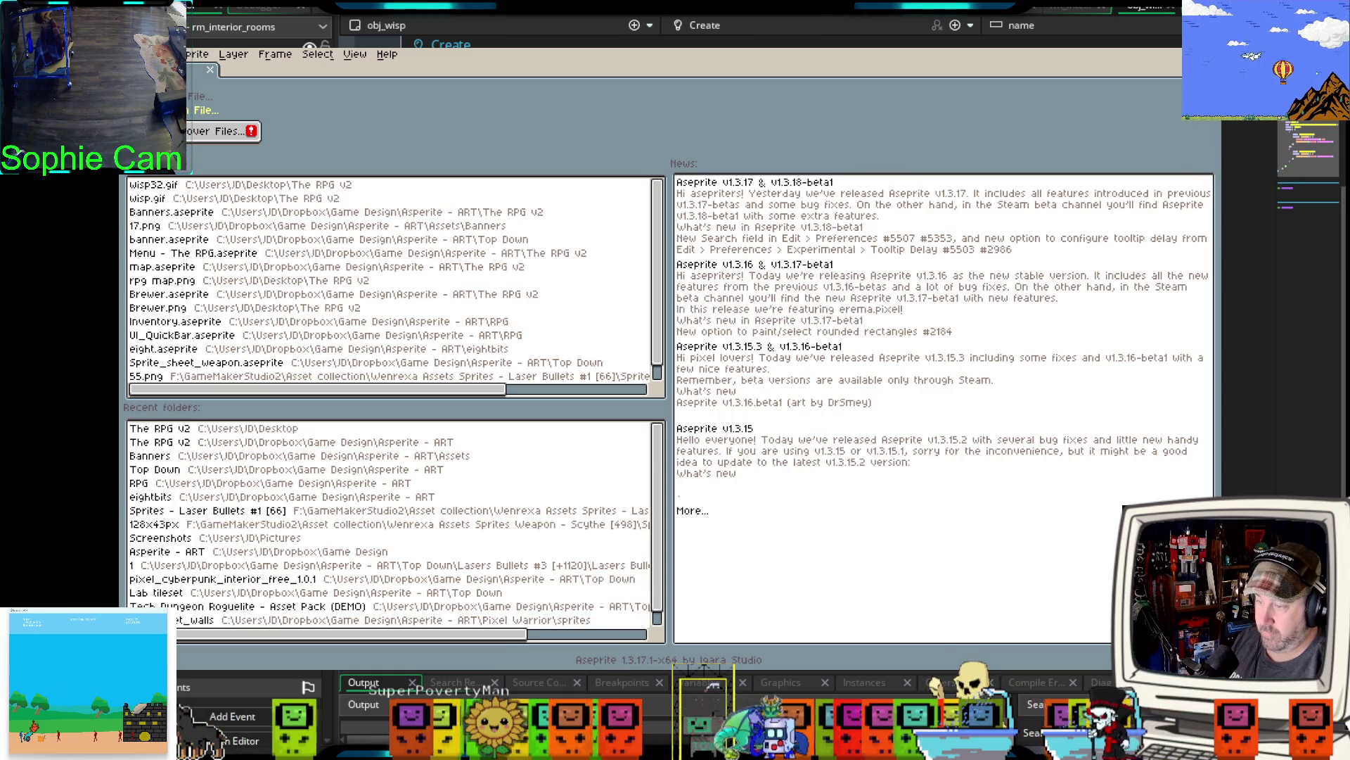
key(ctrl+shift+t)
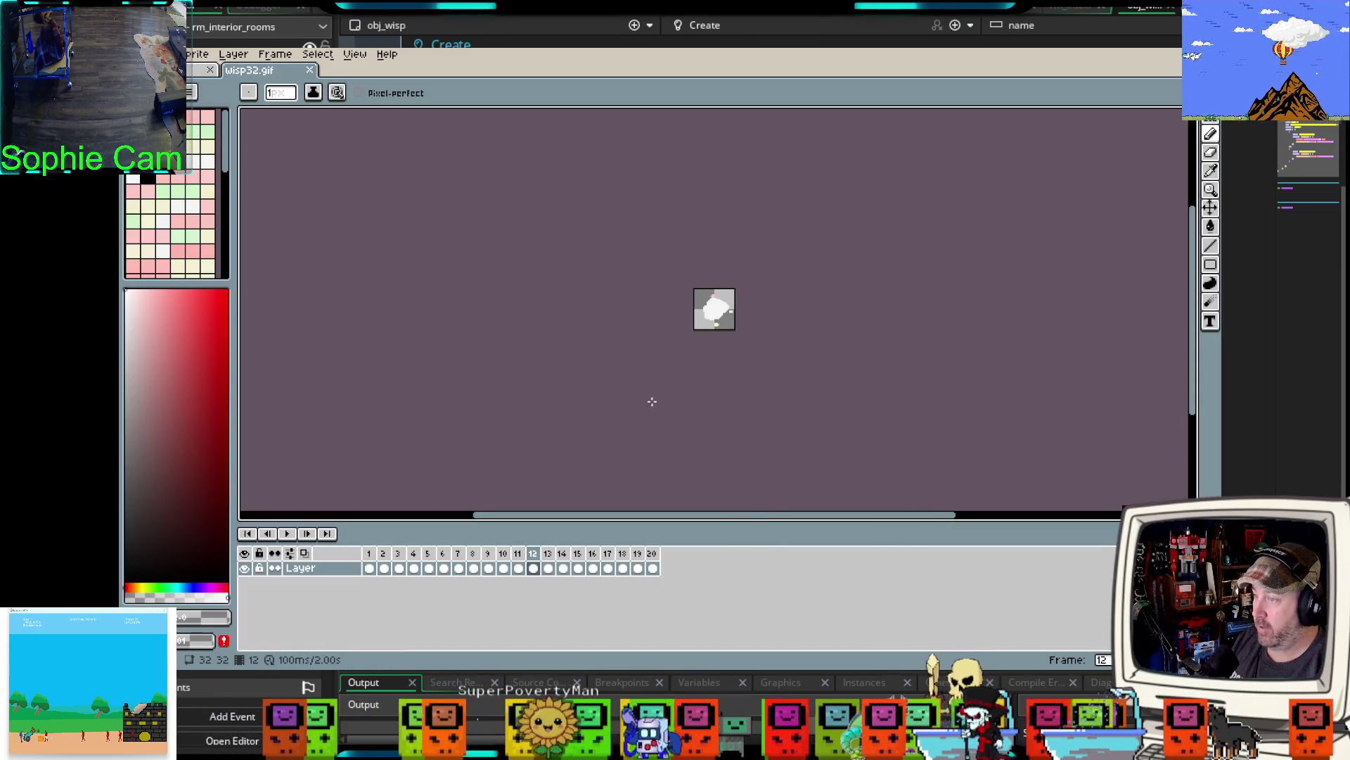
- Preview the 20-frame wisp animation zoomed in, then stop it on frame 1
click(287, 535)
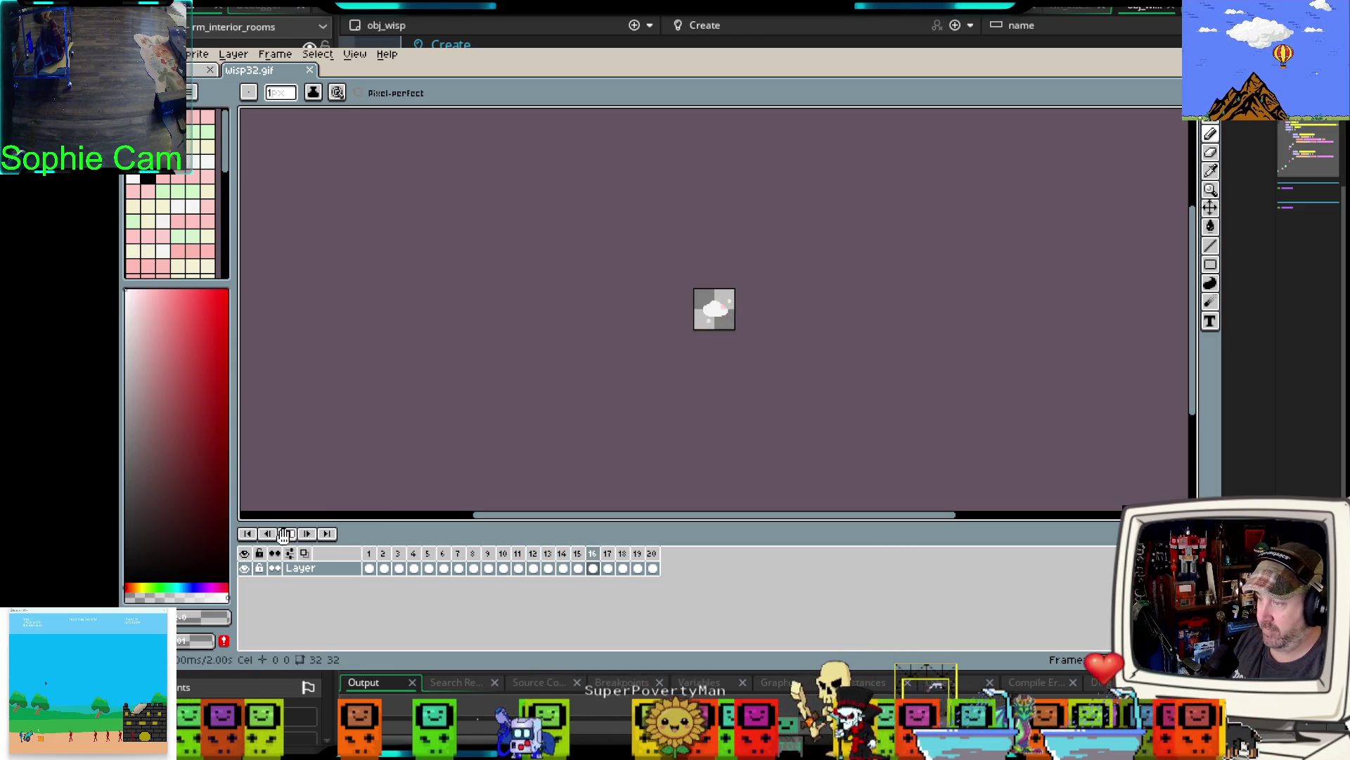
scroll(722, 364, up, 2)
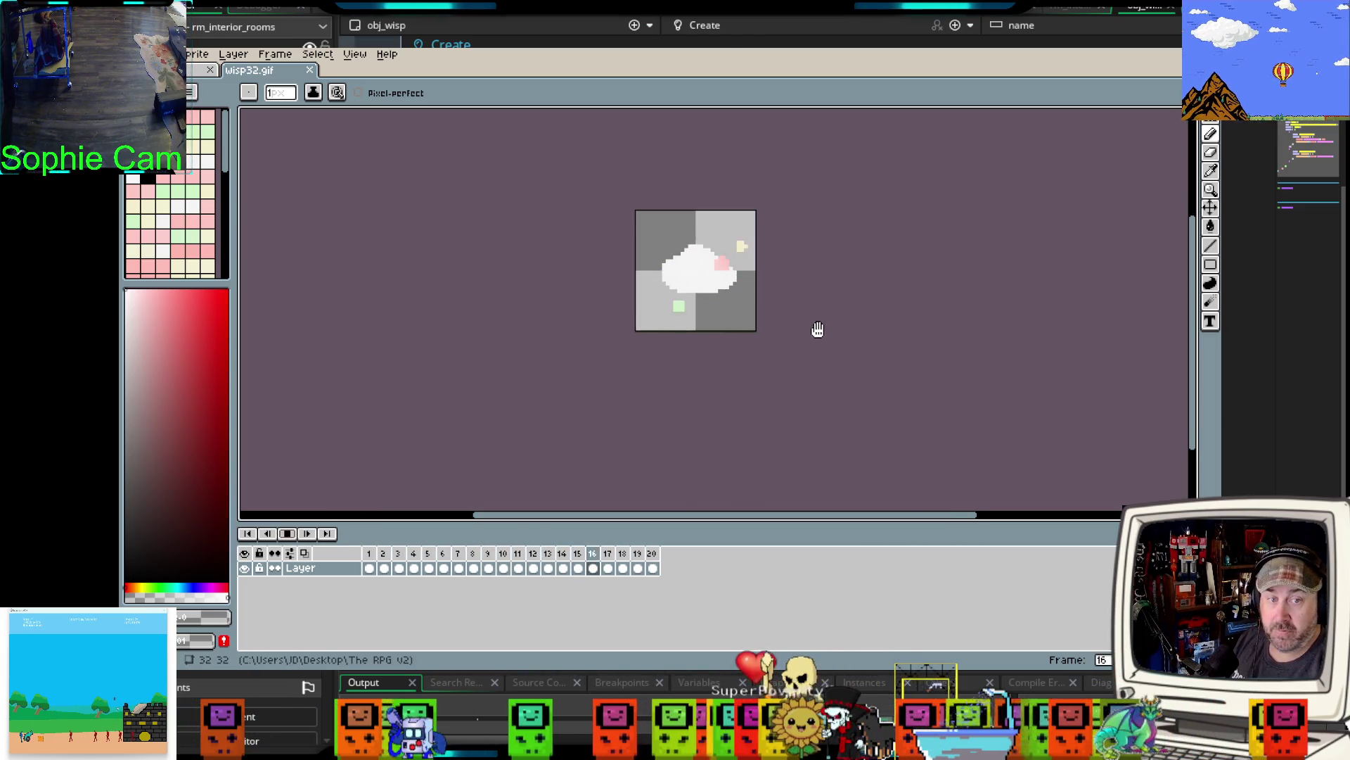
drag(813, 325, 799, 373)
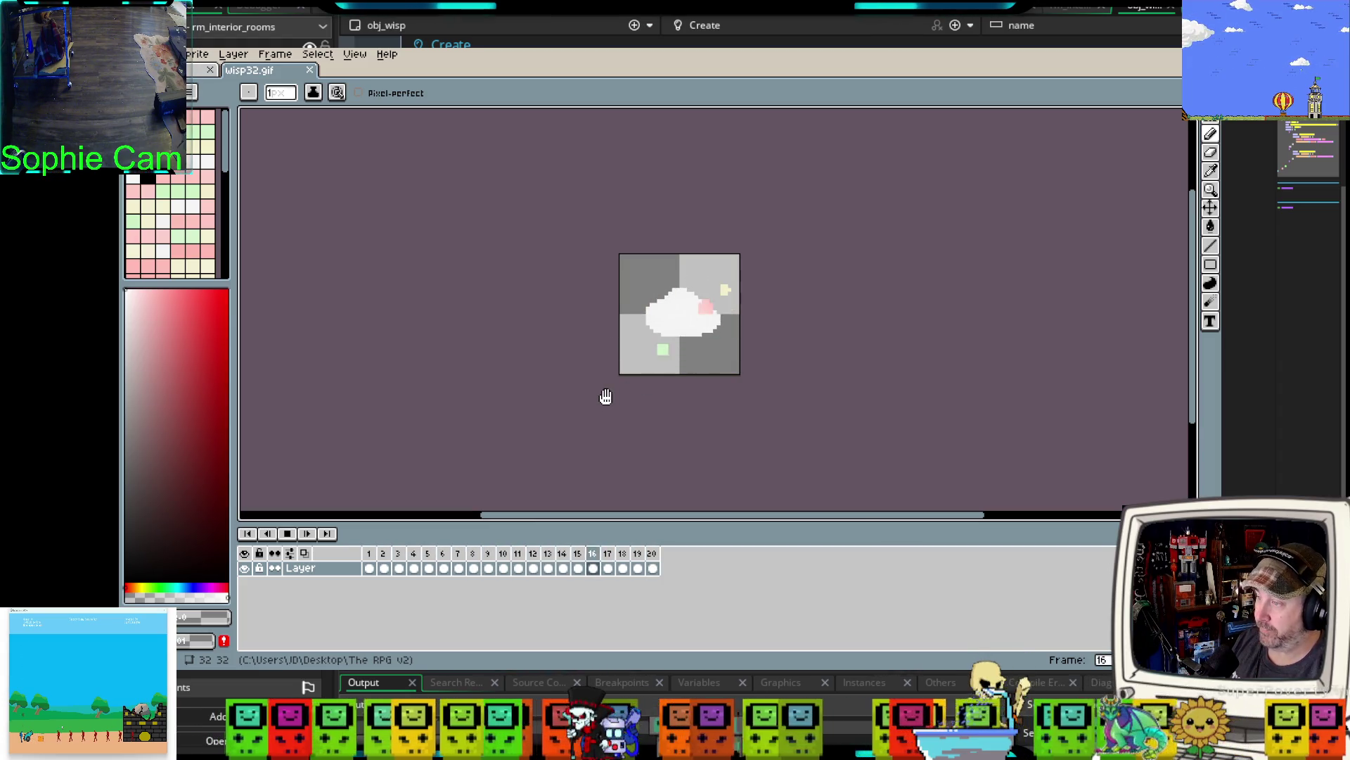
scroll(605, 397, up, 1)
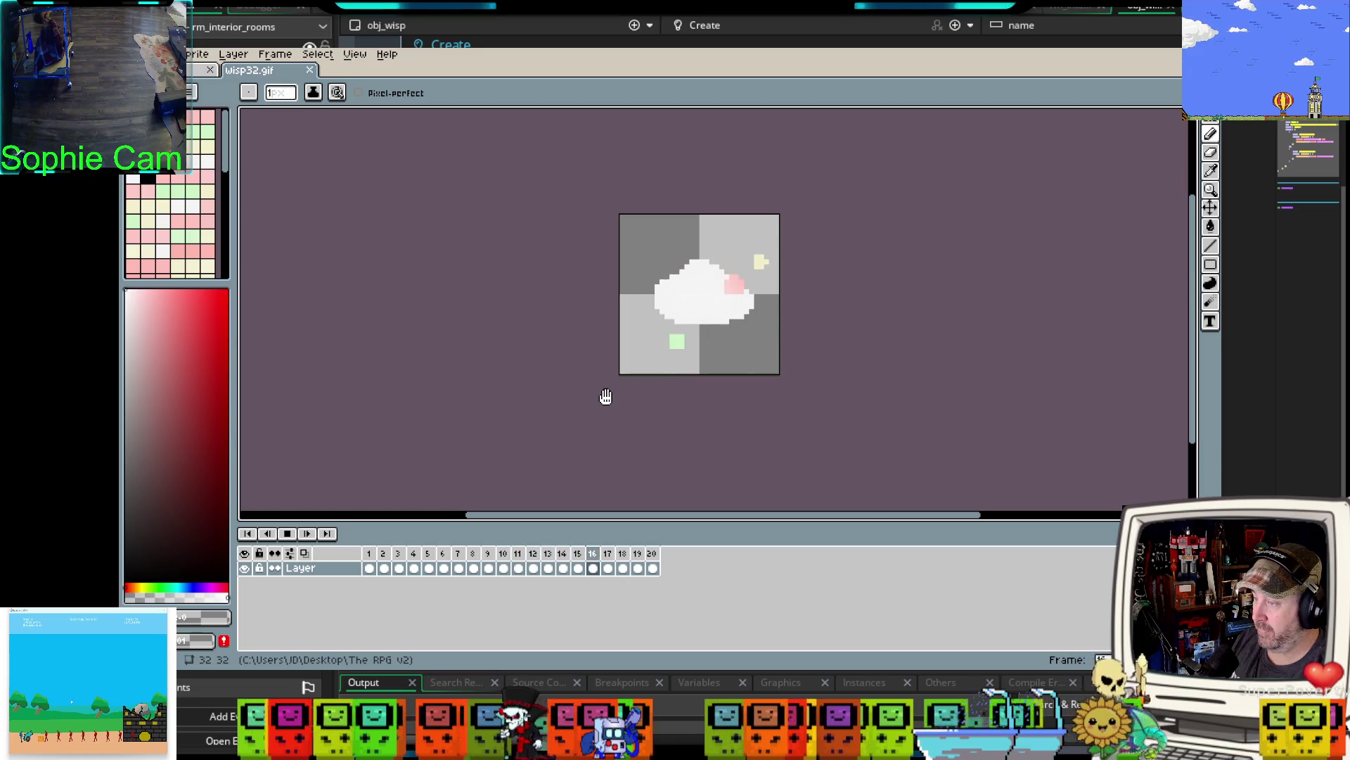
drag(605, 394, 581, 409)
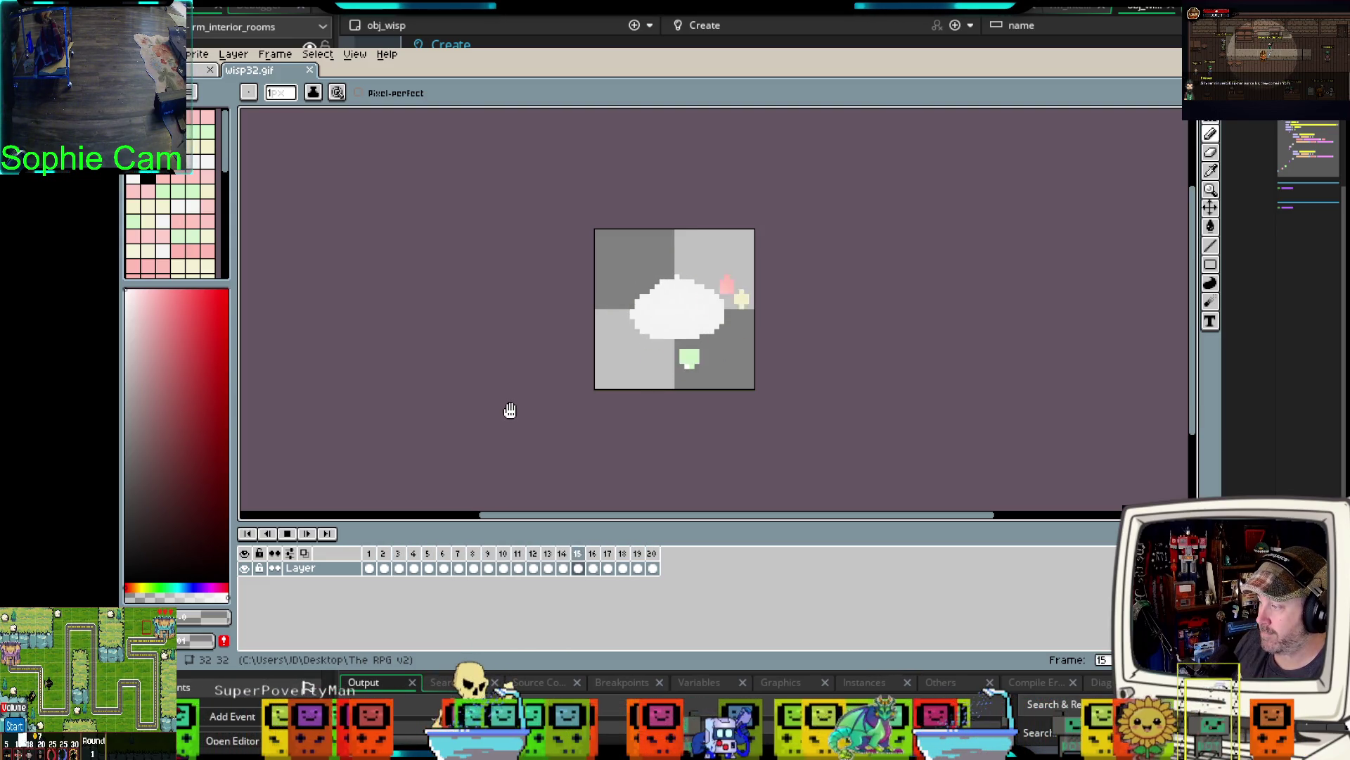
click(289, 534)
key(Home)
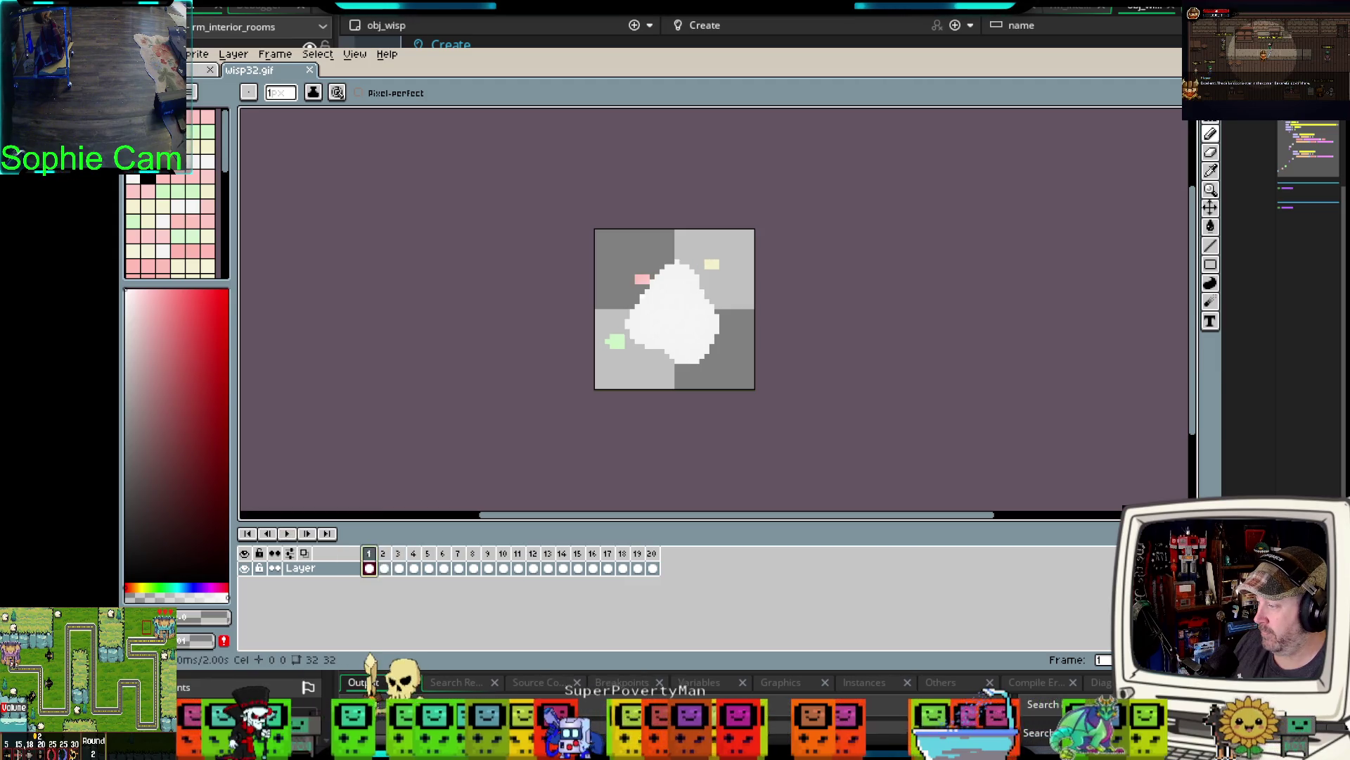
click(1151, 46)
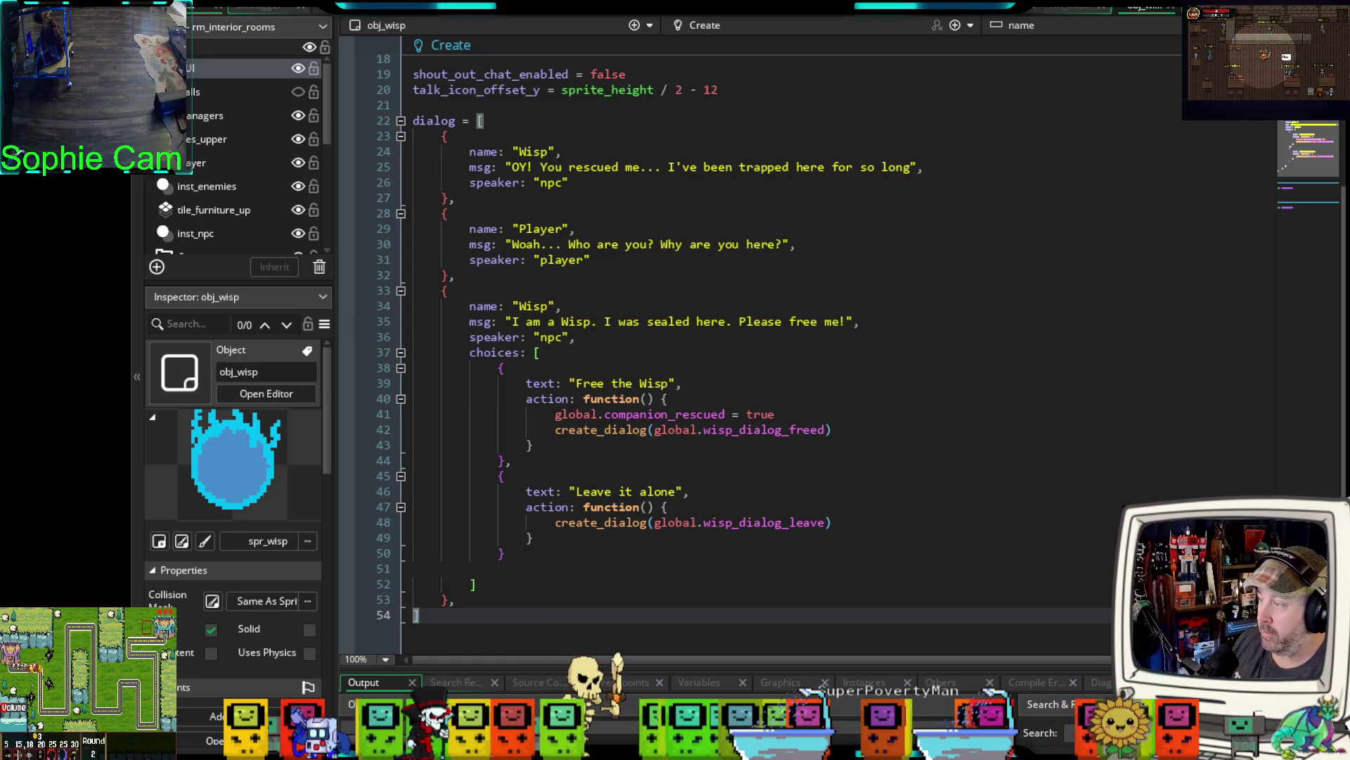
scroll(731, 338, down, 4)
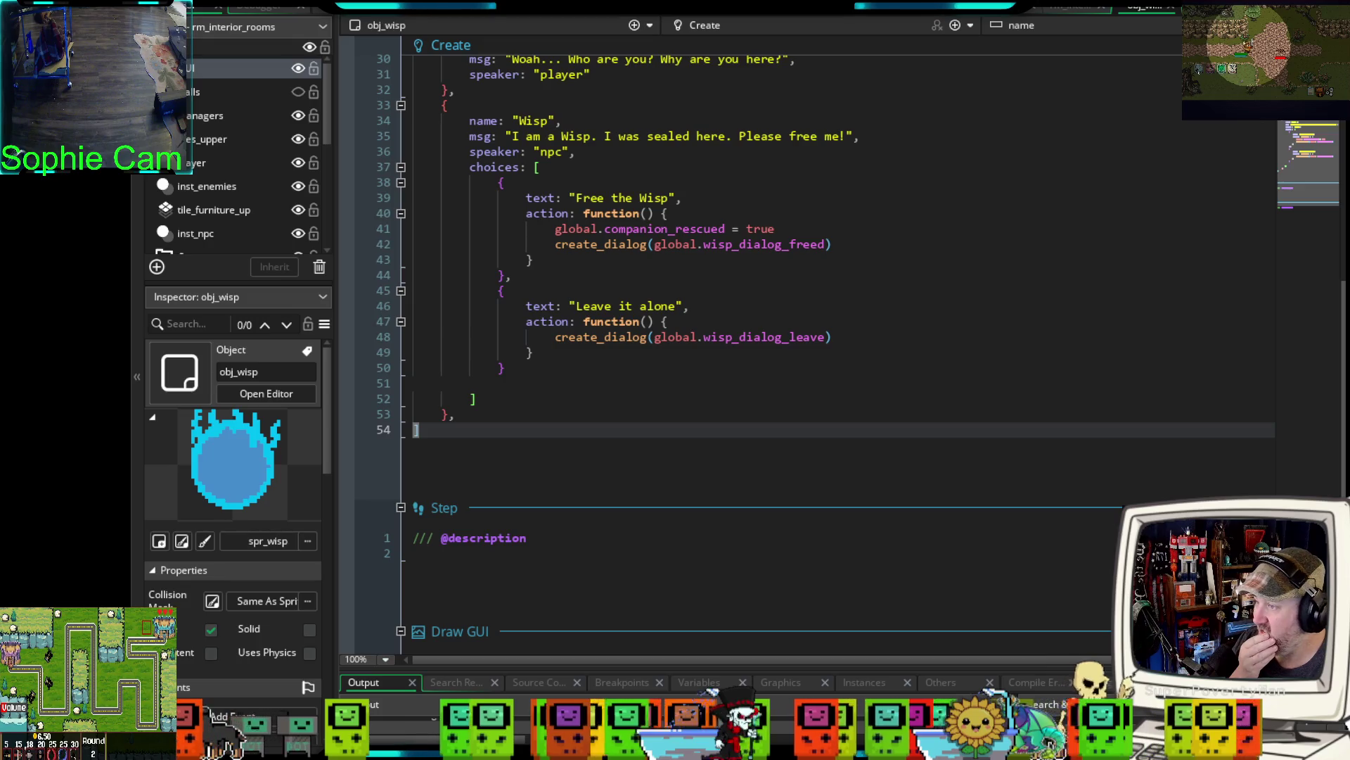
scroll(703, 317, up, 2)
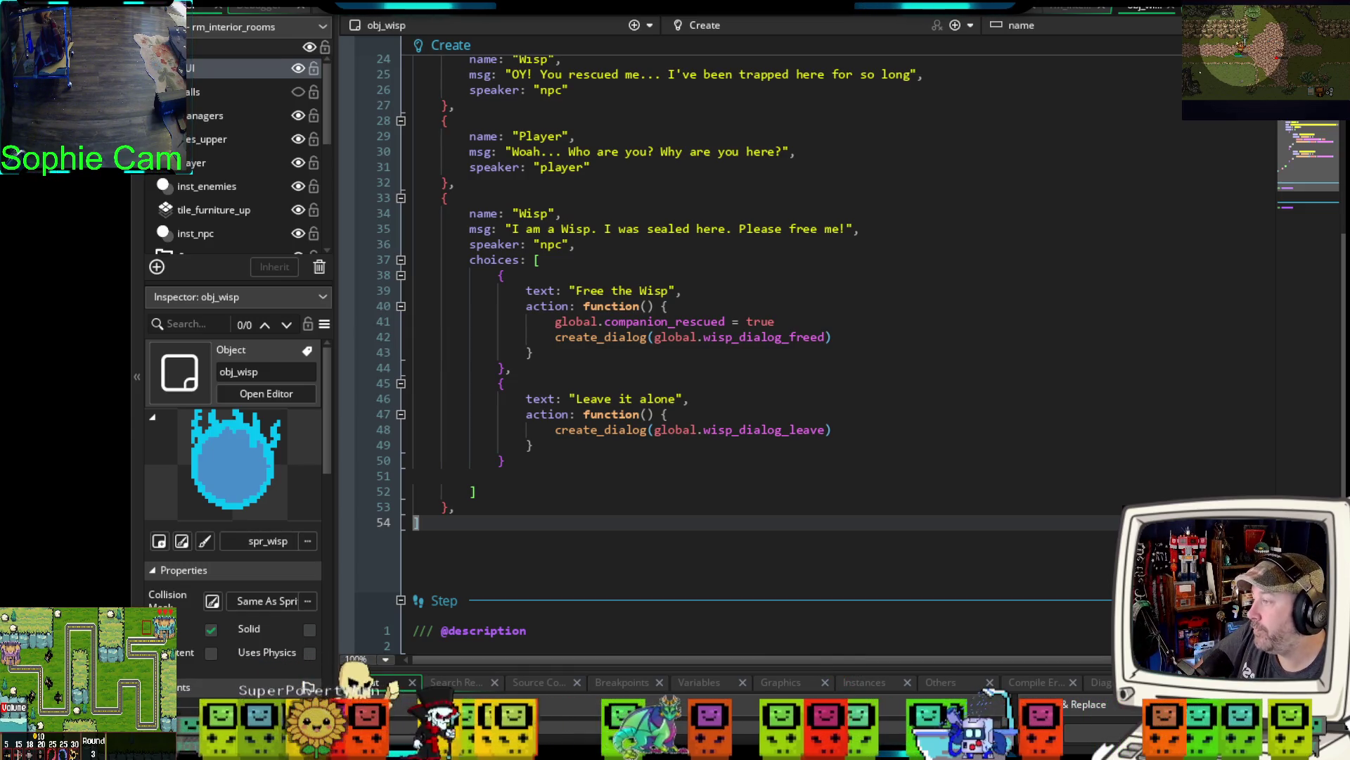
scroll(731, 351, up, 4)
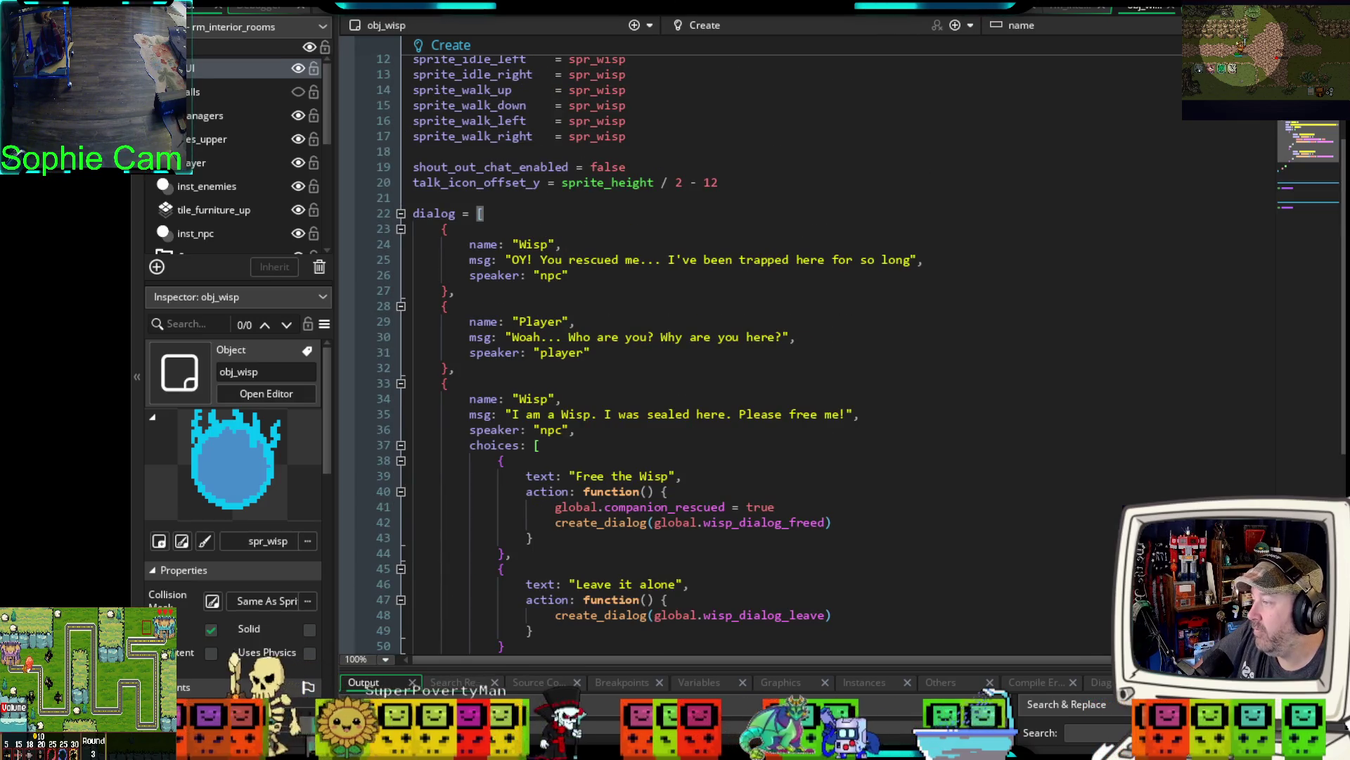
scroll(732, 352, down, 4)
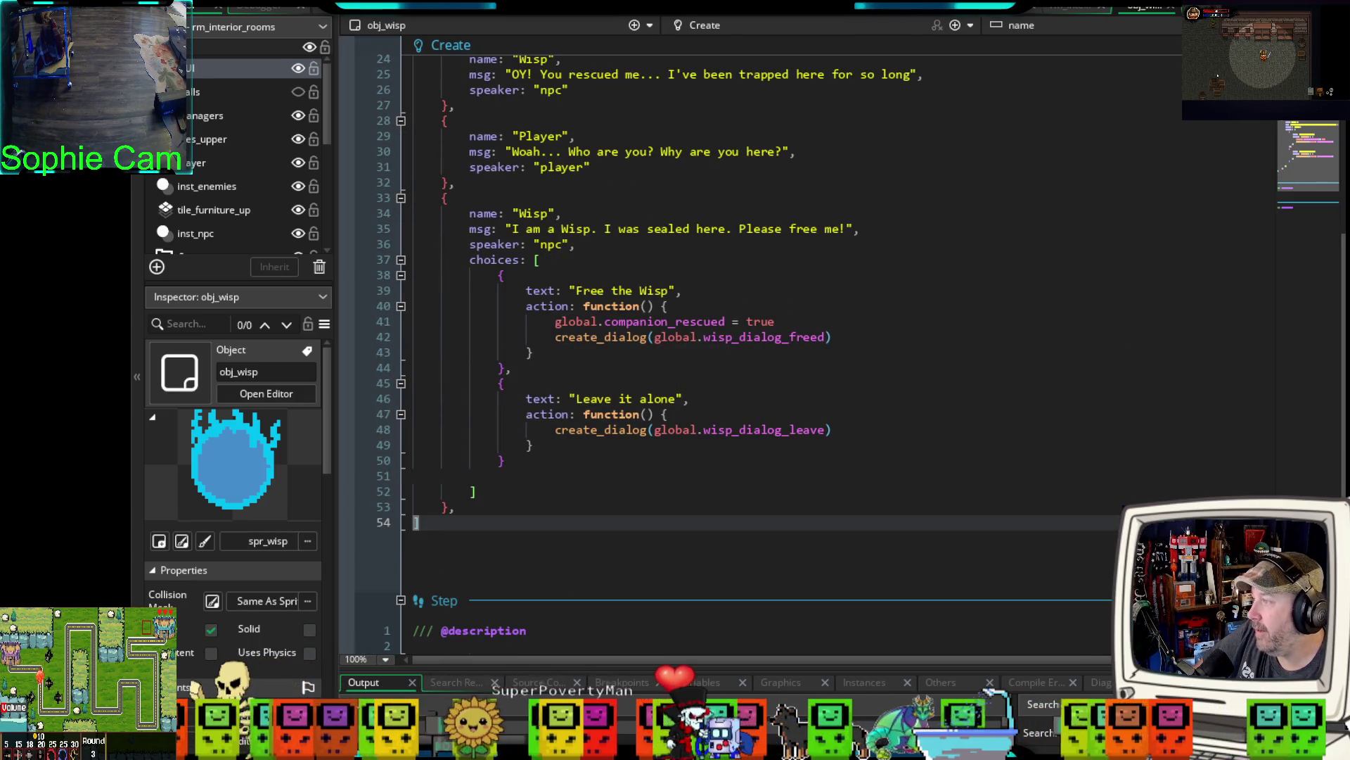
scroll(732, 352, up, 4)
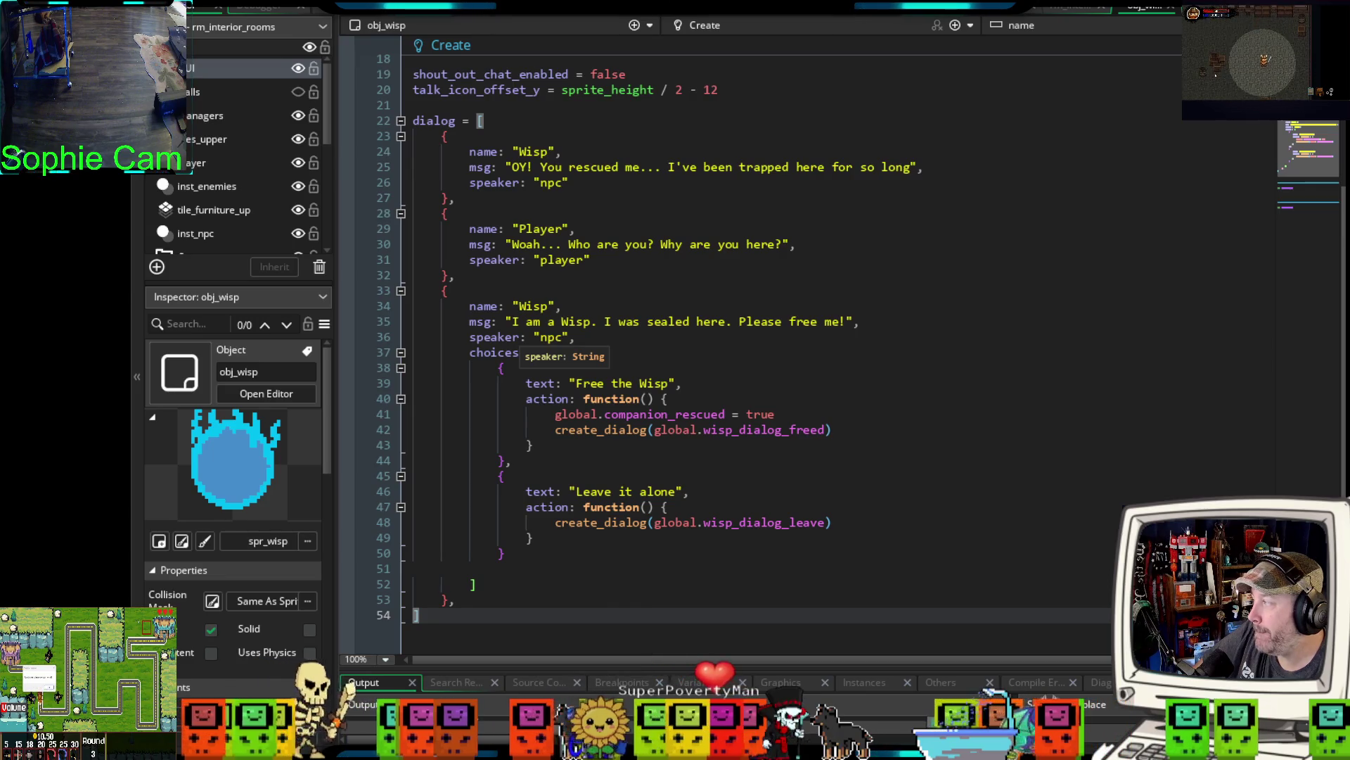
scroll(731, 351, down, 2)
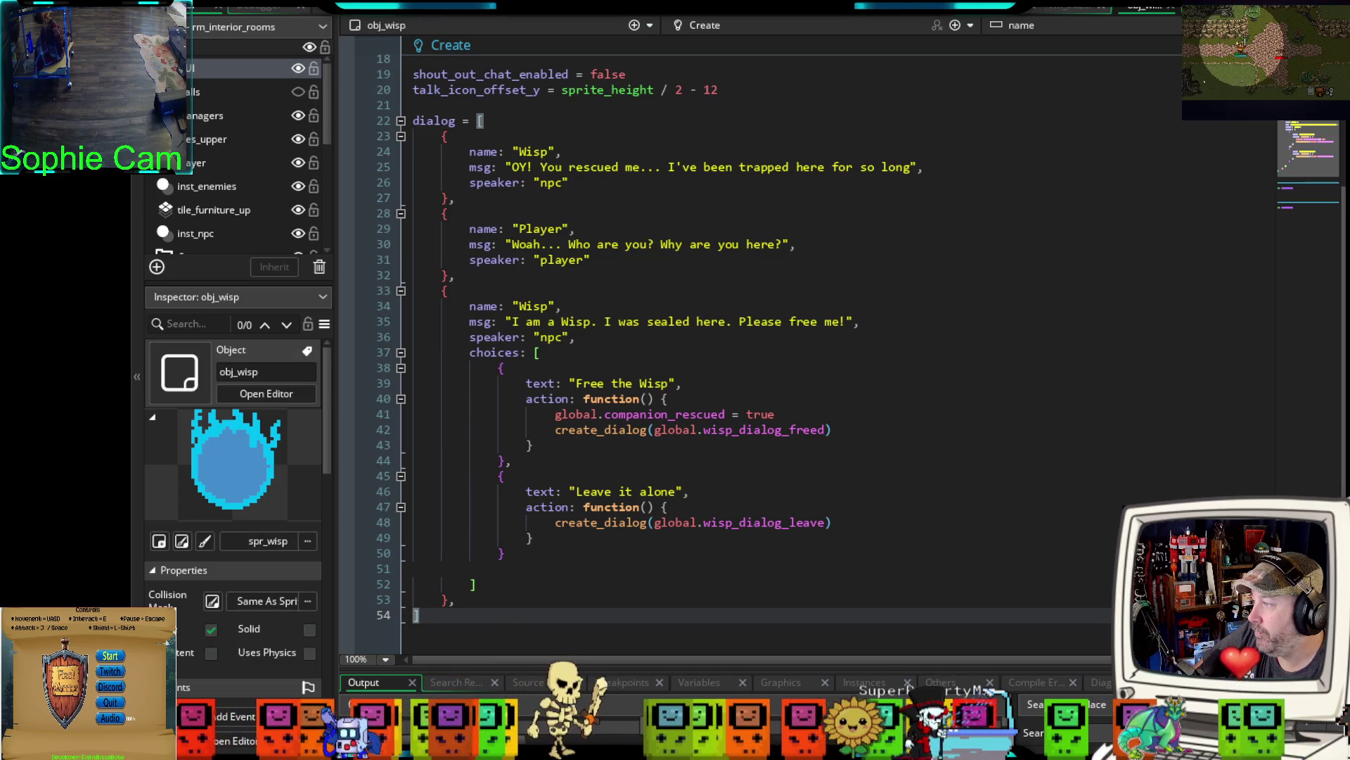
scroll(732, 352, down, 2)
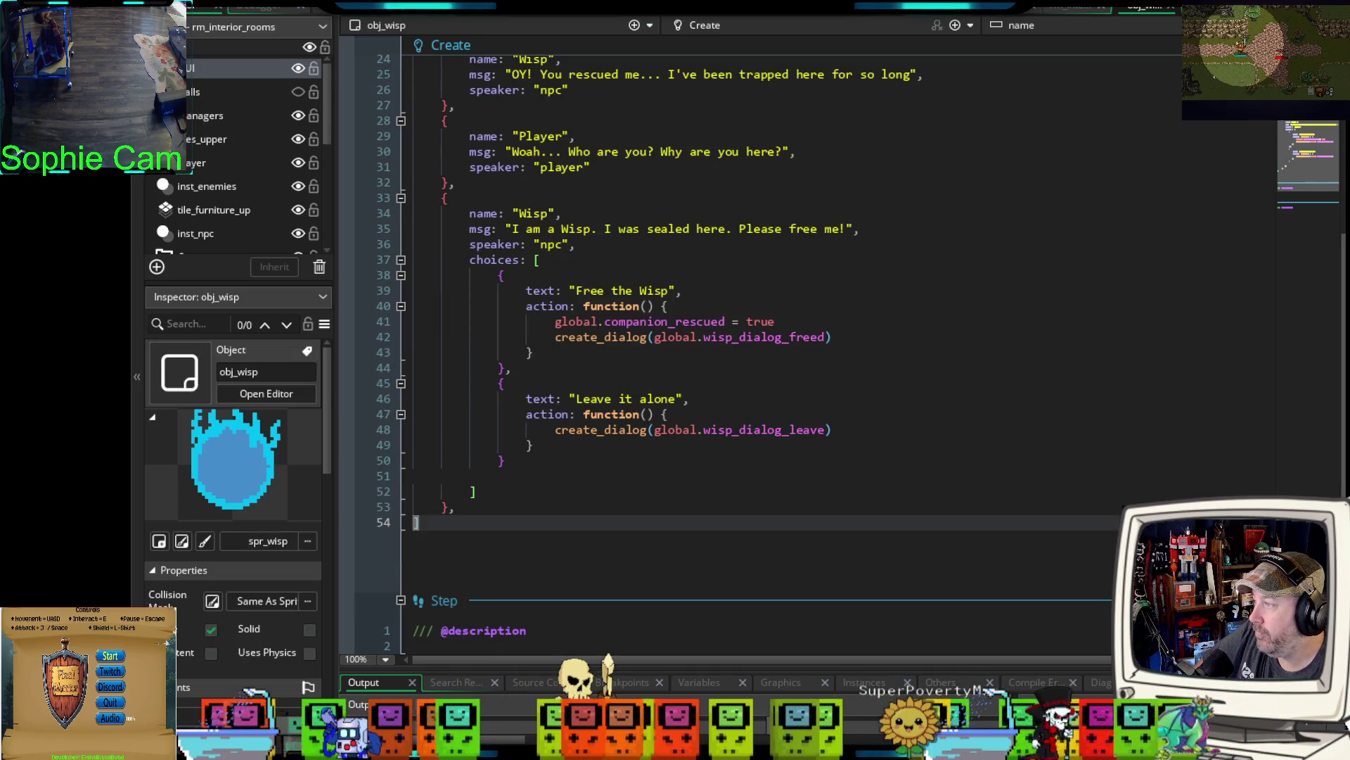
scroll(731, 351, up, 2)
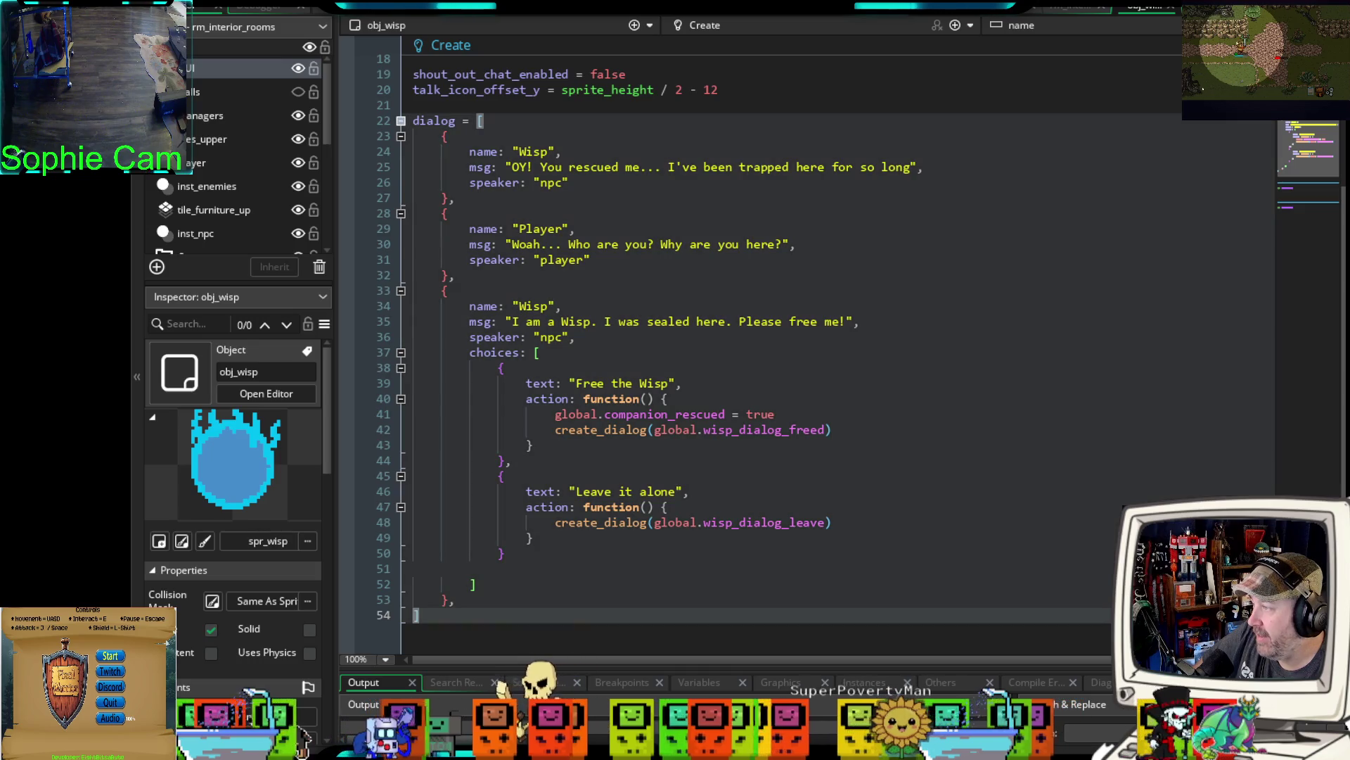
click(401, 120)
click(496, 333)
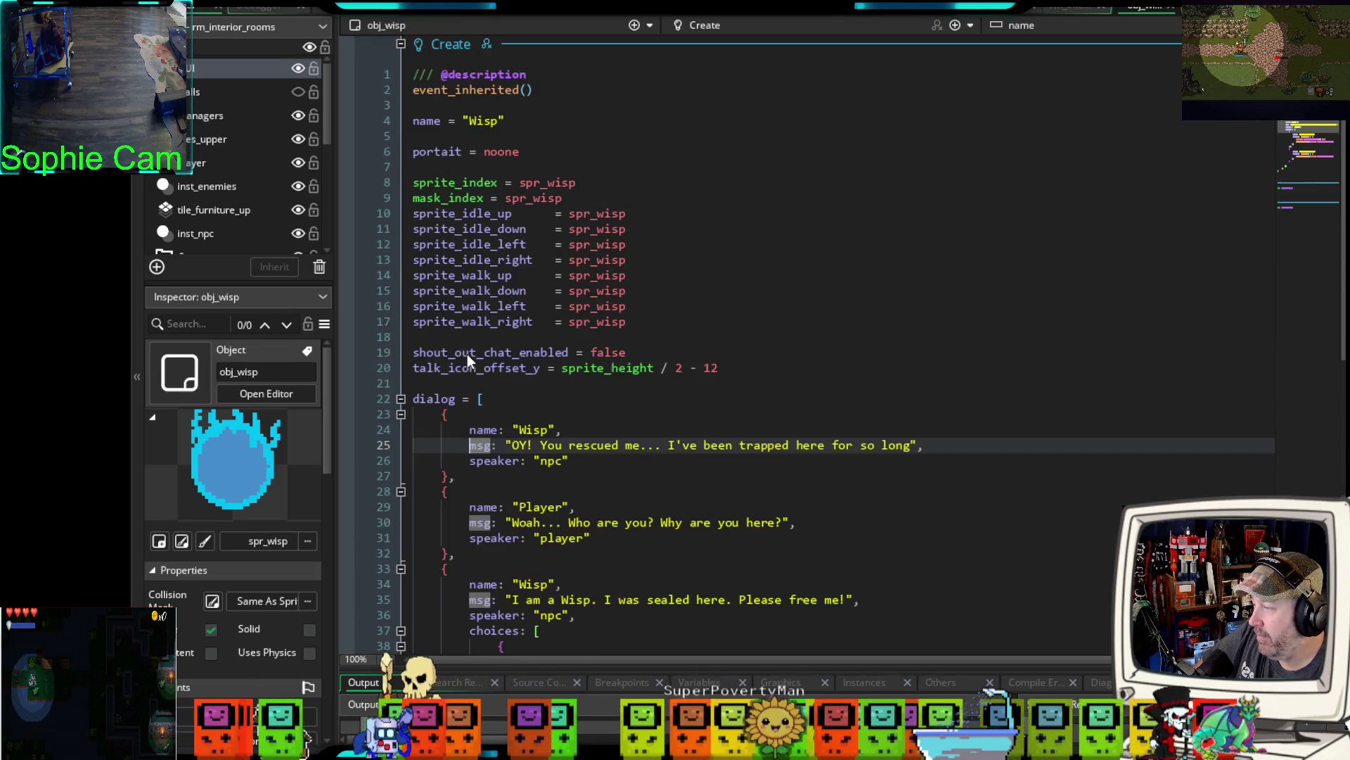
scroll(440, 355, down, 7)
scroll(441, 356, down, 2)
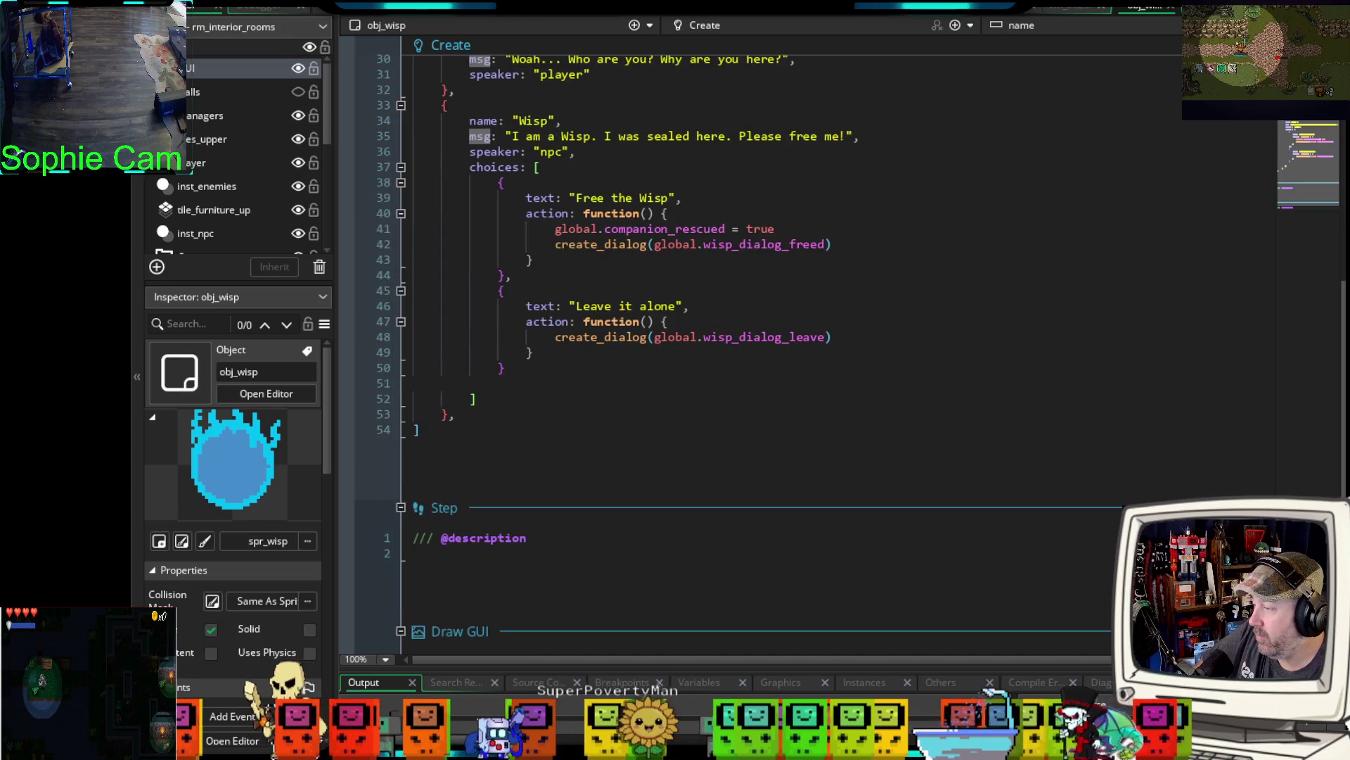
click(425, 450)
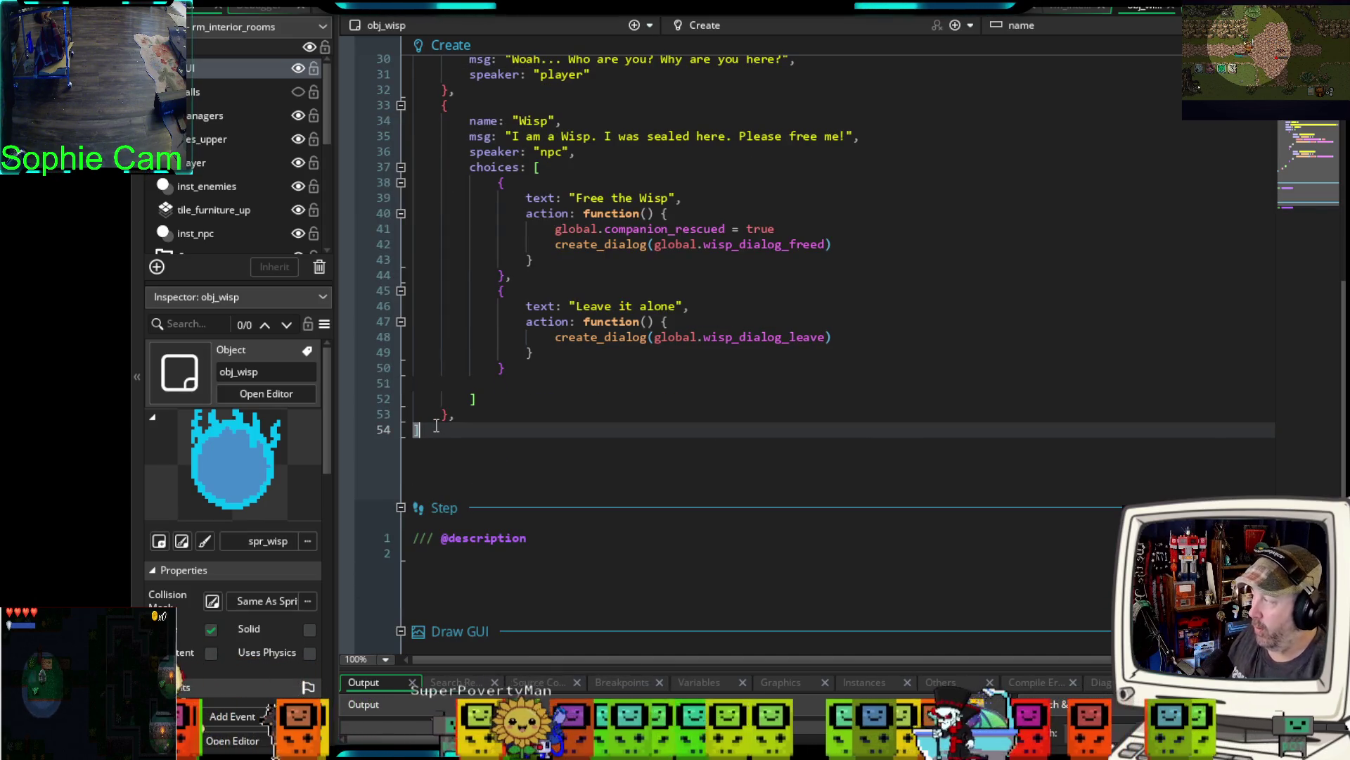
- Leave two empty lines after the dialog array's closing bracket in obj_wisp's Create event
key(Return)
key(Return)
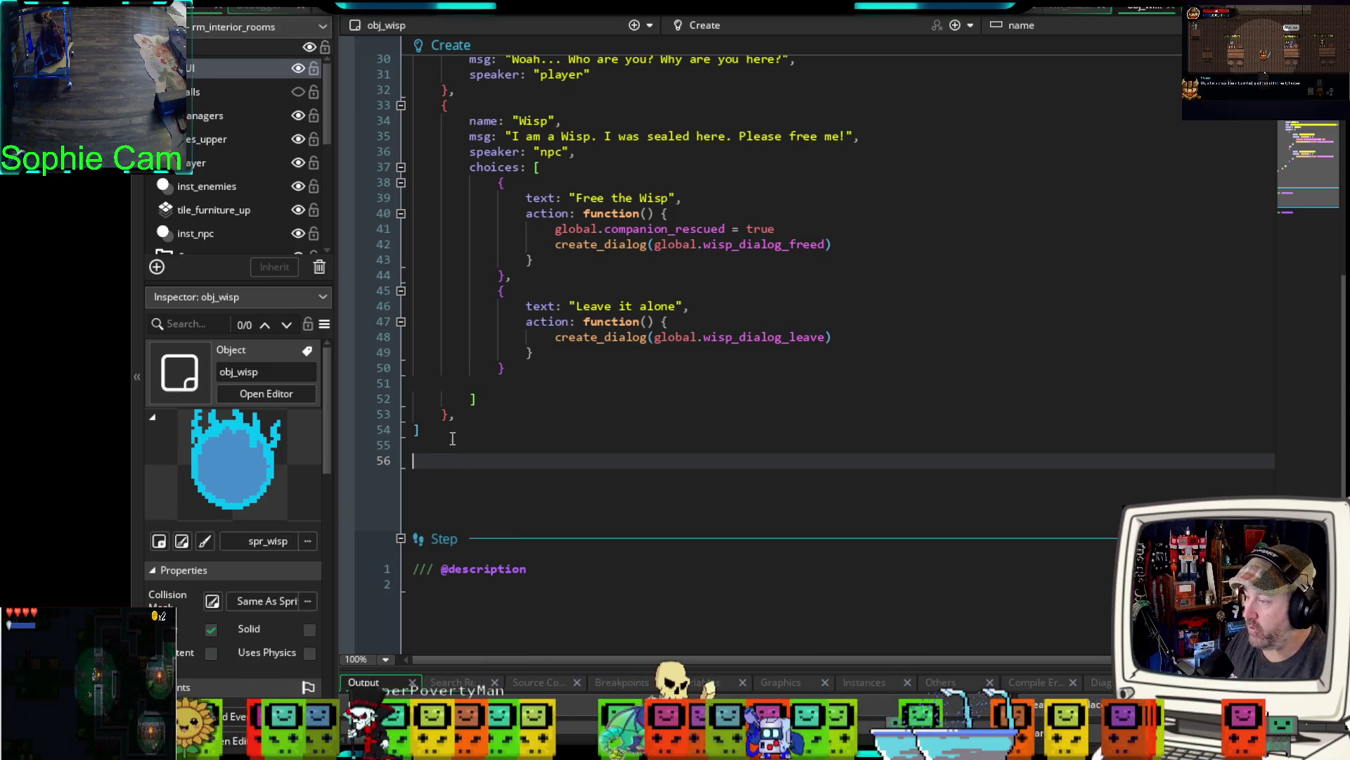
click(549, 259)
shift+click(549, 244)
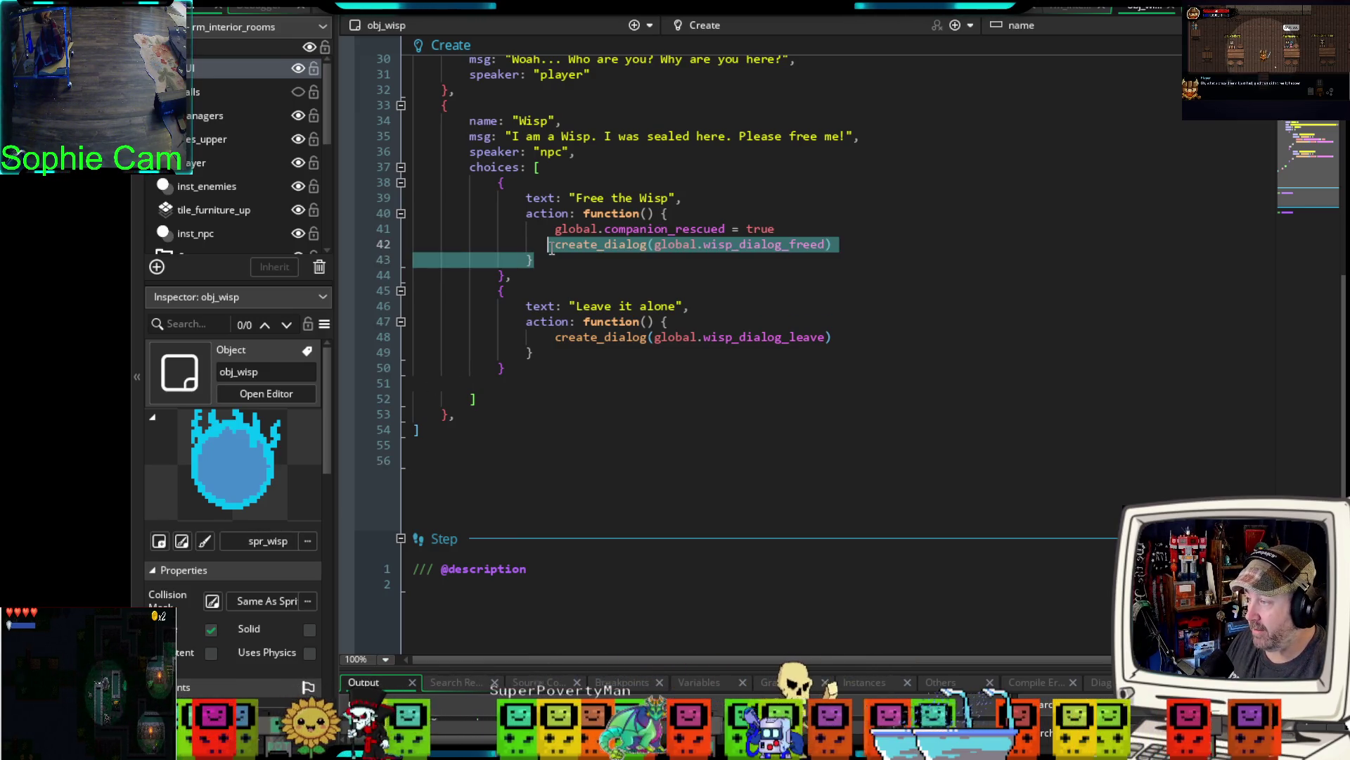
click(416, 462)
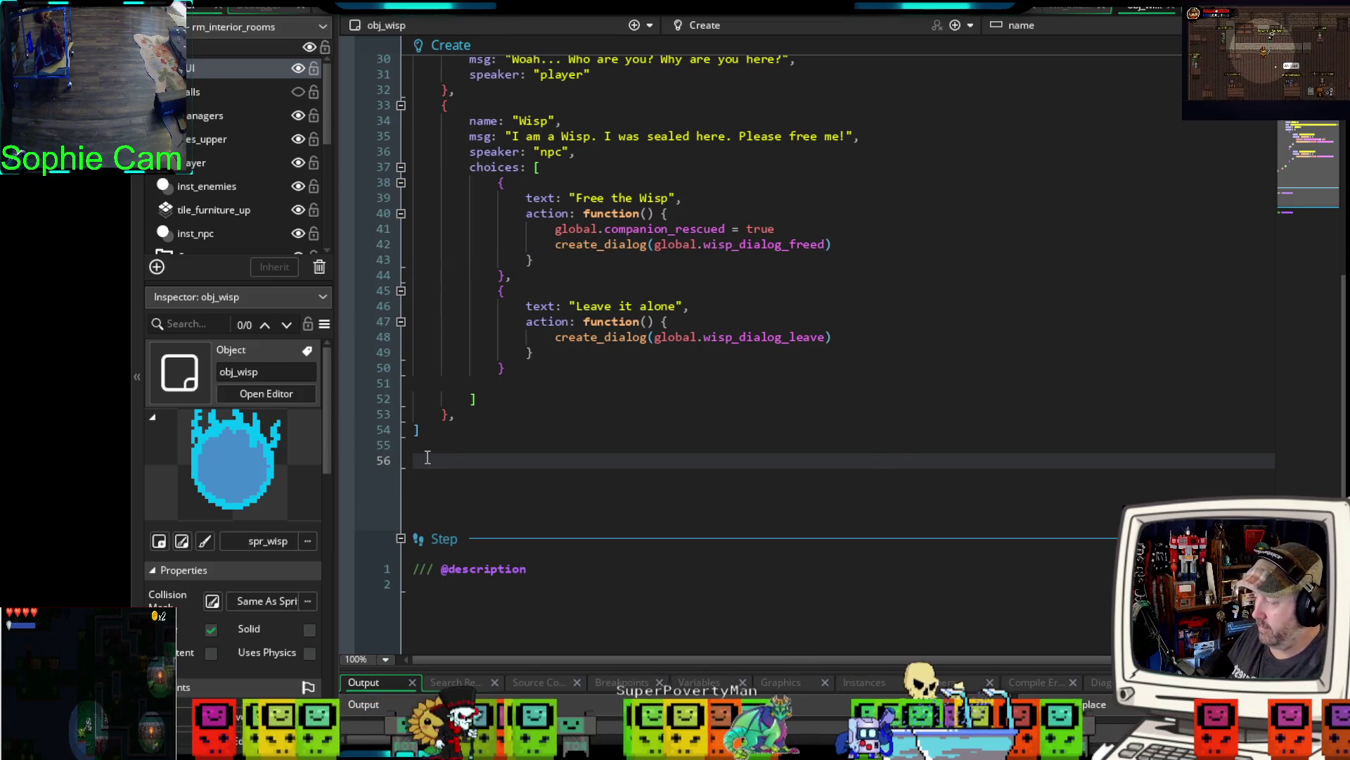
text(global)
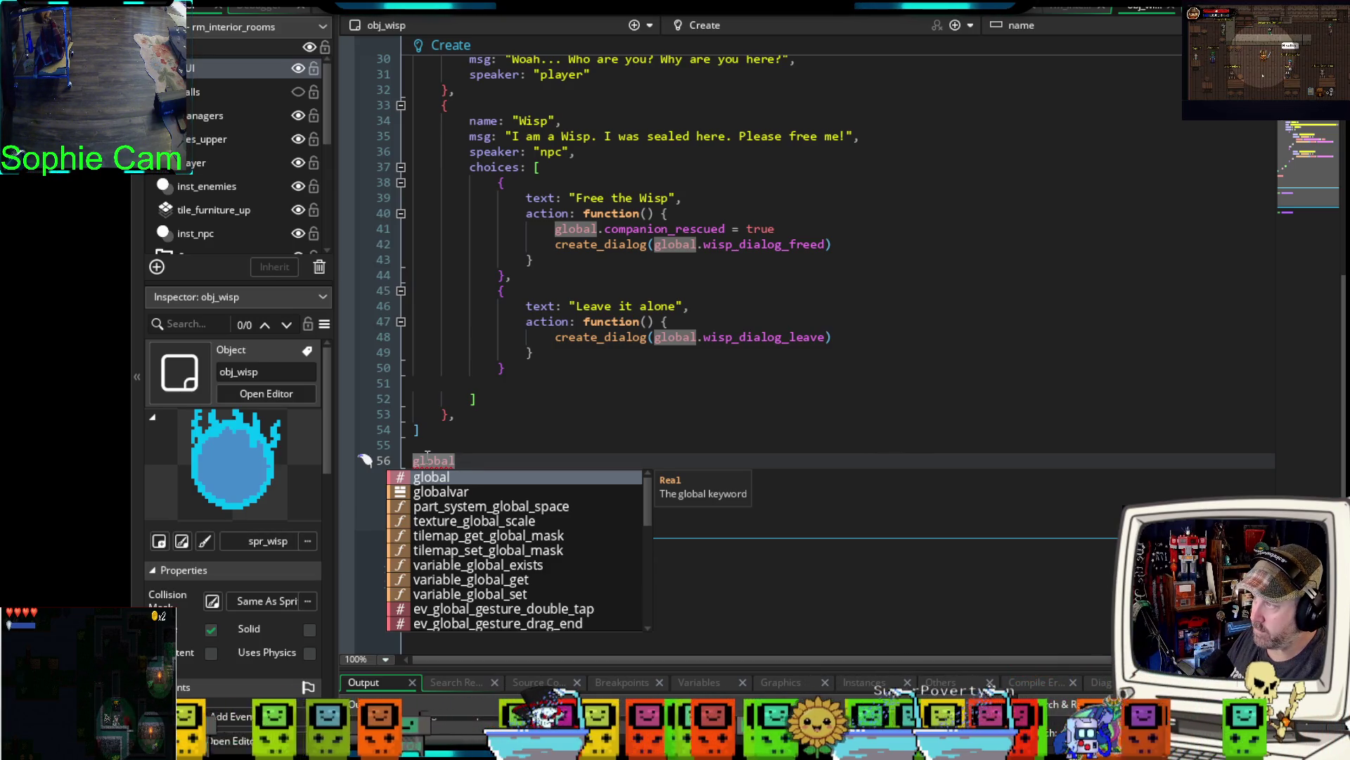
key(BackSpace)
key(BackSpace)
key(BackSpace)
key(BackSpace)
key(BackSpace)
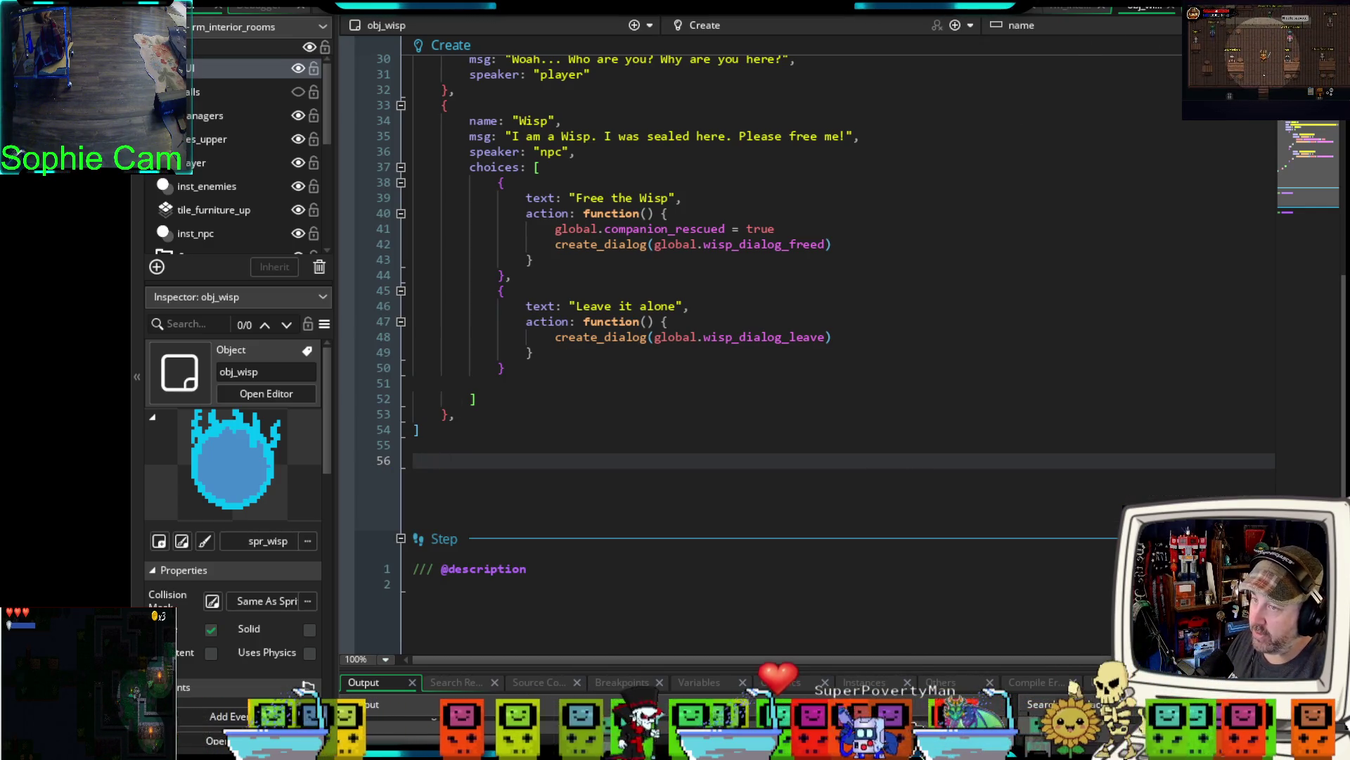
key(ctrl+Tab)
- Scroll through npc_dialog to review the bar_keep Brewer's welcome dialog and quest-choice logic
scroll(925, 213, down, 20)
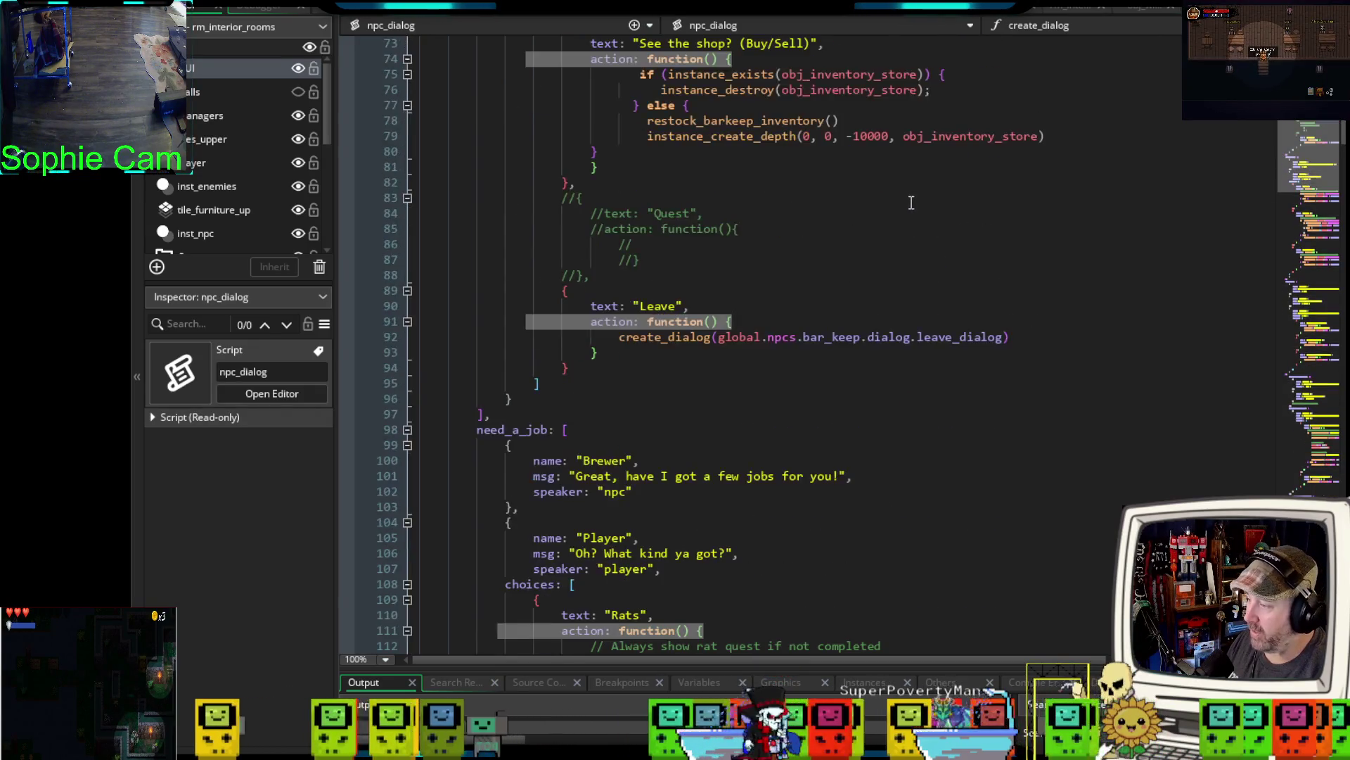
scroll(909, 203, down, 20)
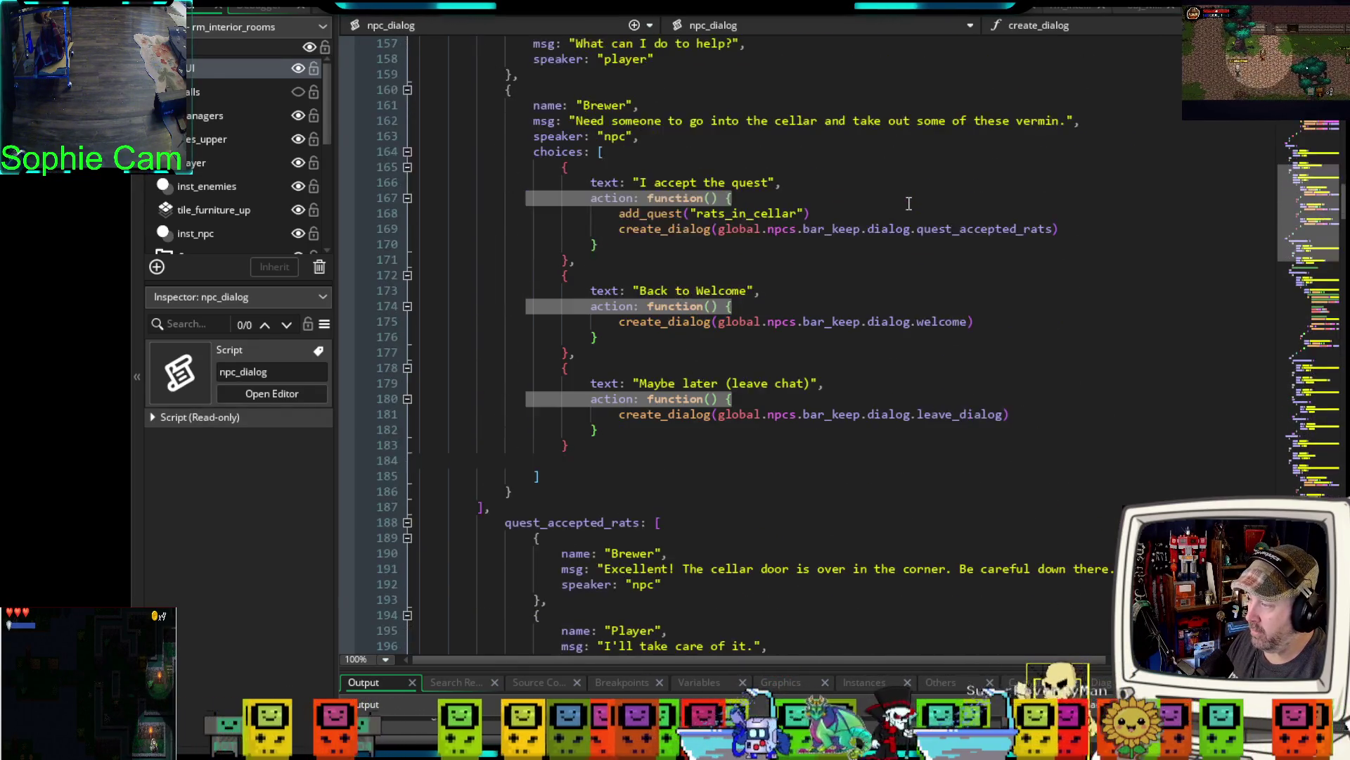
scroll(908, 201, down, 20)
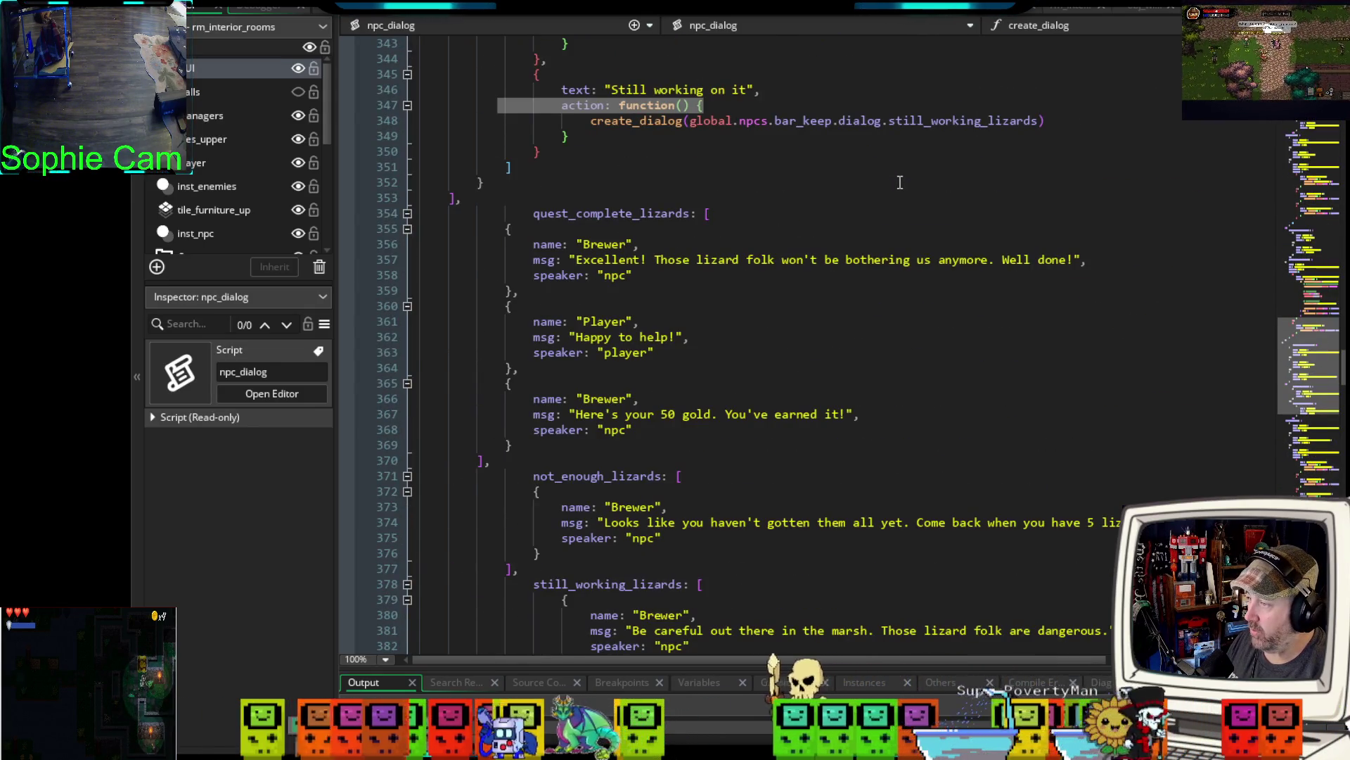
scroll(899, 182, down, 10)
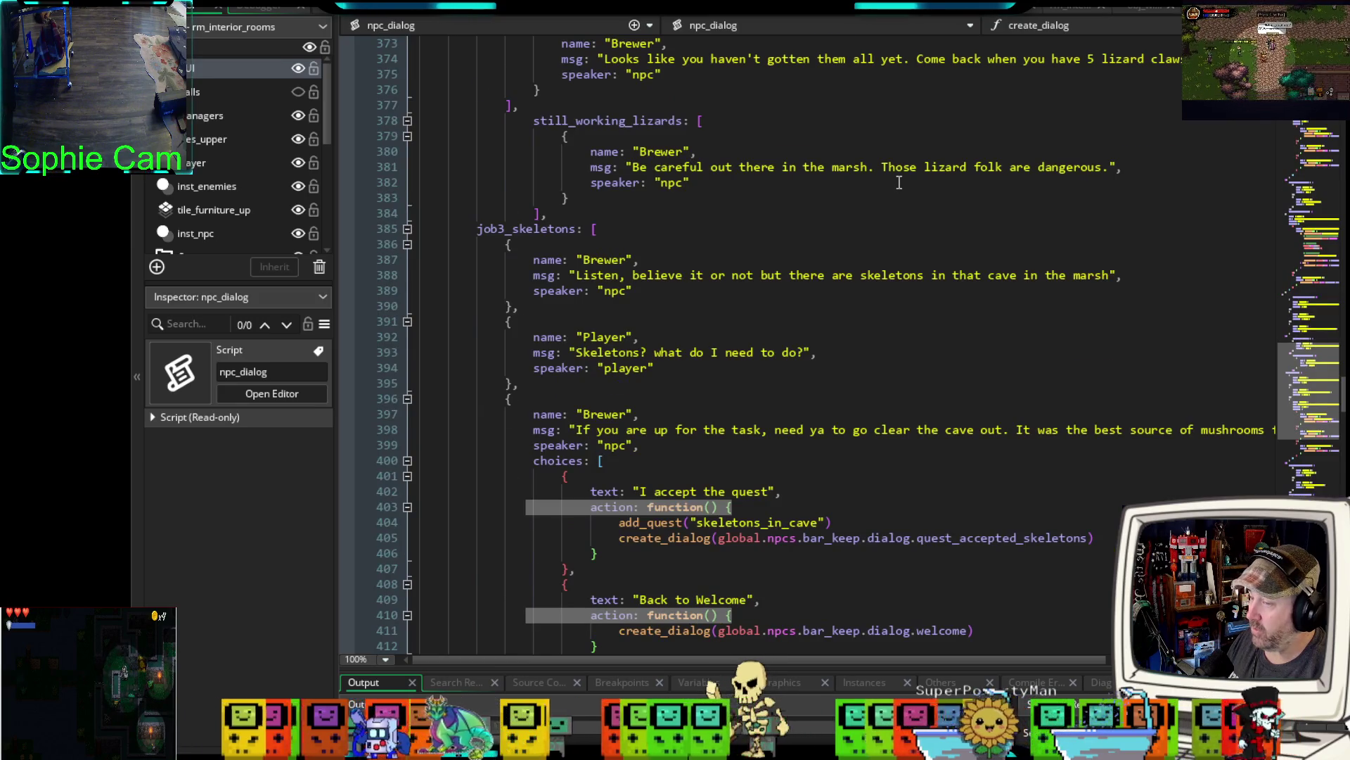
scroll(899, 182, down, 8)
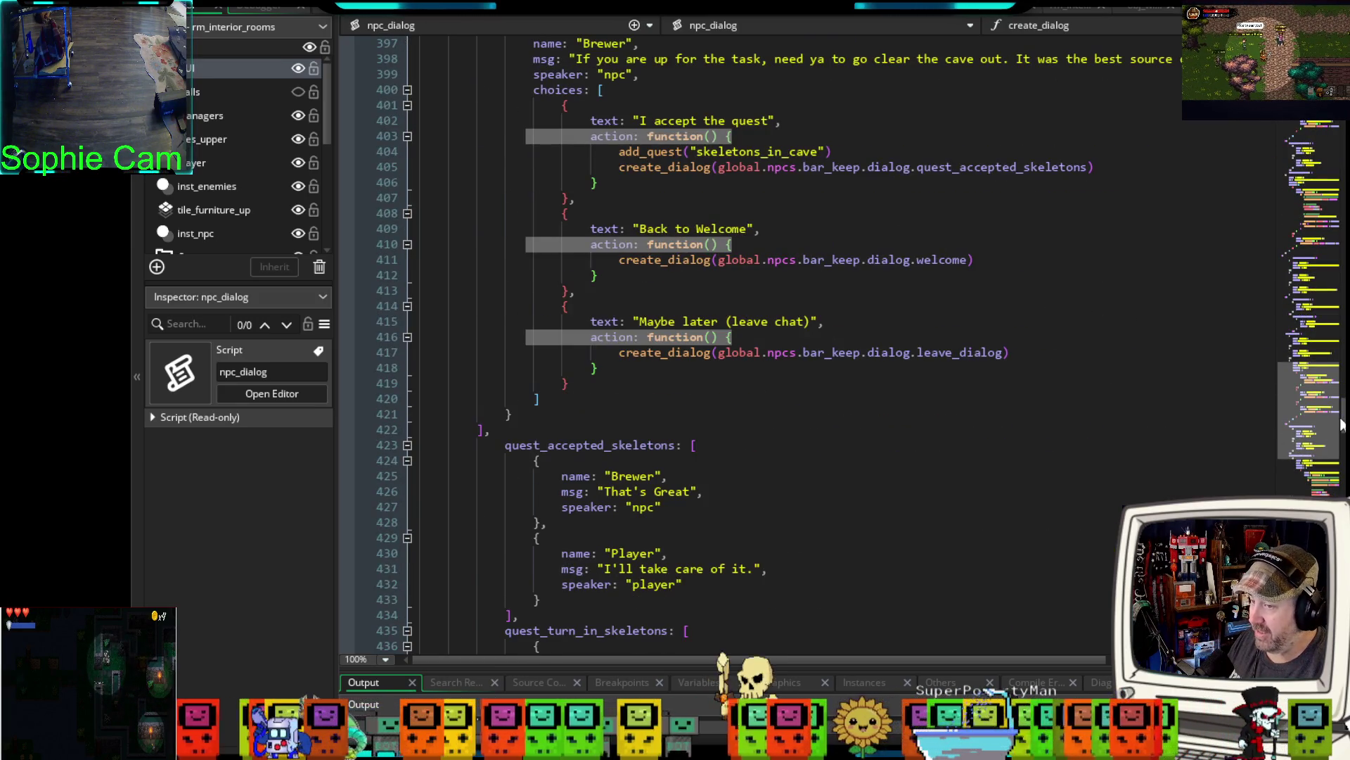
mouse_move(1345, 452)
mouse_down()
mouse_move(1344, 505)
mouse_move(1336, 121)
mouse_up()
scroll(793, 367, down, 1)
scroll(793, 368, down, 1)
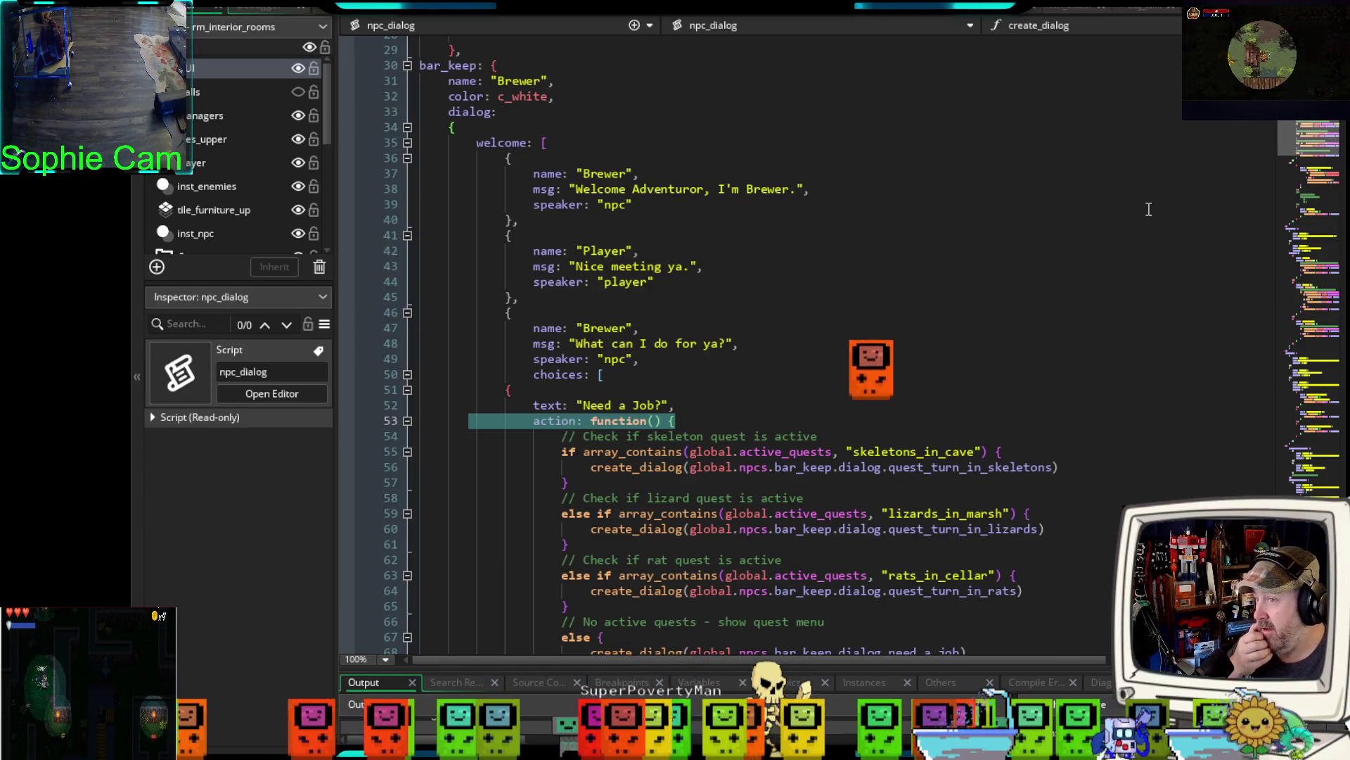
- In the obj_wisp Create event, type global.wisp_dialog_freed = on its own line at the dialog array's end
click(1142, 8)
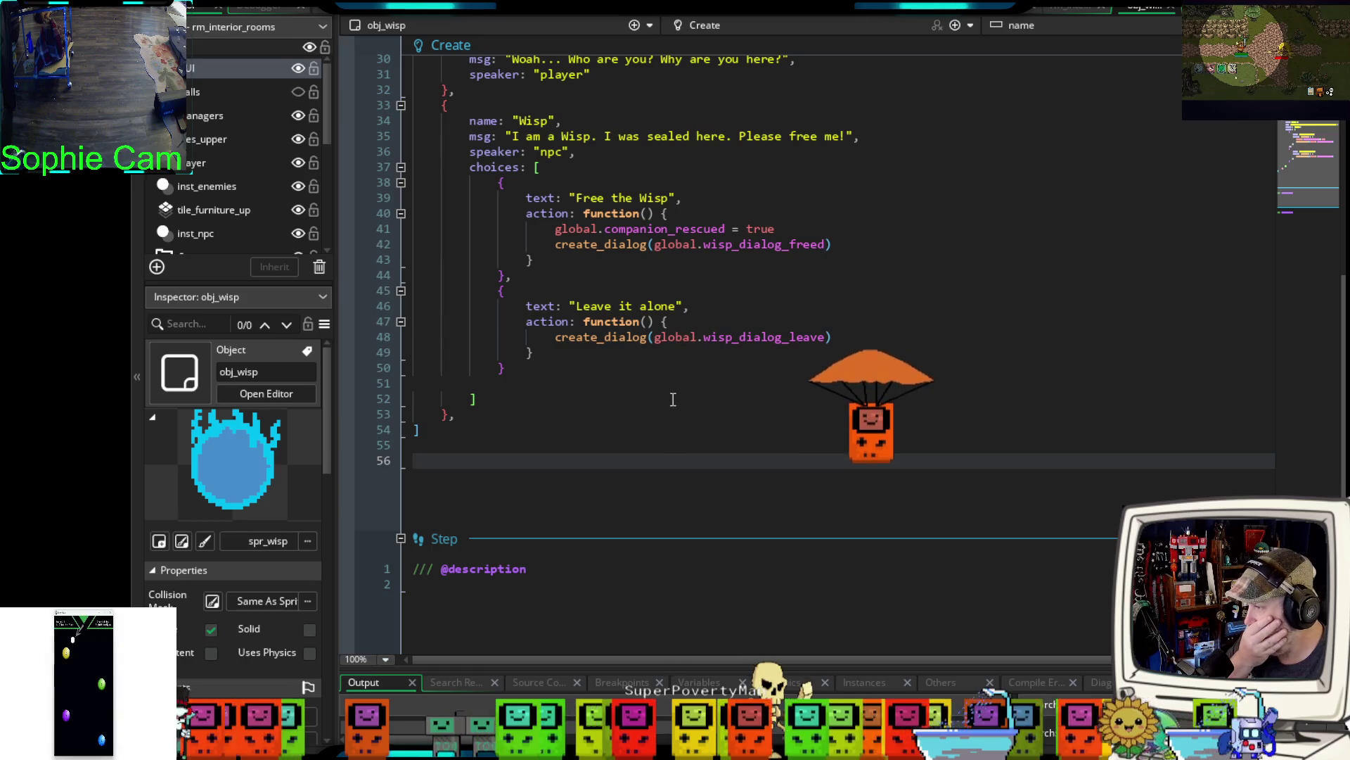
click(461, 414)
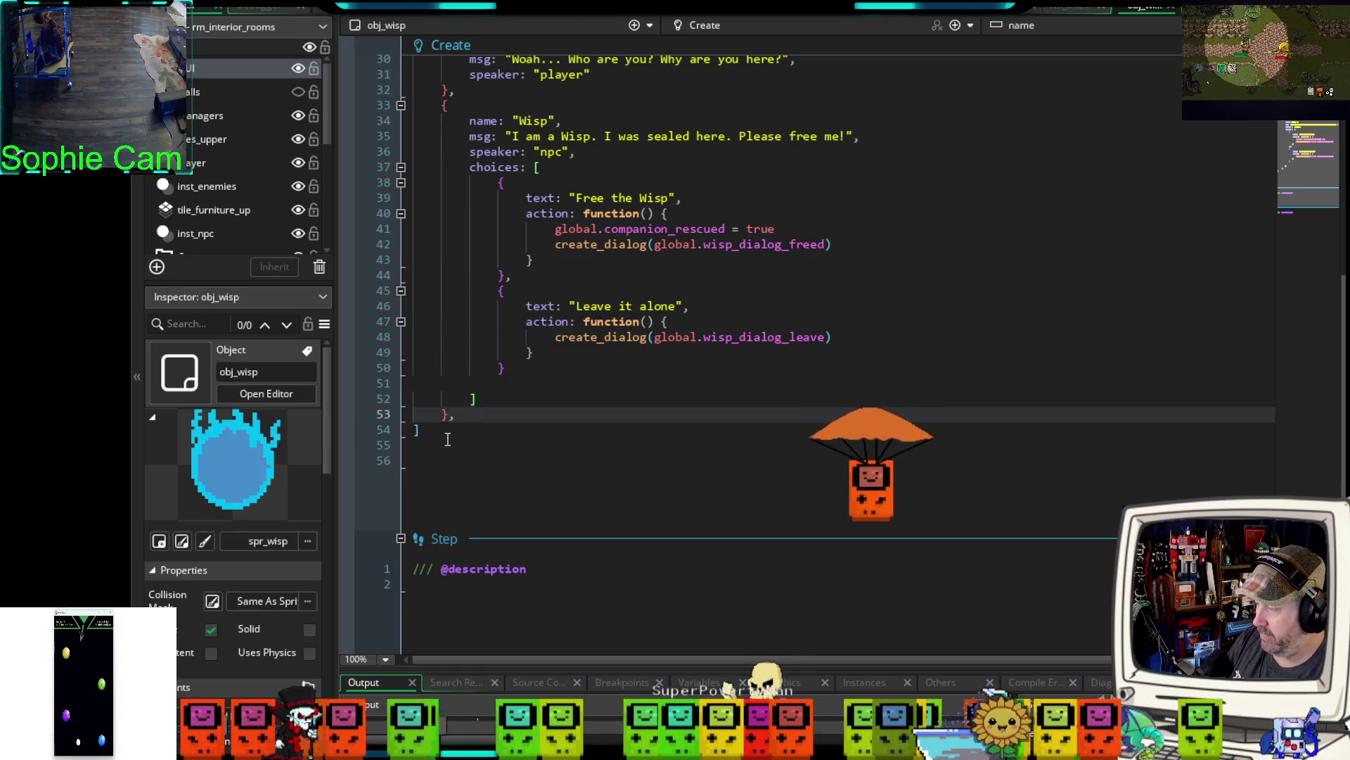
key(Return)
key(Return)
key(Return)
key(Return)
click(457, 434)
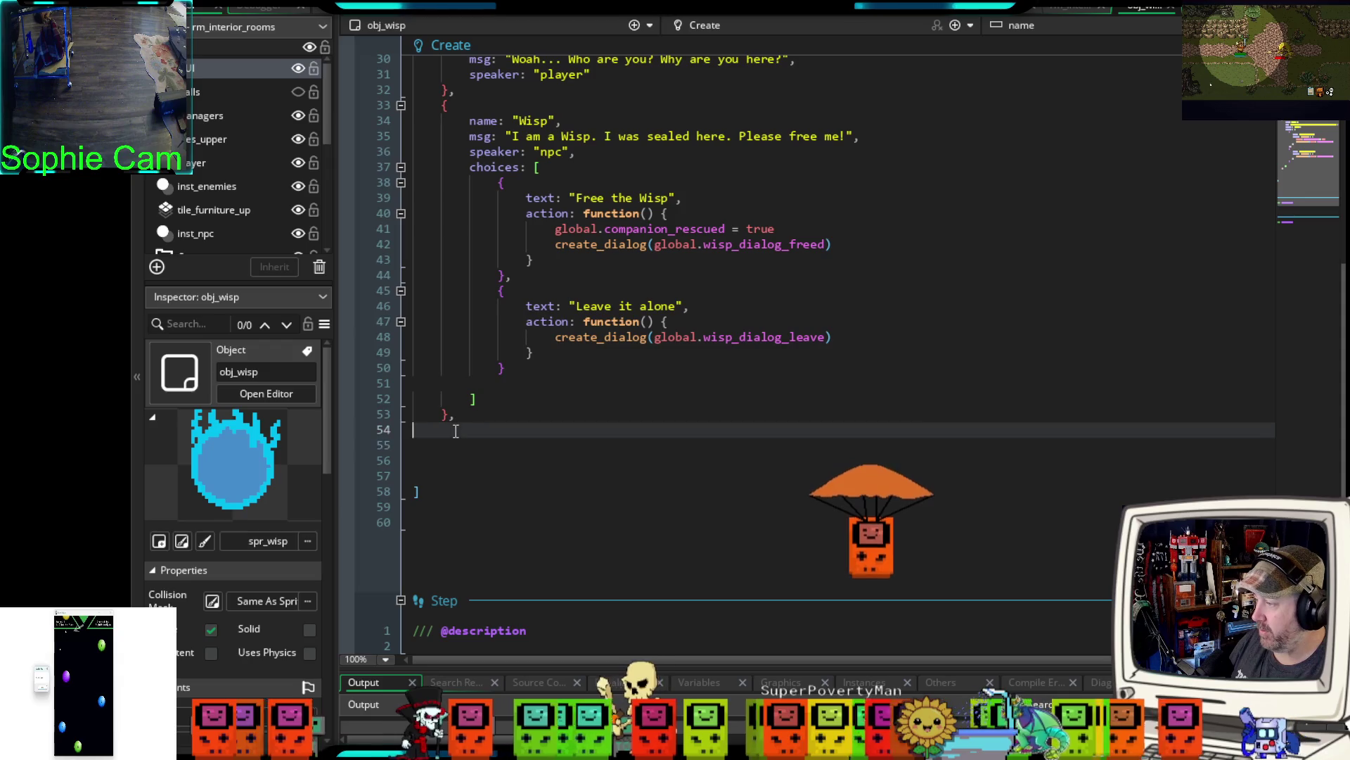
text(g)
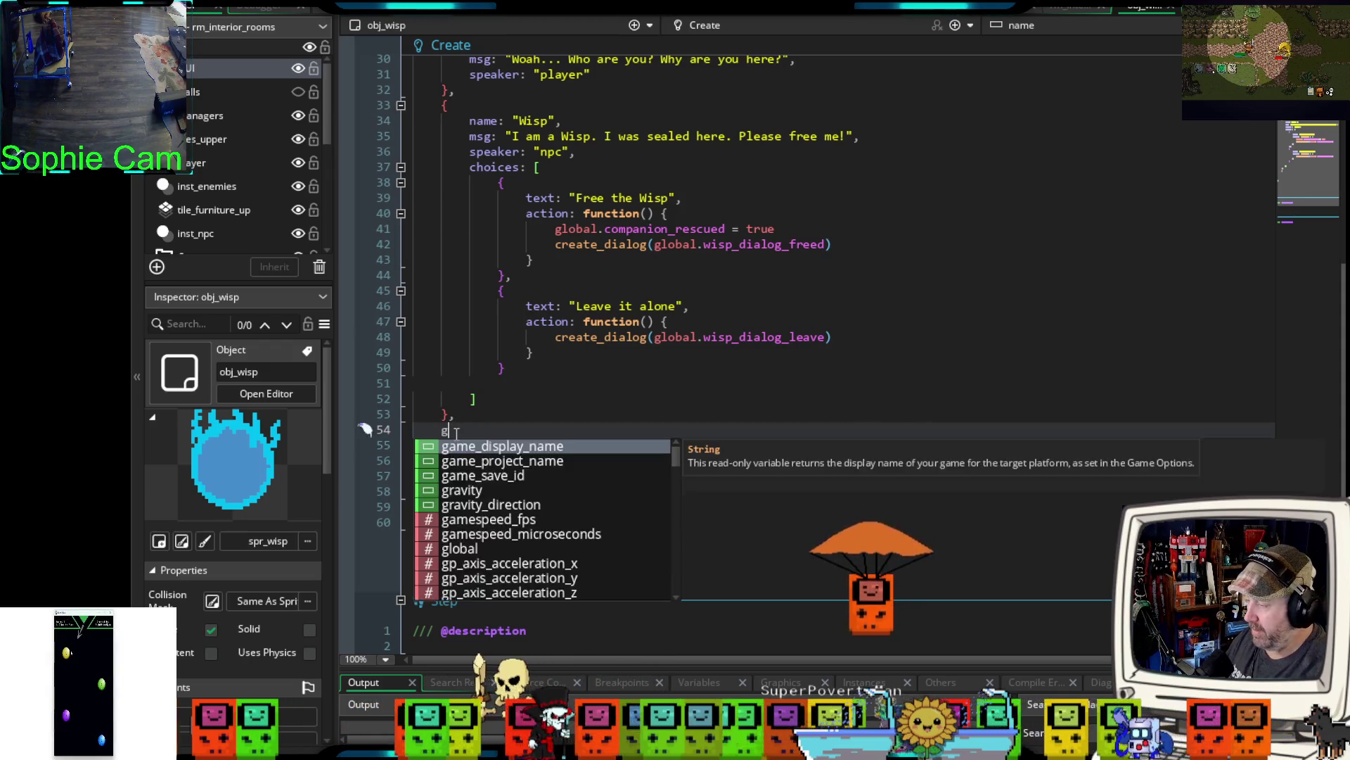
text(lobal.w)
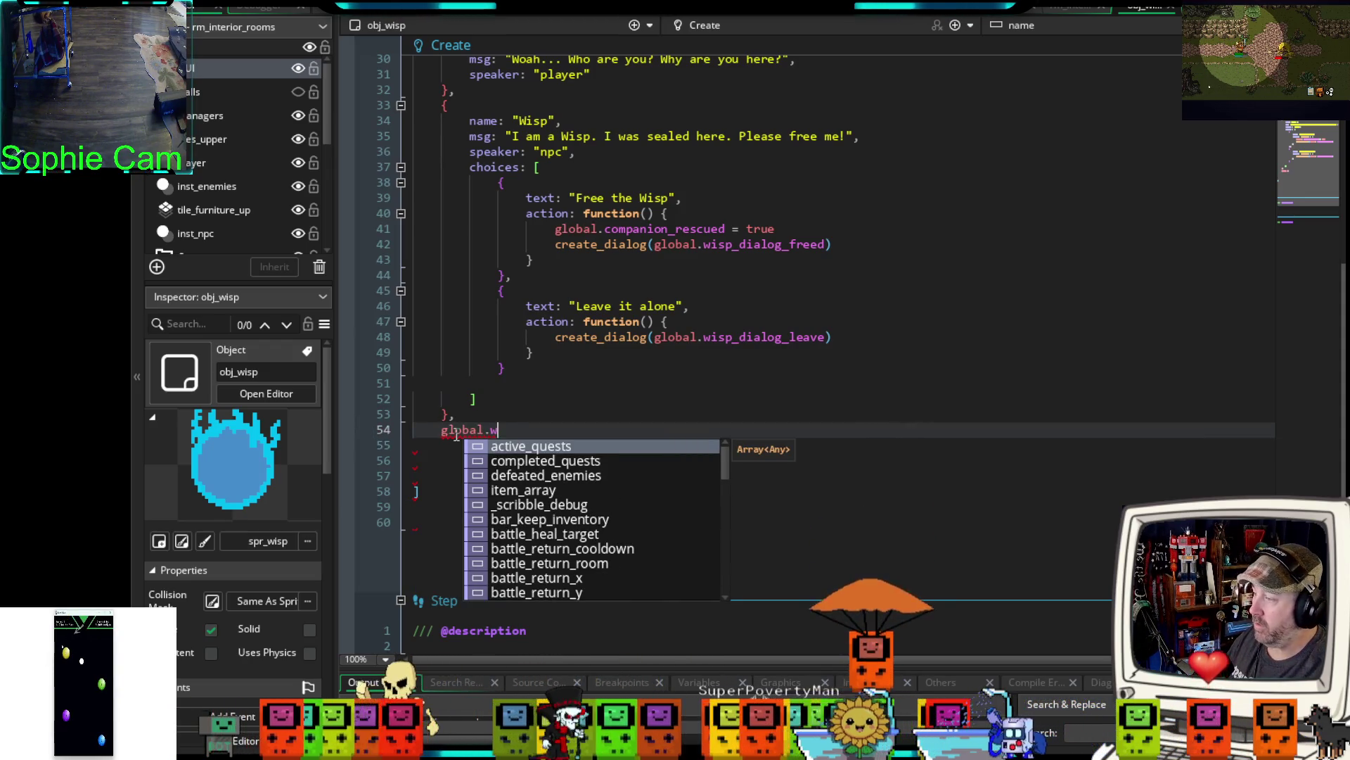
text(isp_dialog)
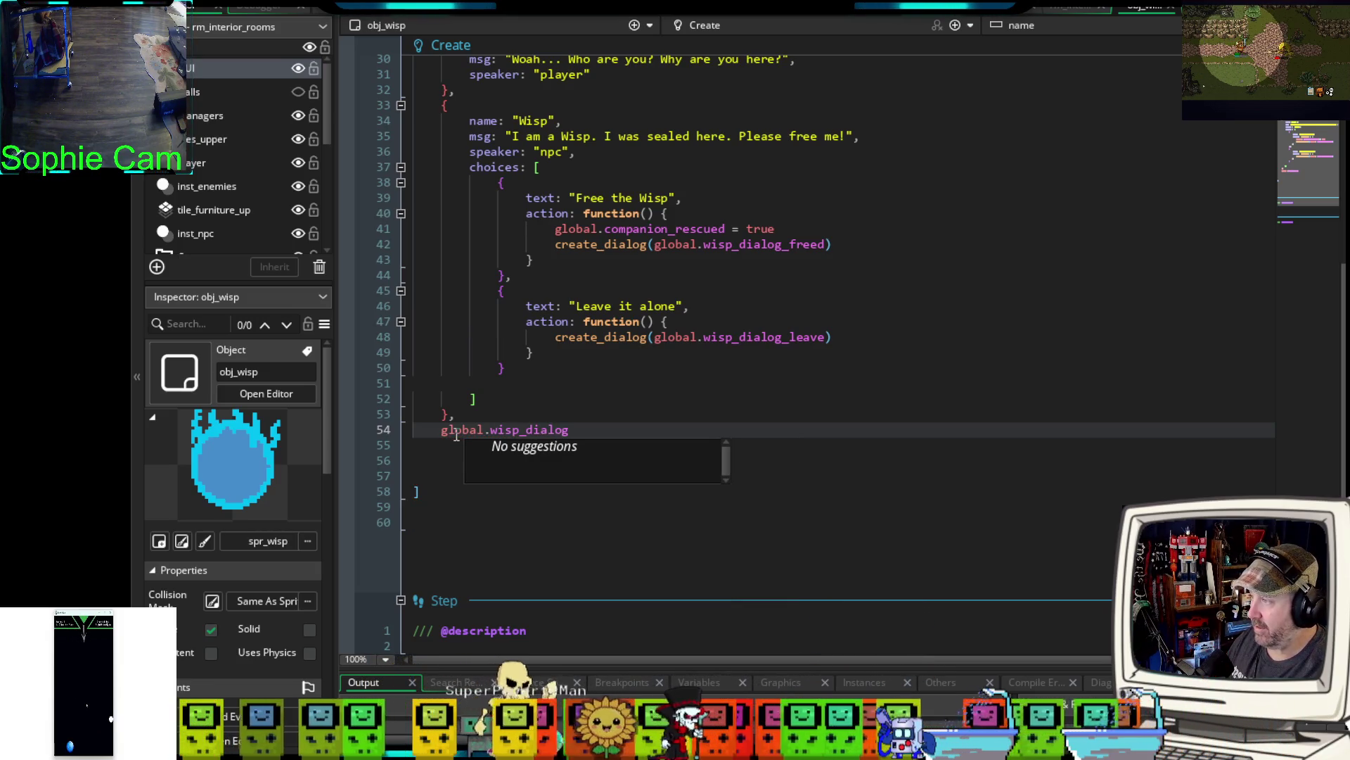
text(_fr)
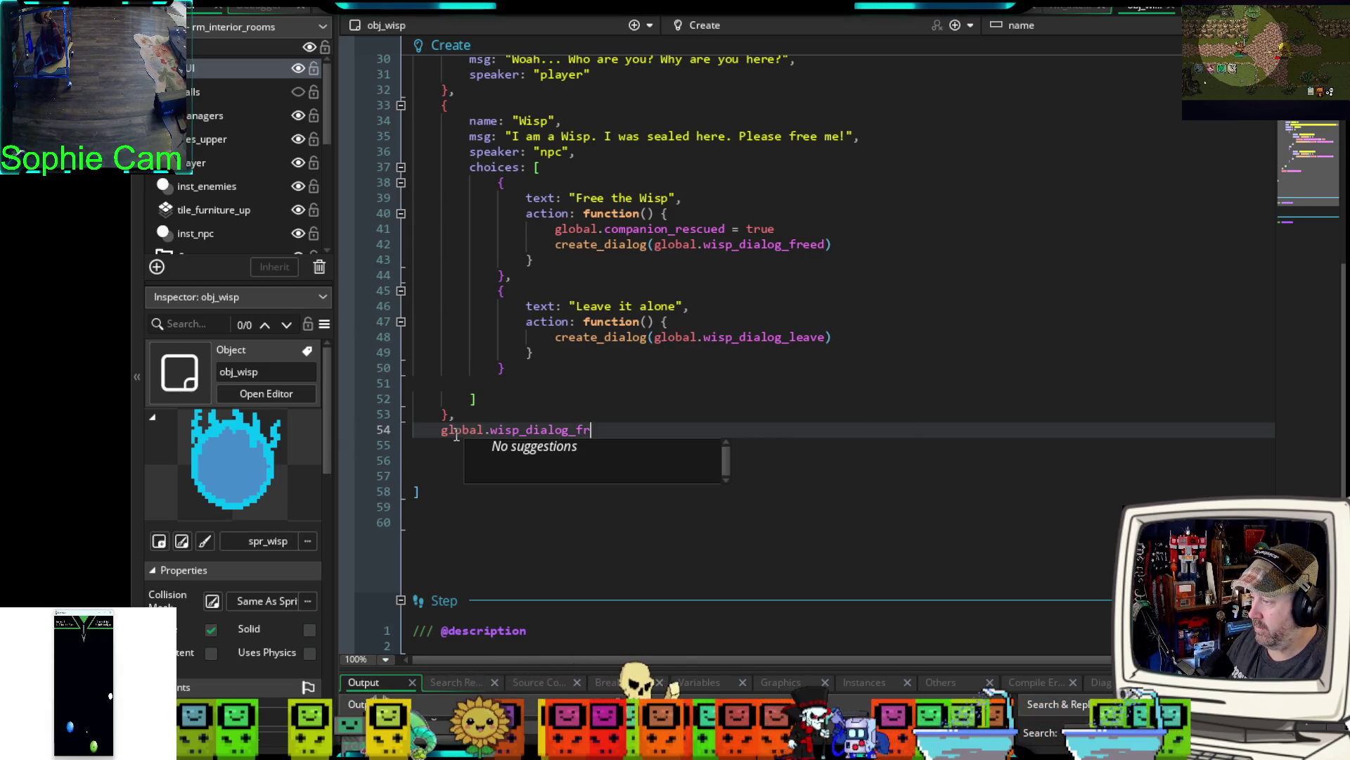
text(eed = [)
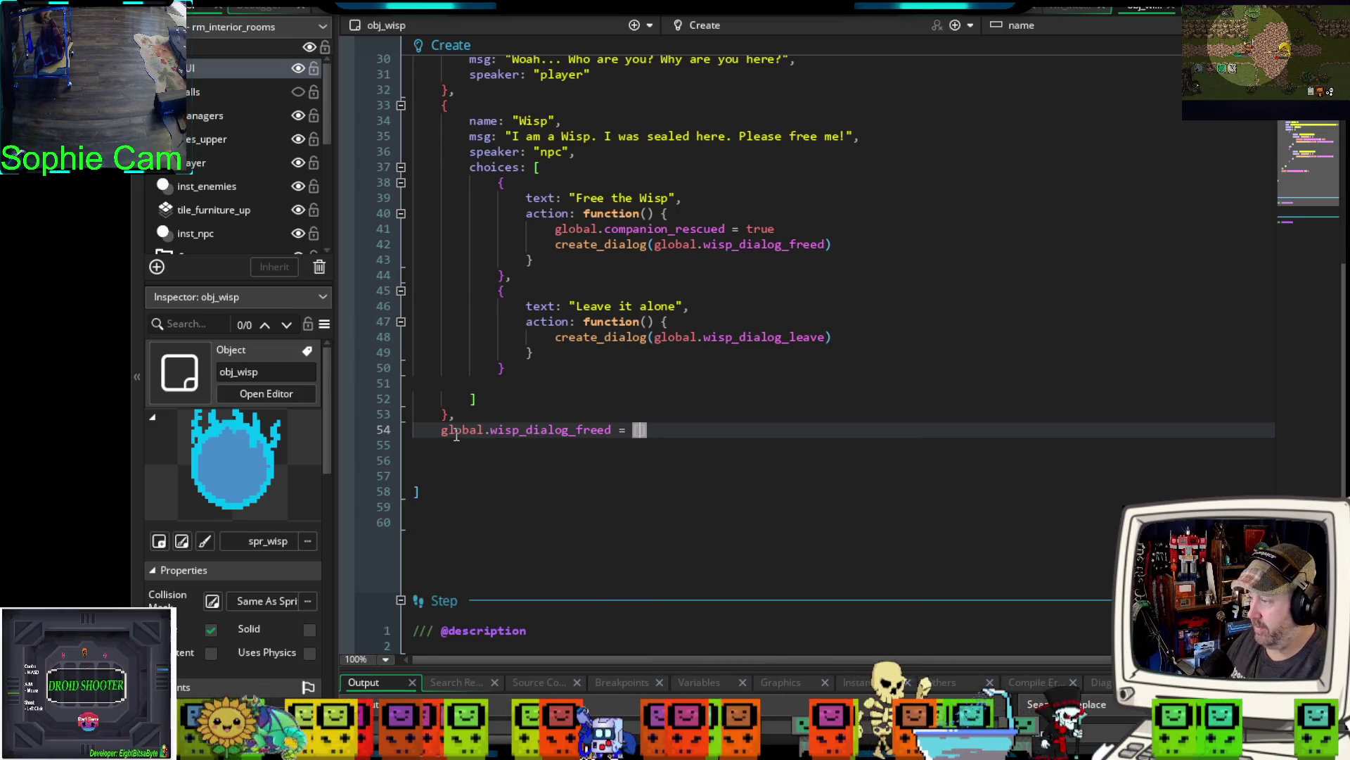
click(442, 429)
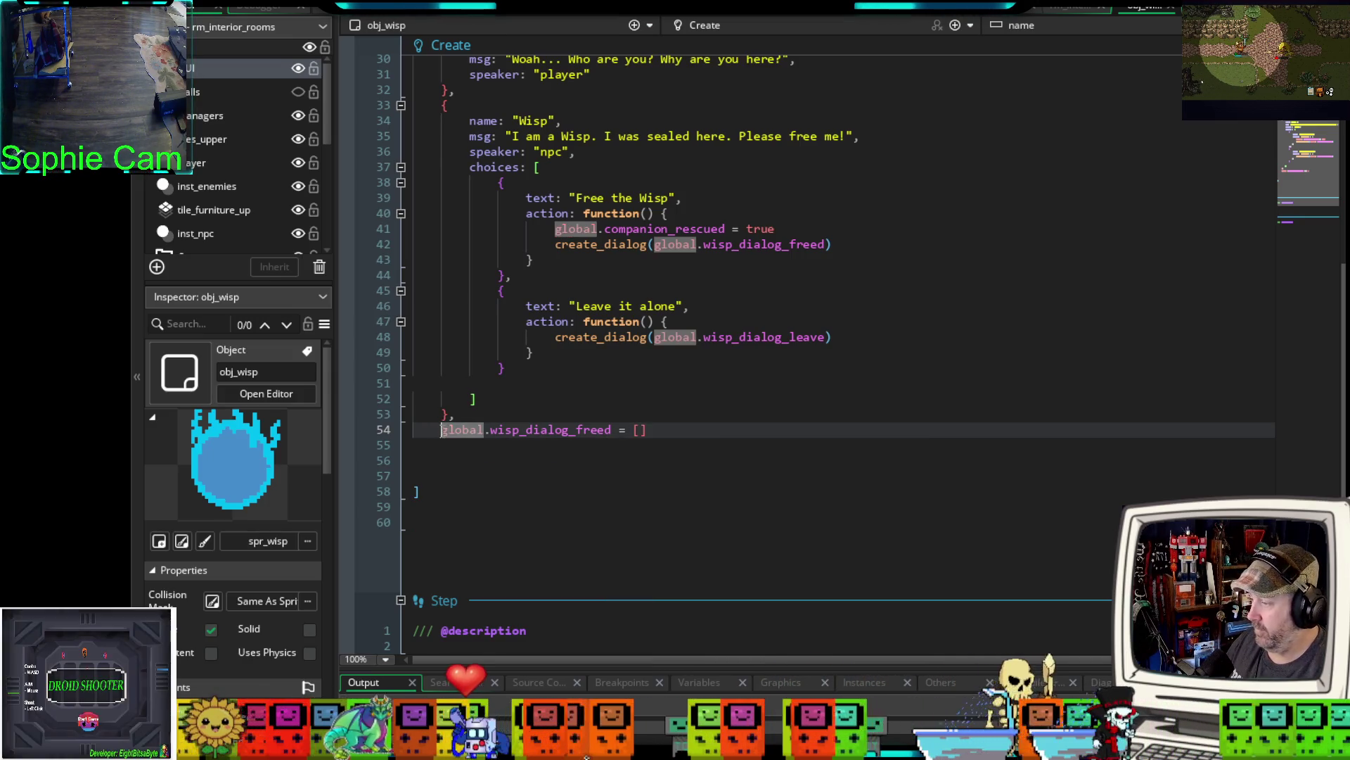
key(BackSpace)
key(BackSpace)
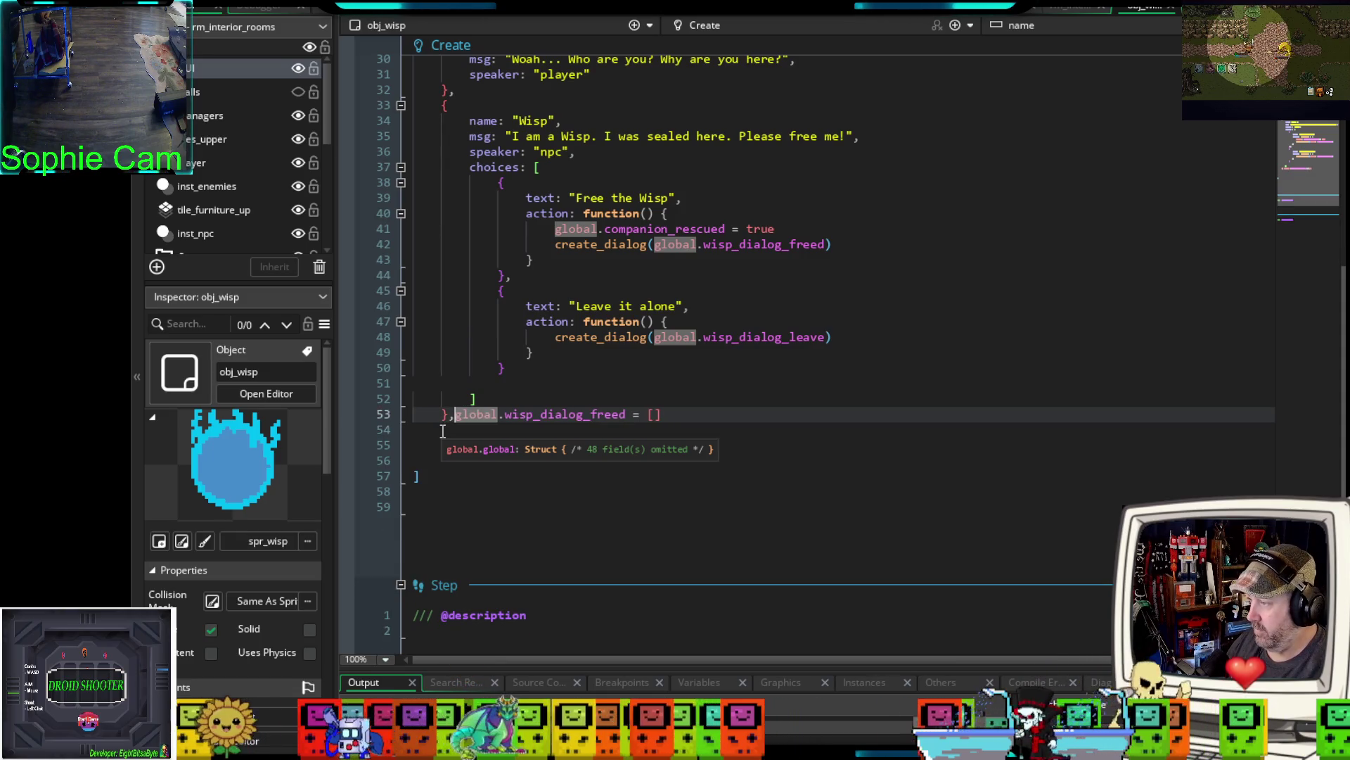
key(Return)
click(463, 418)
key(Return)
- Remove the misplaced declaration, close the dialog array with ], and paste wisp_dialog_freed below it
scroll(461, 408, up, 6)
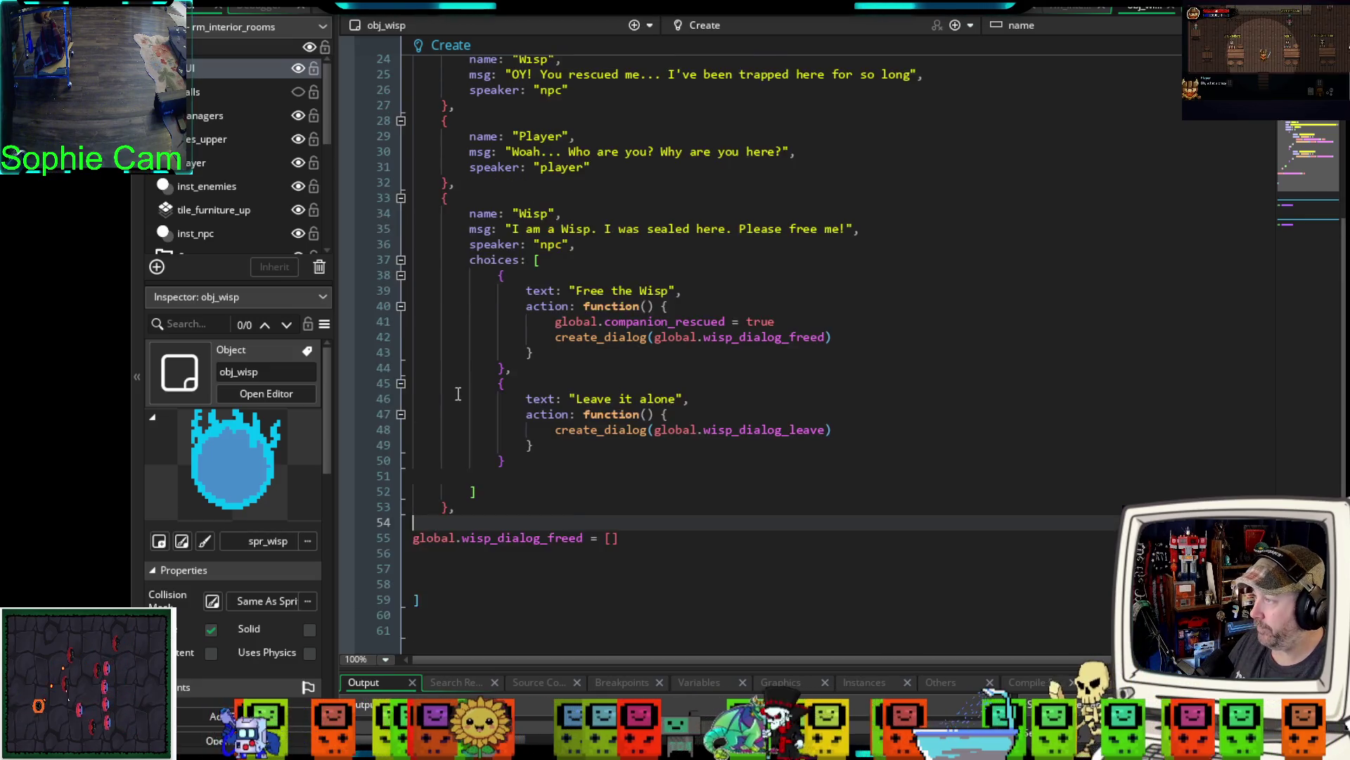
scroll(458, 394, down, 2)
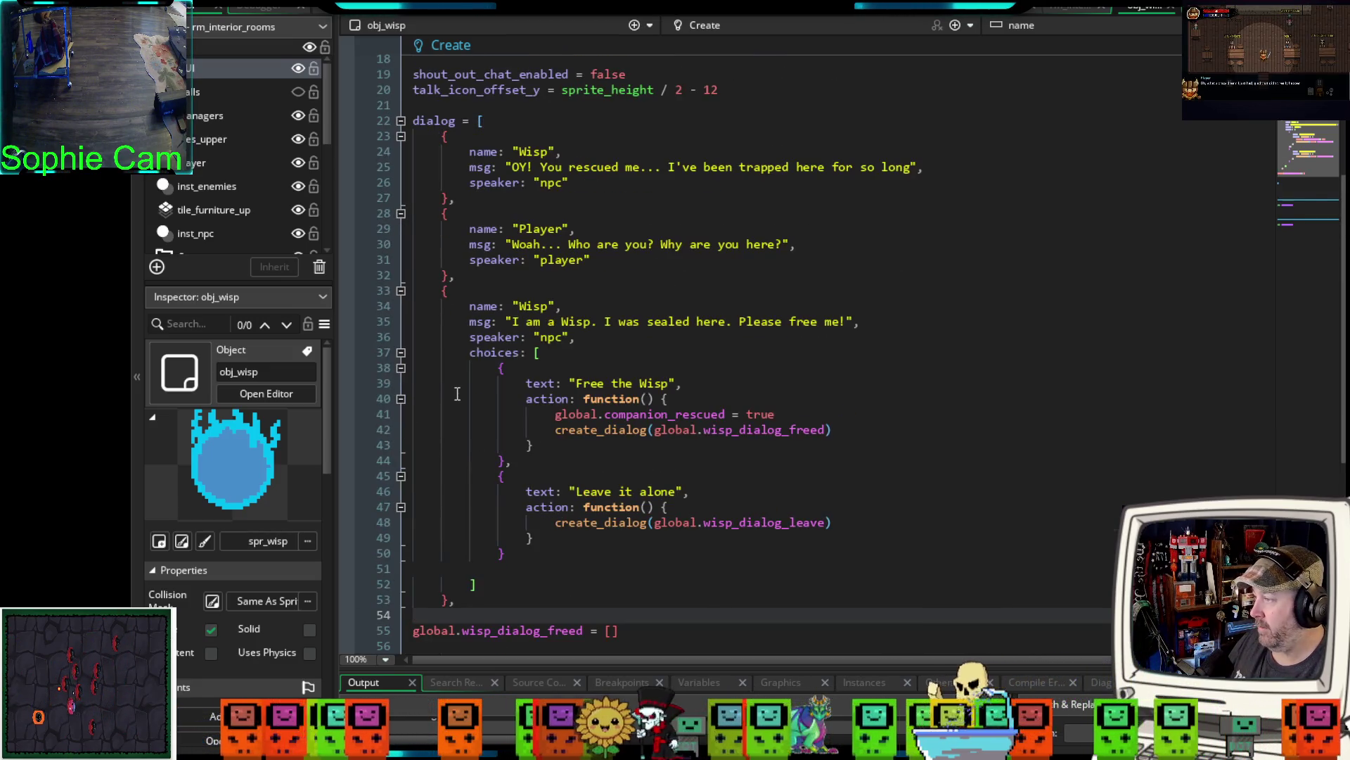
scroll(457, 392, down, 2)
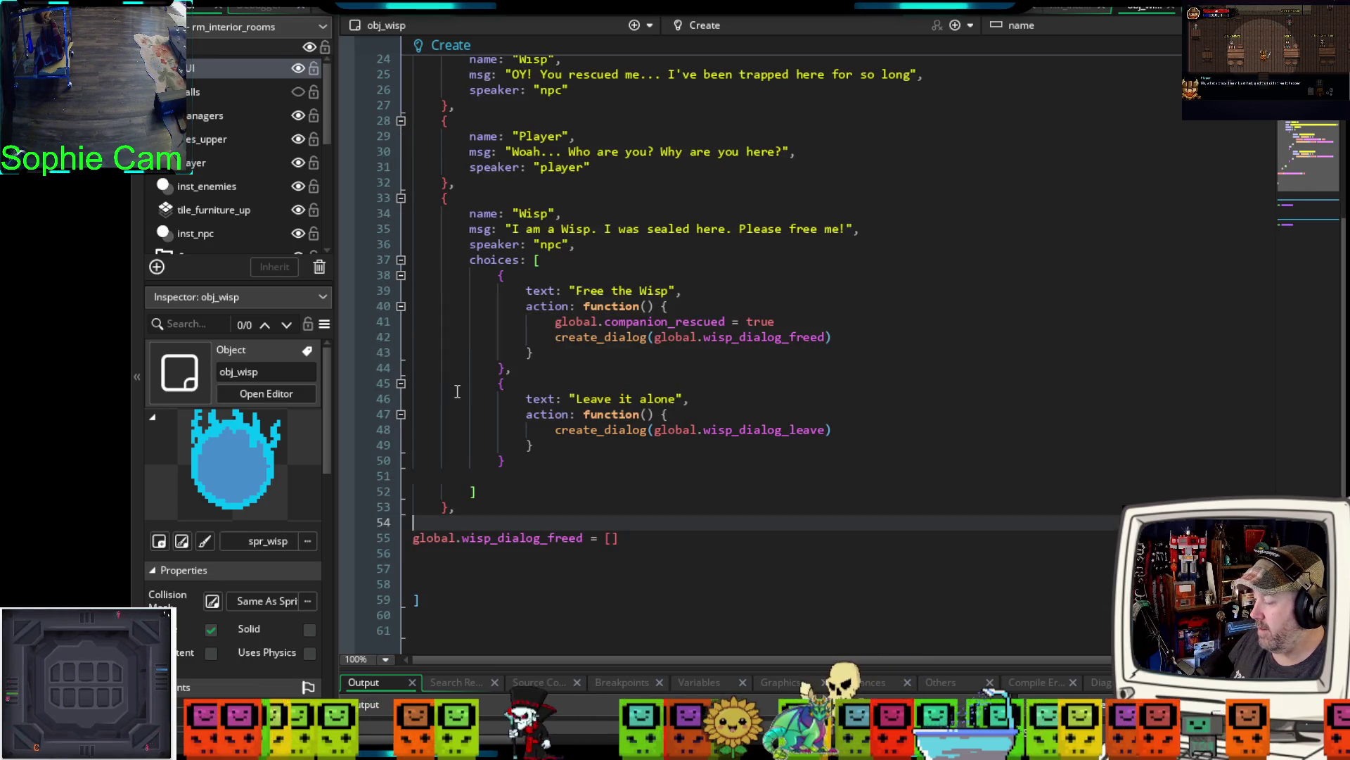
scroll(457, 389, up, 2)
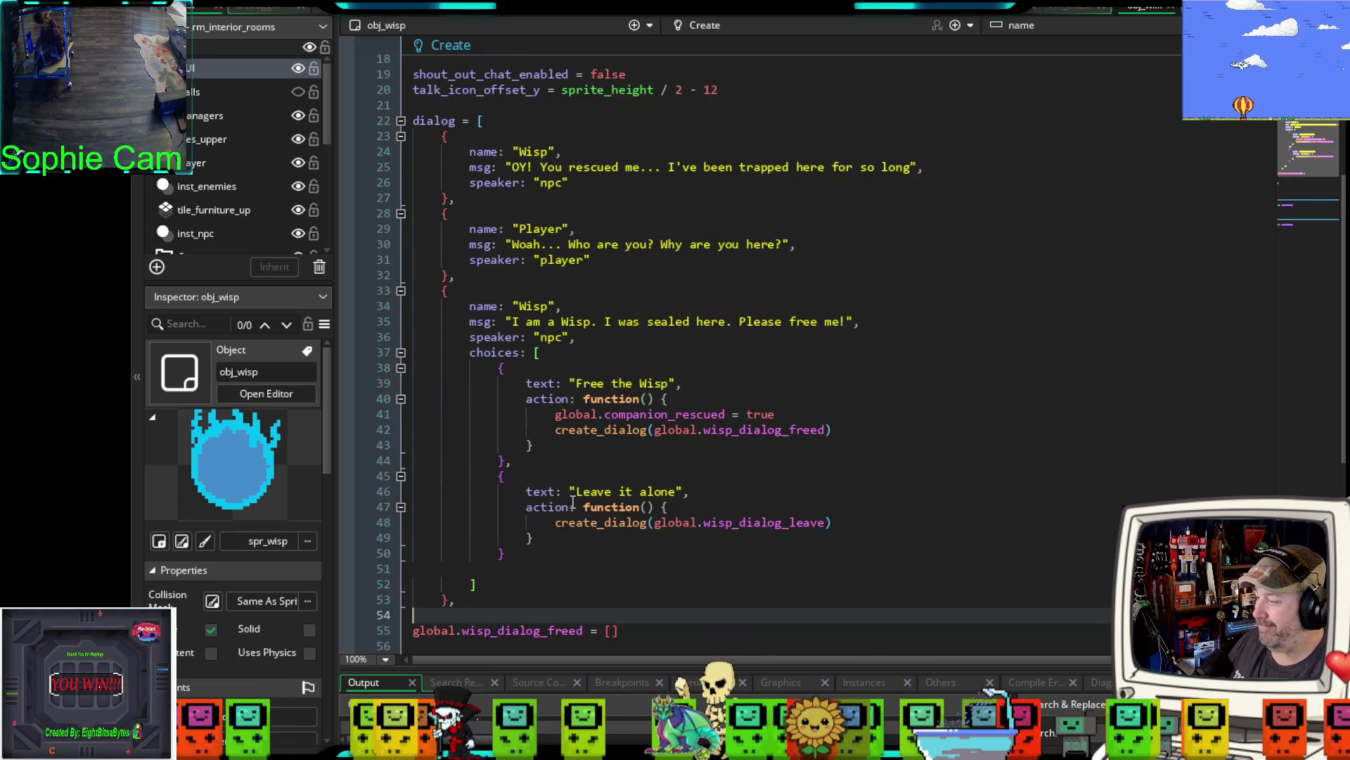
drag(696, 630, 407, 626)
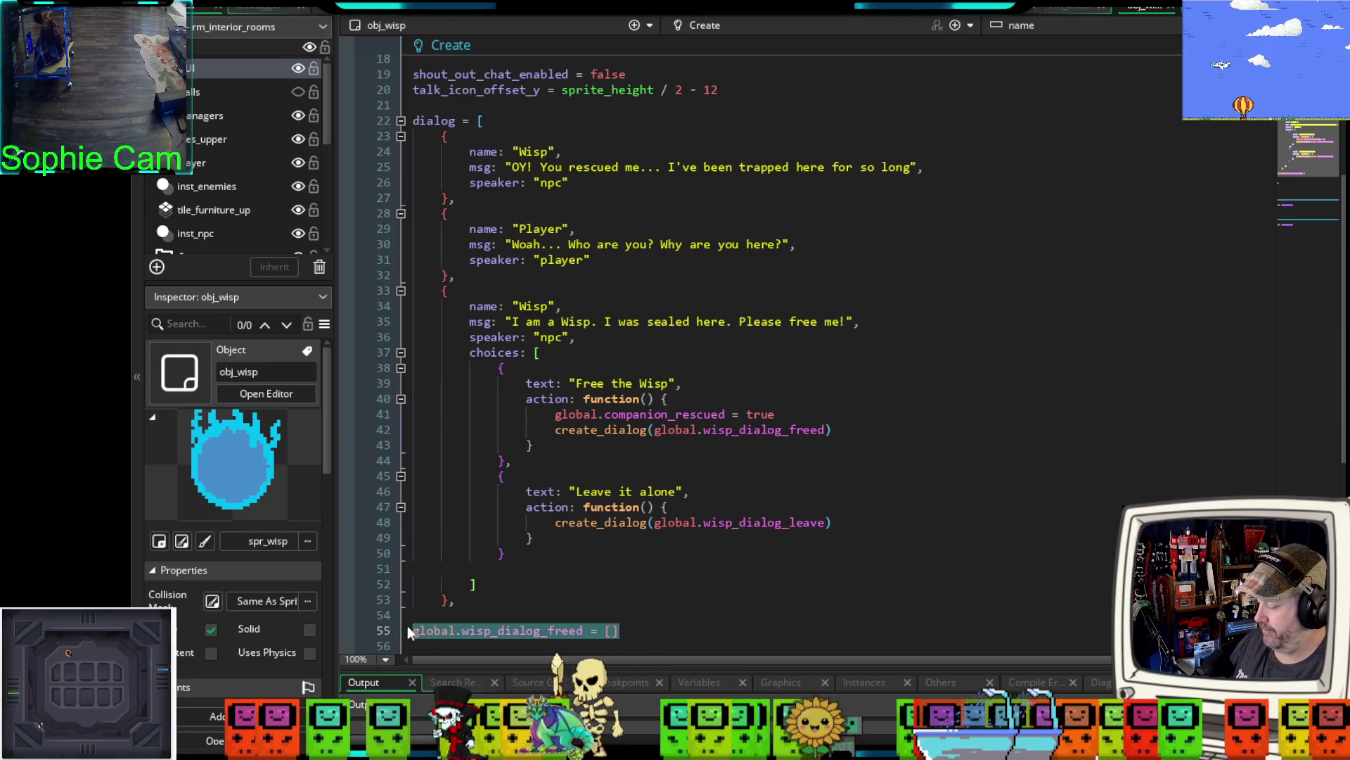
key(BackSpace)
click(420, 617)
key(Return)
text(])
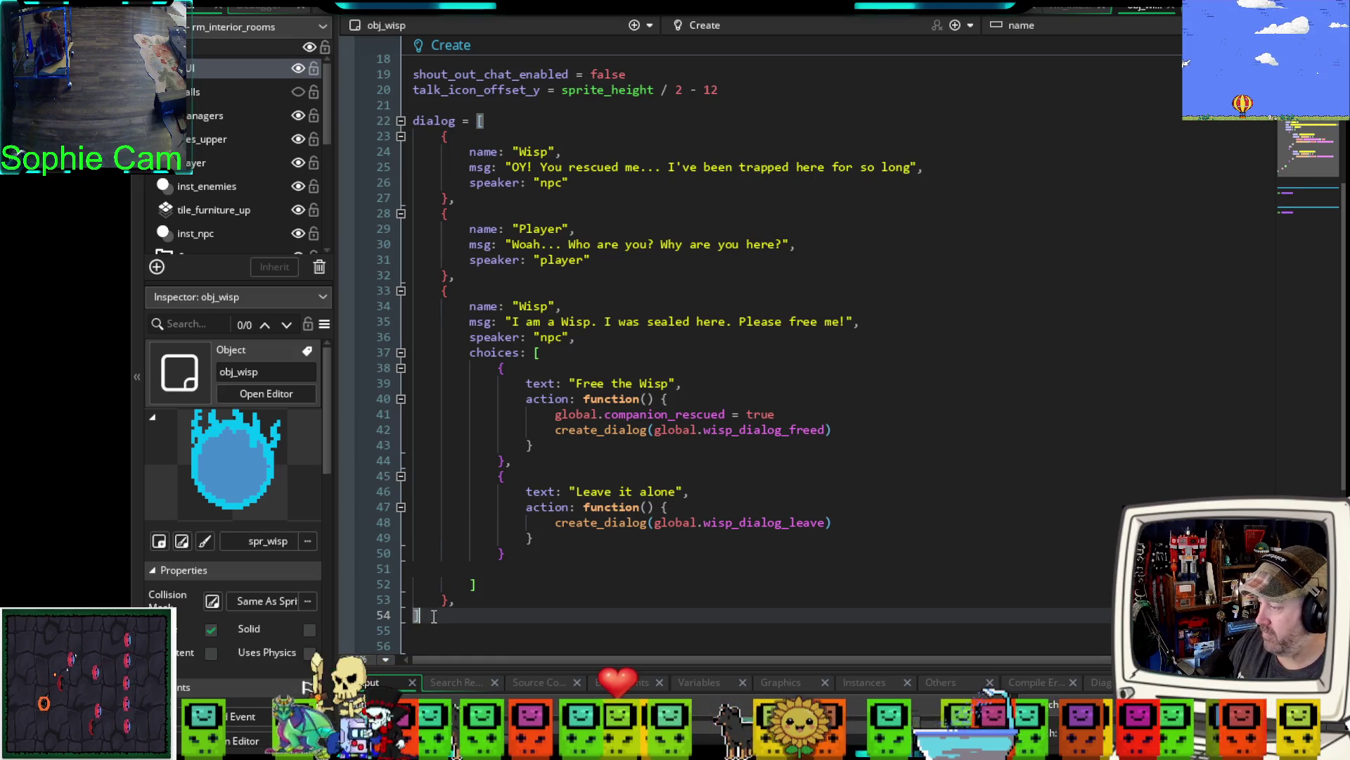
key(Delete)
scroll(439, 605, down, 4)
key(ctrl+v)
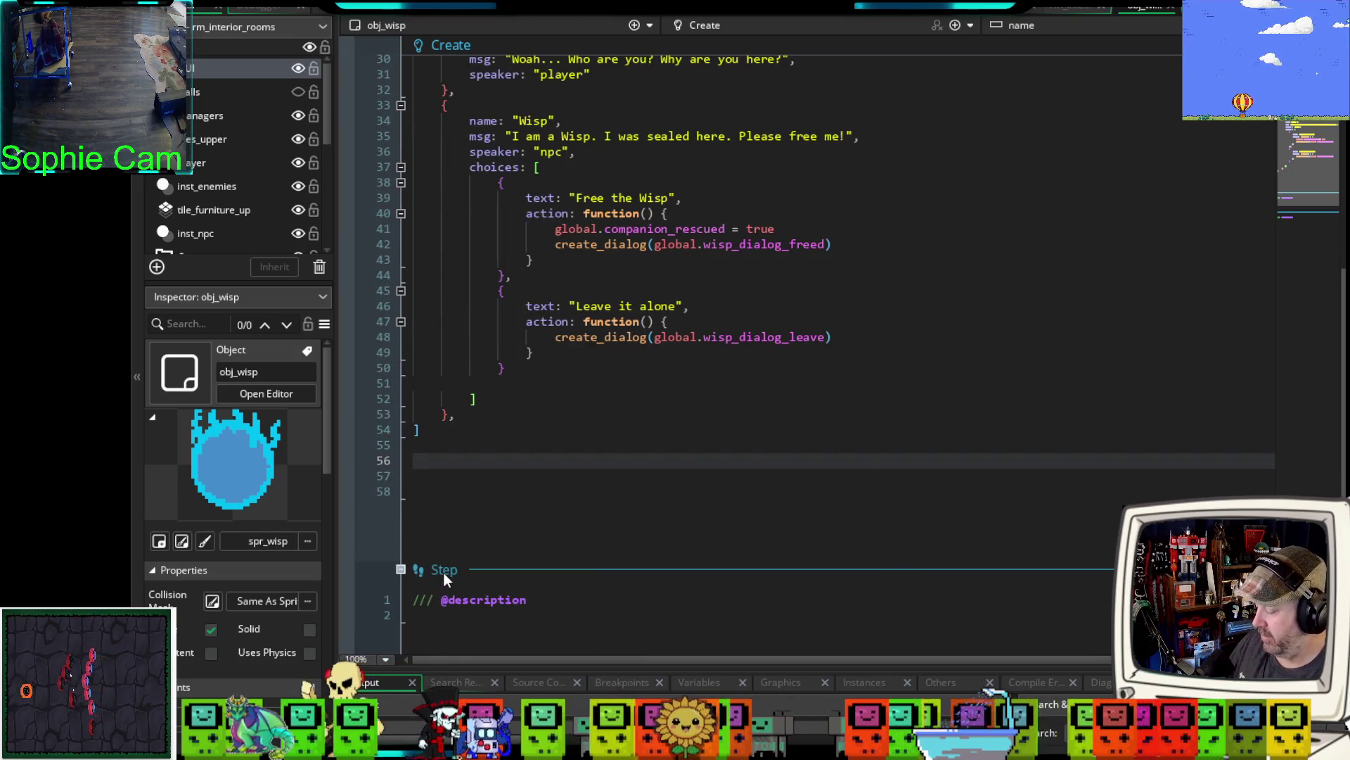
- Open the wisp_dialog_freed brackets onto separate lines and add an empty { } entry inside
scroll(516, 527, up, 6)
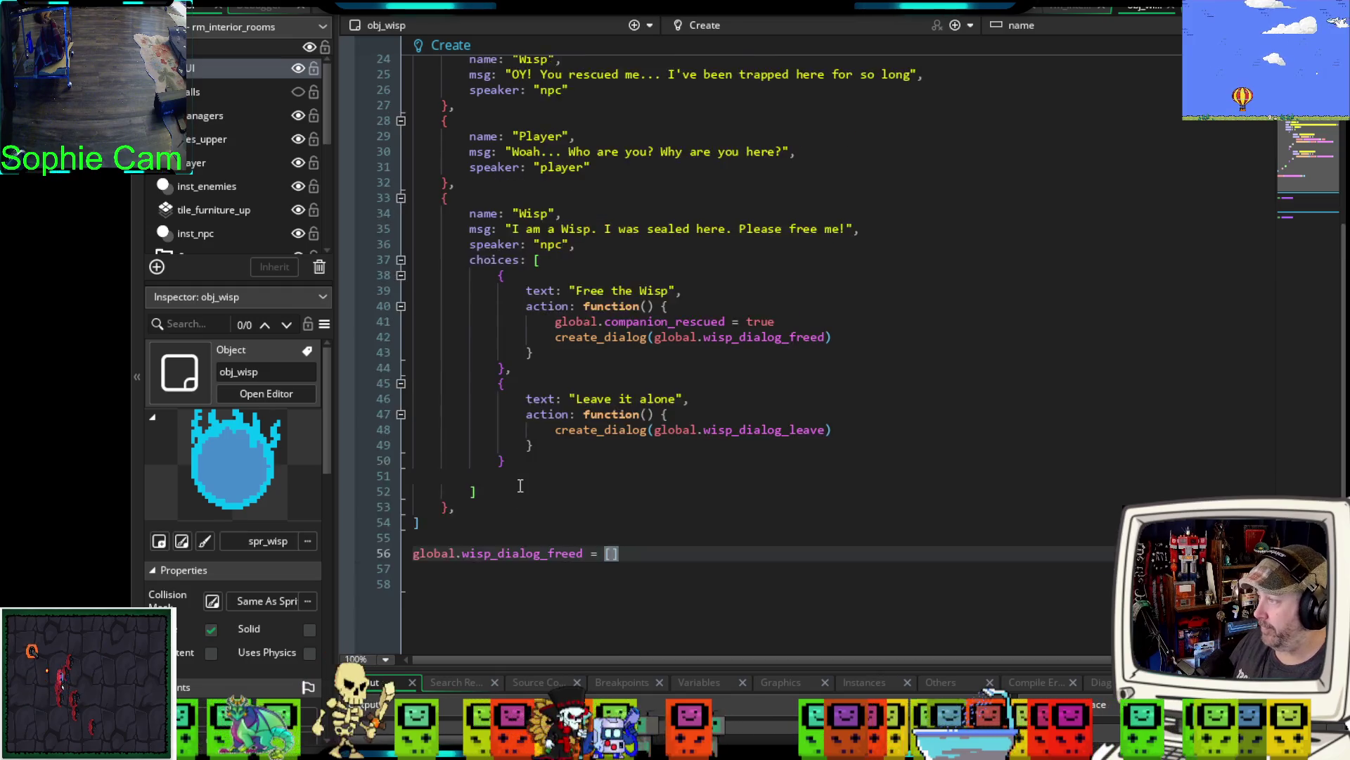
scroll(519, 490, down, 4)
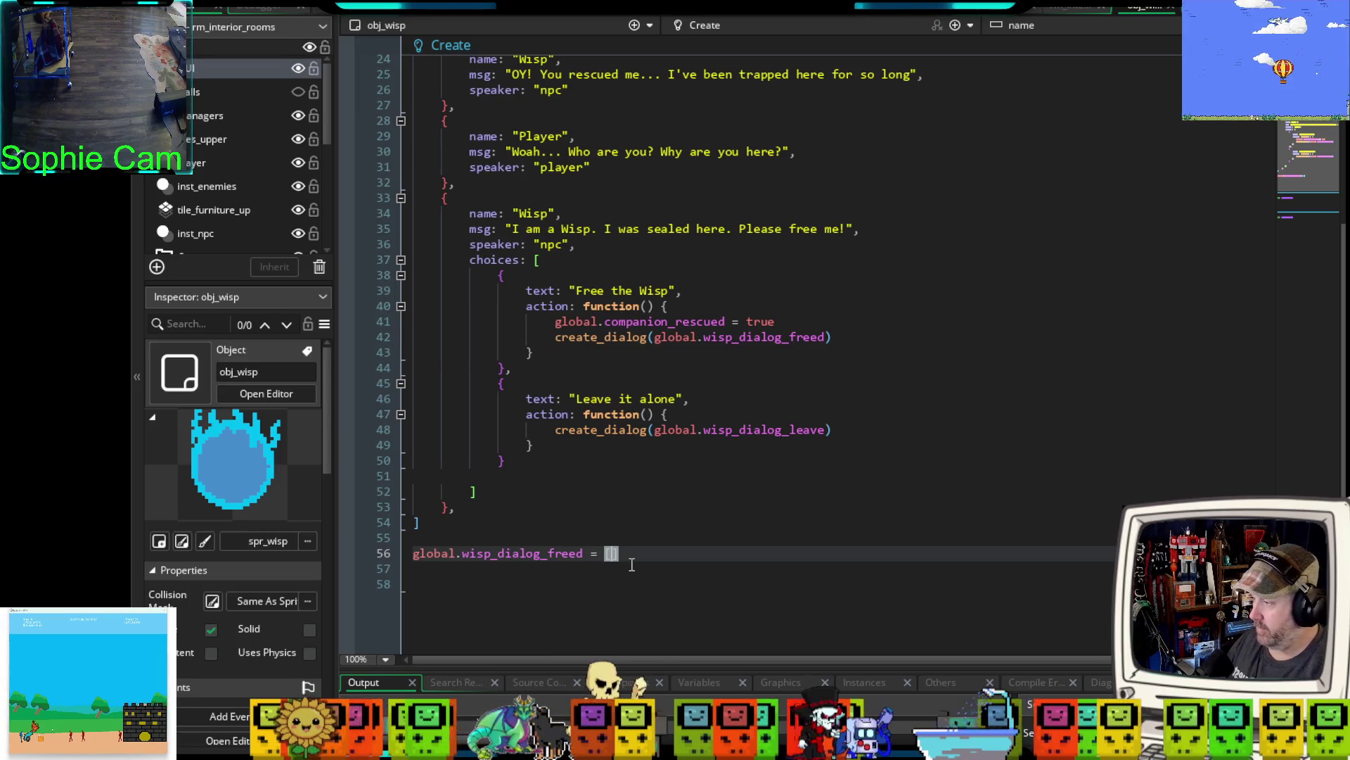
key(Return)
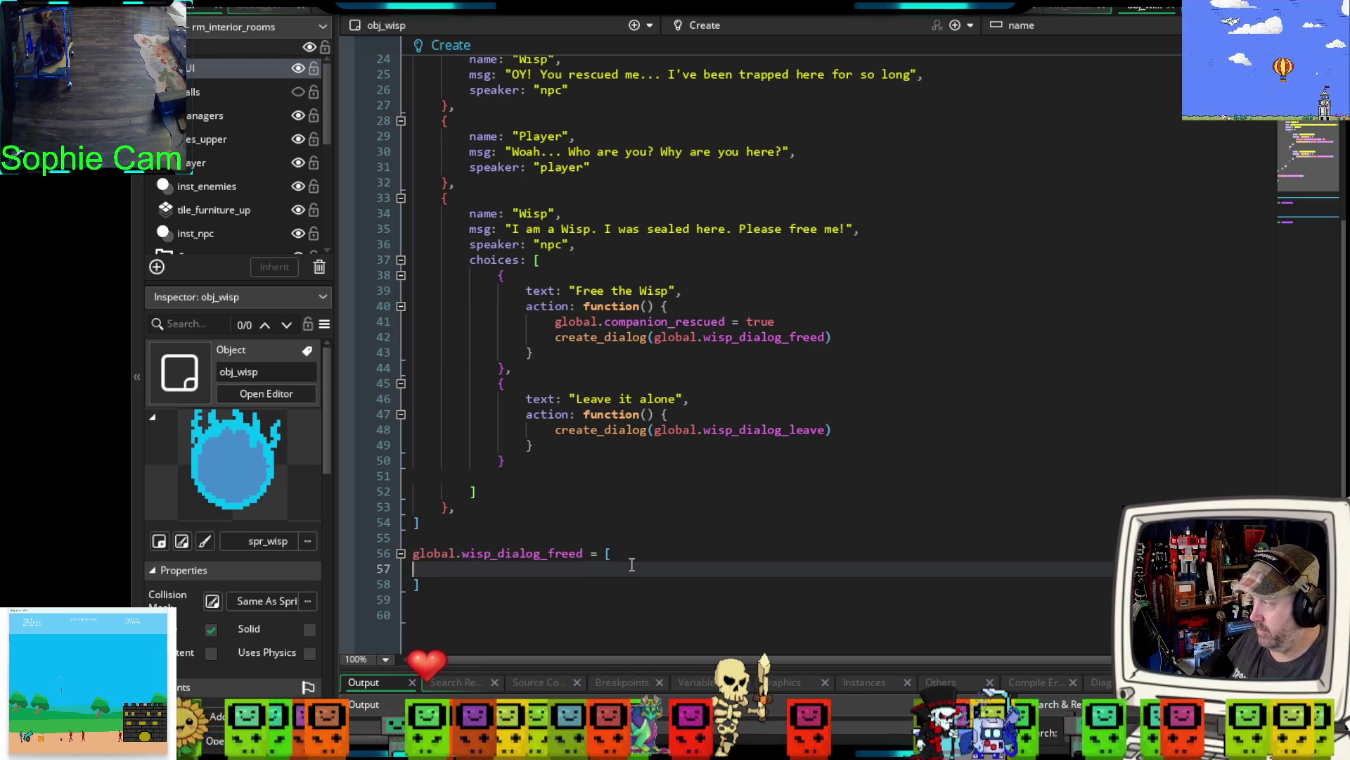
key(Return)
click(497, 569)
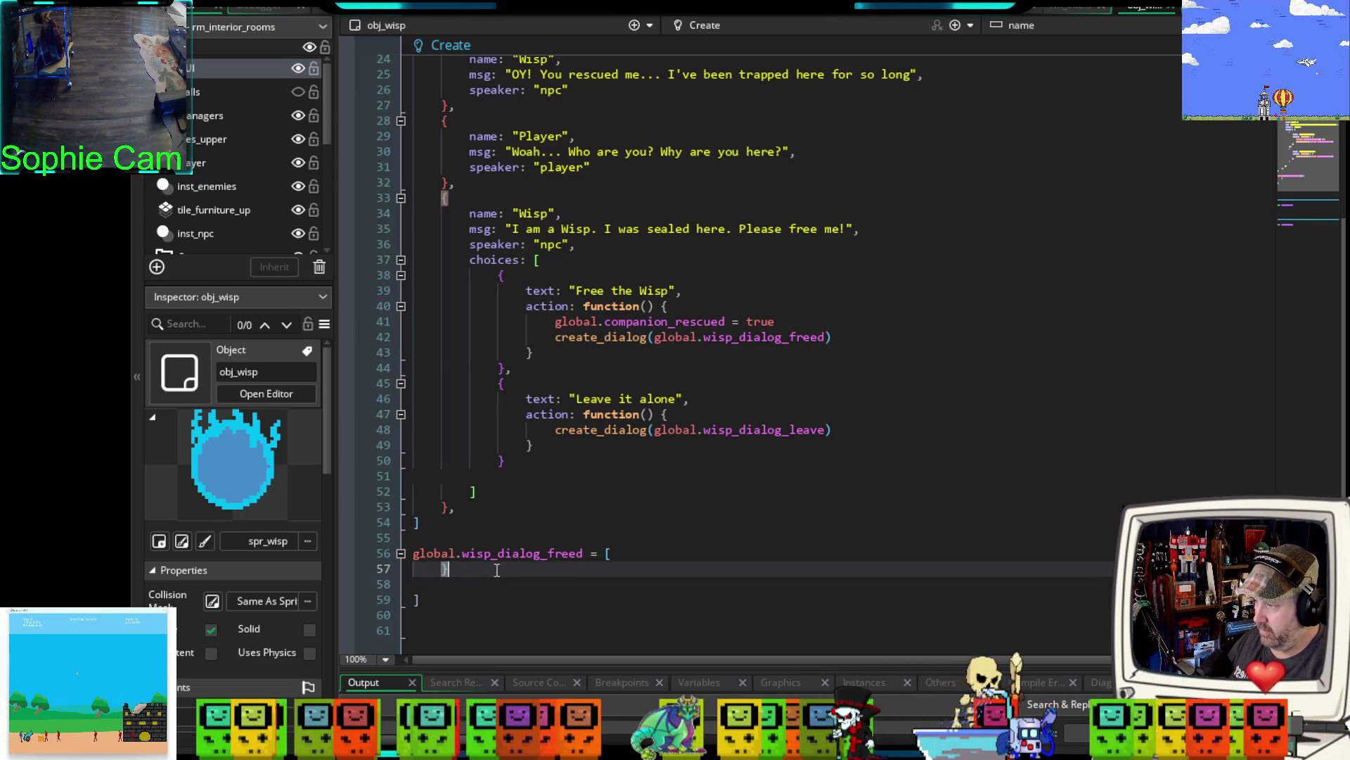
text({})
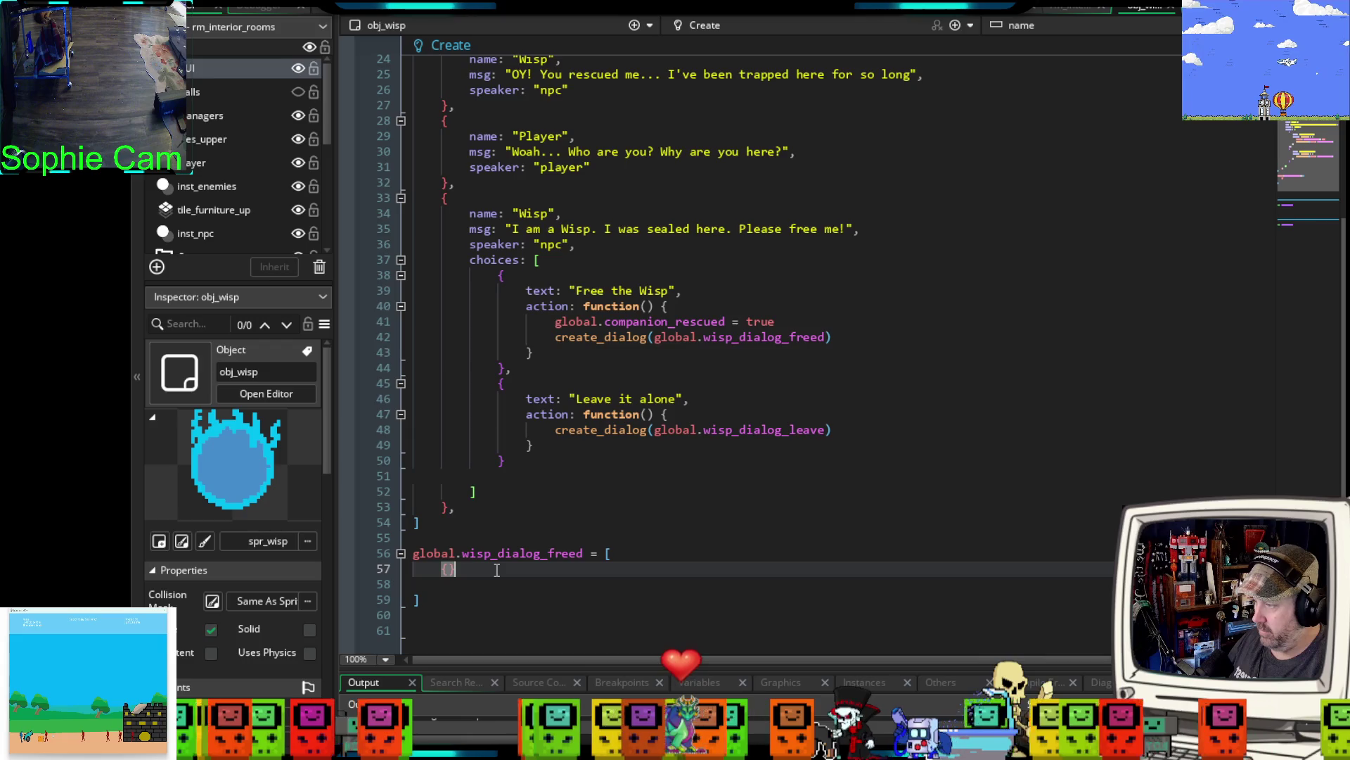
click(447, 569)
key(Return)
click(417, 598)
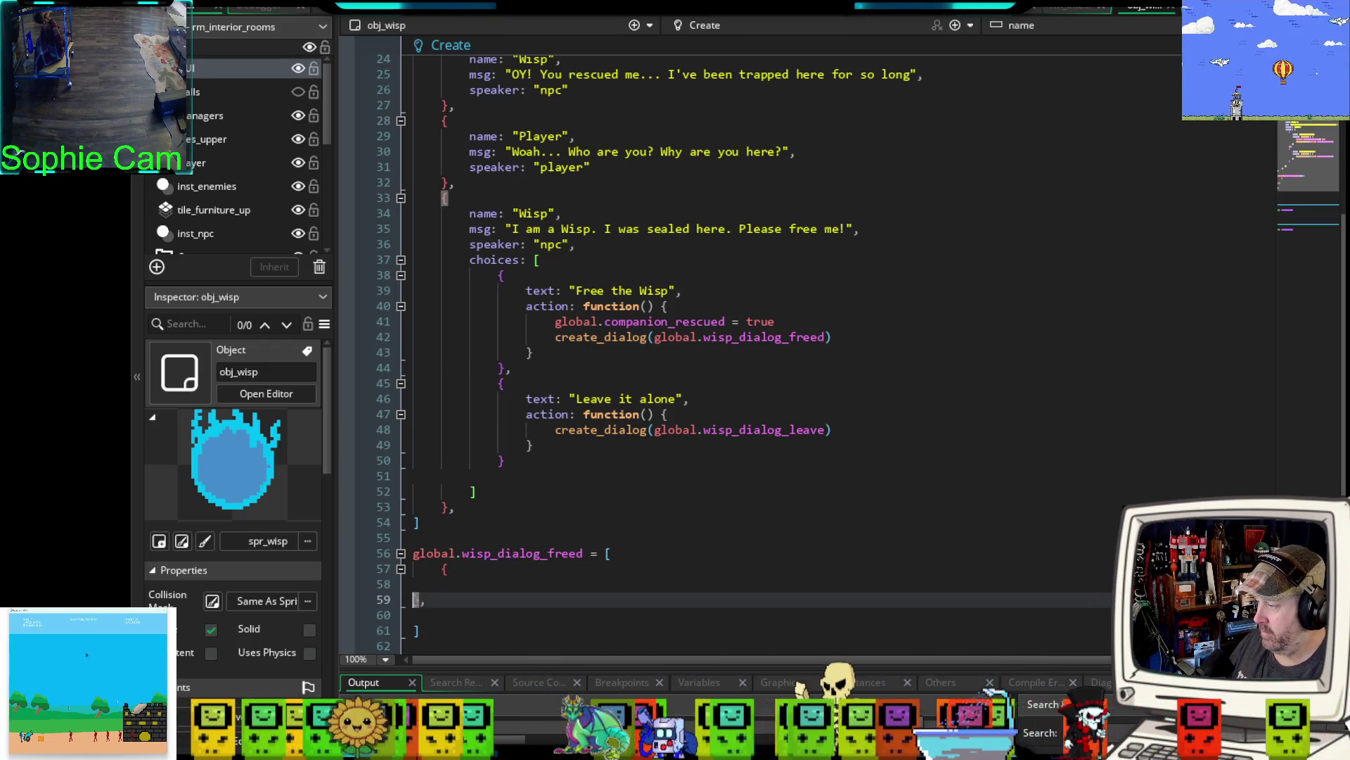
key(Tab)
- Fill the entry with name: "Wisp" and start a msg: field on the next line
click(471, 585)
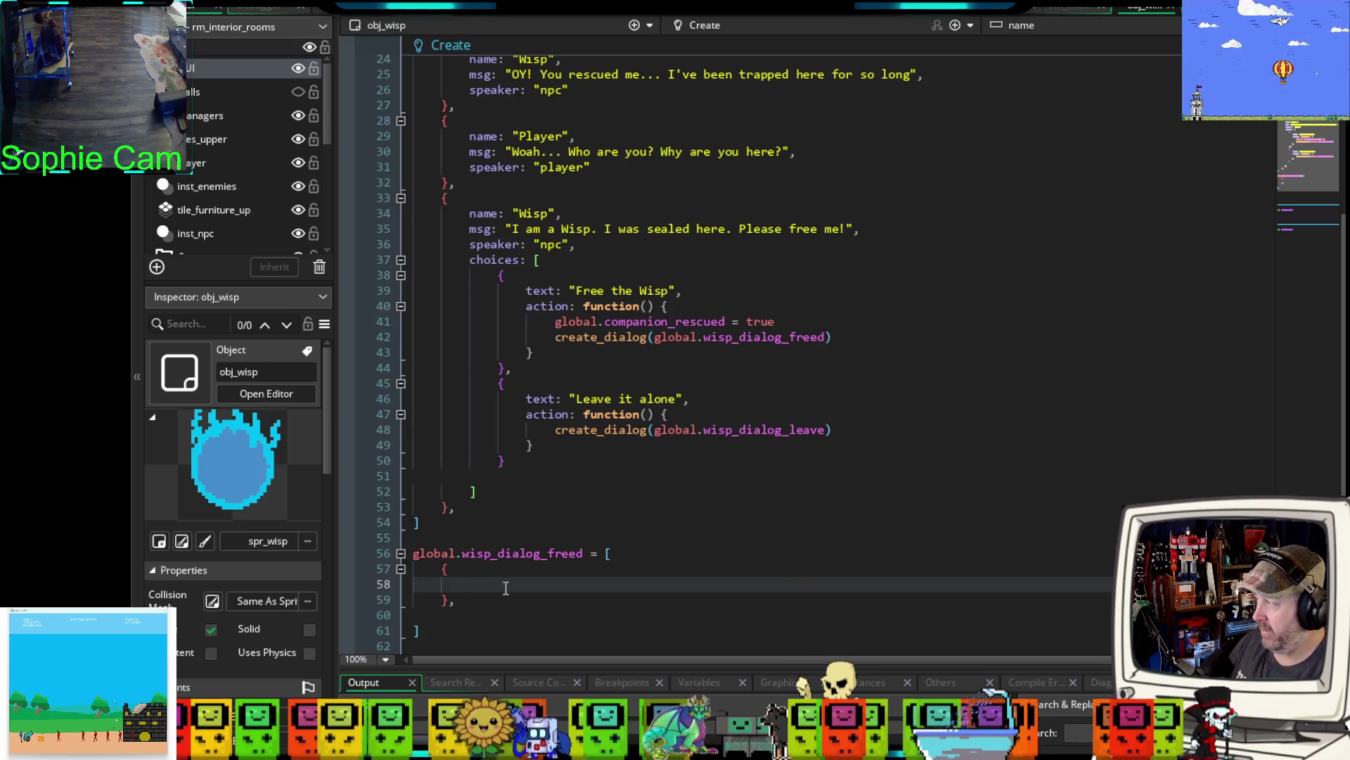
text(name)
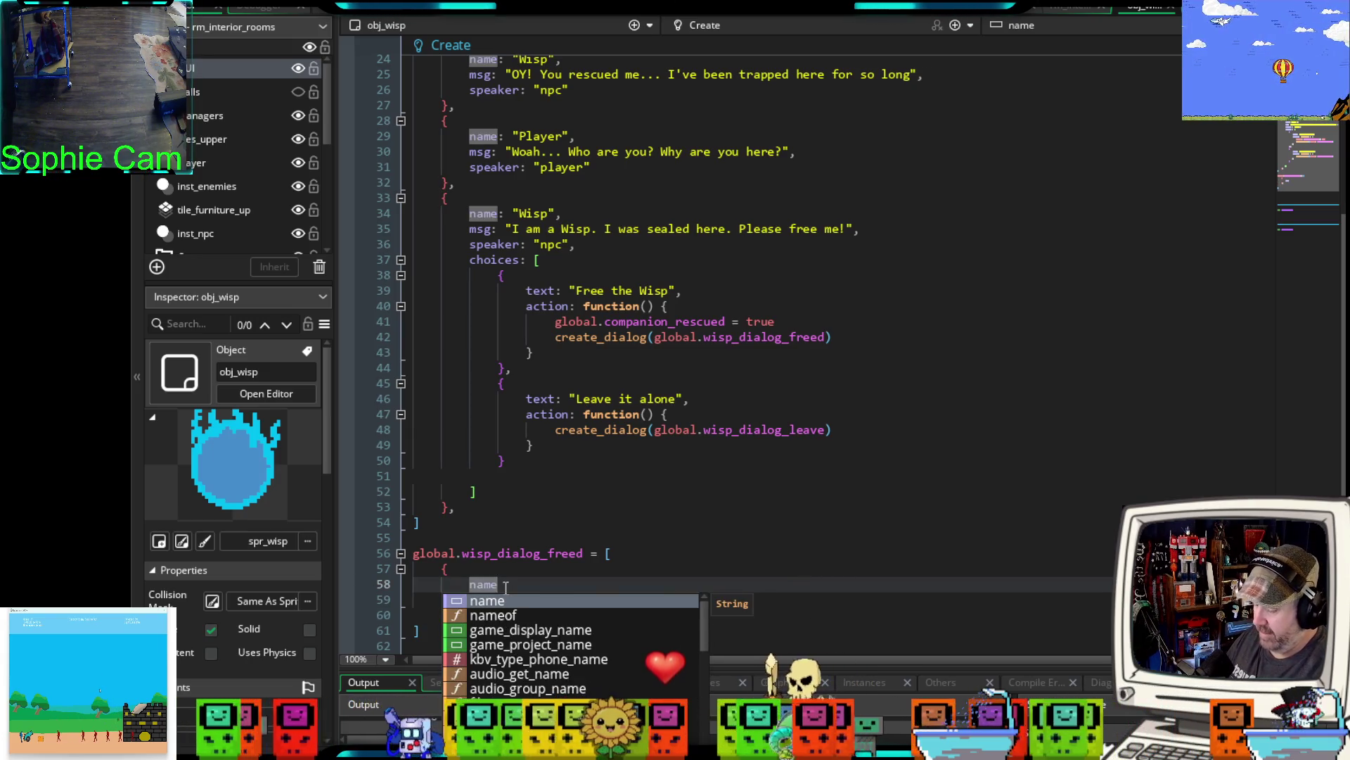
text(: "W)
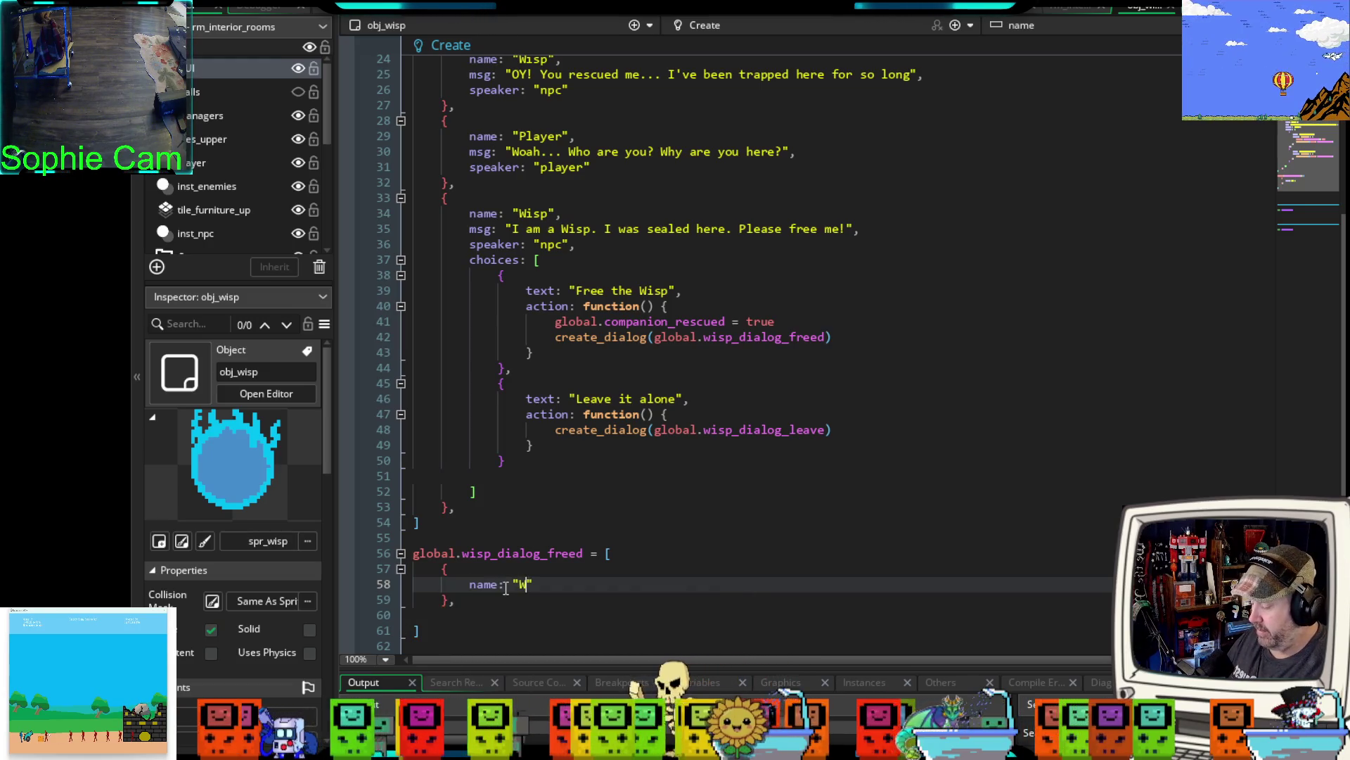
text(isp)
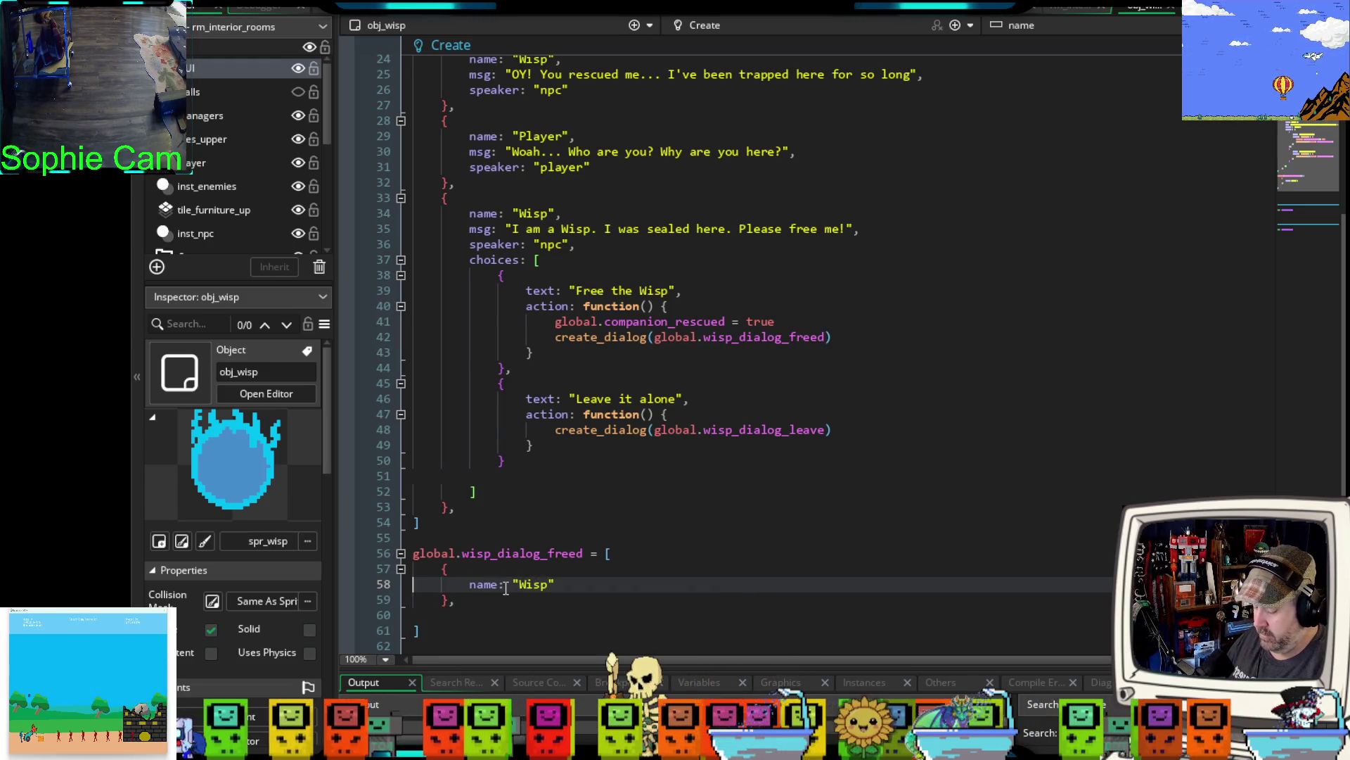
key(Return)
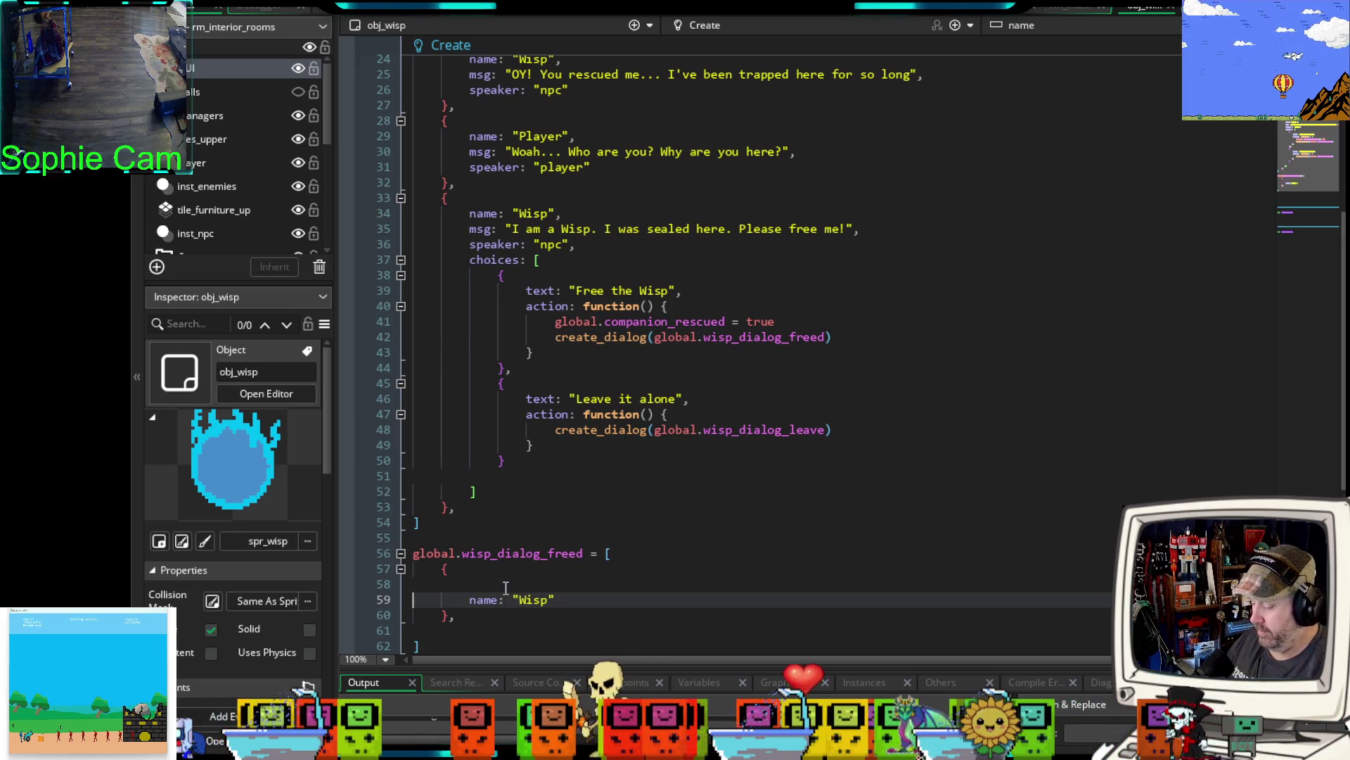
key(BackSpace)
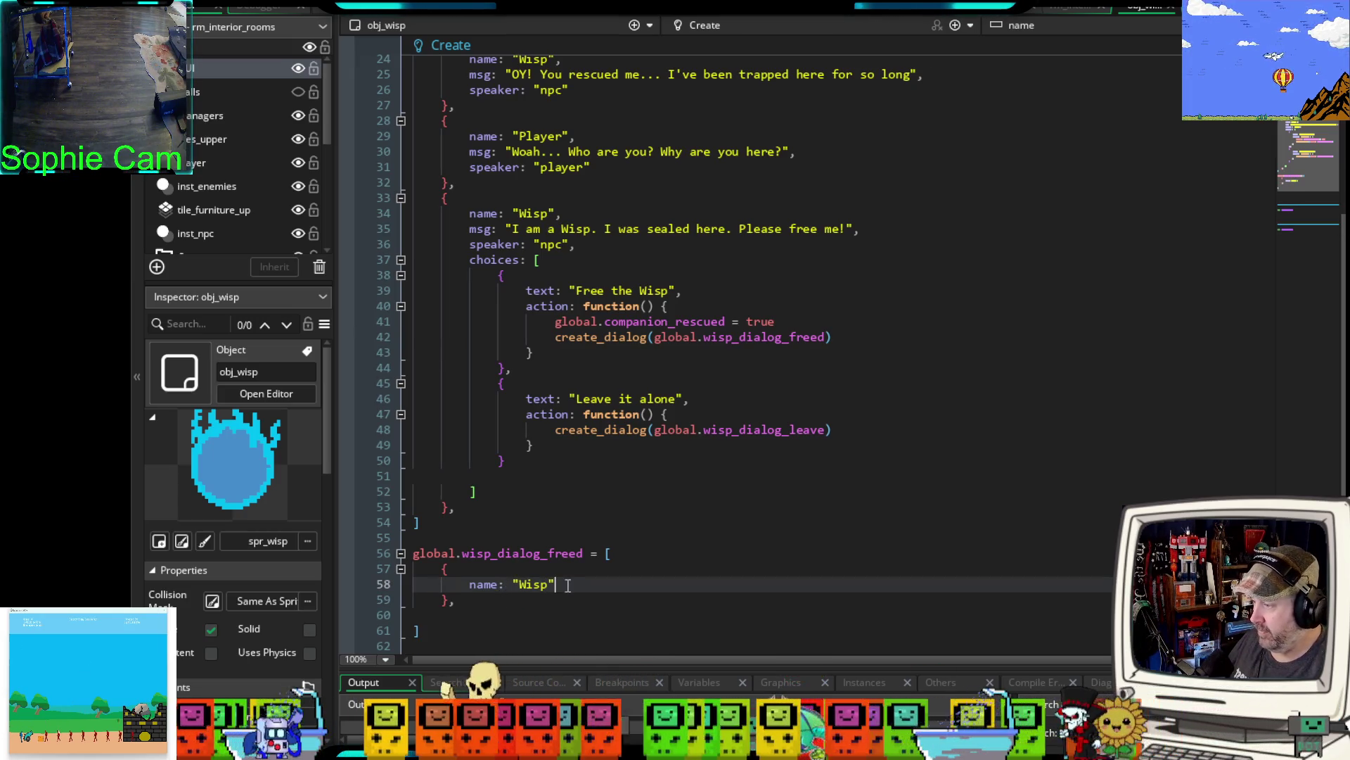
key(Return)
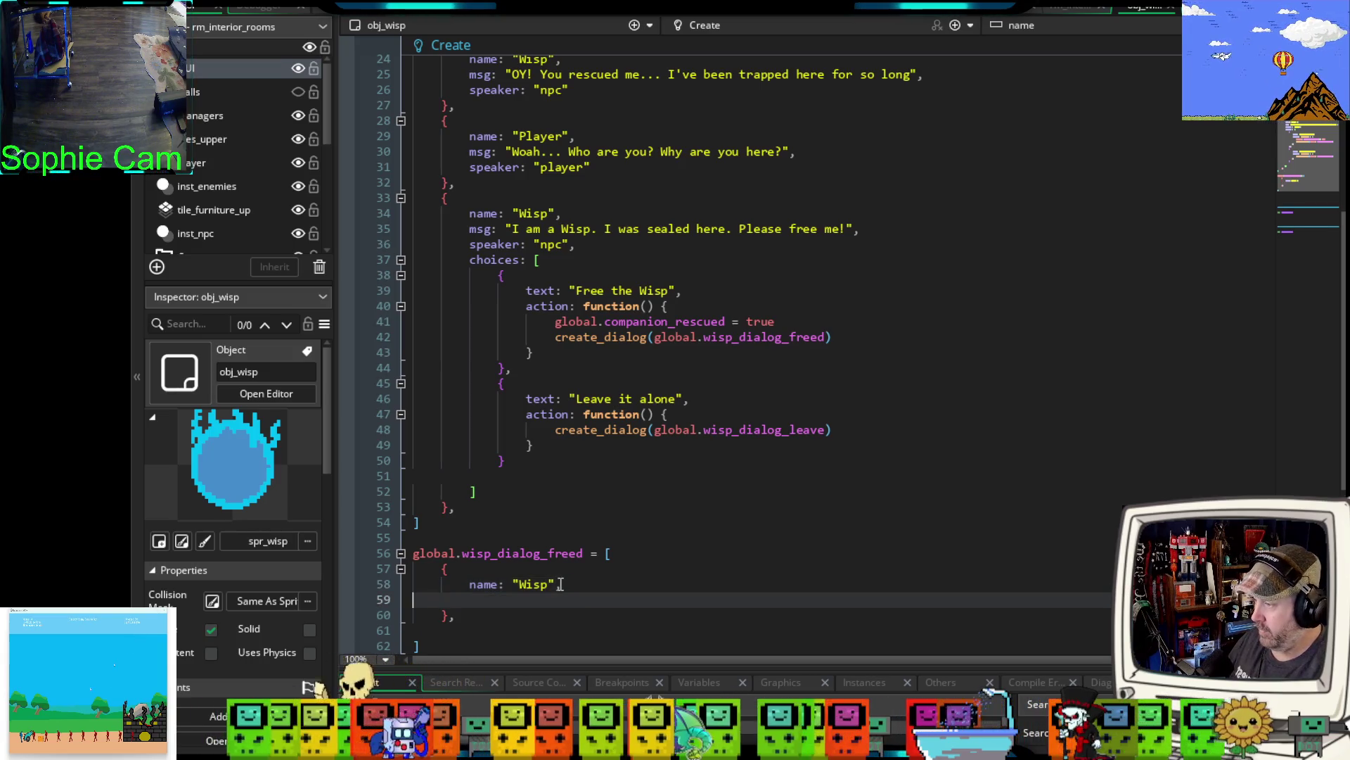
text(msg: )
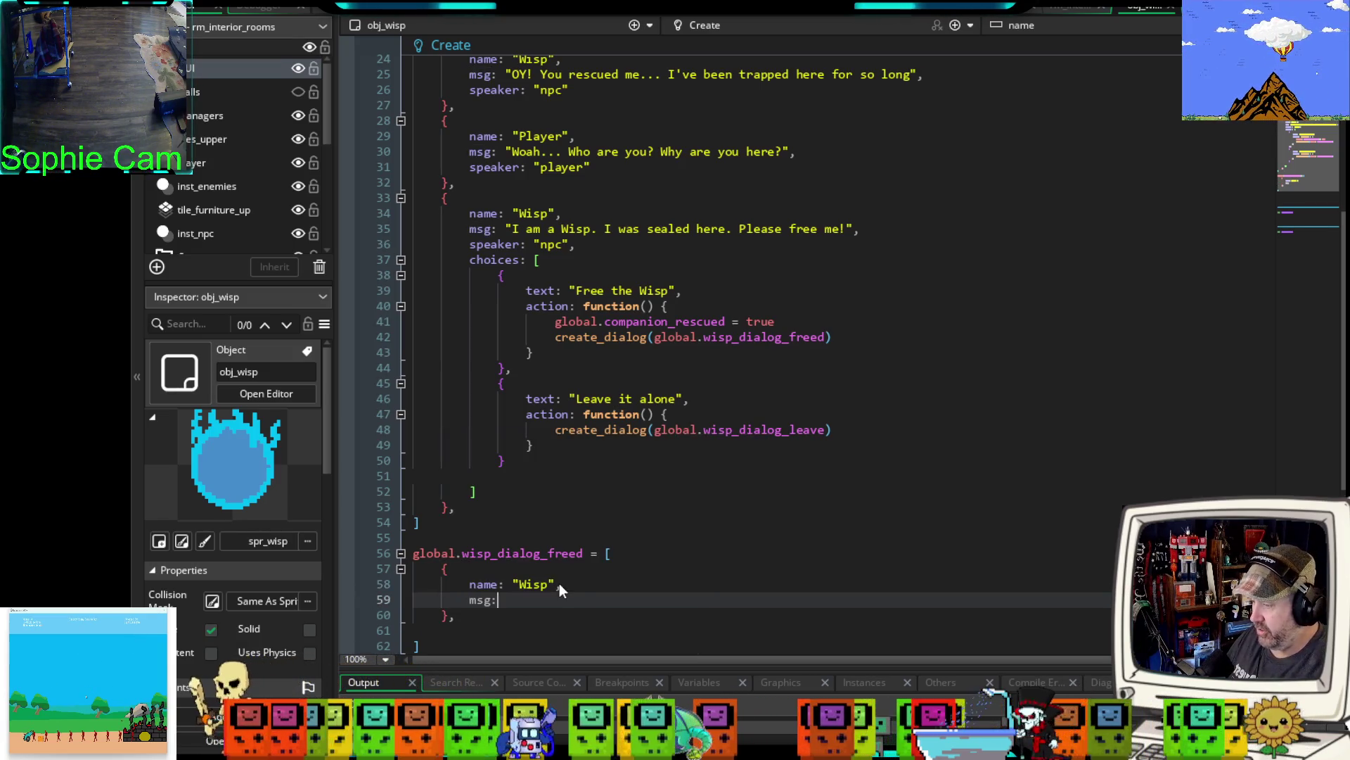
text(")
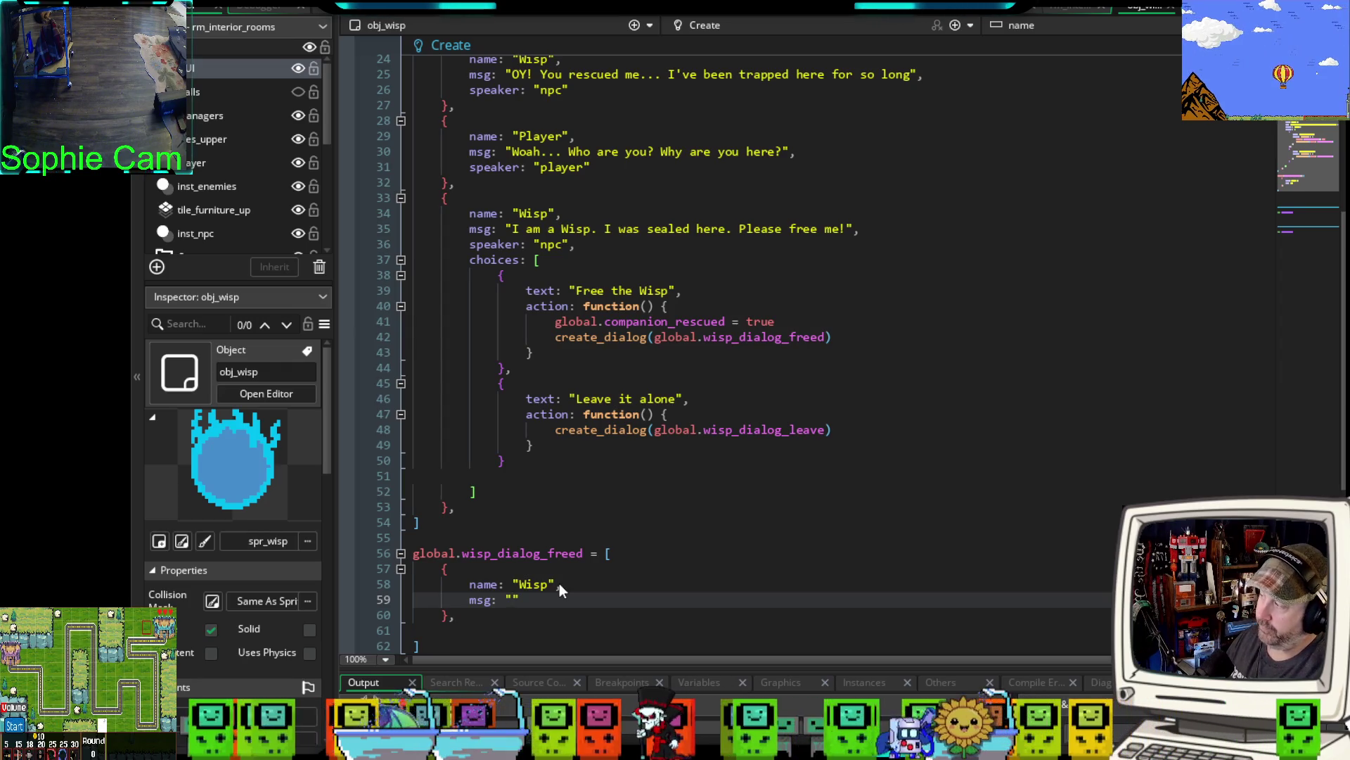
- Type the Wisp's message "Thank you! I am free at last. I will travel with you"
text(Thank you!)
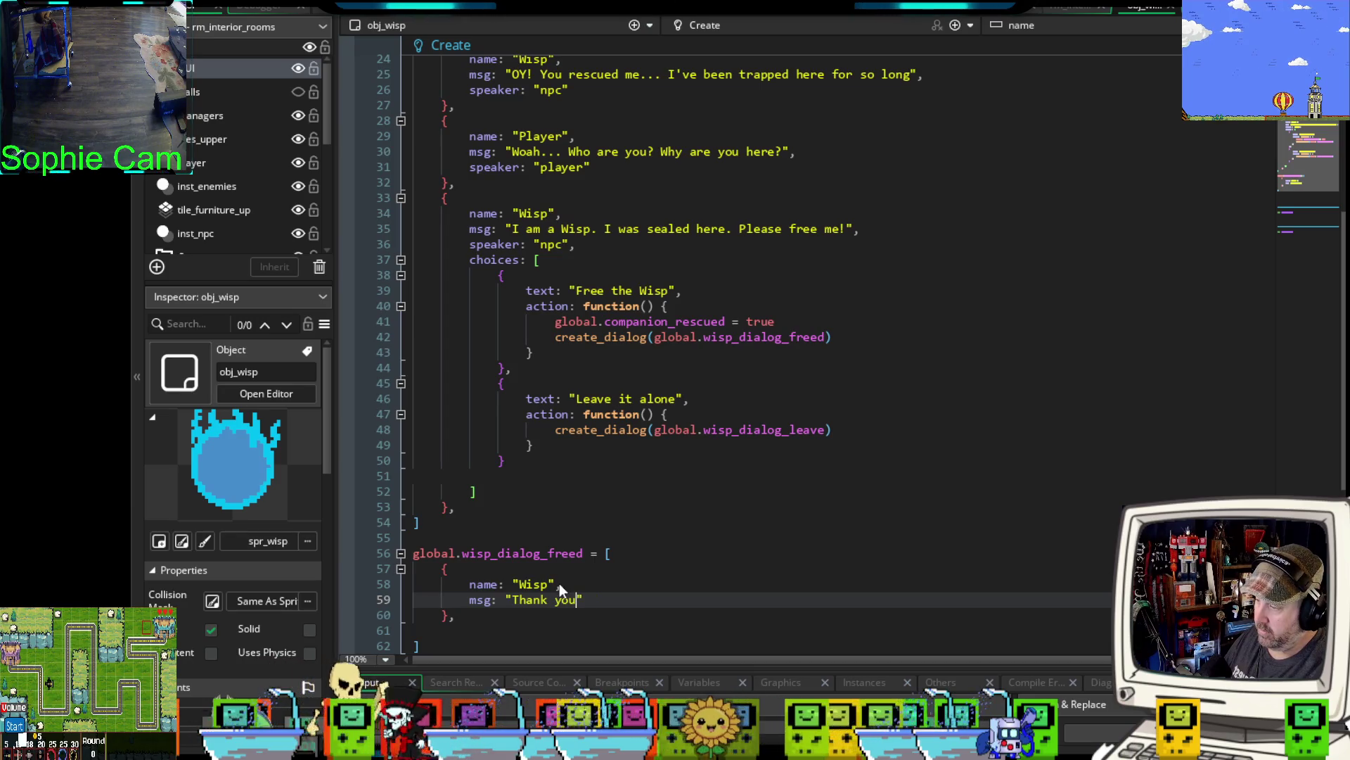
text( I am fr)
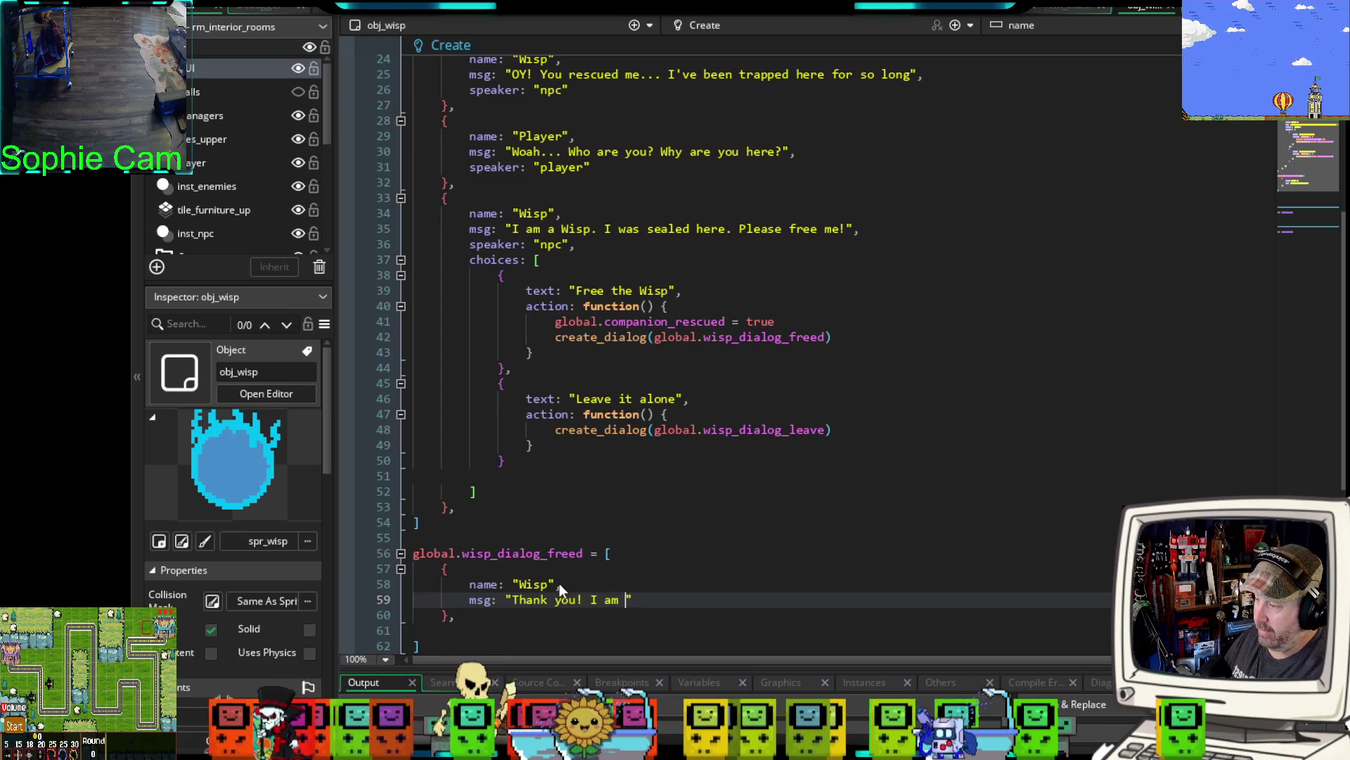
text(ee at last)
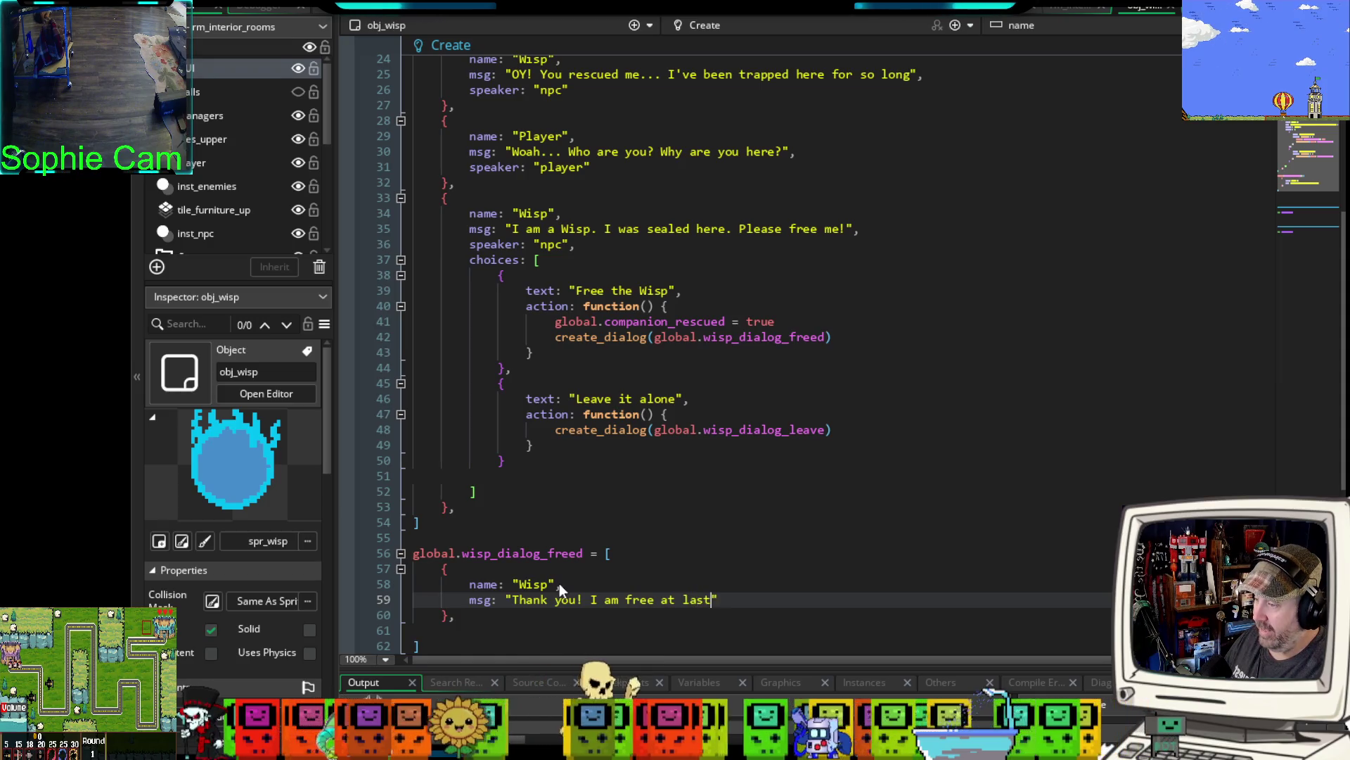
text(.)
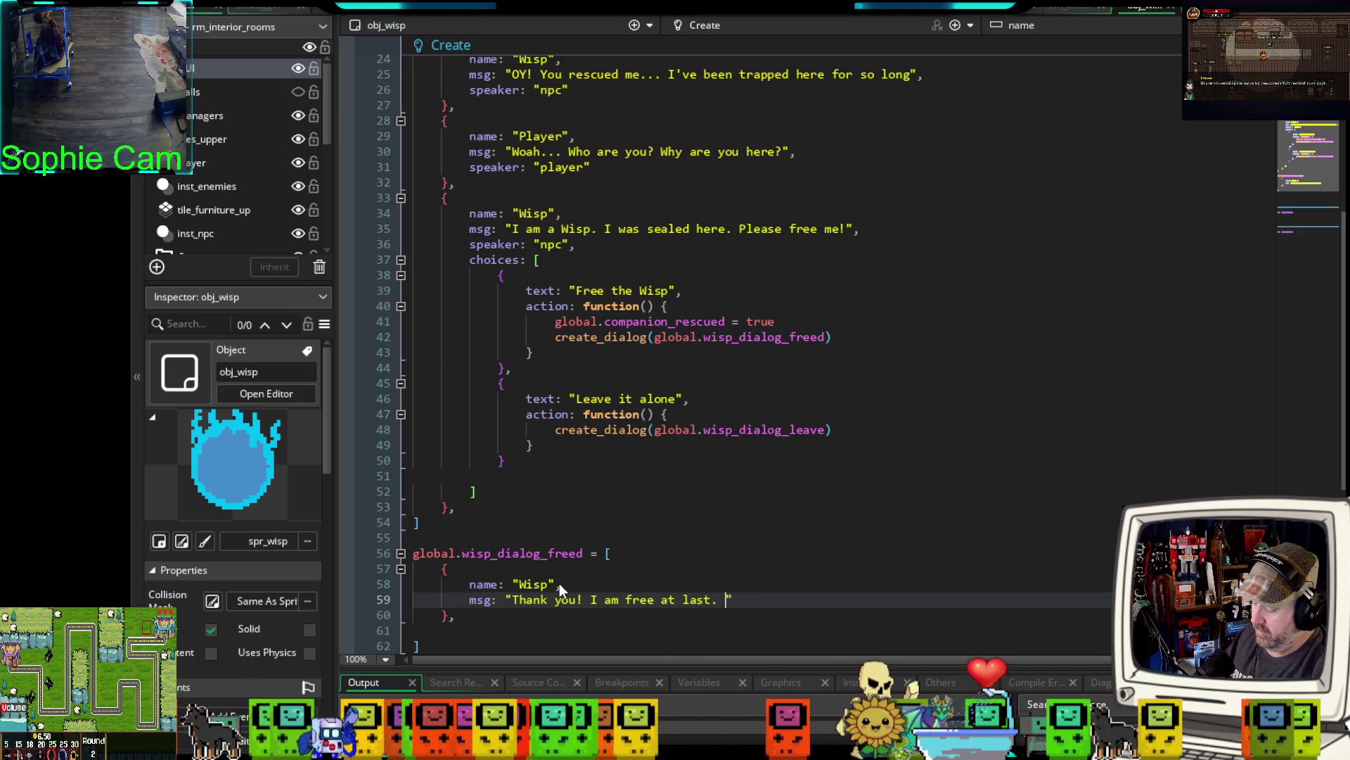
text(I will tr)
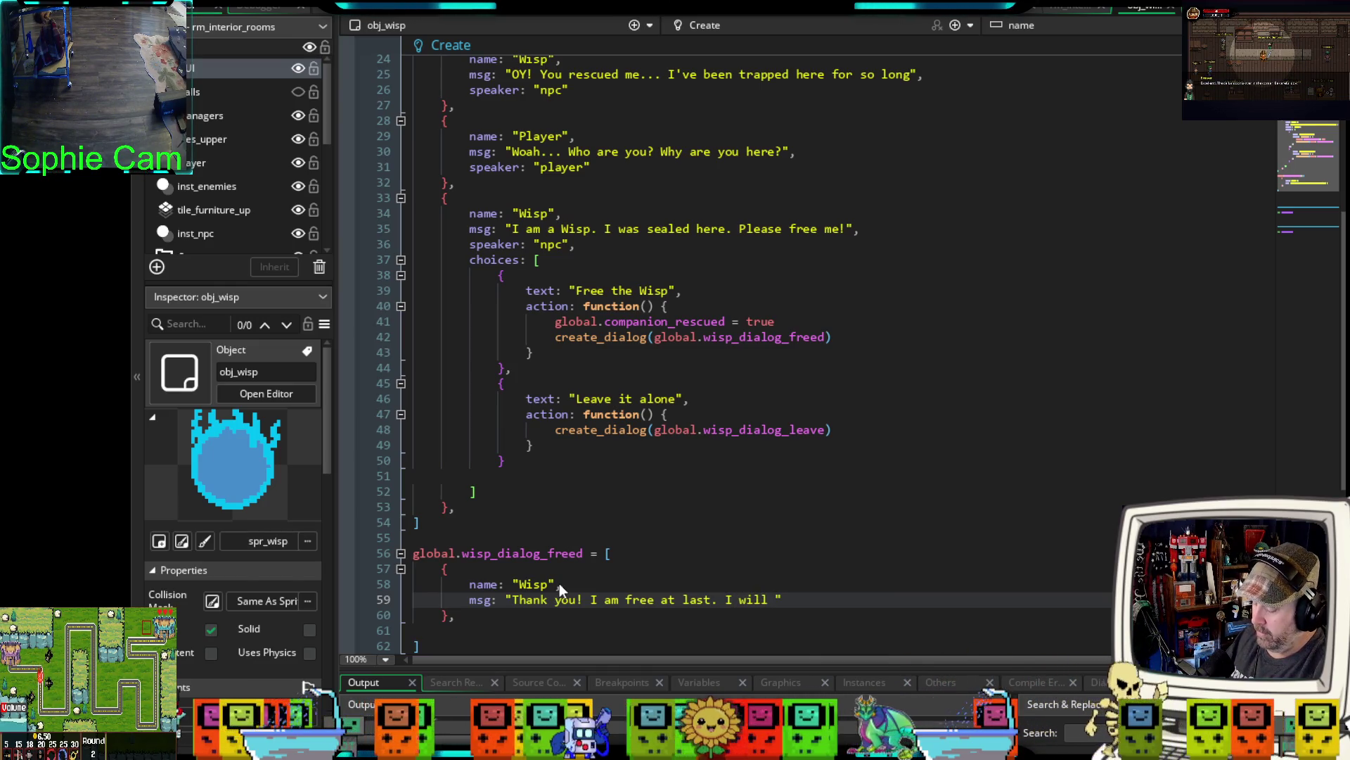
text(avel wi)
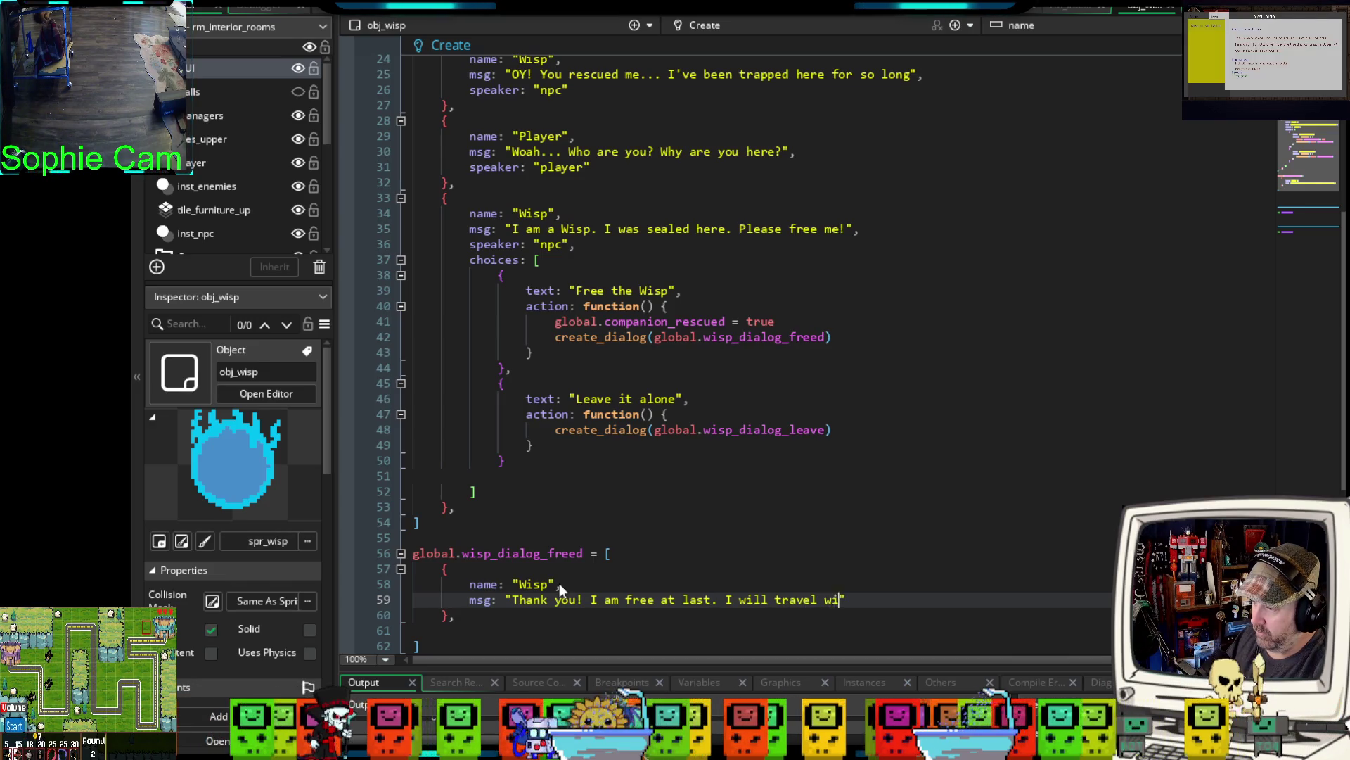
text(th you)
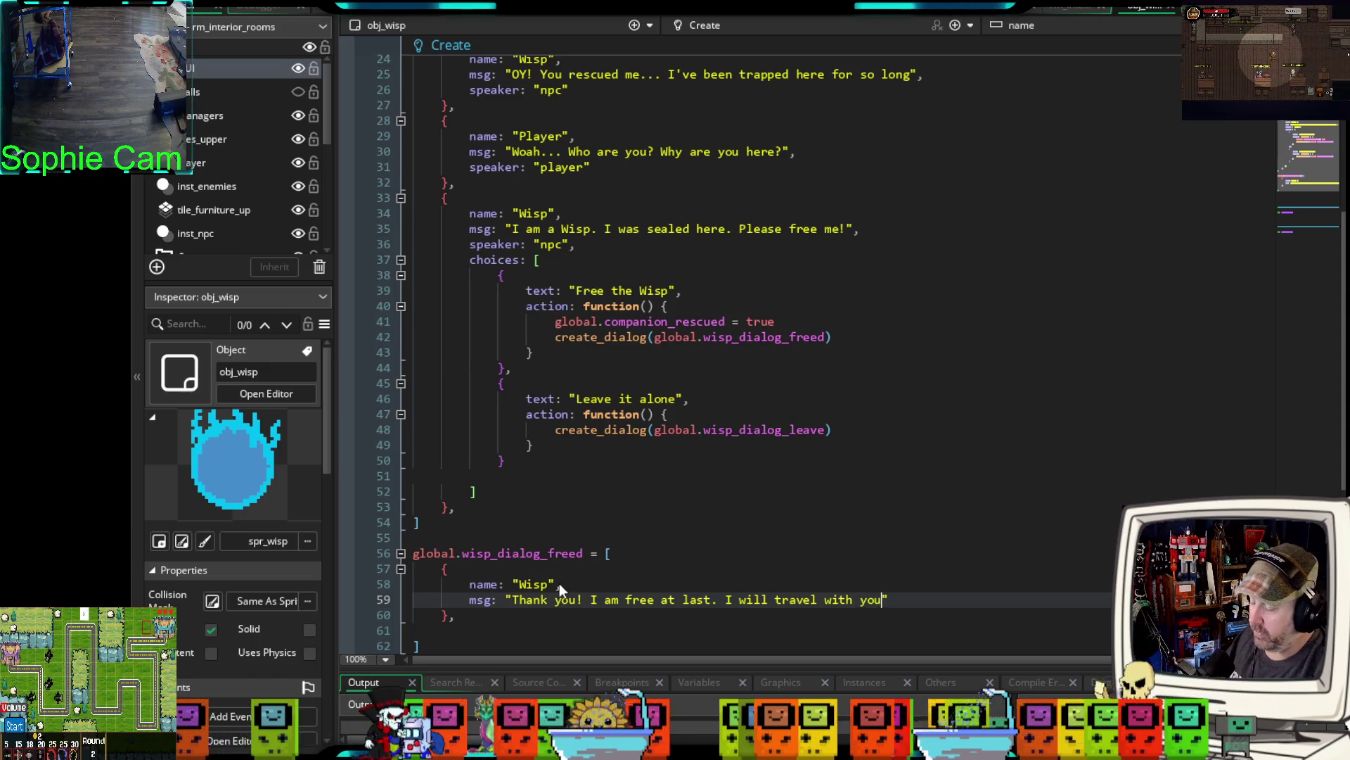
scroll(546, 546, down, 6)
key(Down)
key(Down)
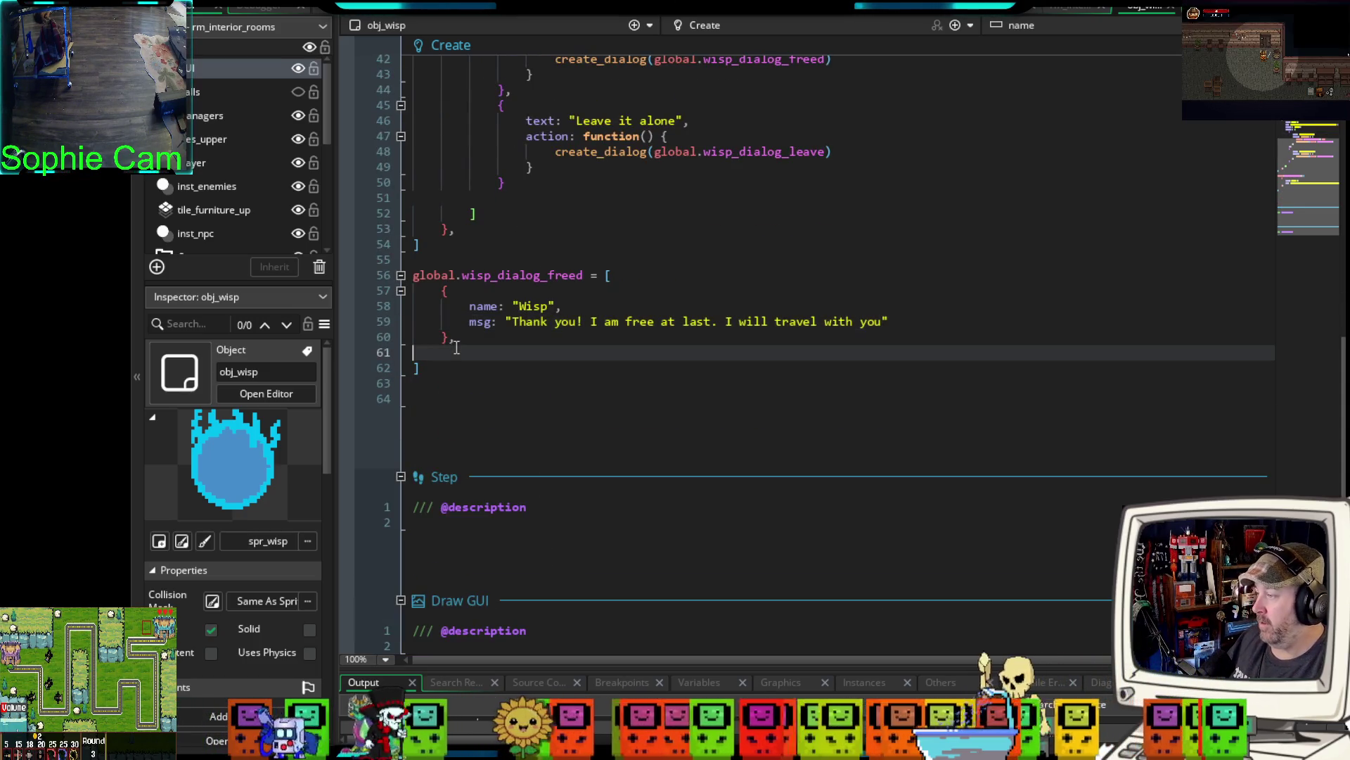
- Check the thank-you message and the Leave it alone choice, then add a blank line after the Wisp entry
key(Up)
mouse_move(907, 325)
mouse_down()
mouse_move(681, 298)
mouse_move(690, 322)
mouse_up()
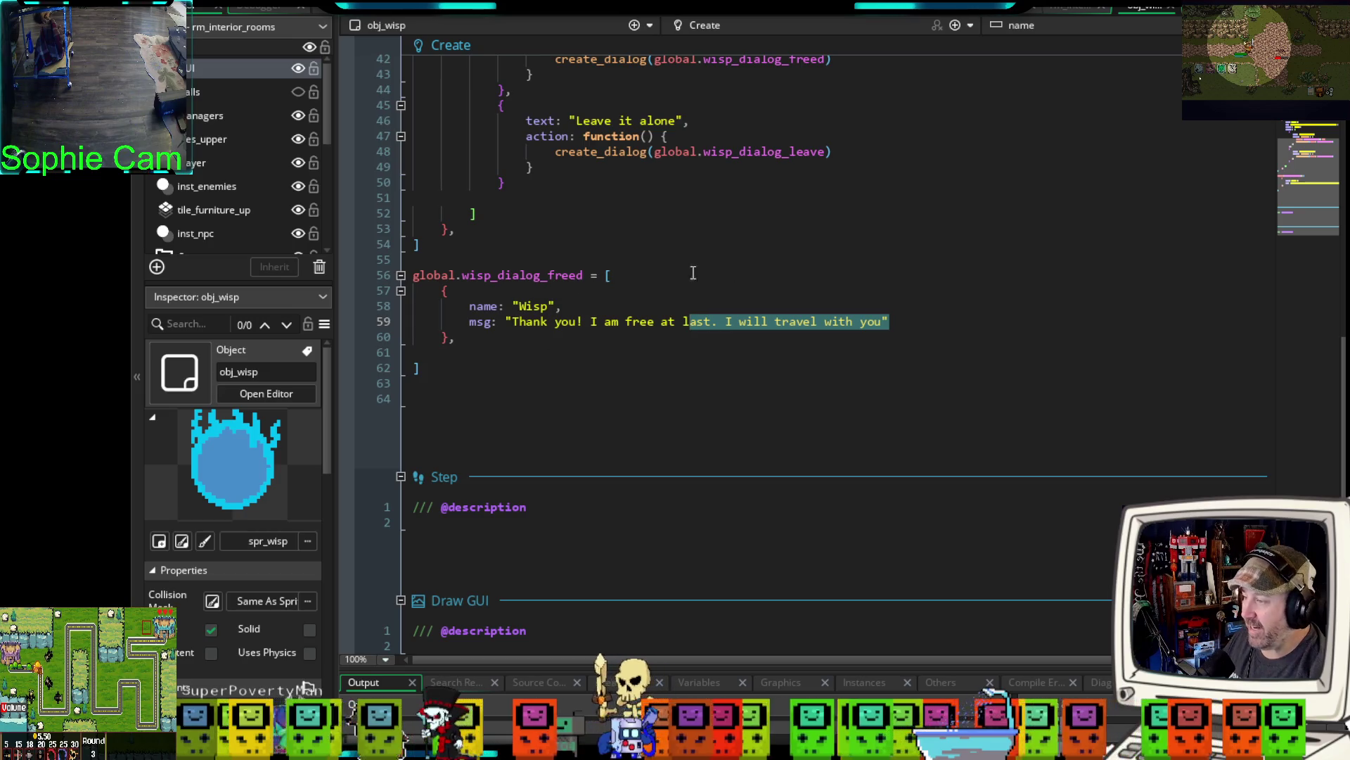
click(600, 368)
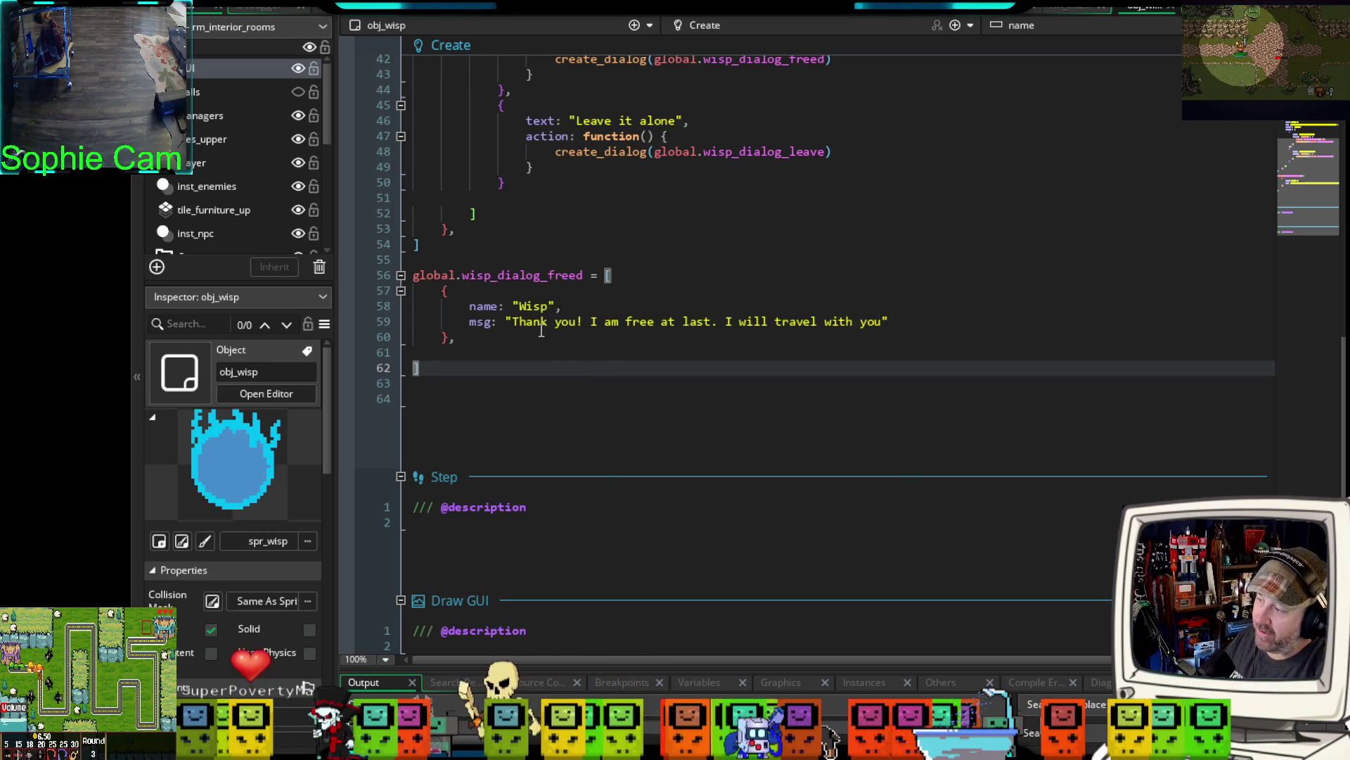
scroll(541, 381, up, 2)
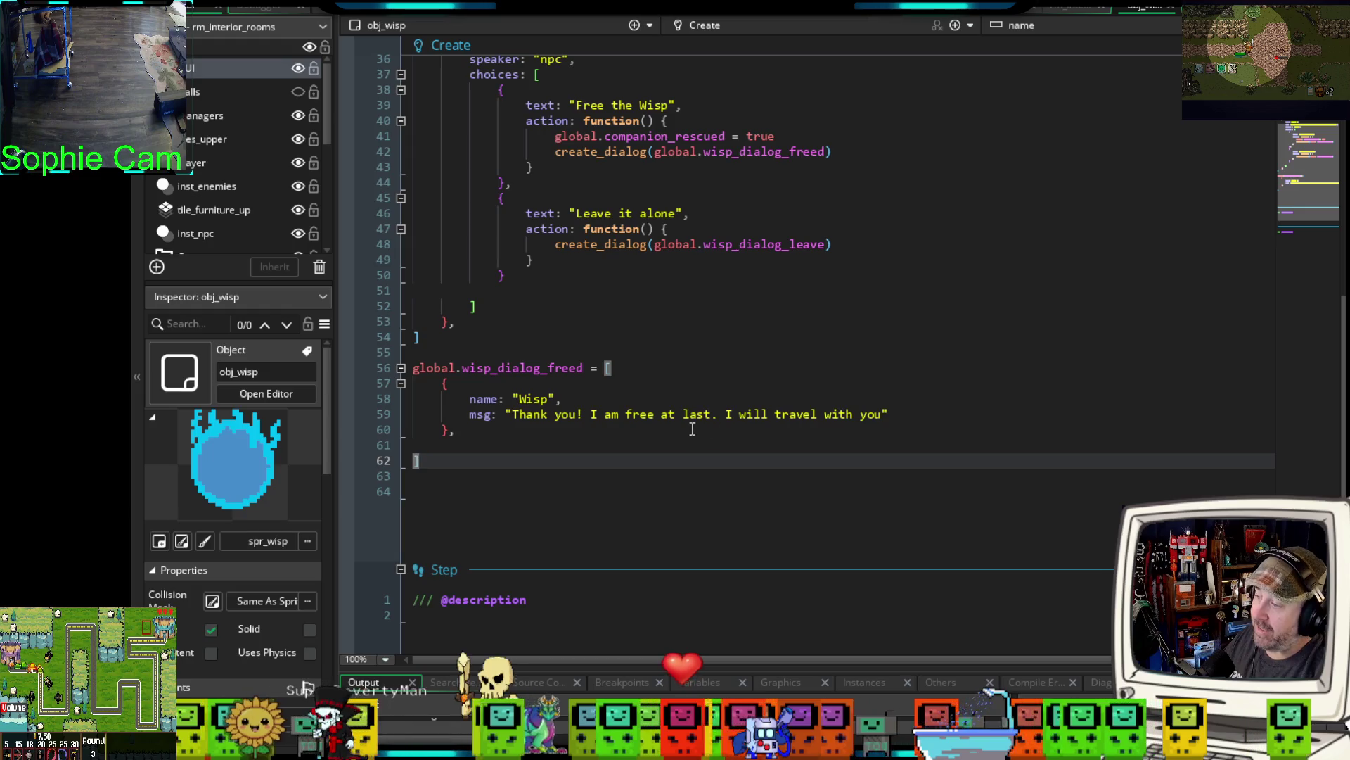
mouse_move(933, 414)
mouse_down()
mouse_move(712, 429)
mouse_move(725, 417)
mouse_up()
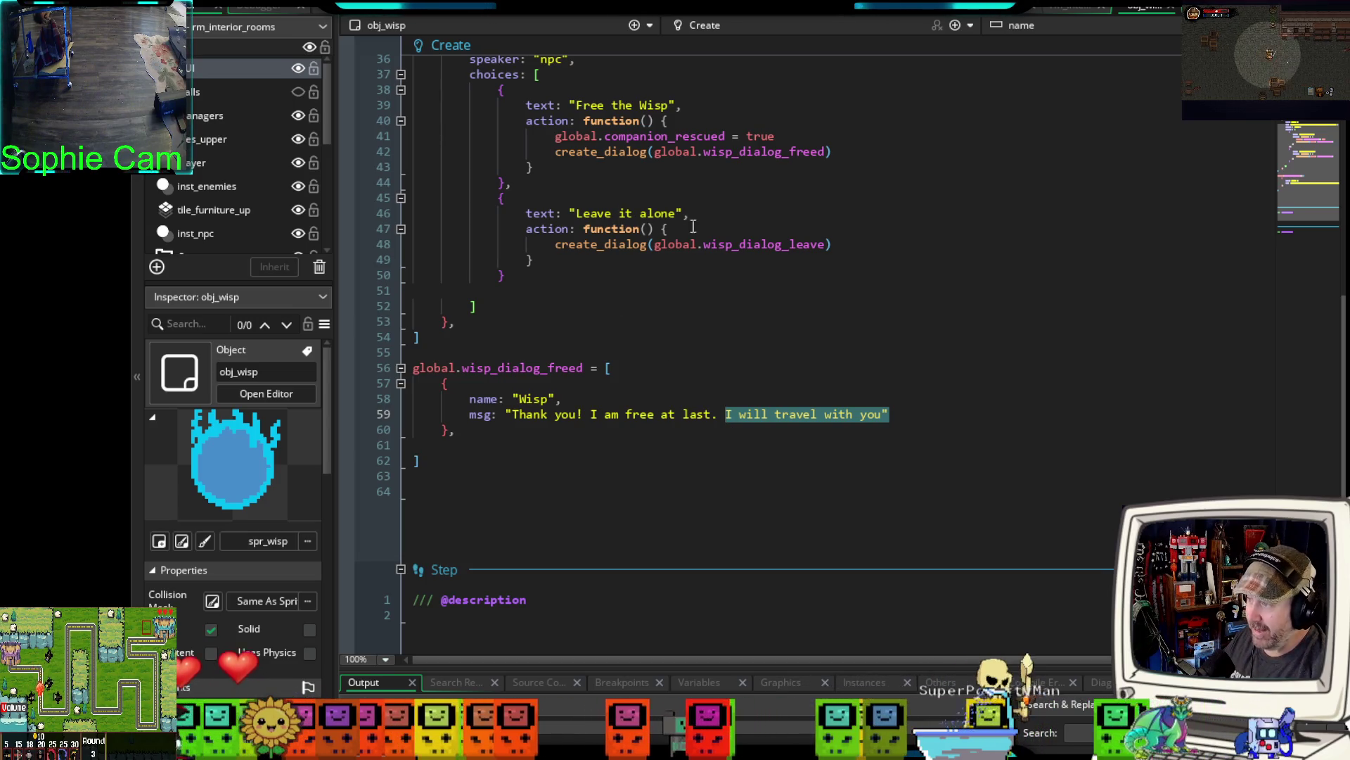
mouse_move(856, 247)
mouse_down()
mouse_move(368, 226)
mouse_move(394, 213)
mouse_move(532, 218)
mouse_up()
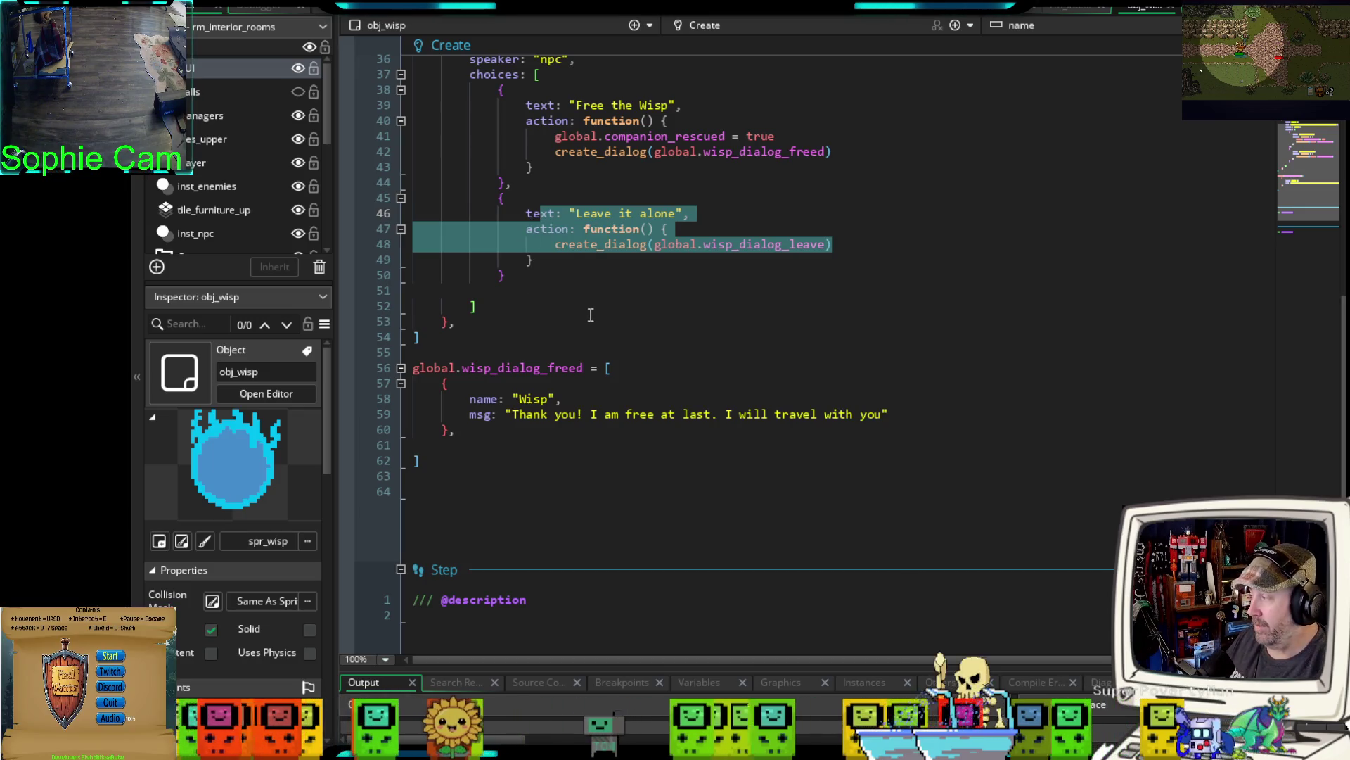
click(479, 434)
key(Return)
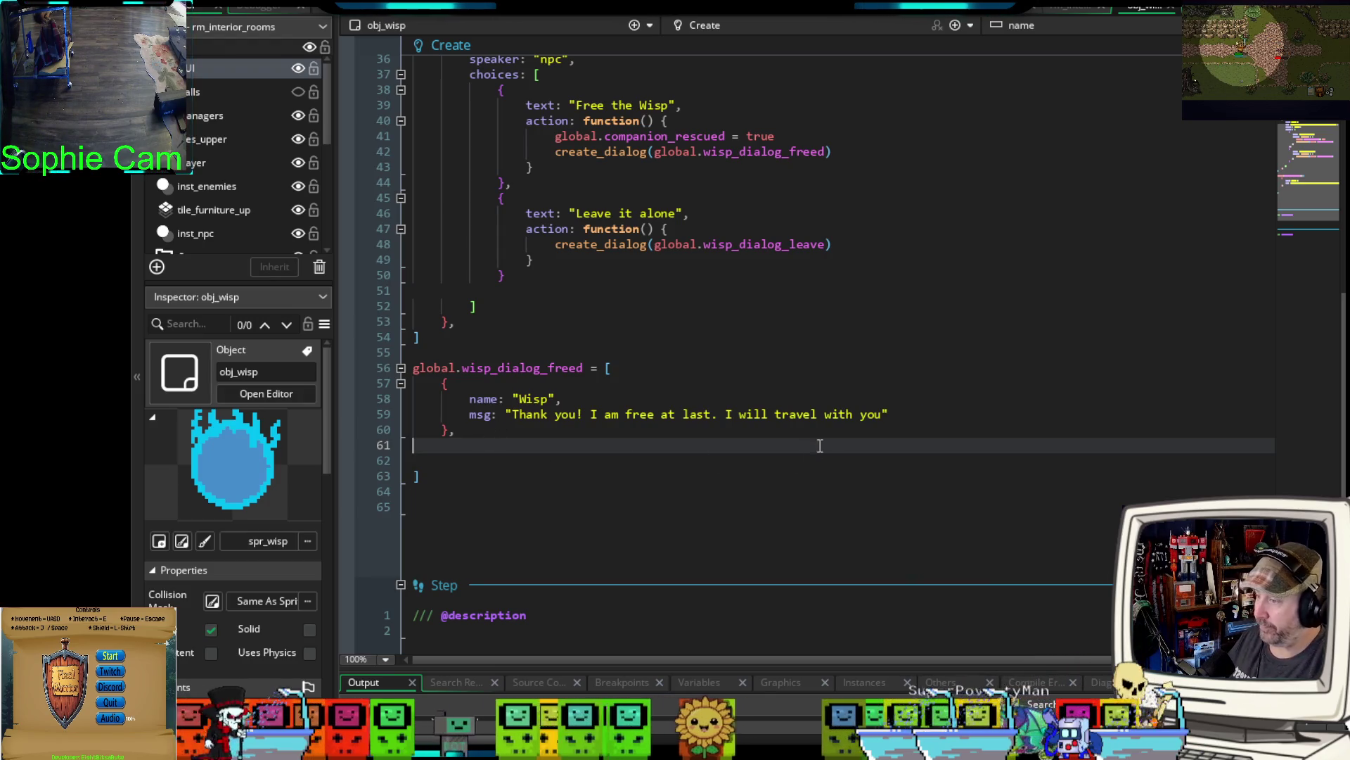
click(900, 418)
- Add speaker: "npc" under the Wisp message, end the msg line with a comma, and indent the next line
key(Return)
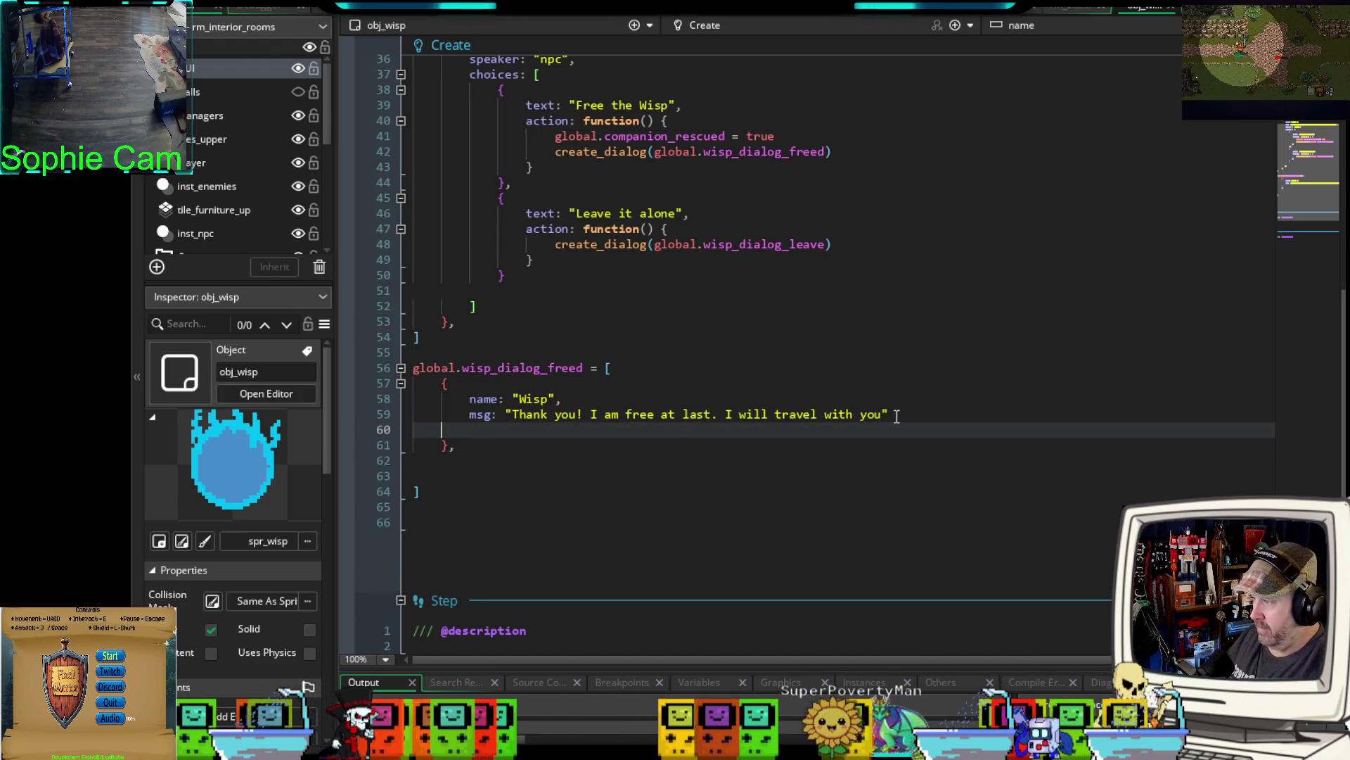
text(speaker: ")
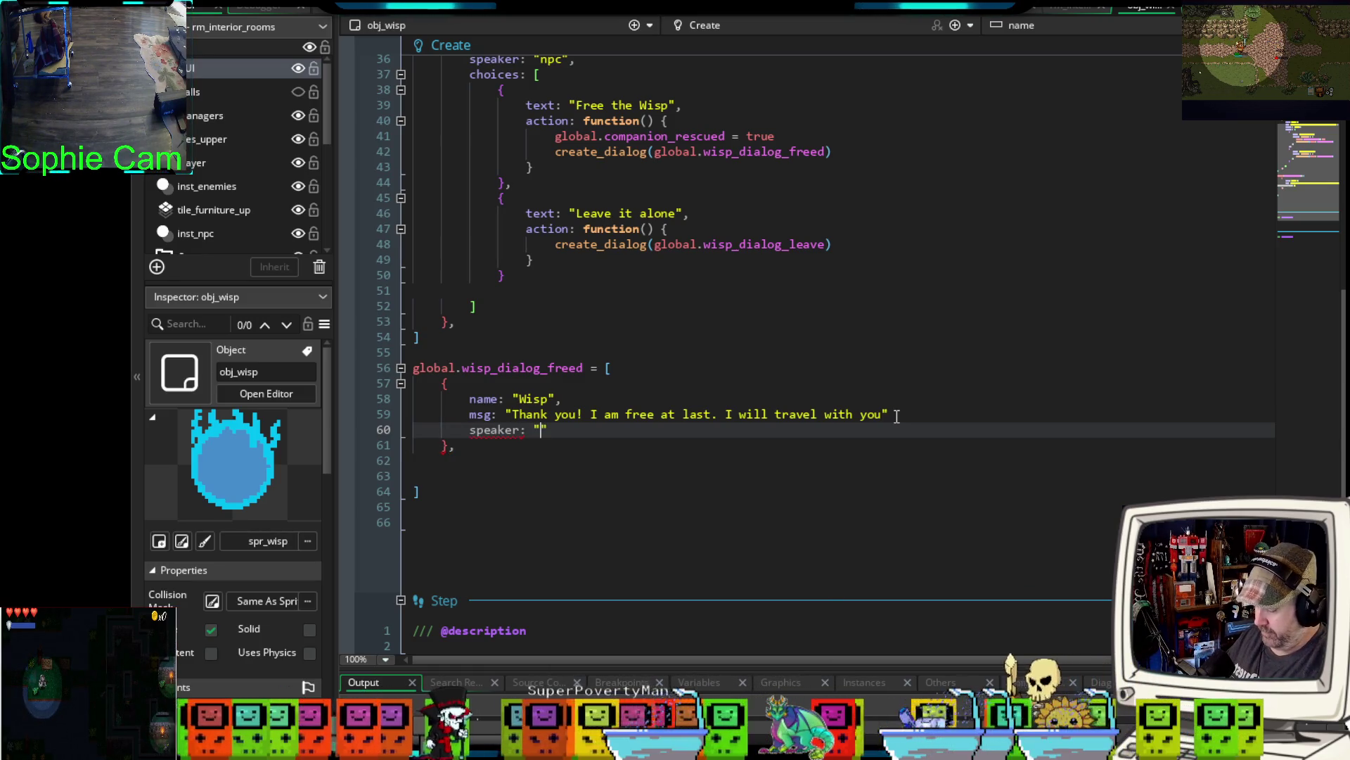
text(nop)
key(BackSpace)
key(BackSpace)
key(BackSpace)
text(pc)
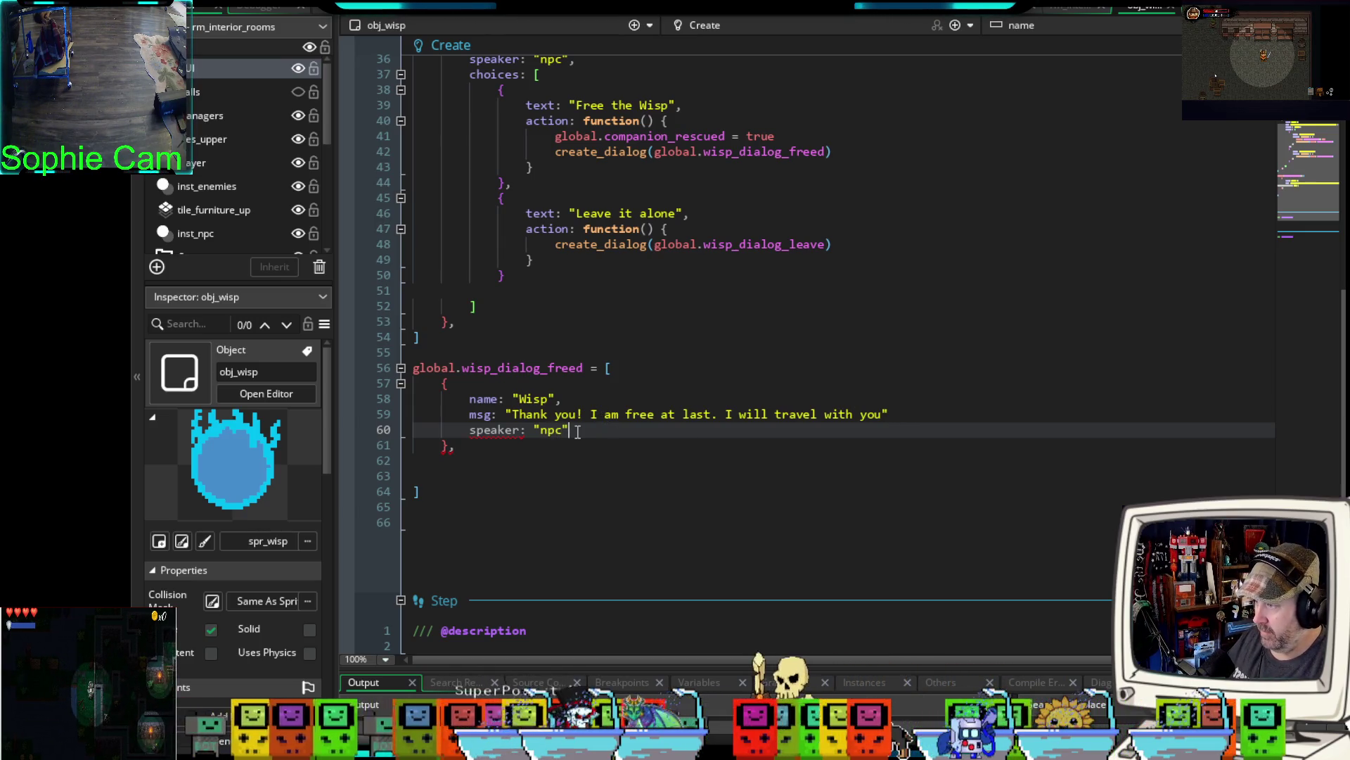
click(901, 415)
text(,)
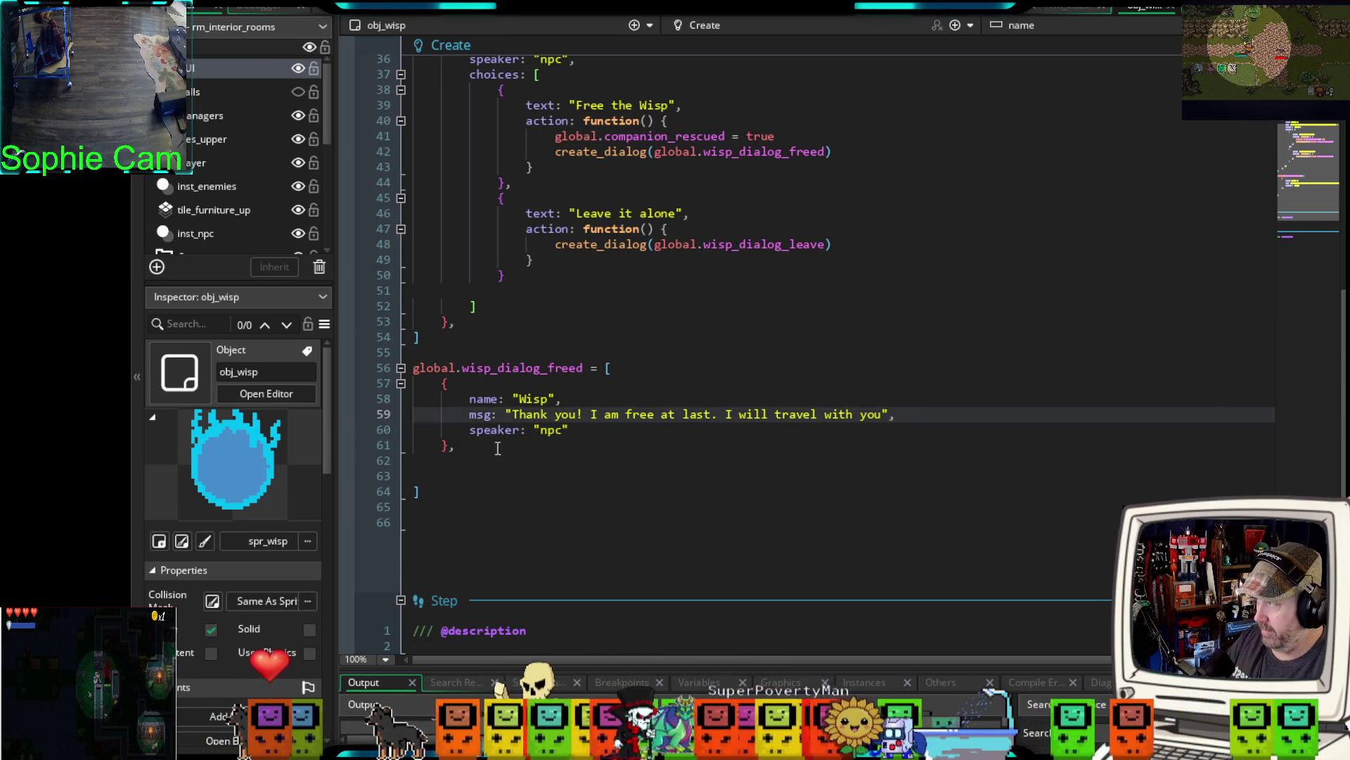
click(473, 460)
key(Tab)
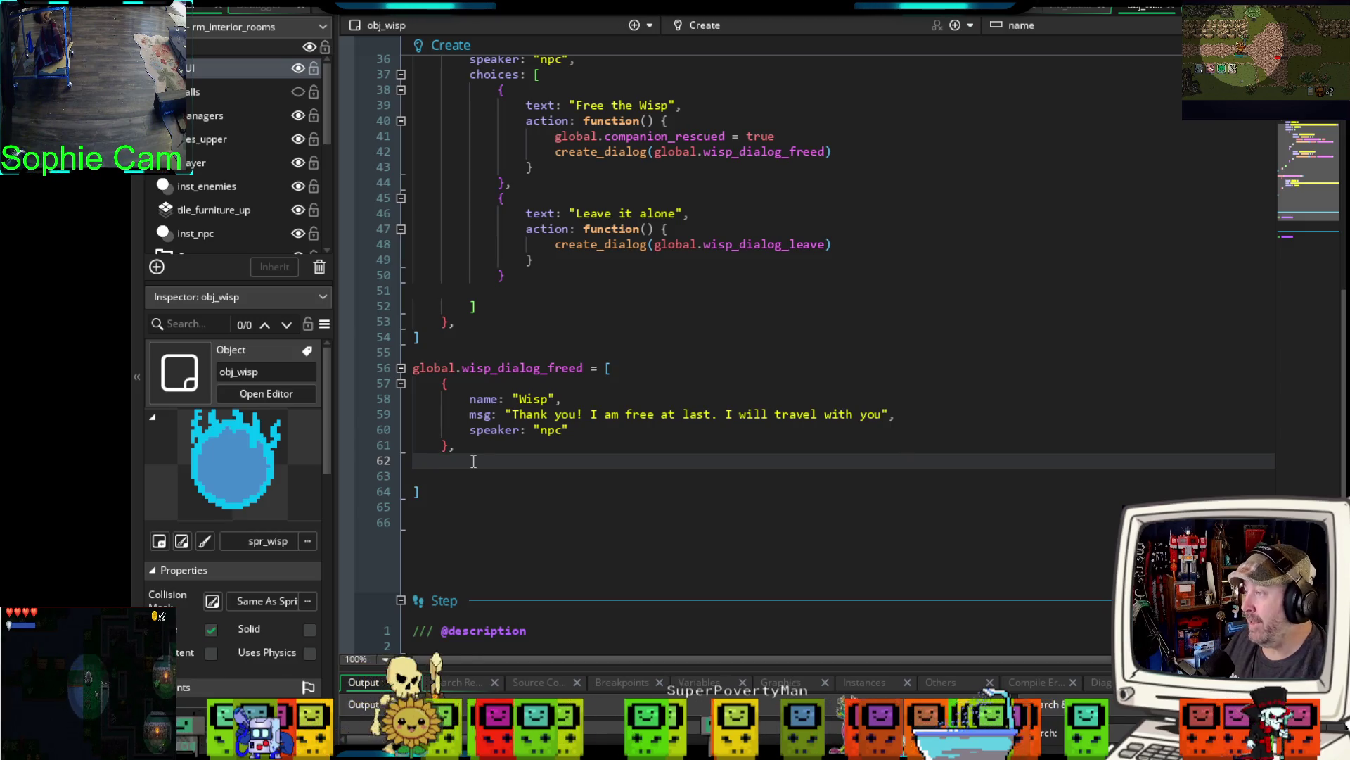
scroll(628, 389, up, 4)
scroll(628, 389, up, 2)
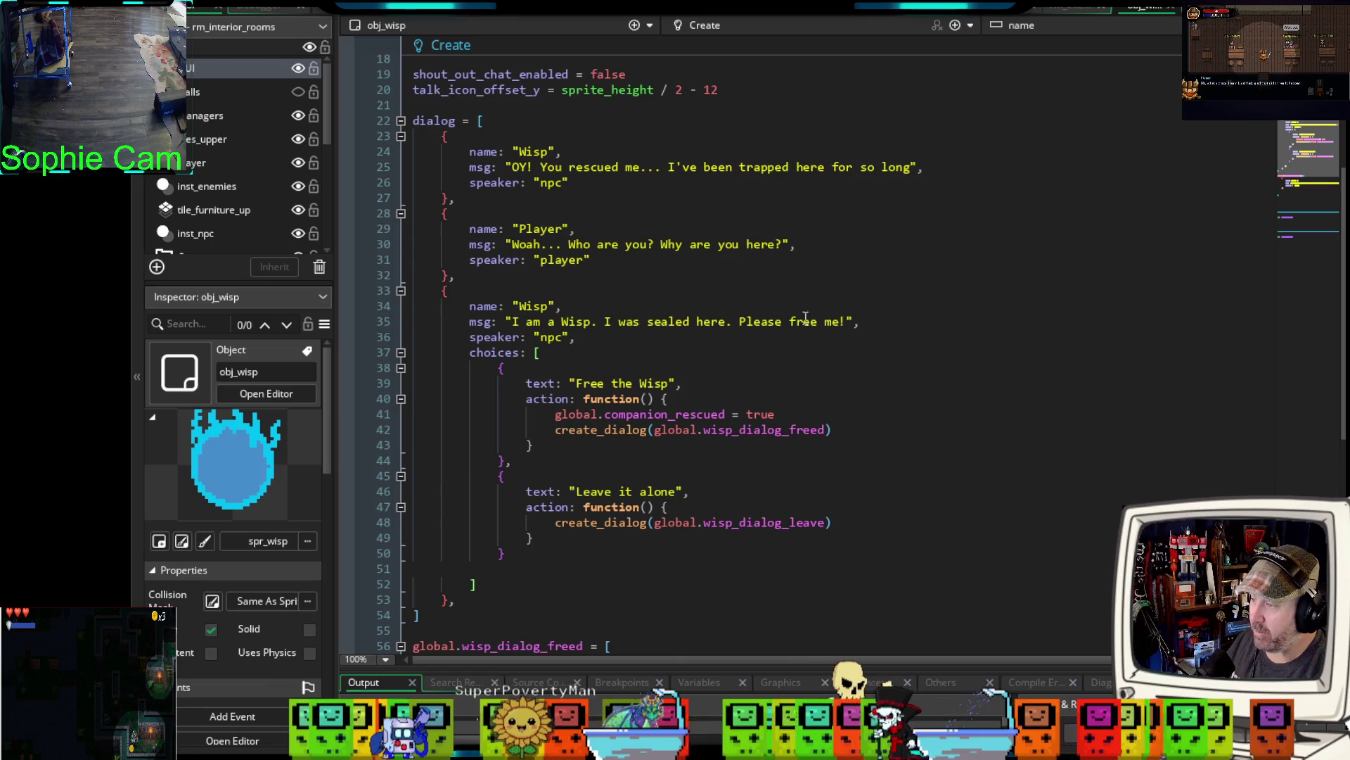
- Change line 35 to read "I am a Wisp. I was sealed here. Free me, and I'll travel with you!"
click(840, 321)
text(!)
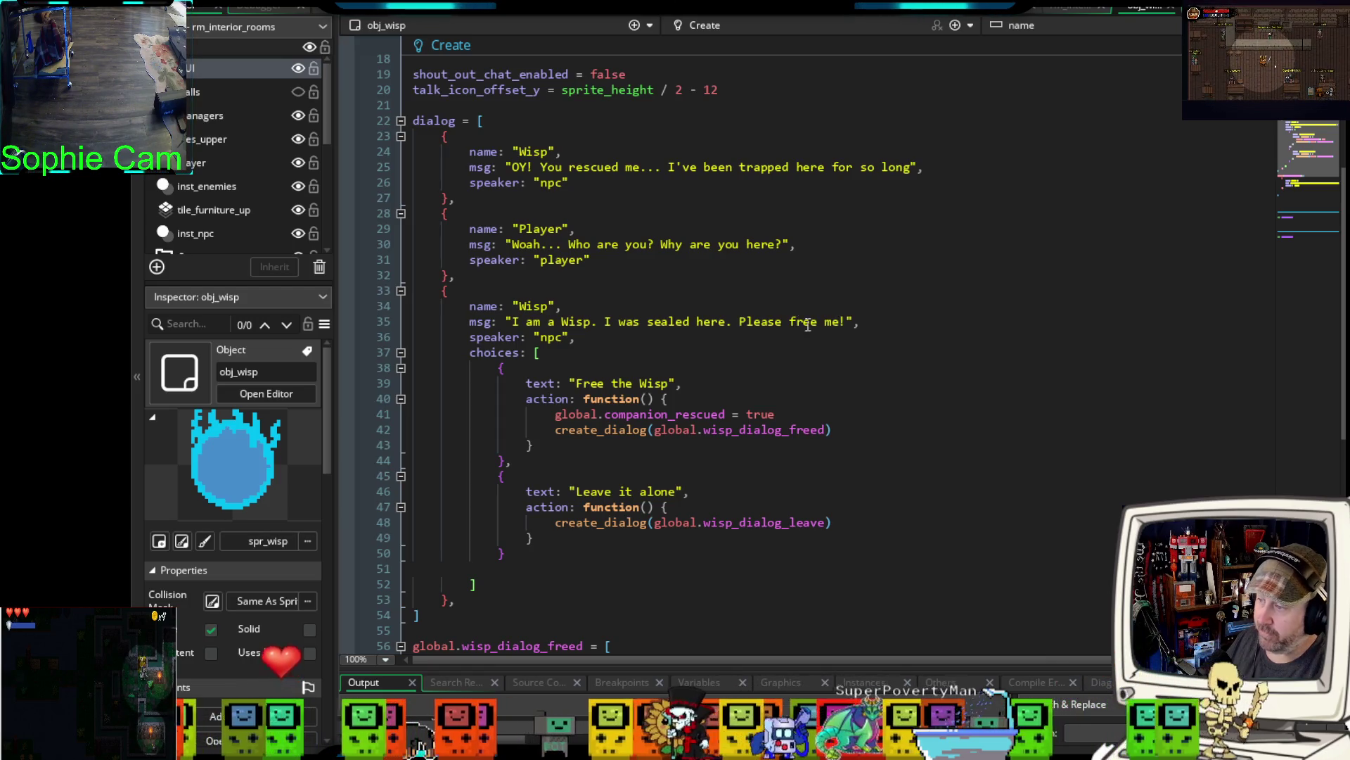
drag(791, 321, 738, 320)
text(Free me)
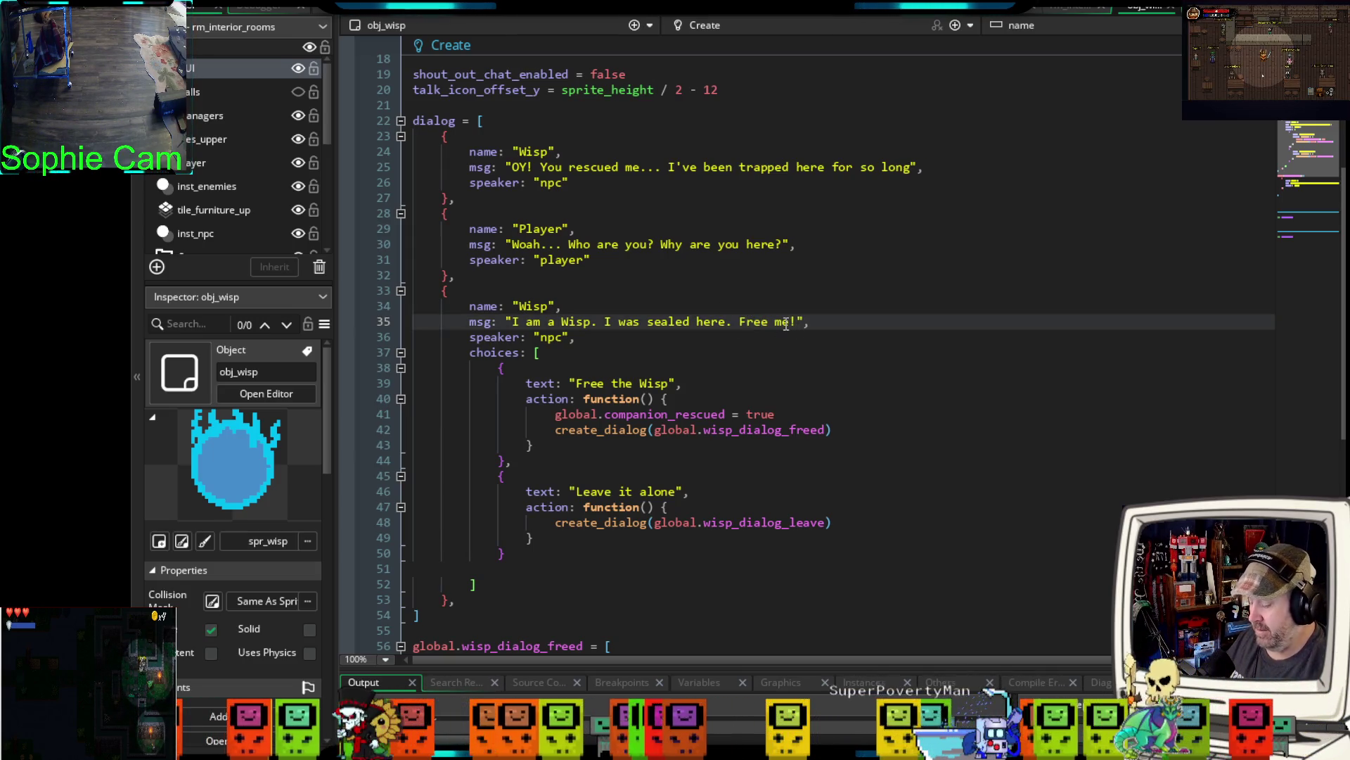
text(, and I'll)
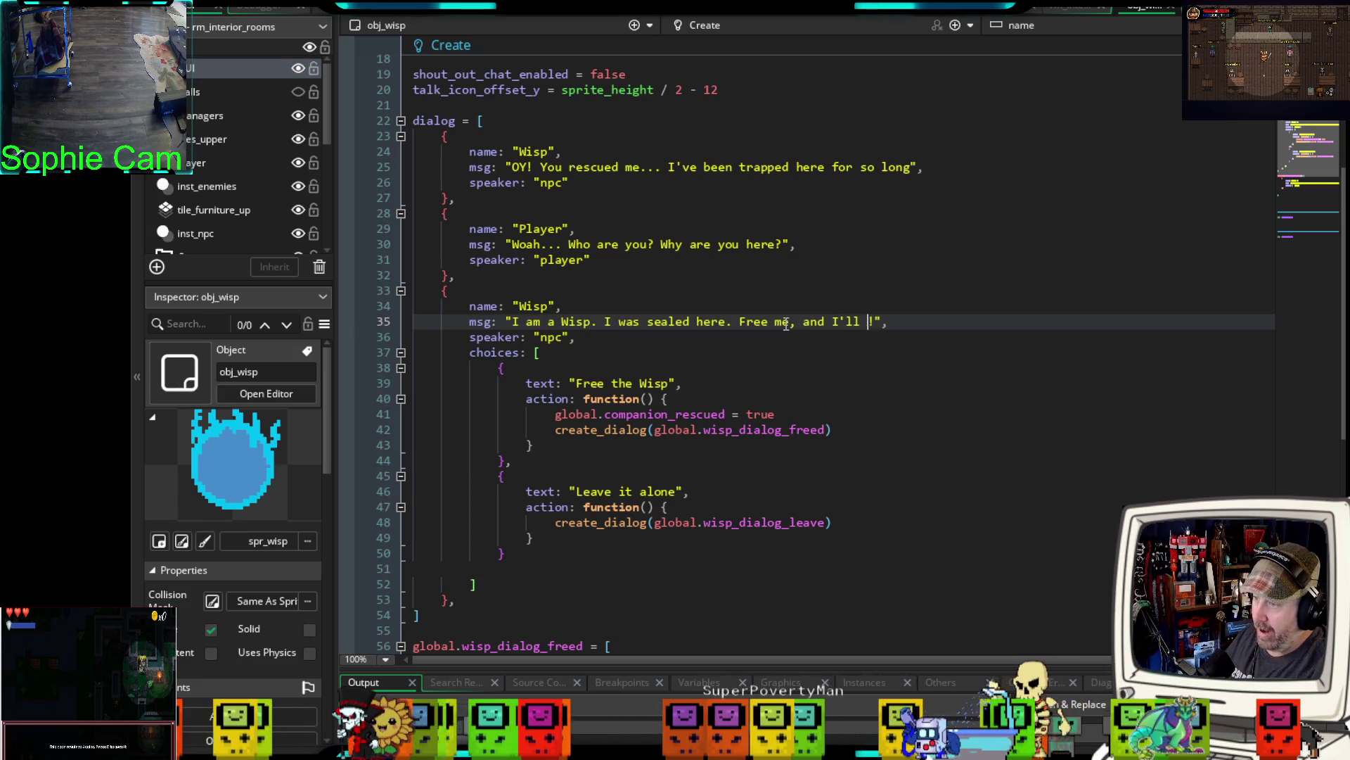
text( travel with yo)
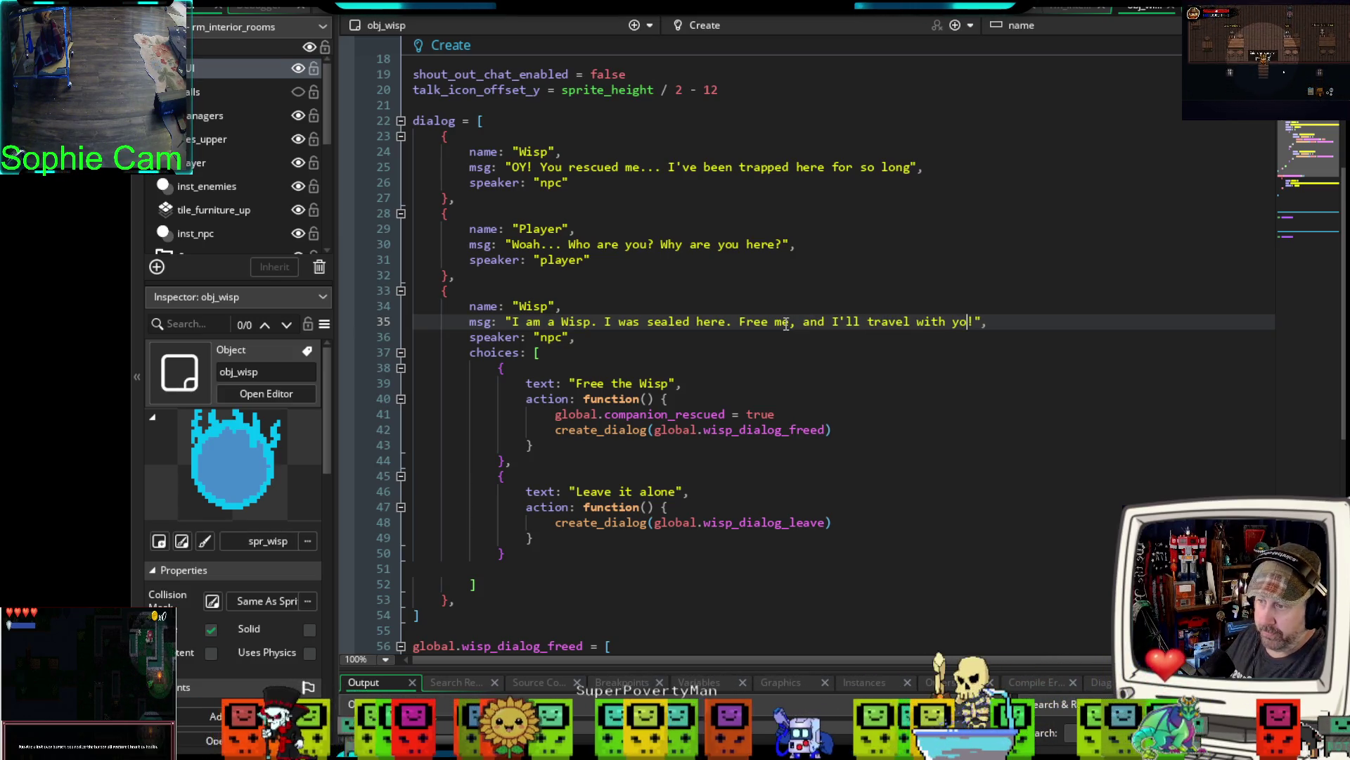
text(u!)
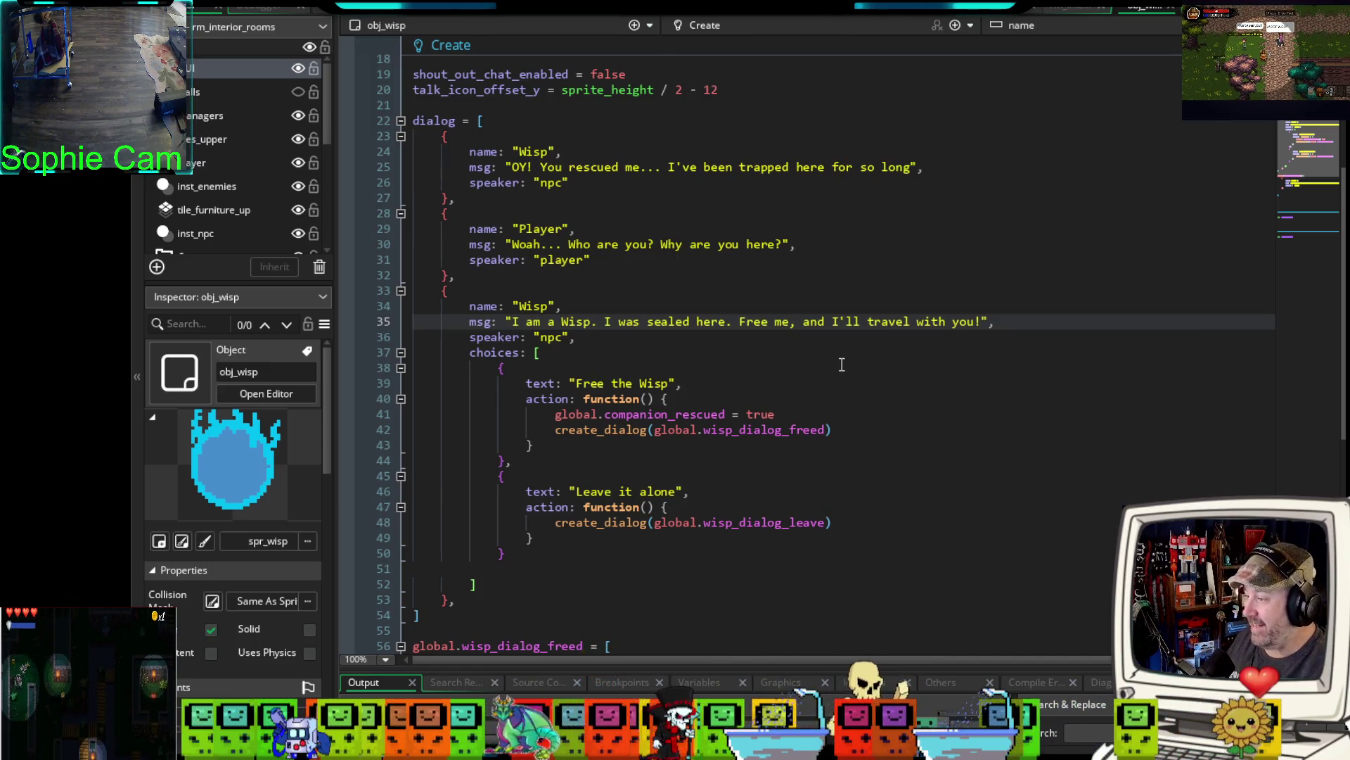
scroll(837, 366, down, 4)
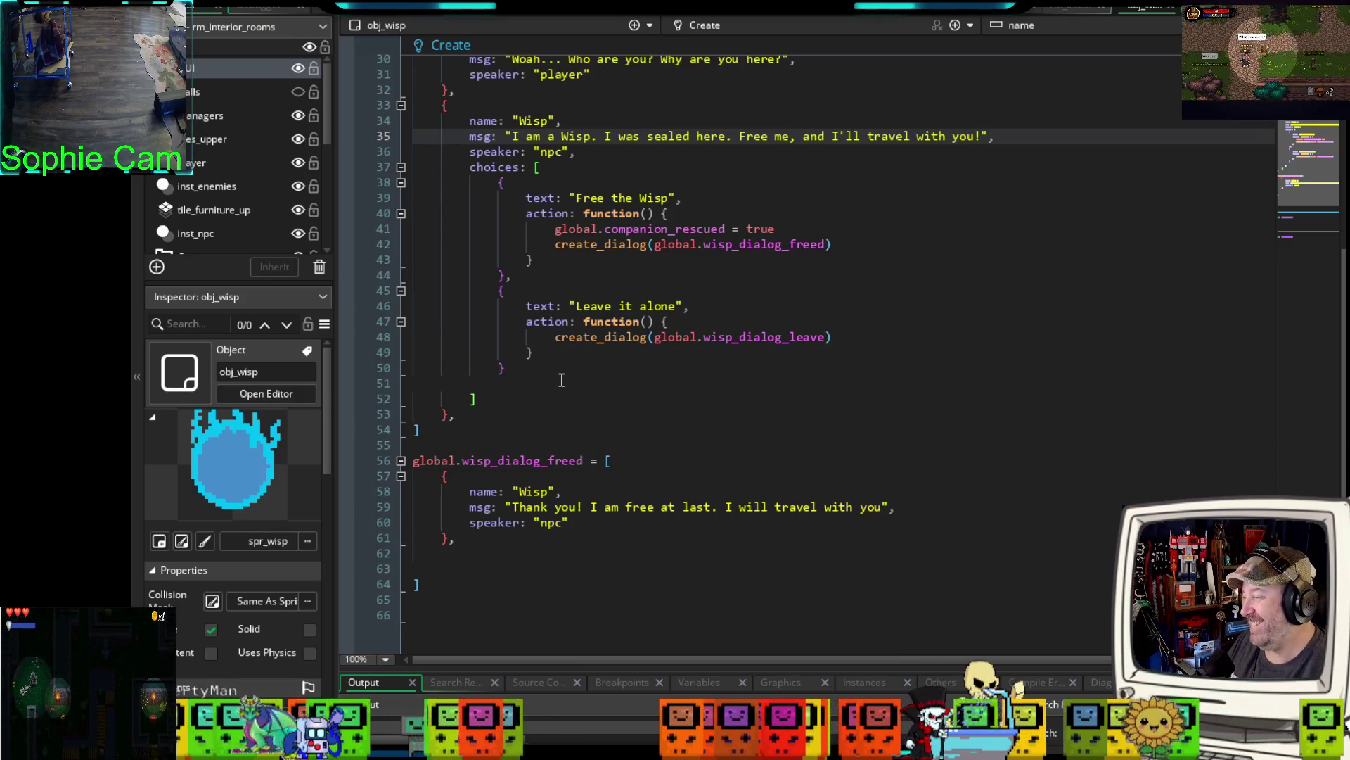
scroll(577, 421, down, 2)
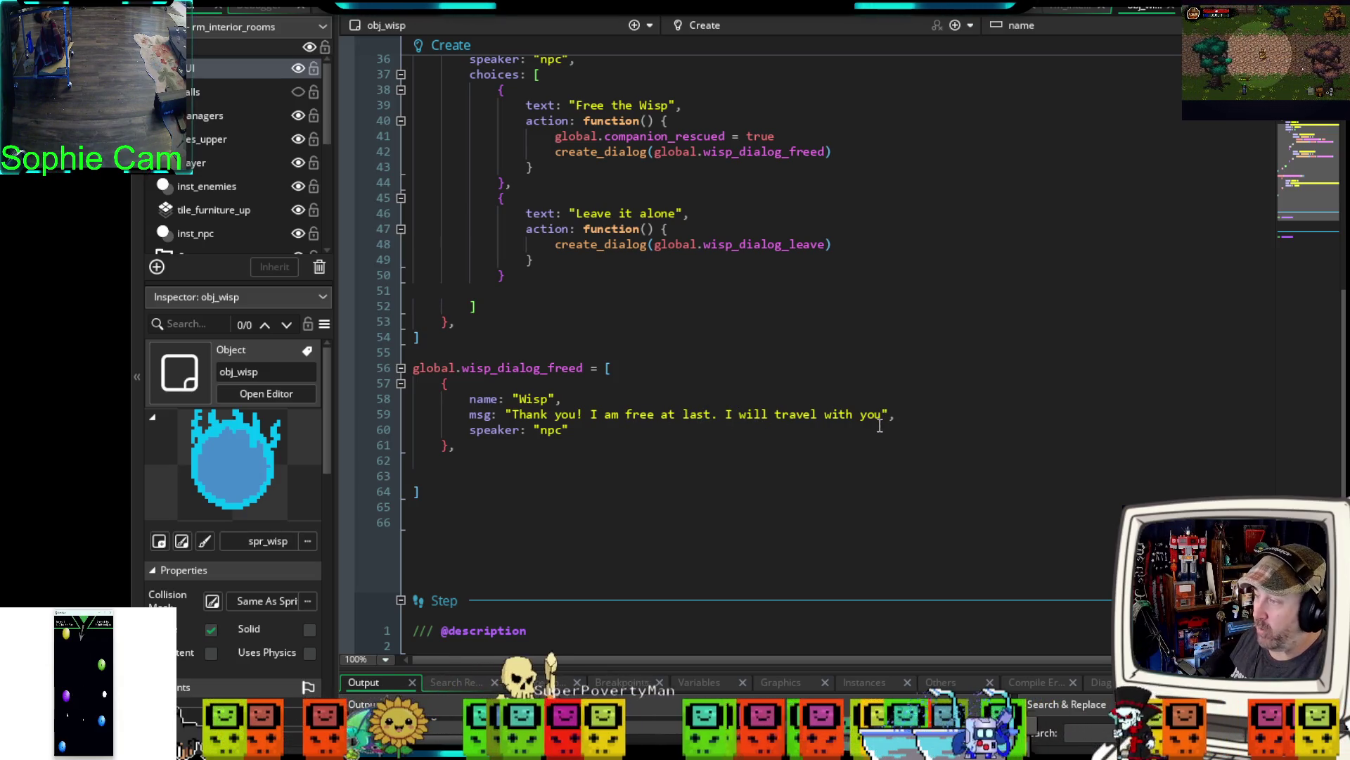
- Add a second entry with name "Player" and msg "Glad to have you along"
click(491, 451)
key(Return)
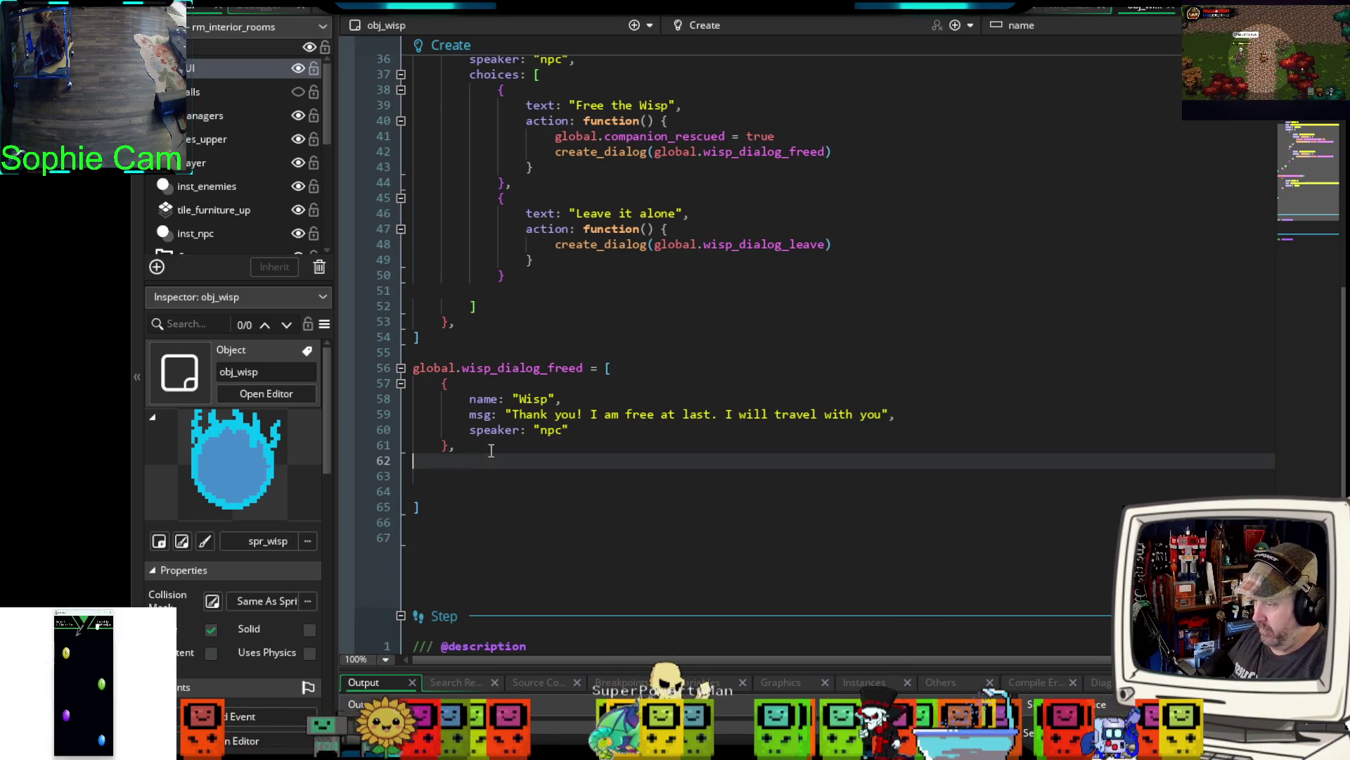
text({)
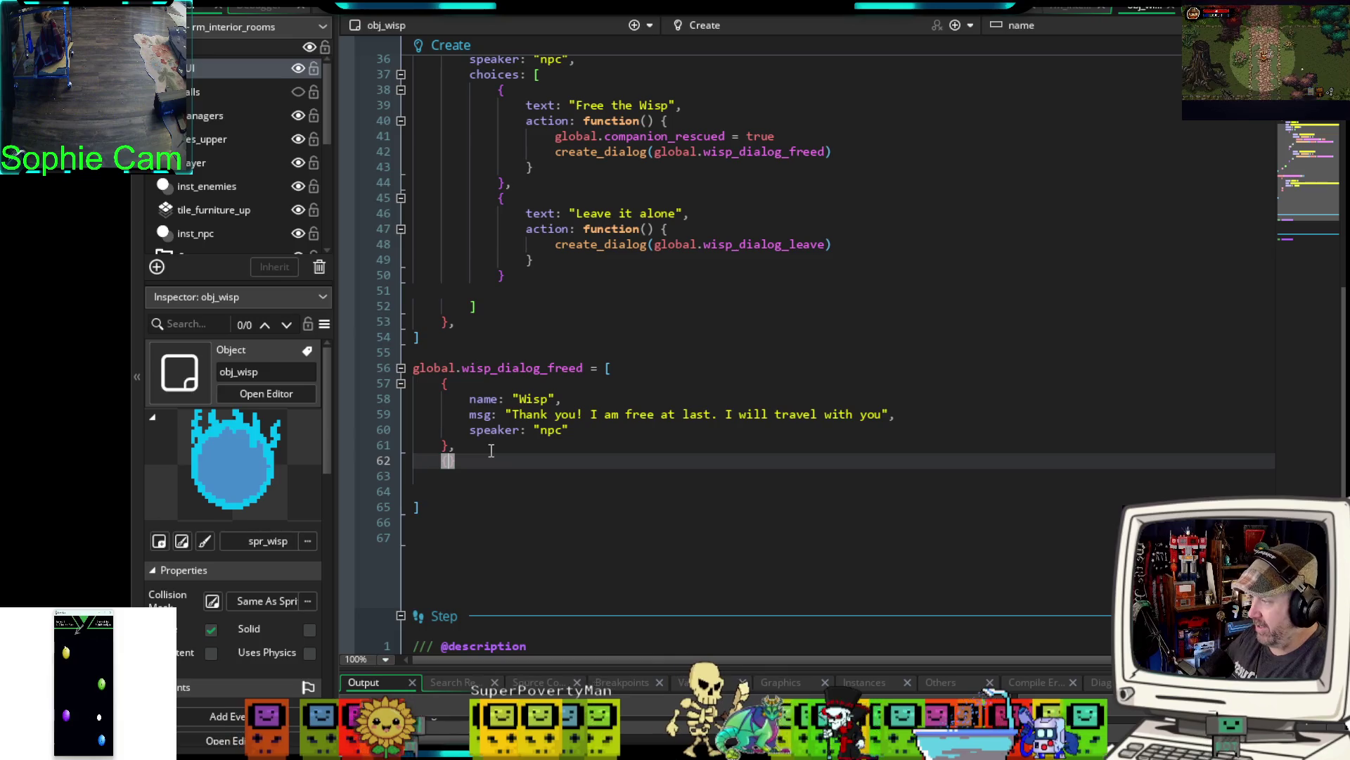
key(Return)
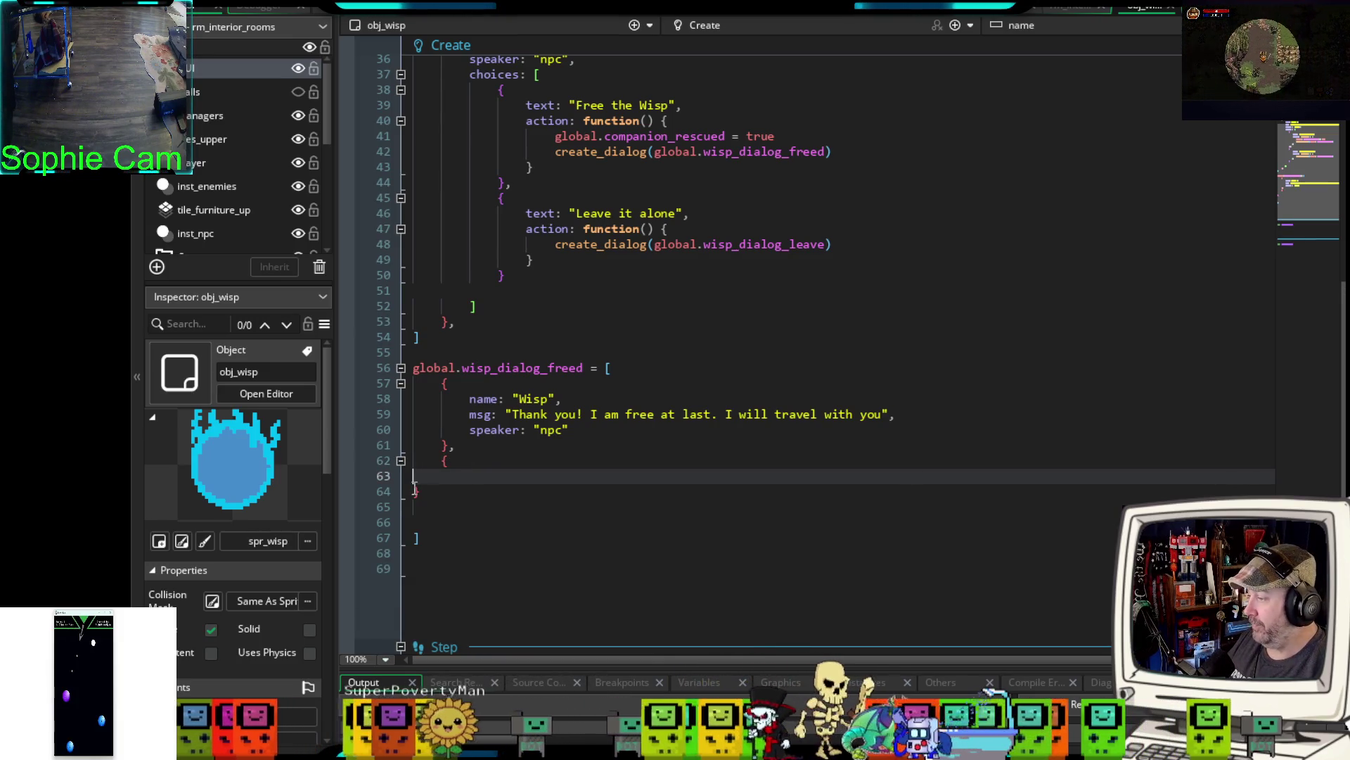
key(Down)
key(Tab)
key(Up)
key(Tab)
key(Tab)
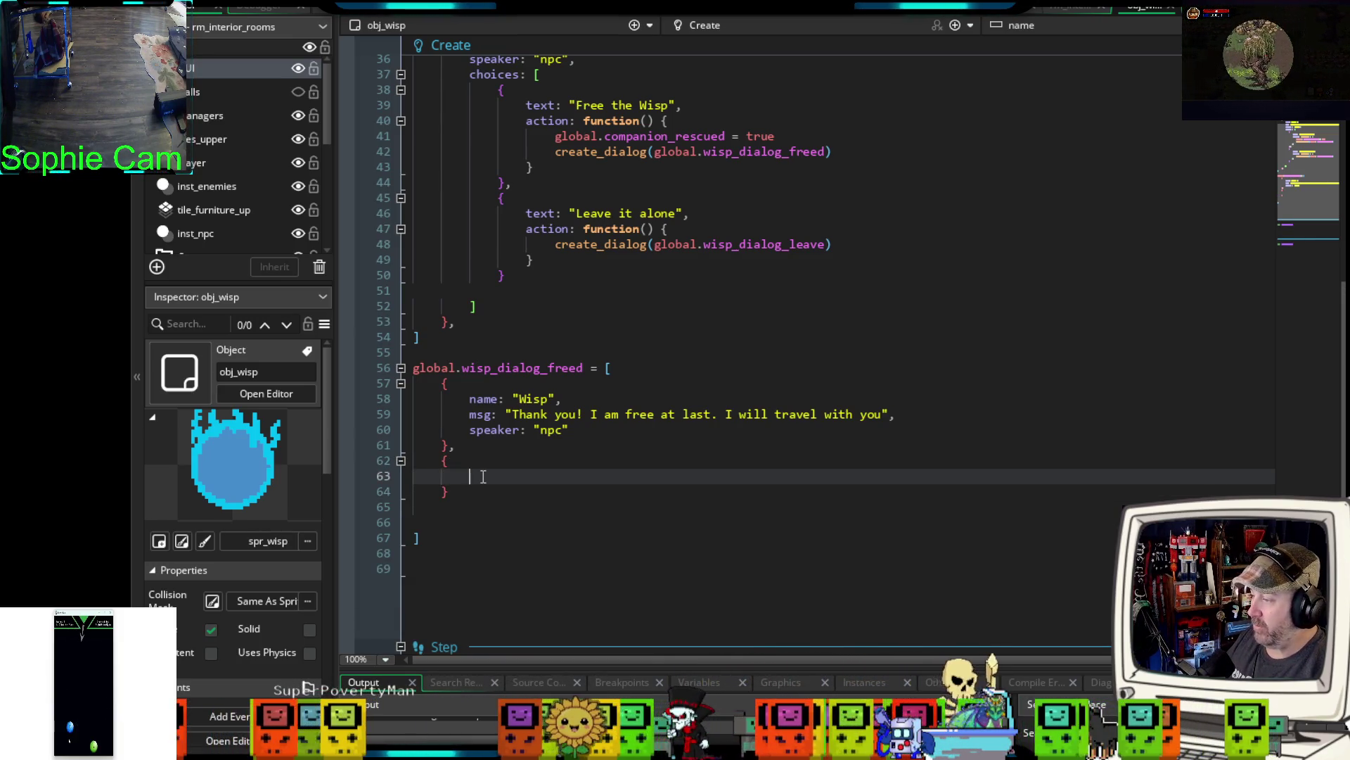
text(name)
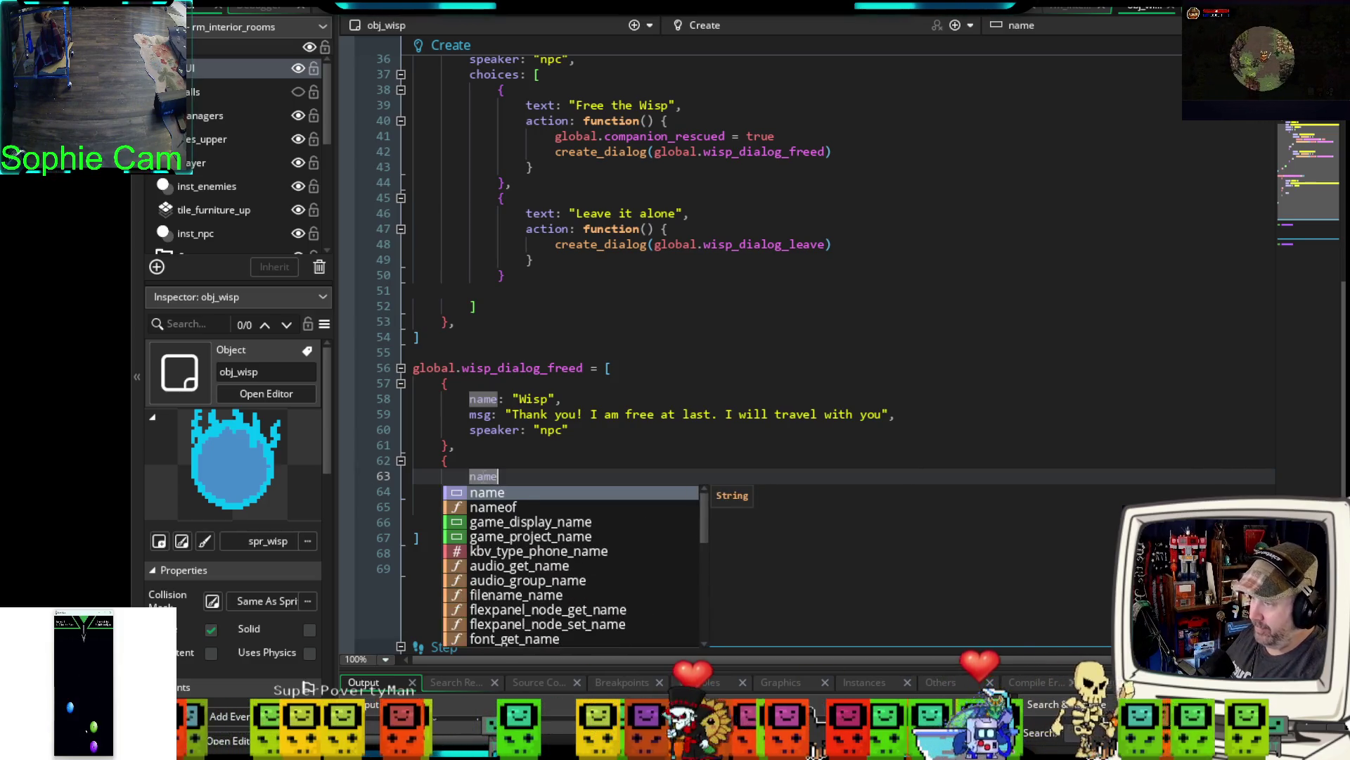
text(: ")
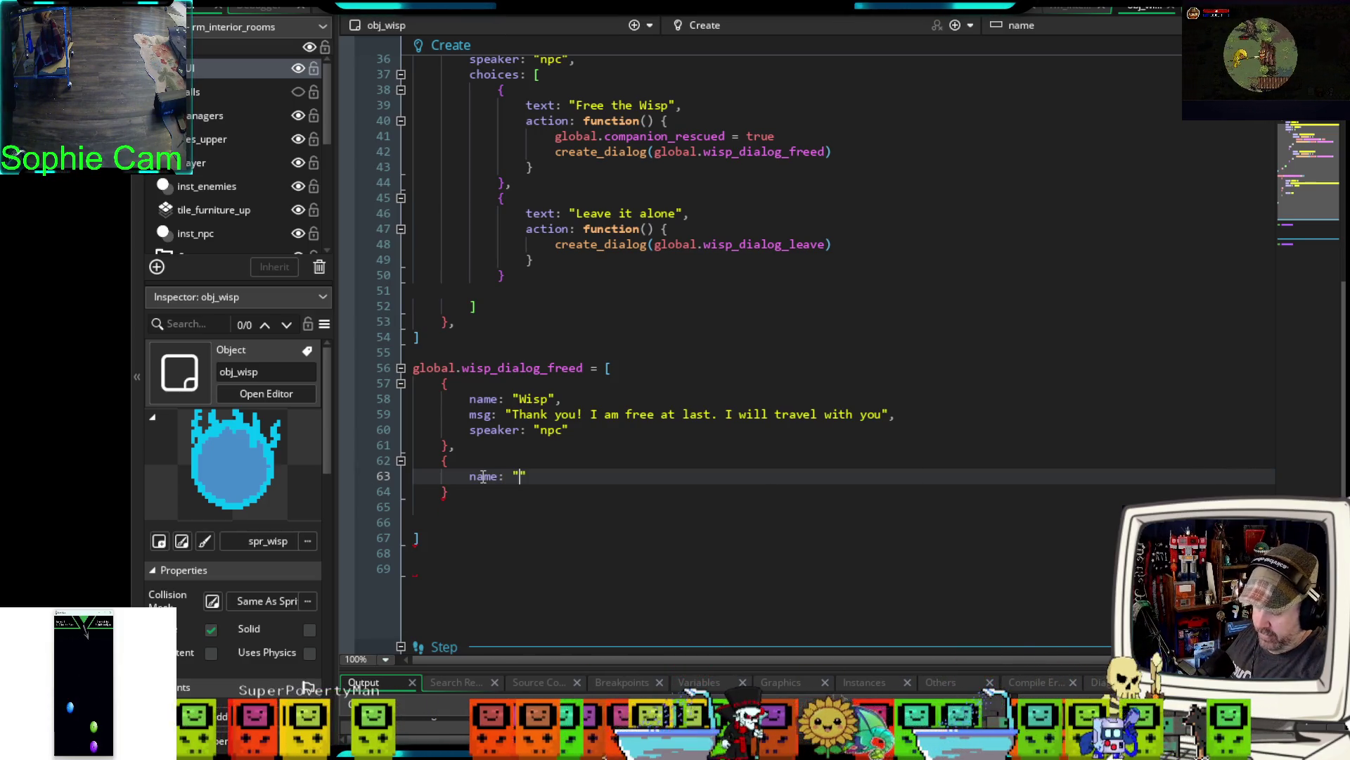
text(Player")
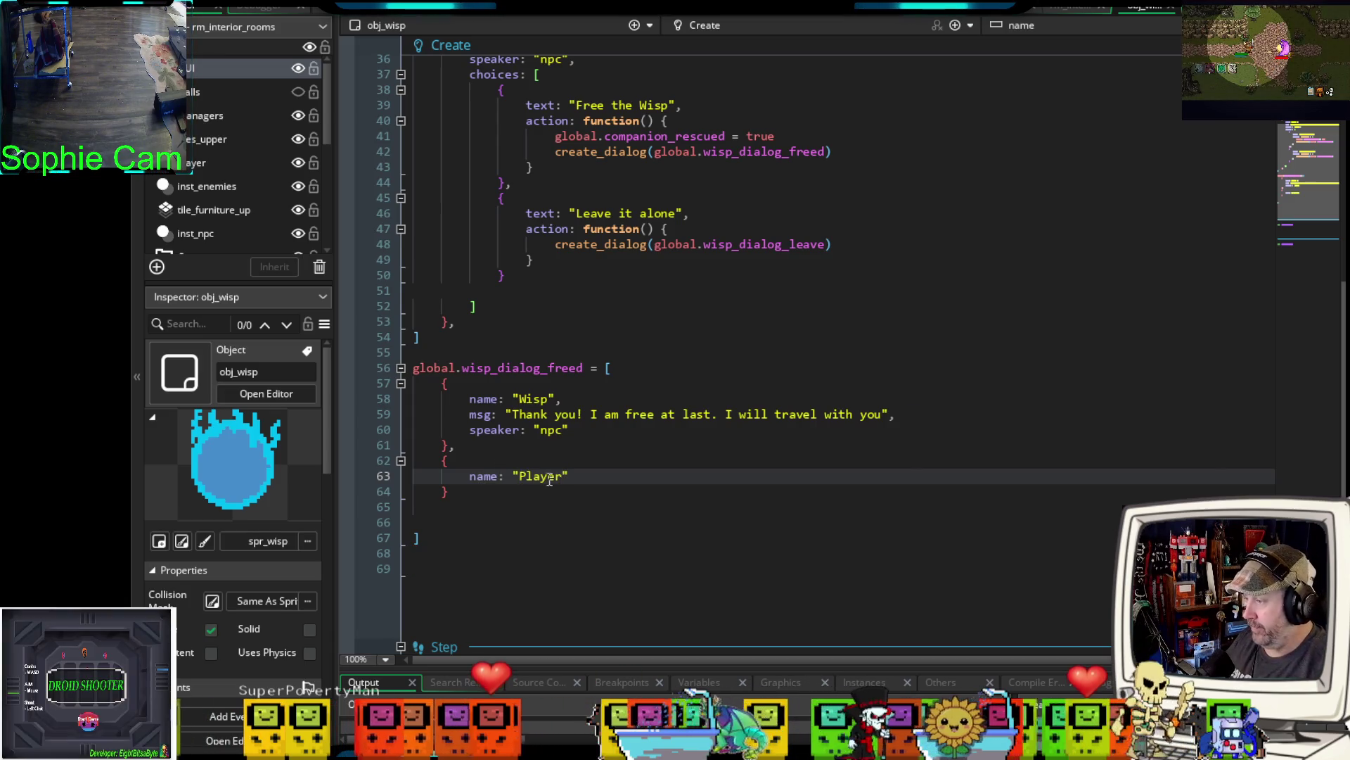
text(,)
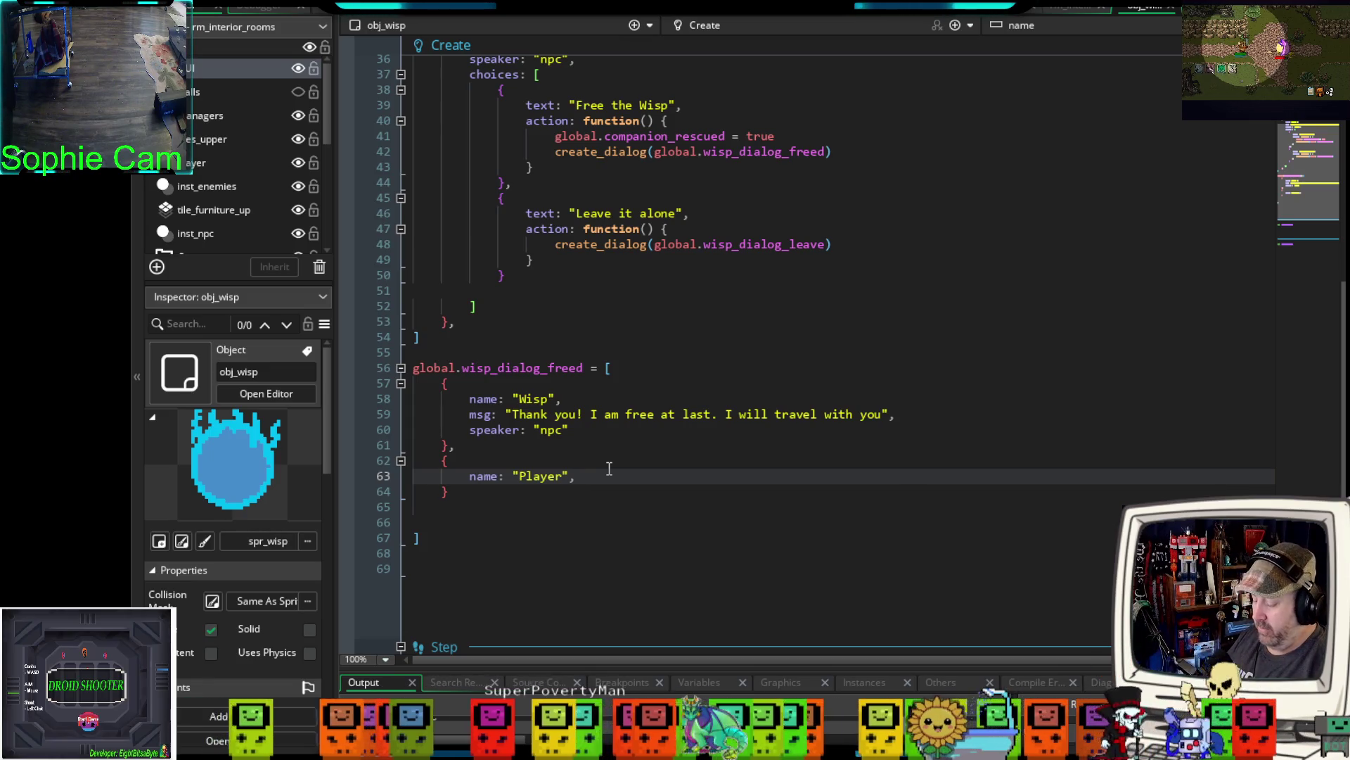
key(Return)
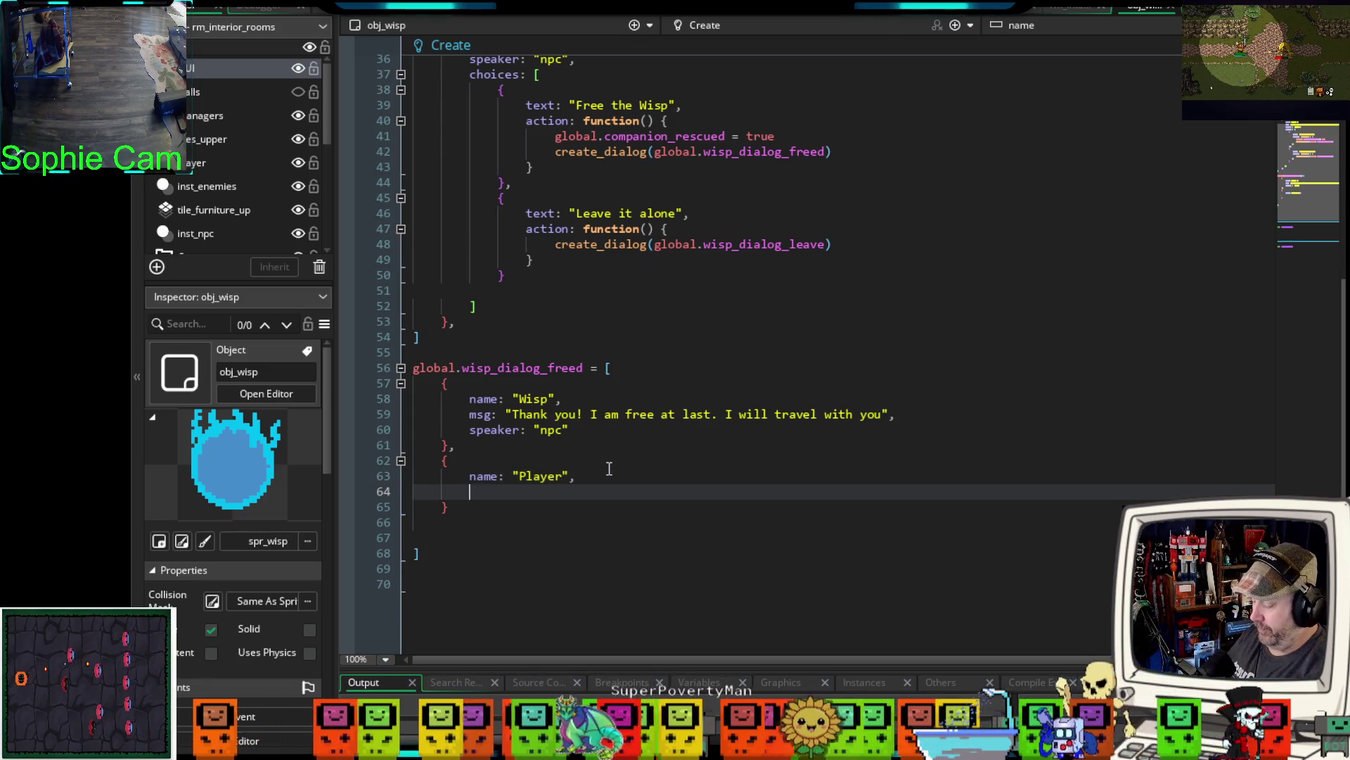
text(msg)
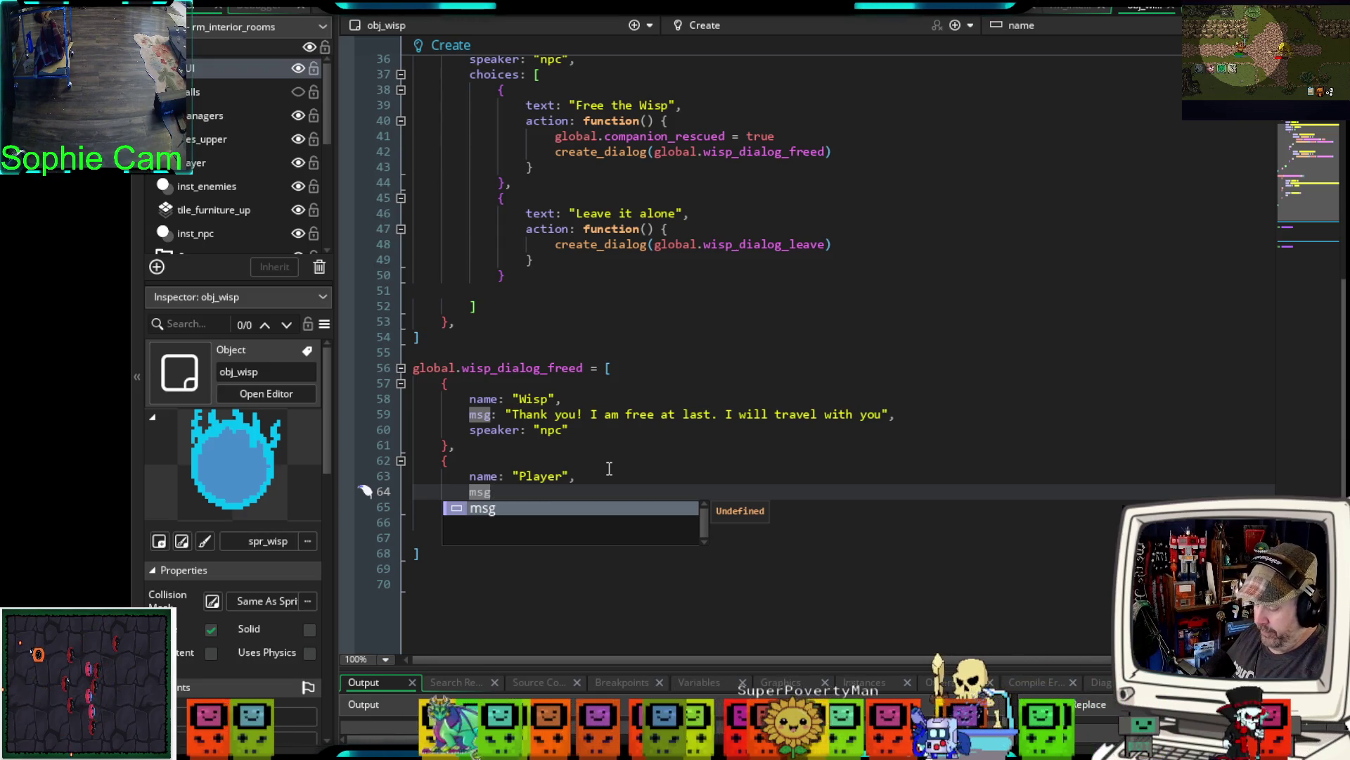
text(: )
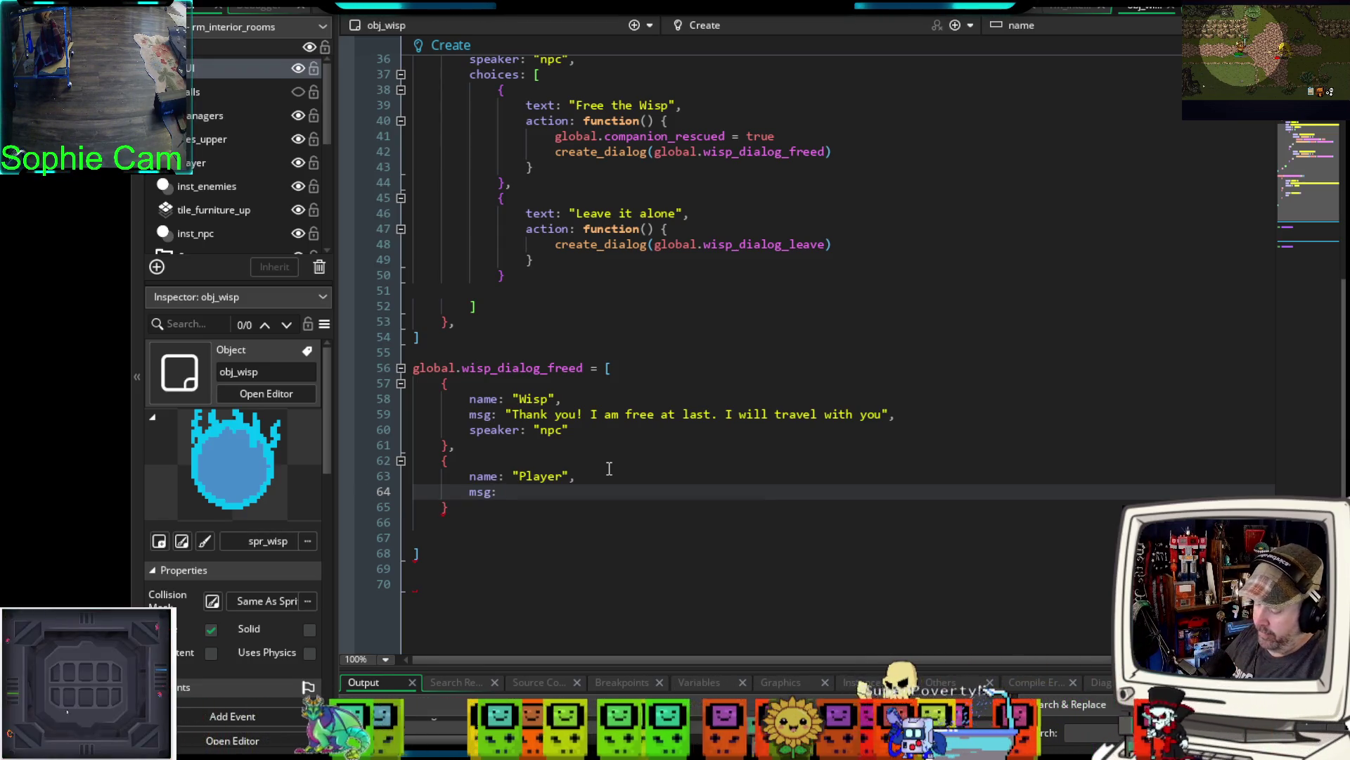
text(")
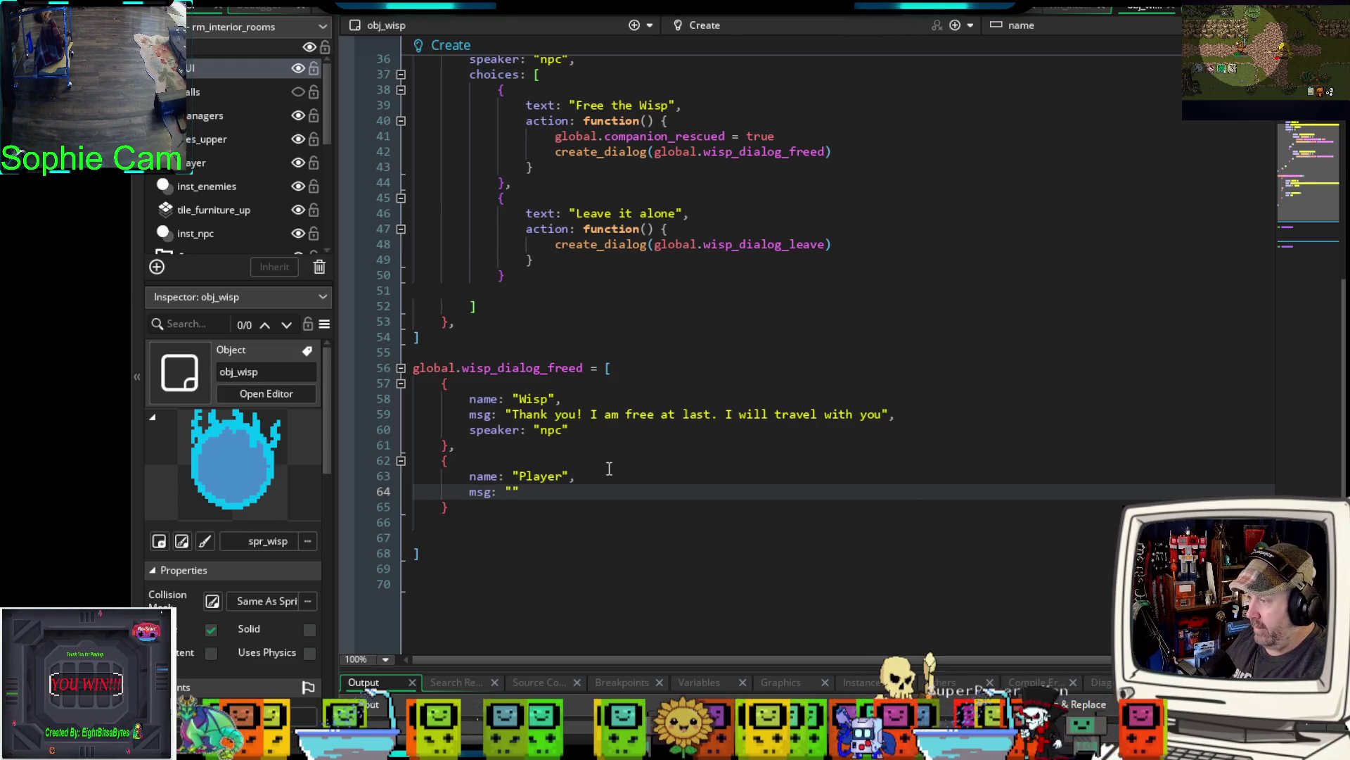
text(Glad )
text(to have you alo)
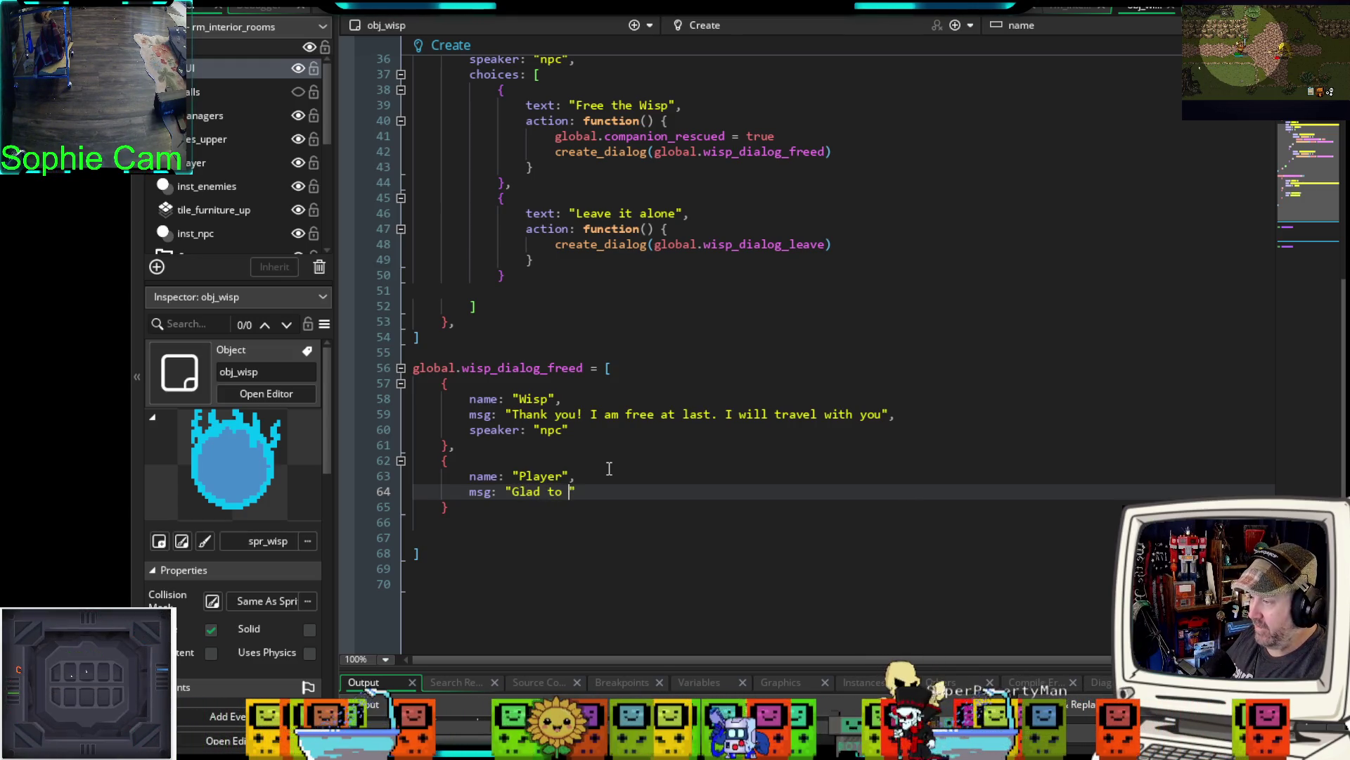
text(ng)
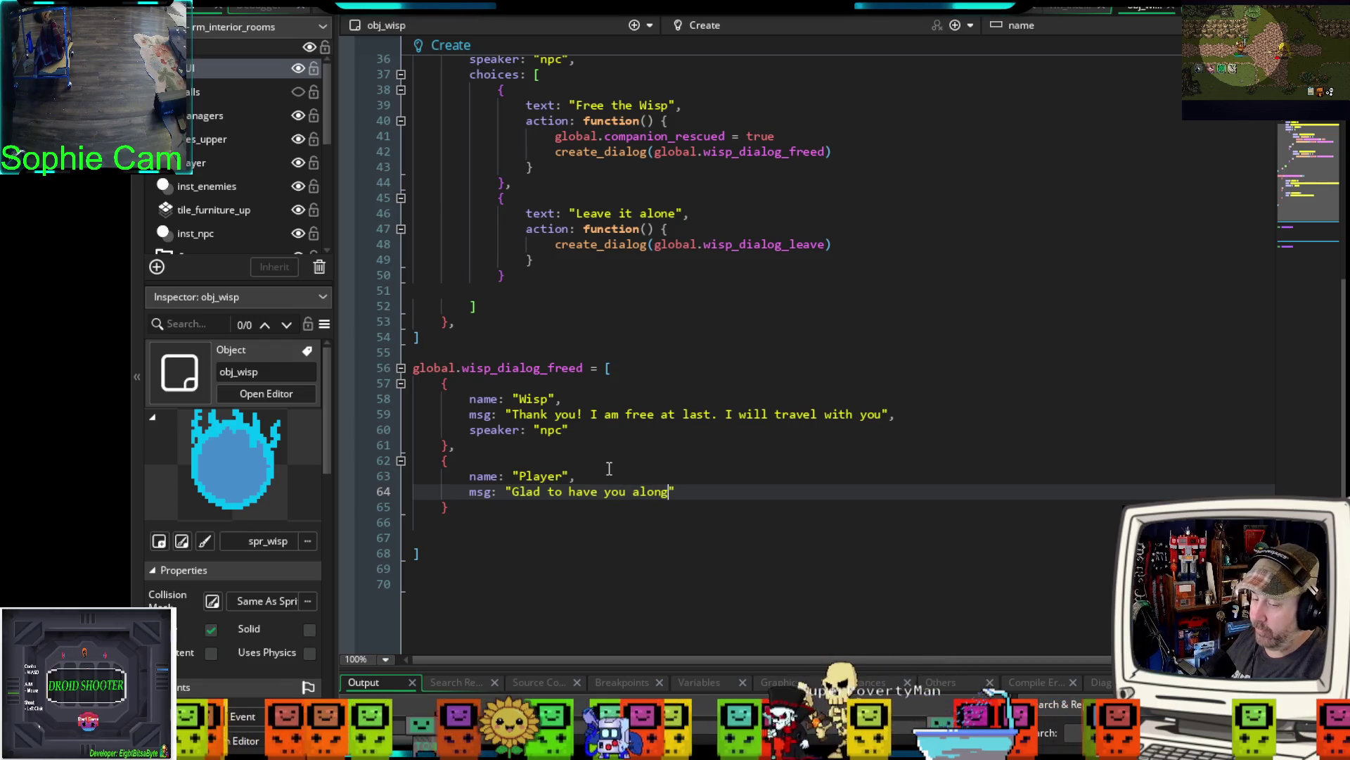
- Give the Player entry speaker: "Player", remove extra blank lines, and add space below the array
click(735, 490)
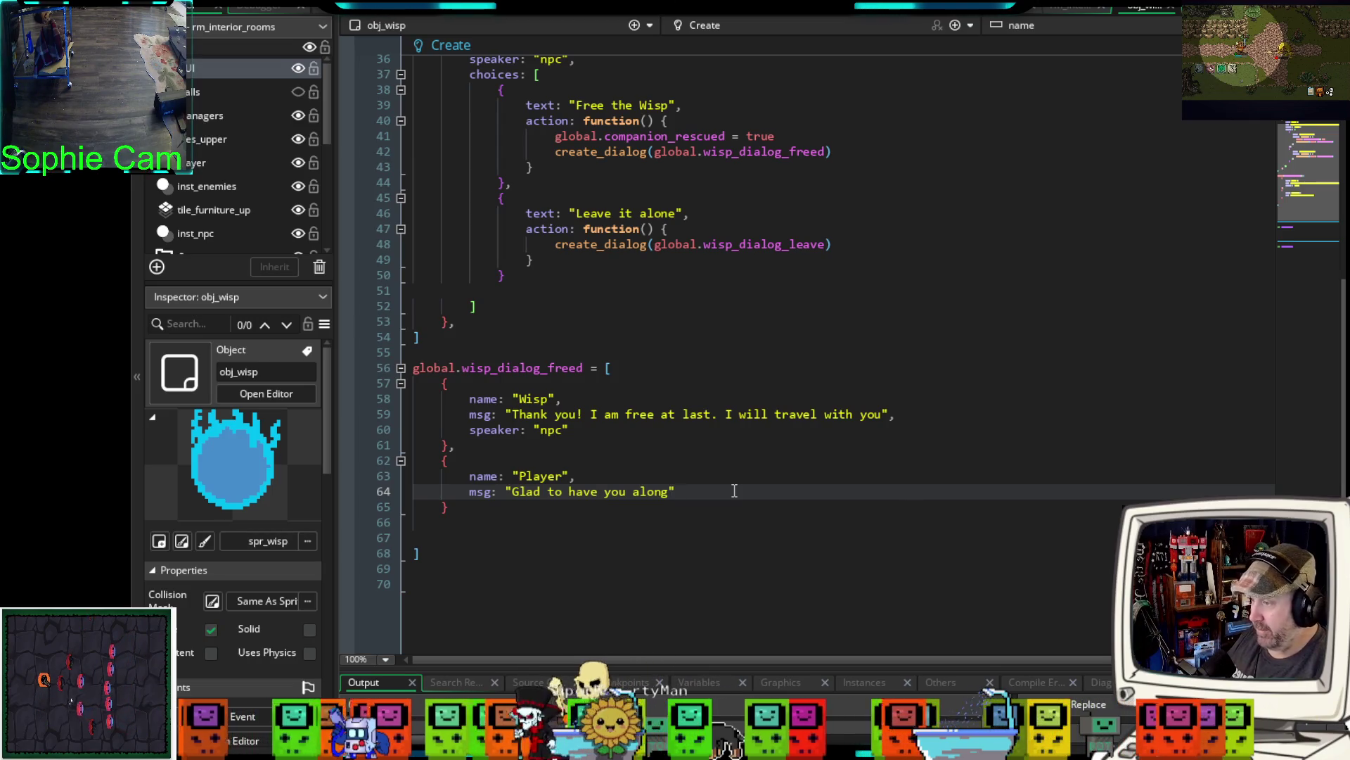
text(,)
key(Return)
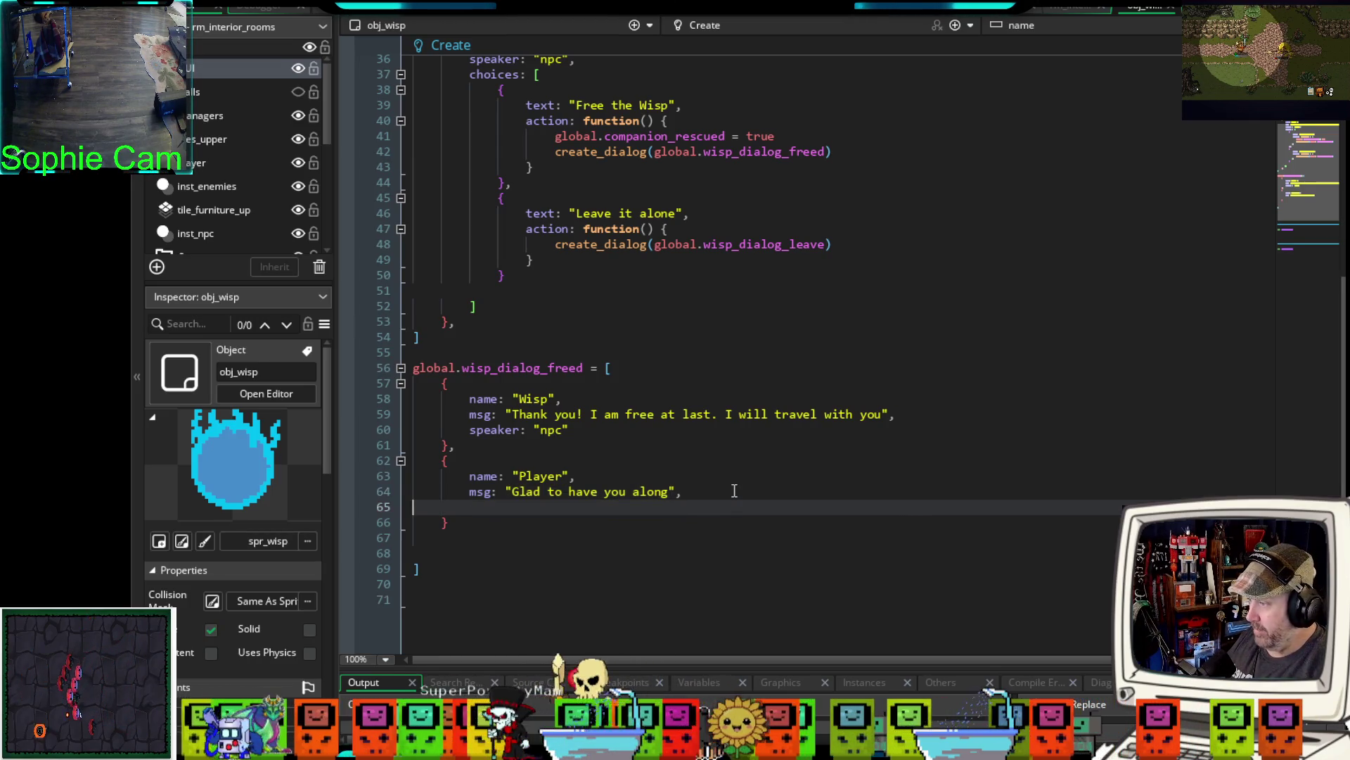
text(speaker: )
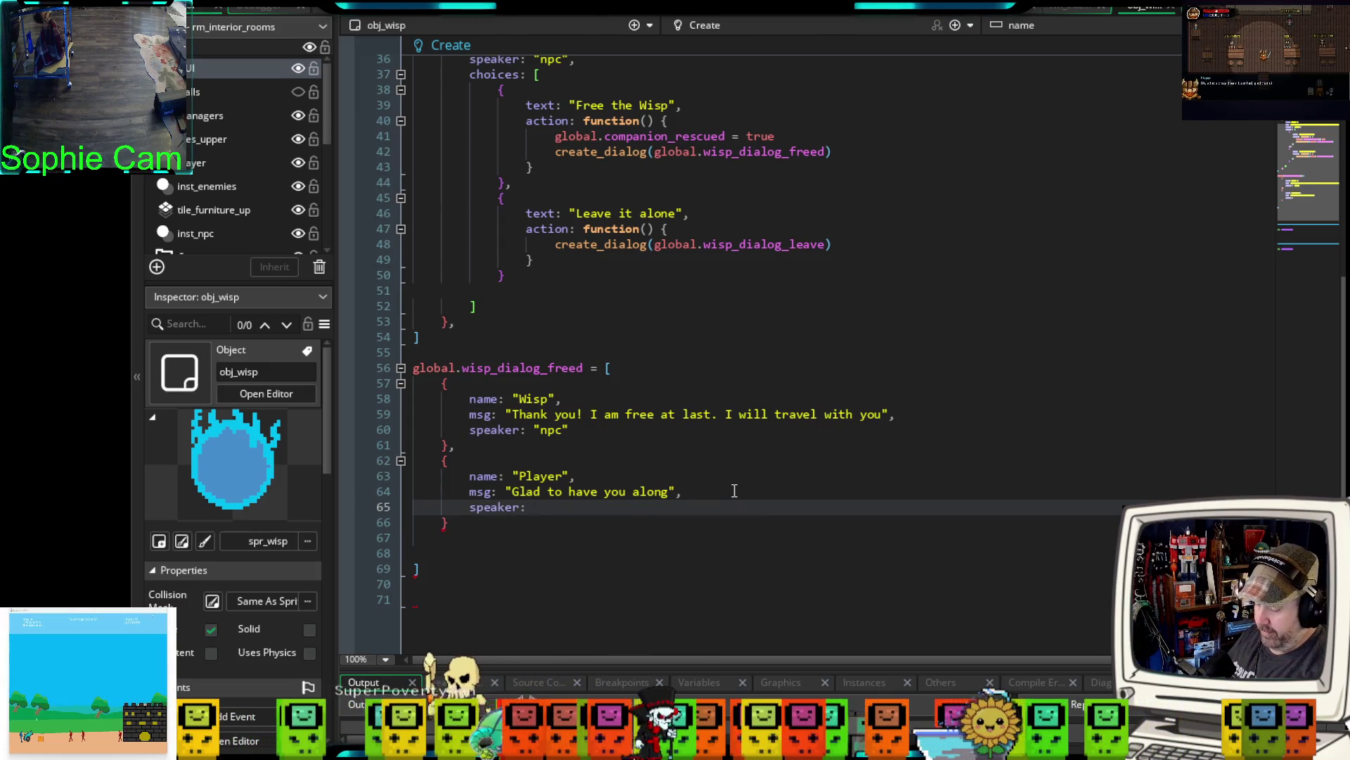
text("Player)
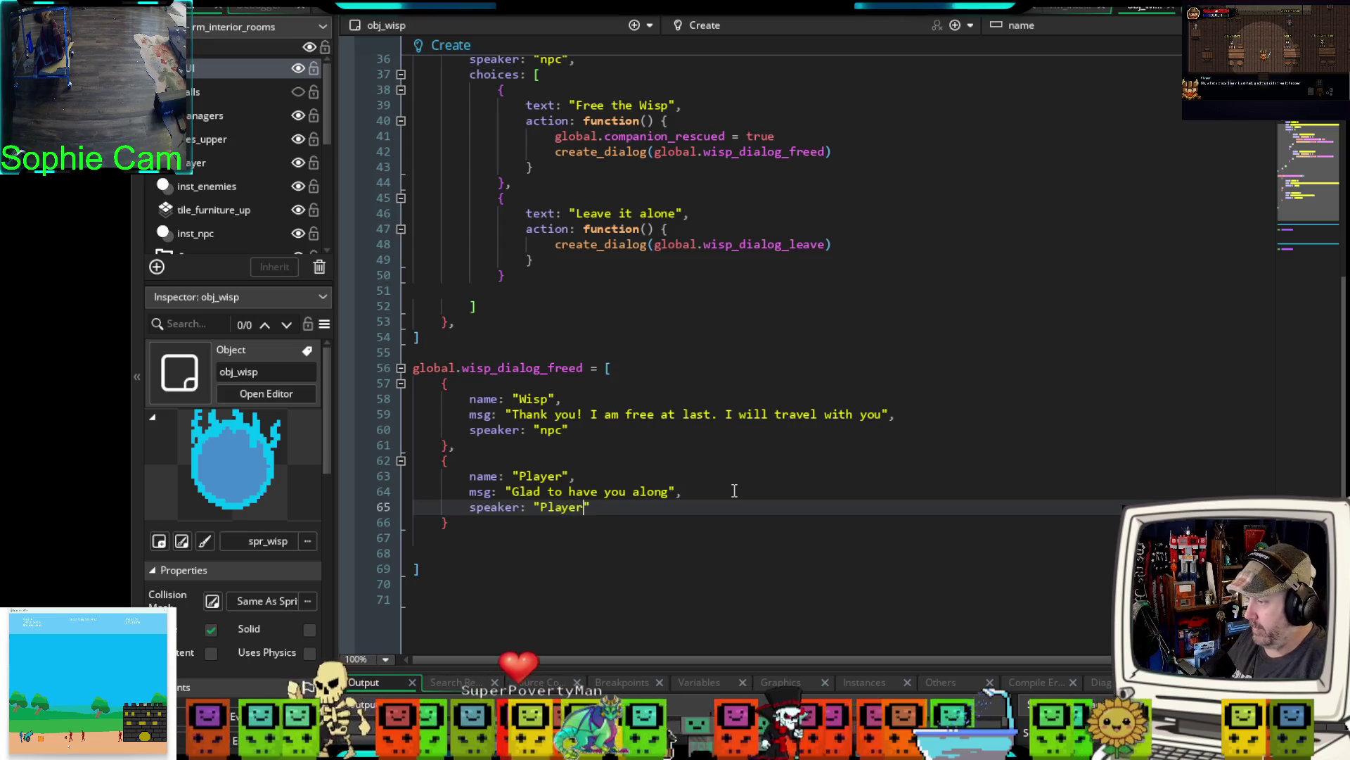
click(517, 520)
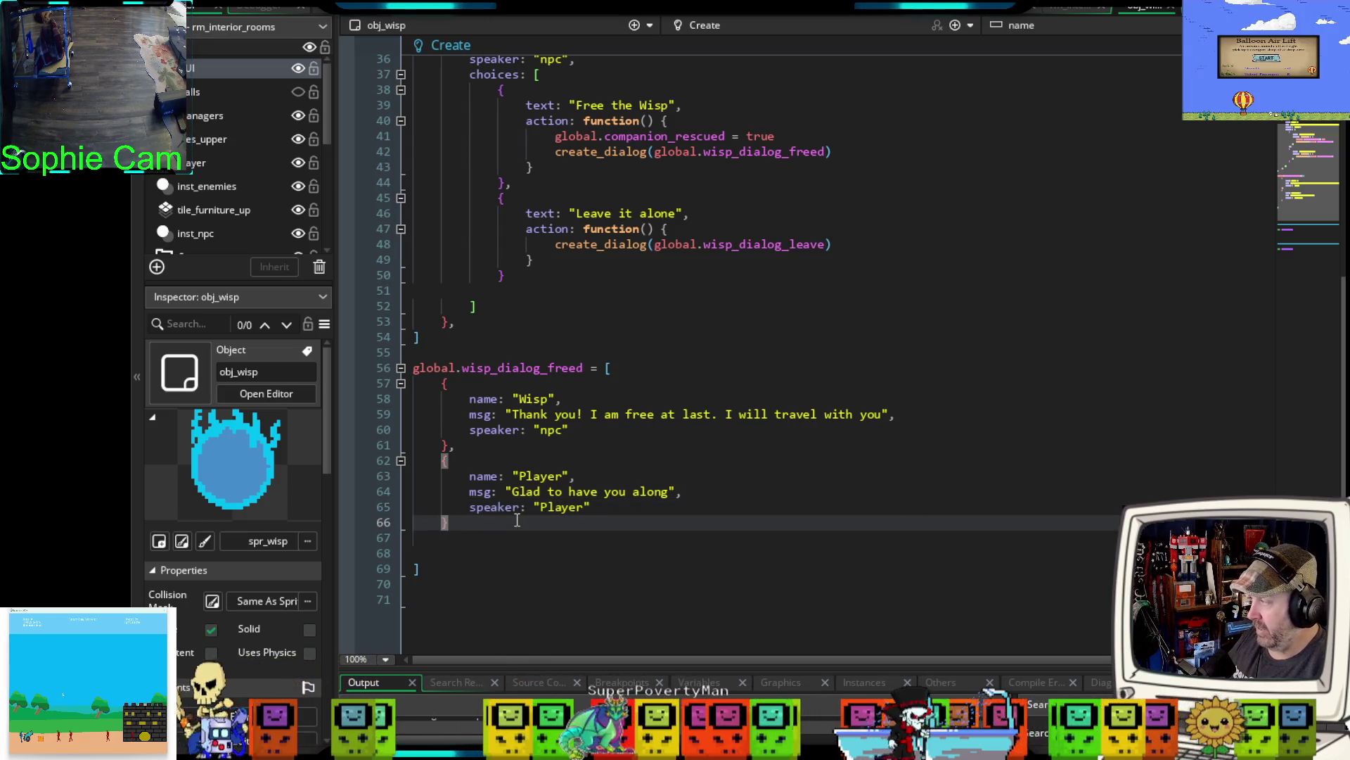
click(433, 540)
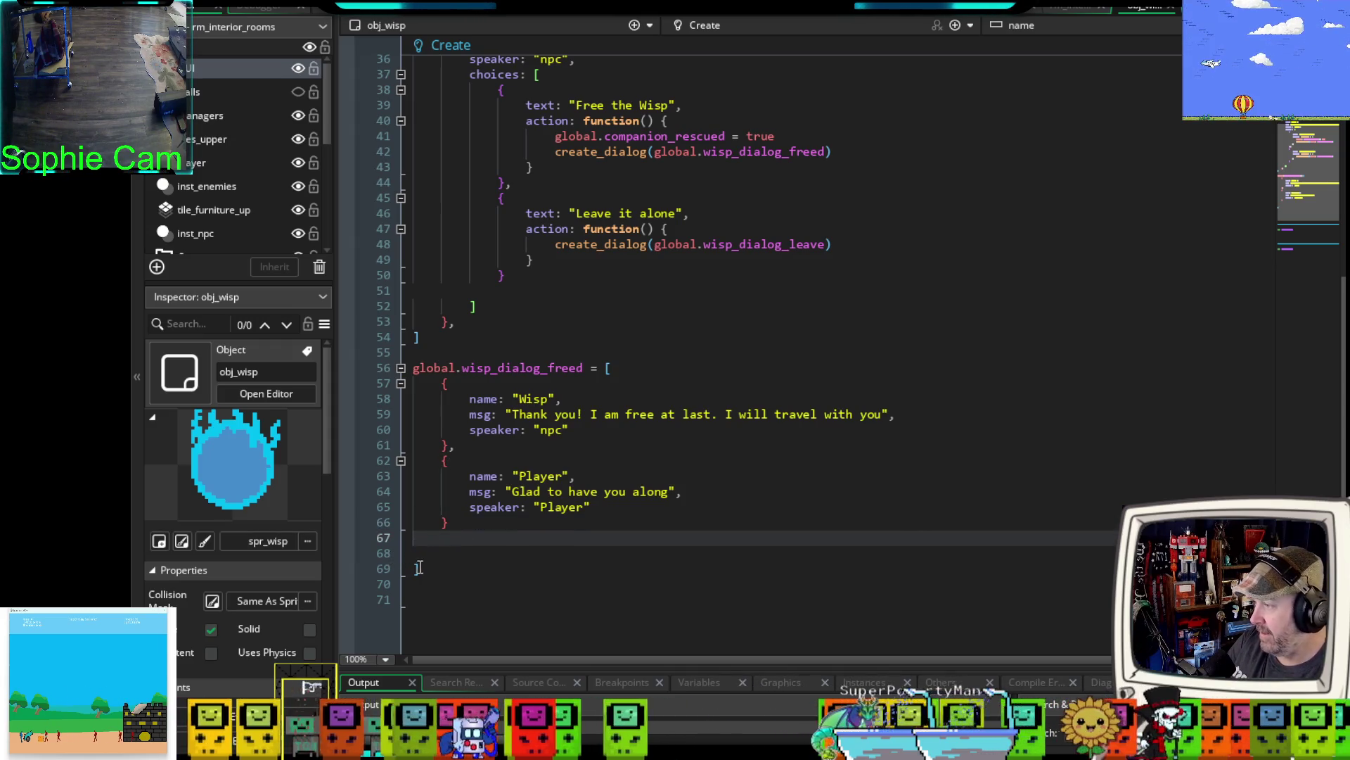
key(Delete)
key(Delete)
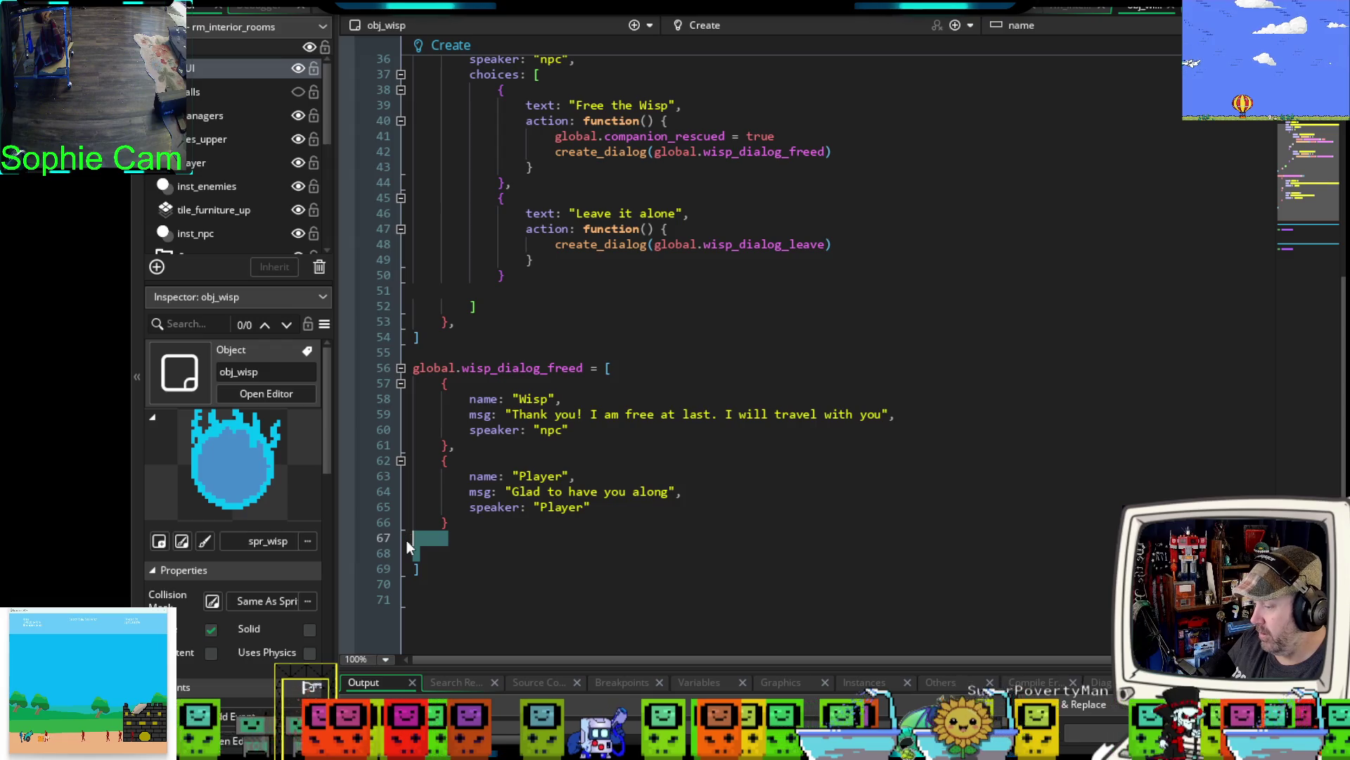
click(433, 538)
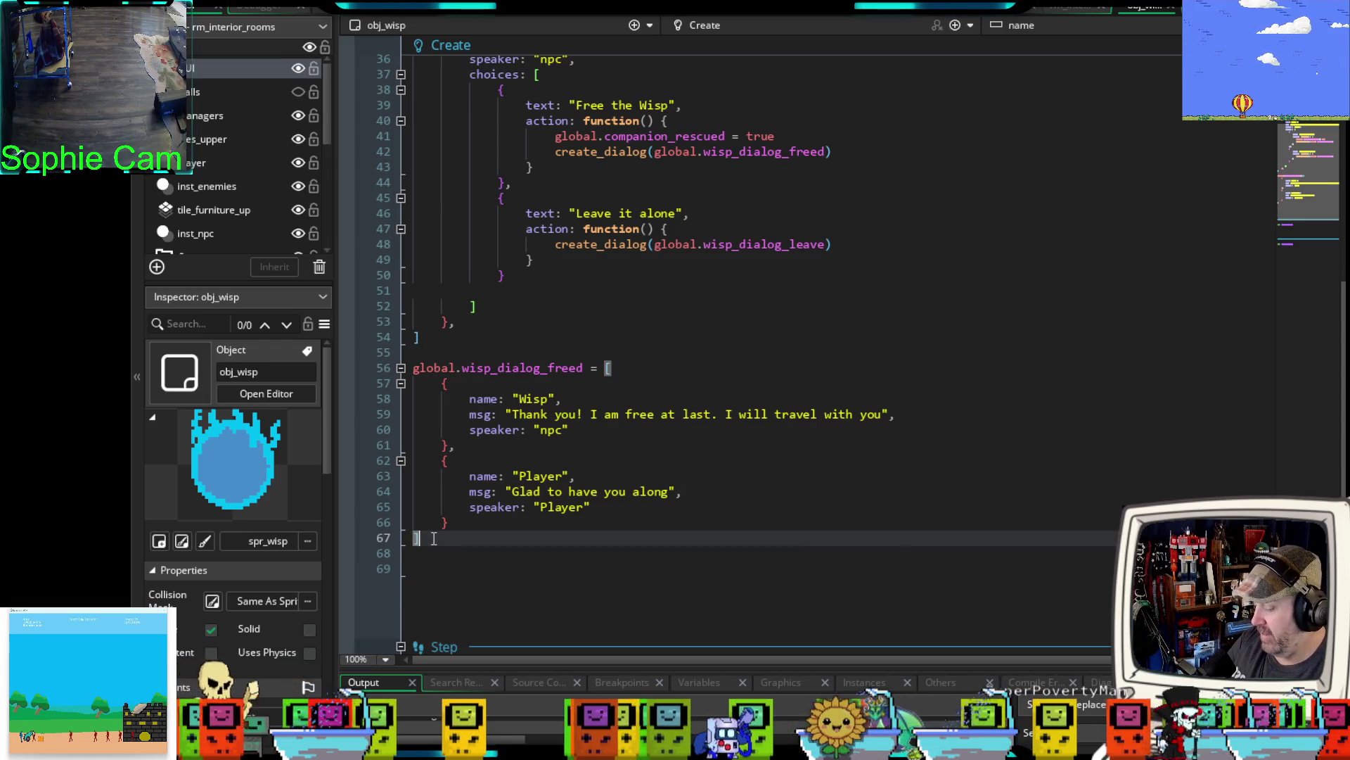
key(Return)
key(Return)
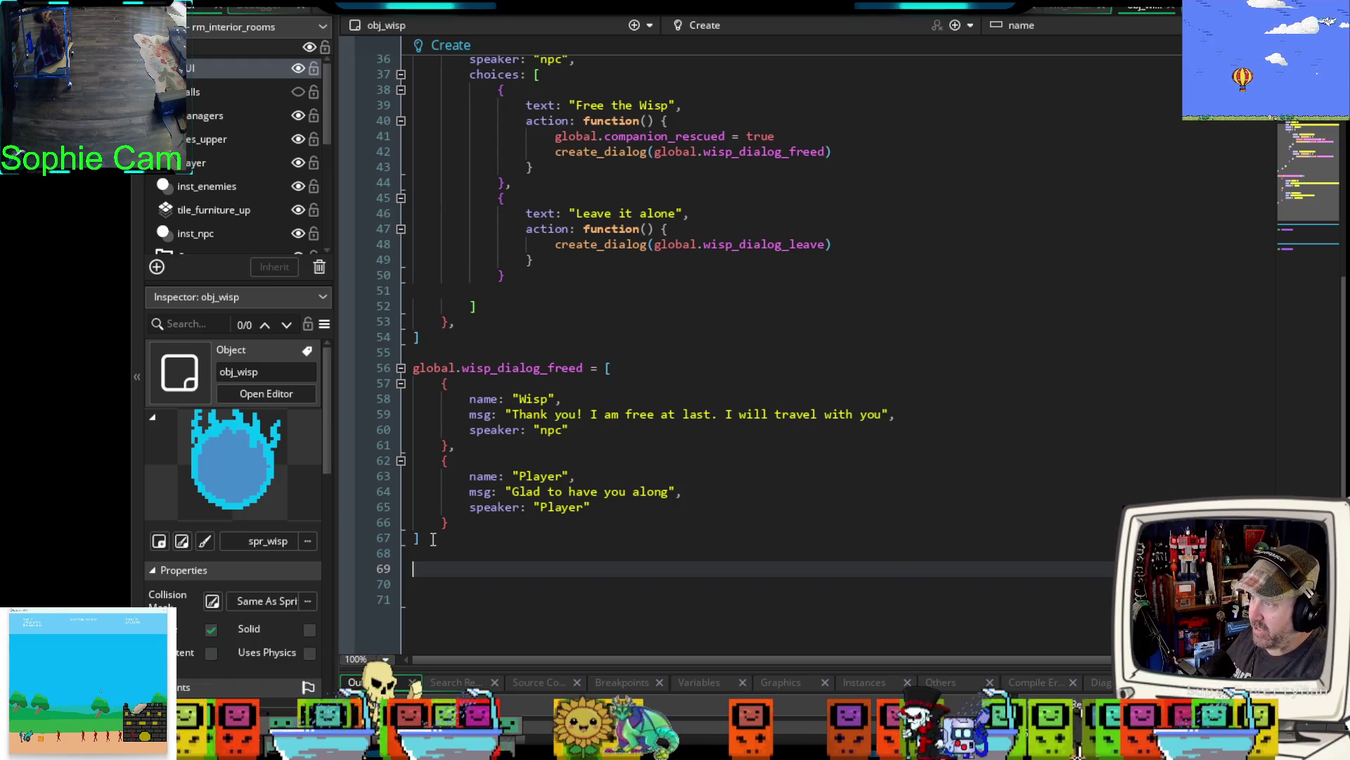
- Declare global.wisp_dialog_leave = [ on line 69, matching the name used on line 48
text(global.)
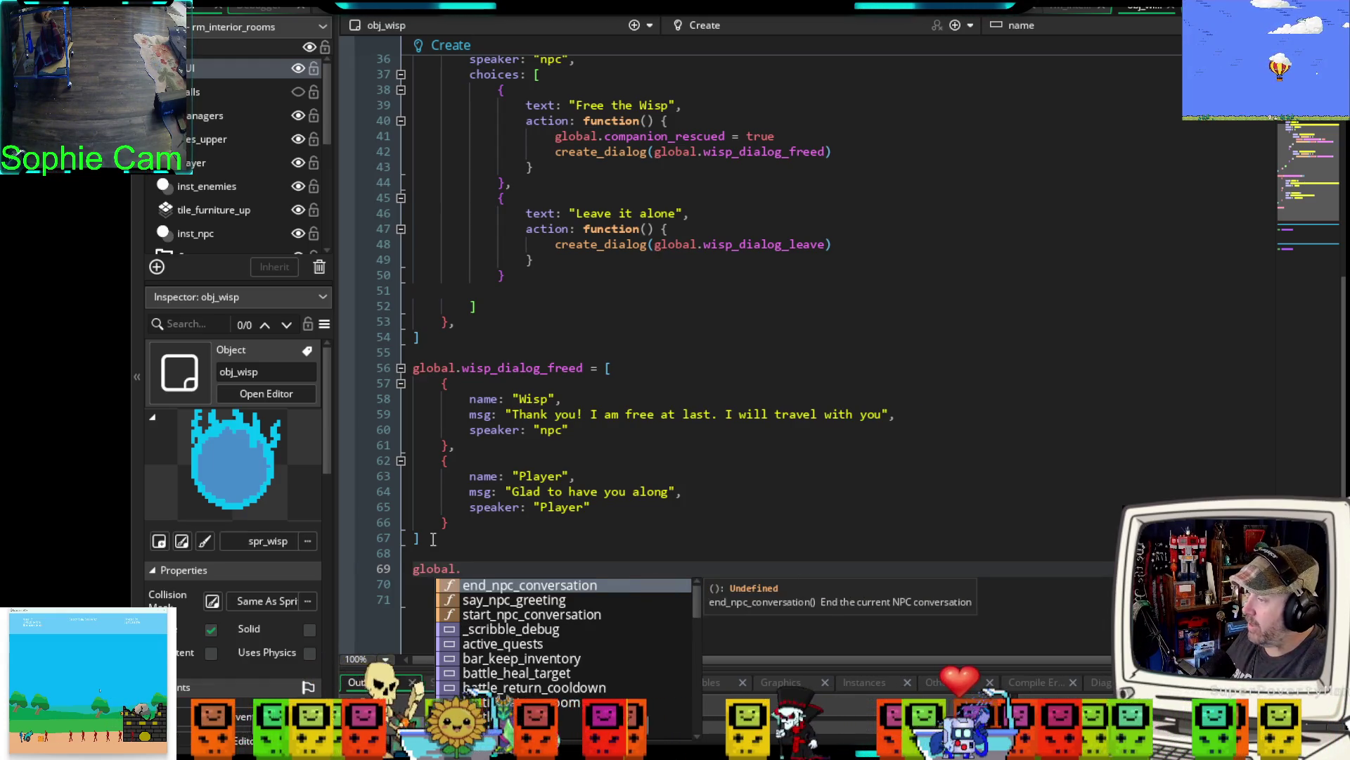
text(wisp)
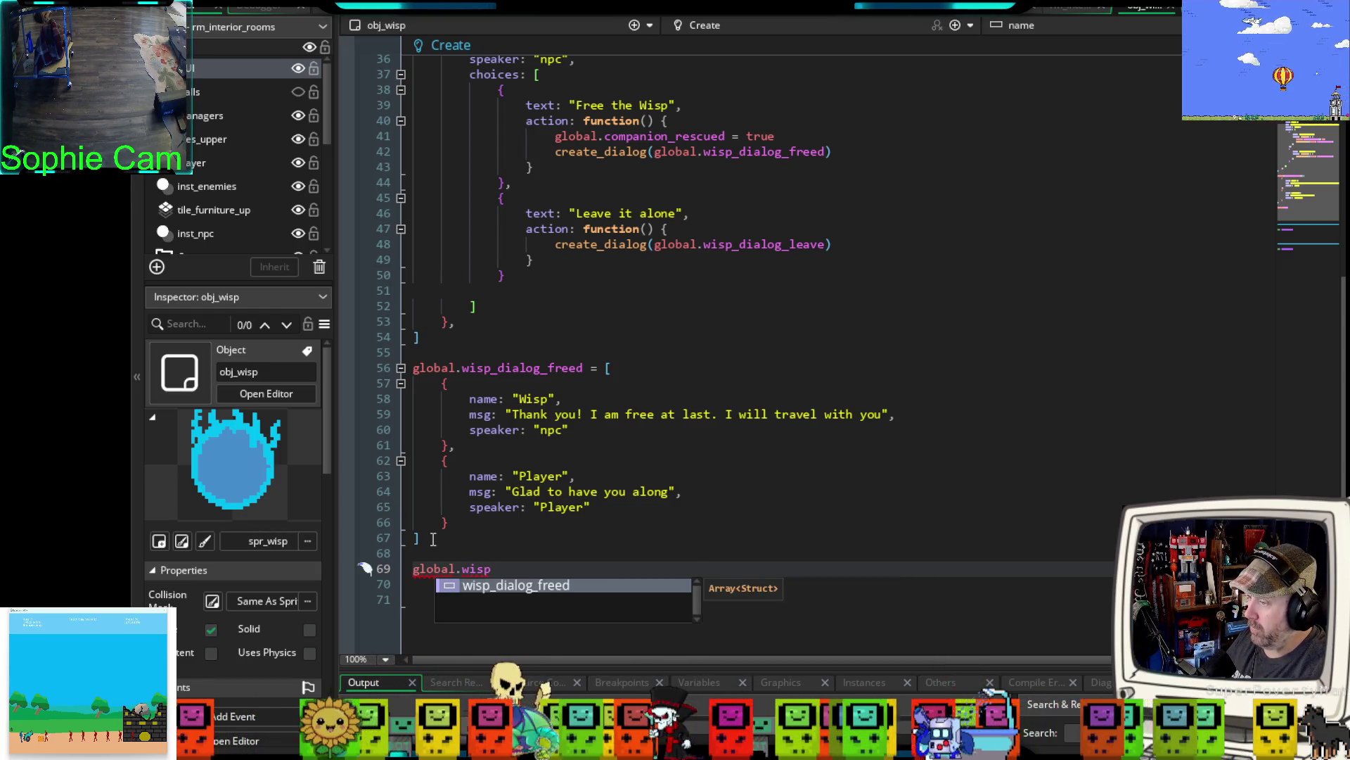
text(_dialog)
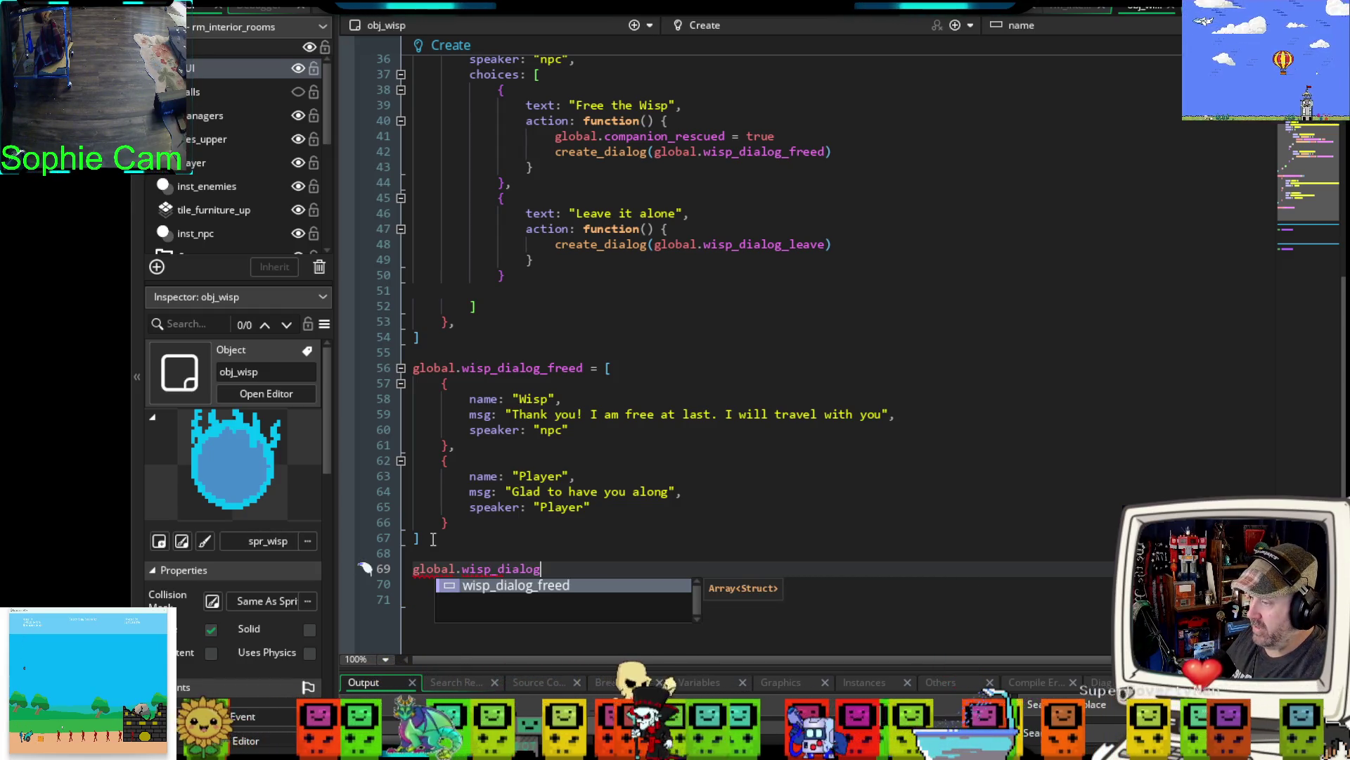
text(_leave)
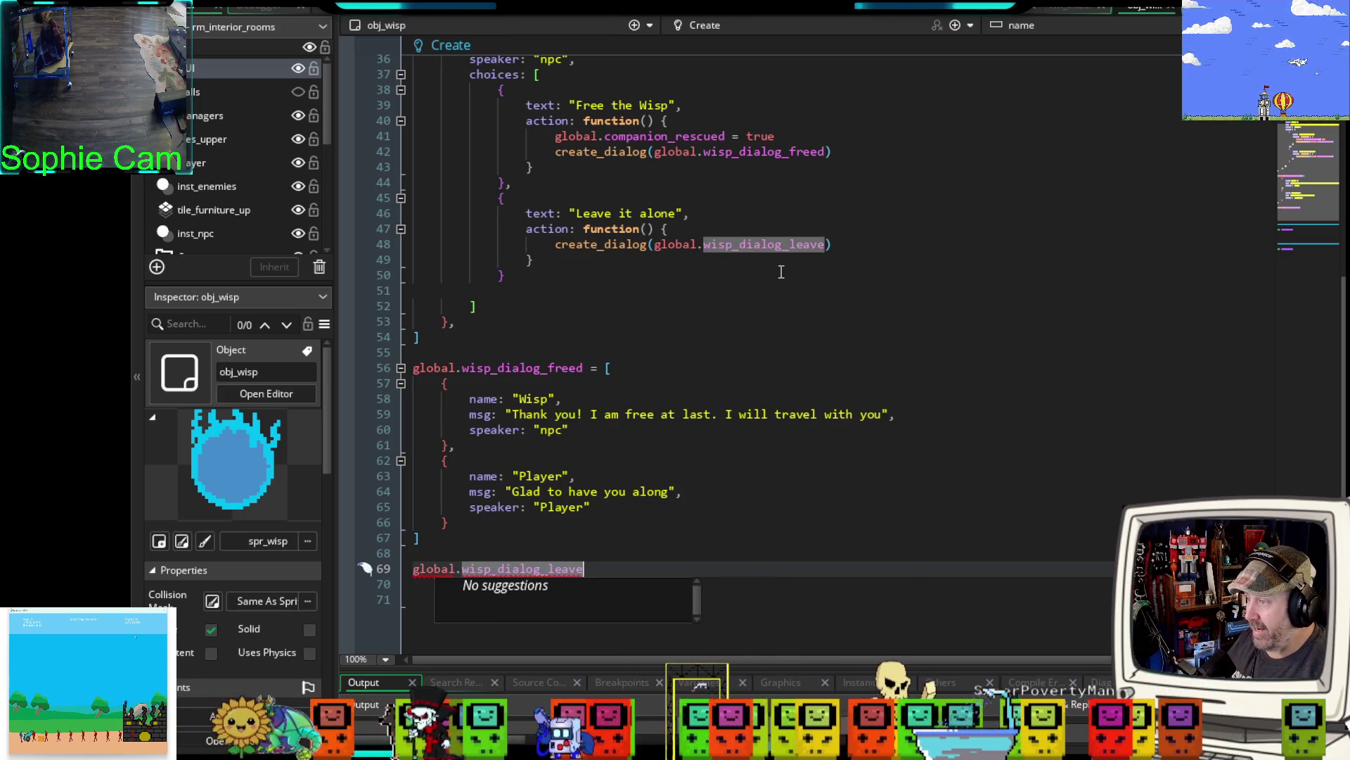
mouse_move(832, 245)
mouse_down()
mouse_move(621, 246)
mouse_move(648, 245)
mouse_up()
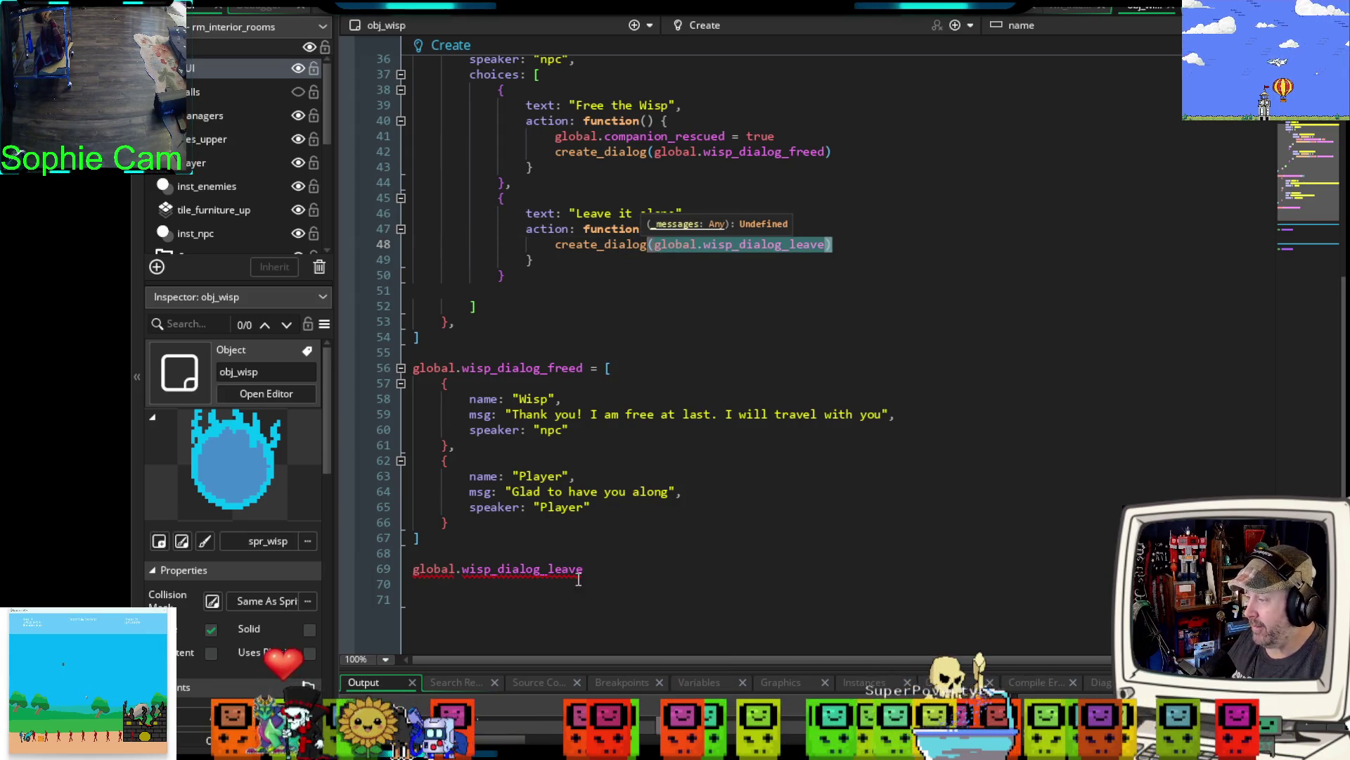
click(610, 575)
text(= )
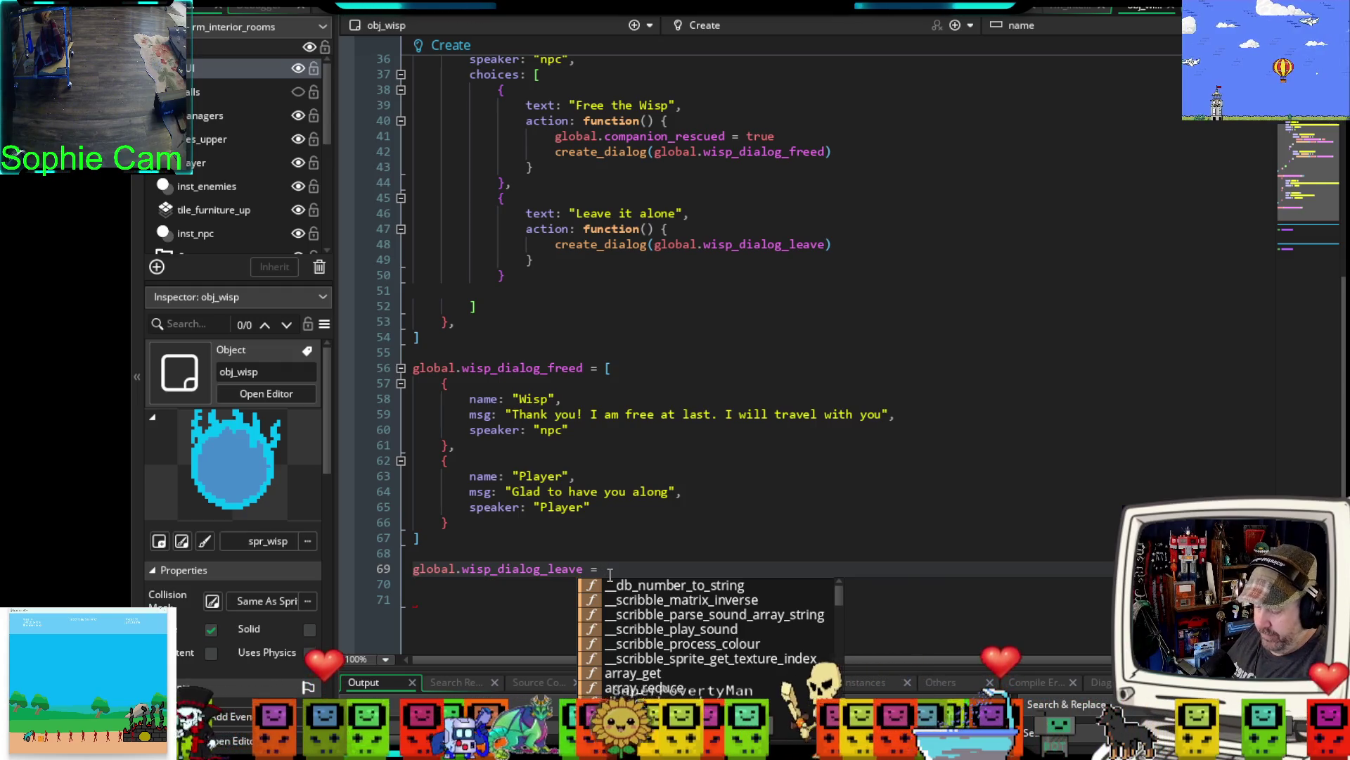
text([)
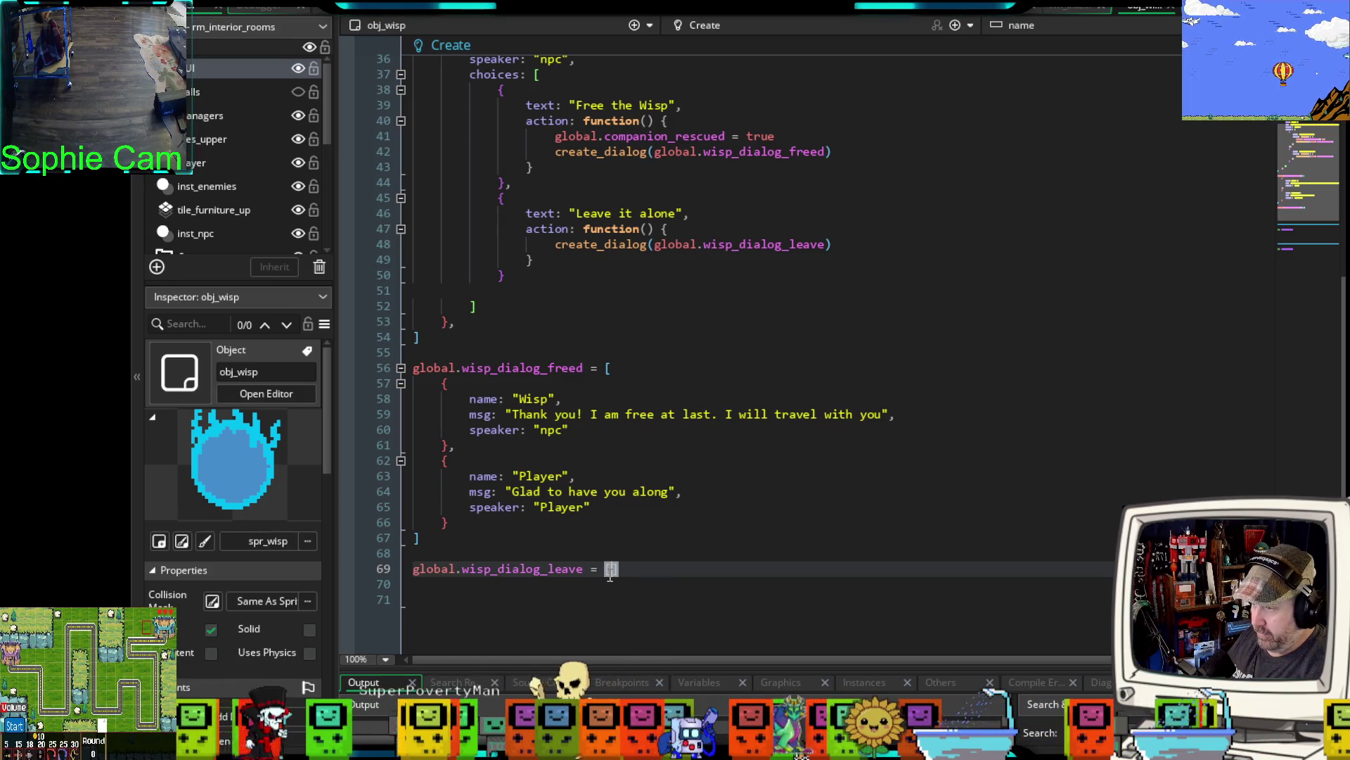
key(Return)
key(Return)
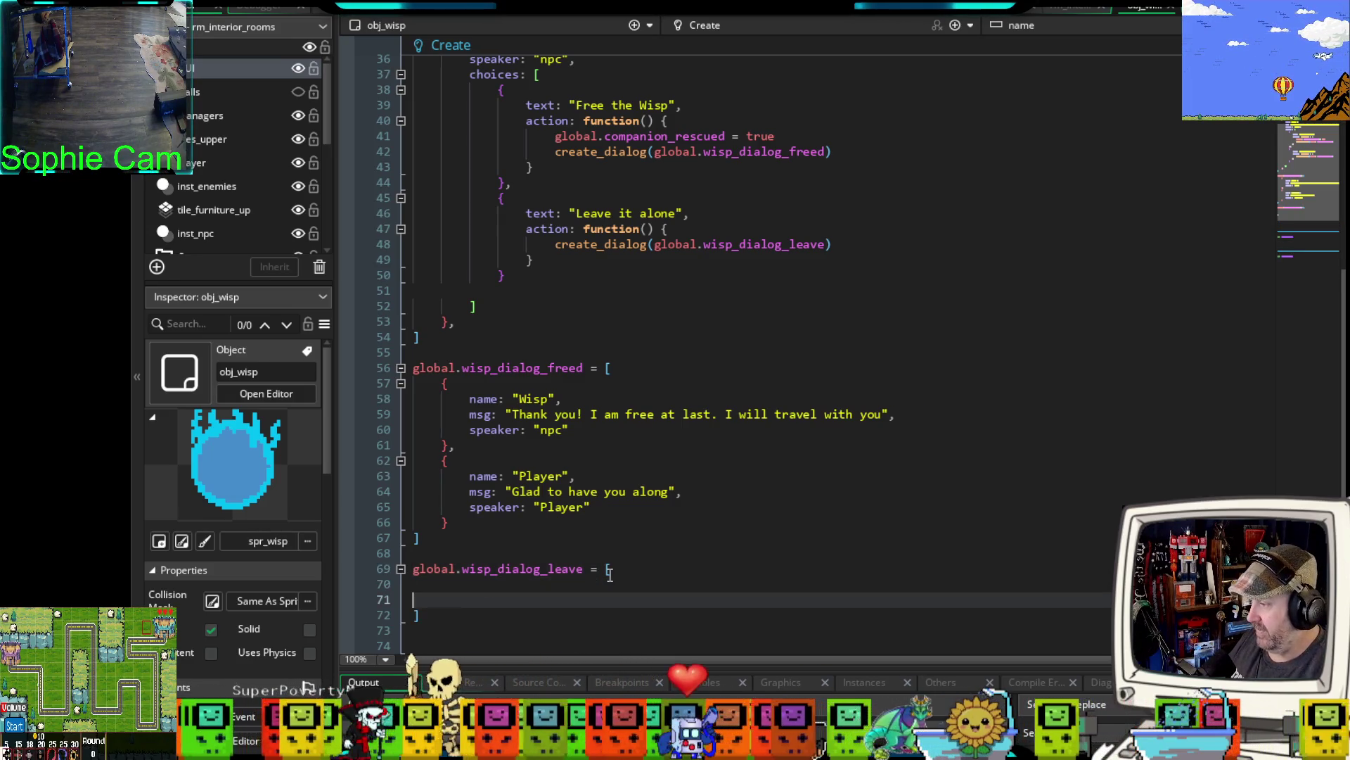
- Add a first { } entry to wisp_dialog_leave and begin its name: field
scroll(609, 545, down, 6)
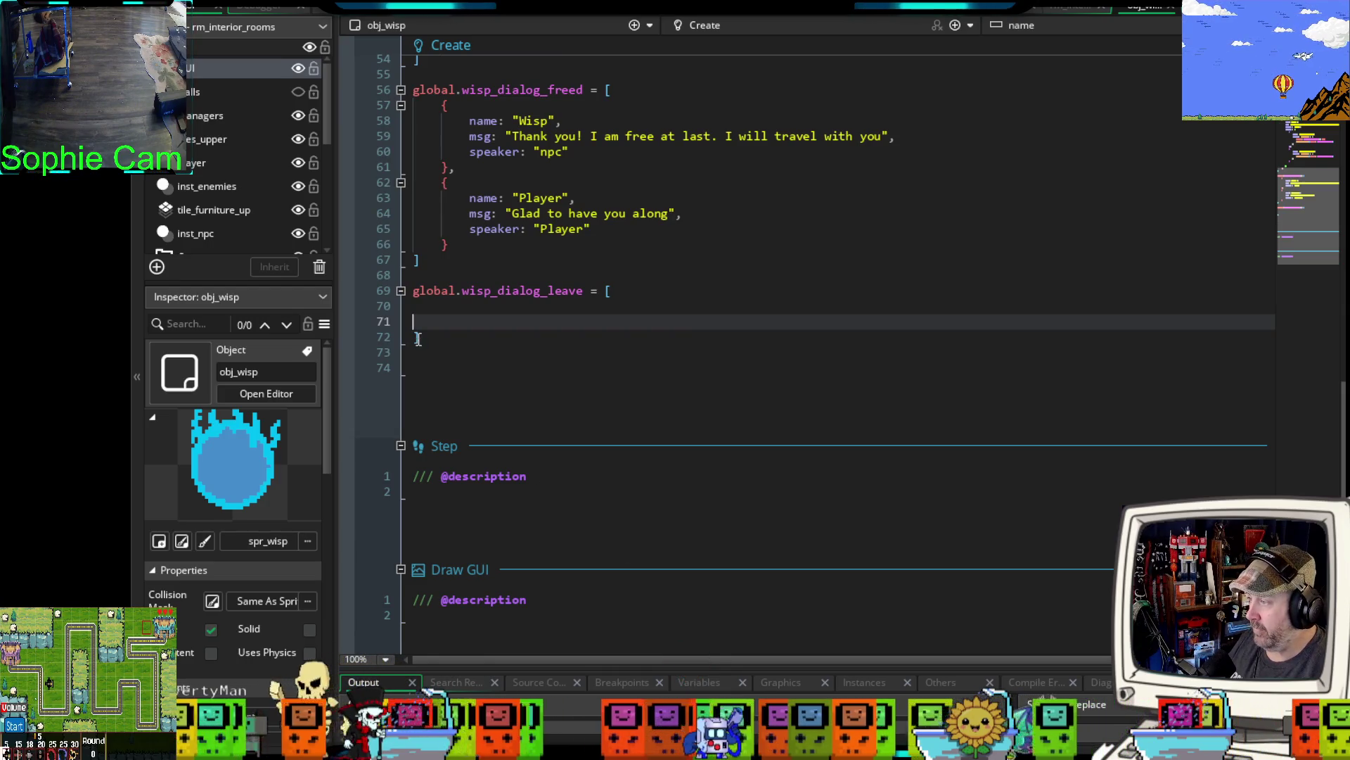
key(Up)
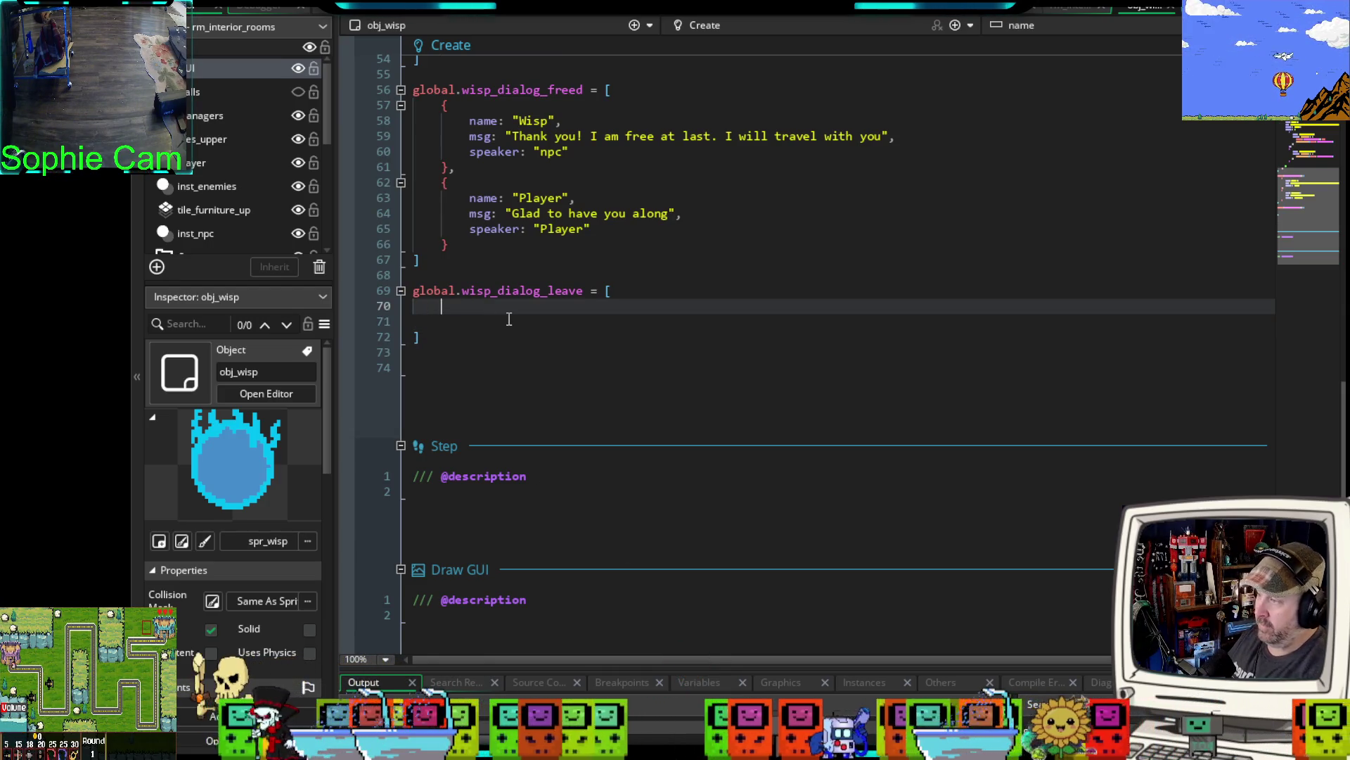
text({)
key(Return)
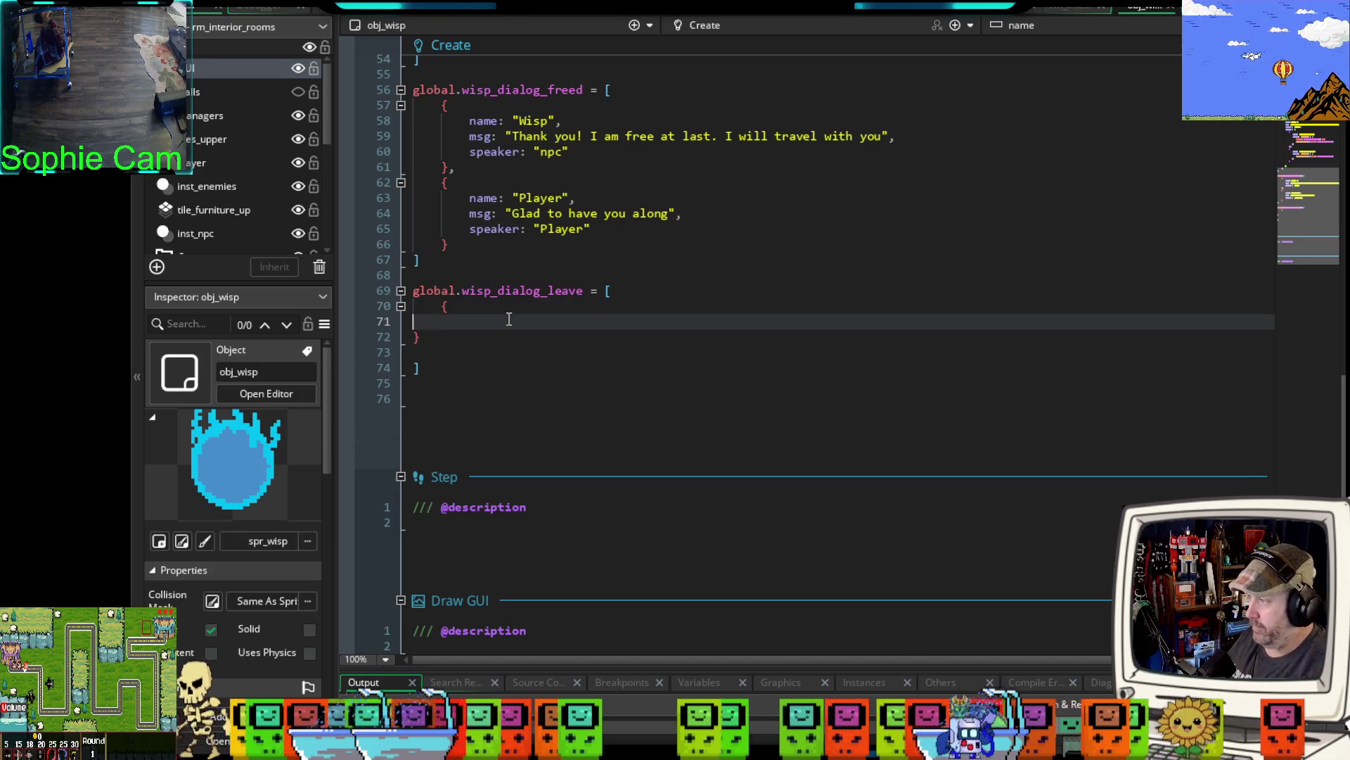
key(Return)
click(469, 320)
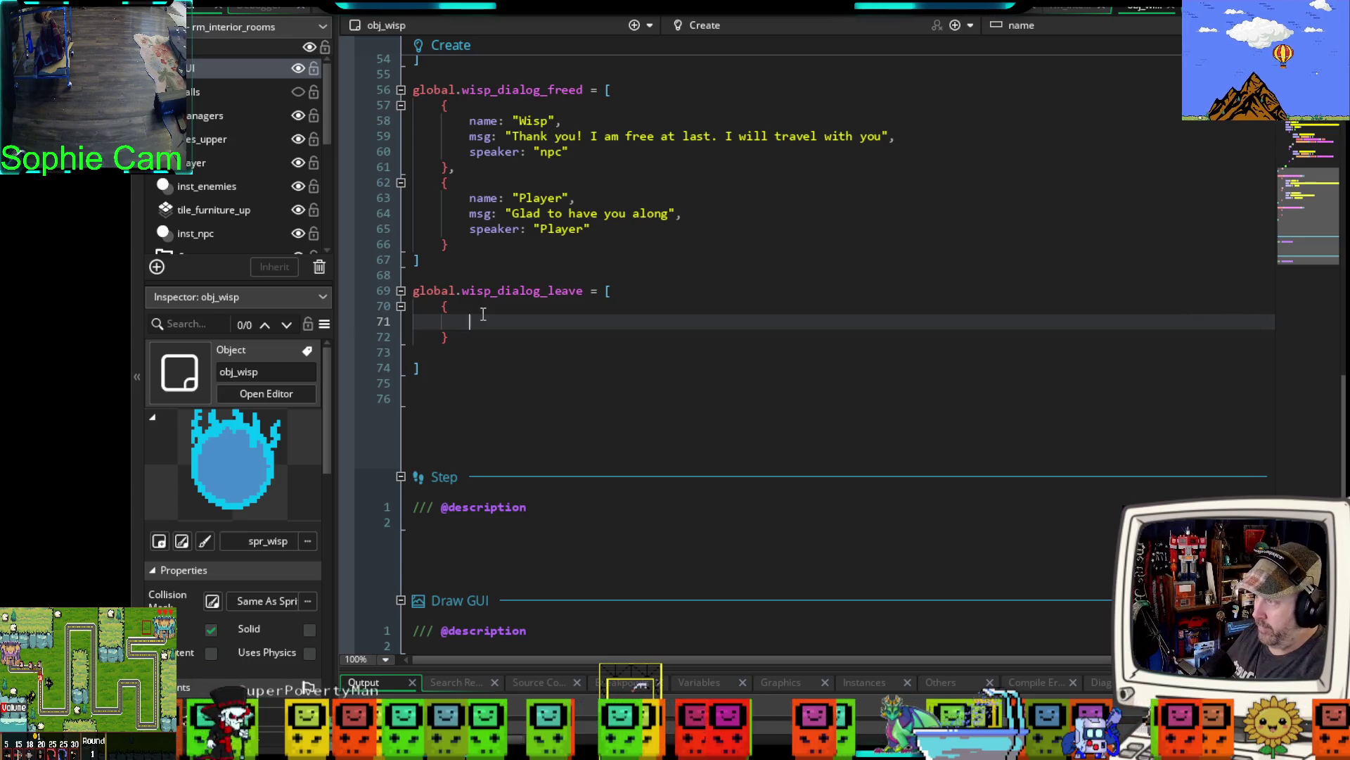
key(Tab)
text(name:)
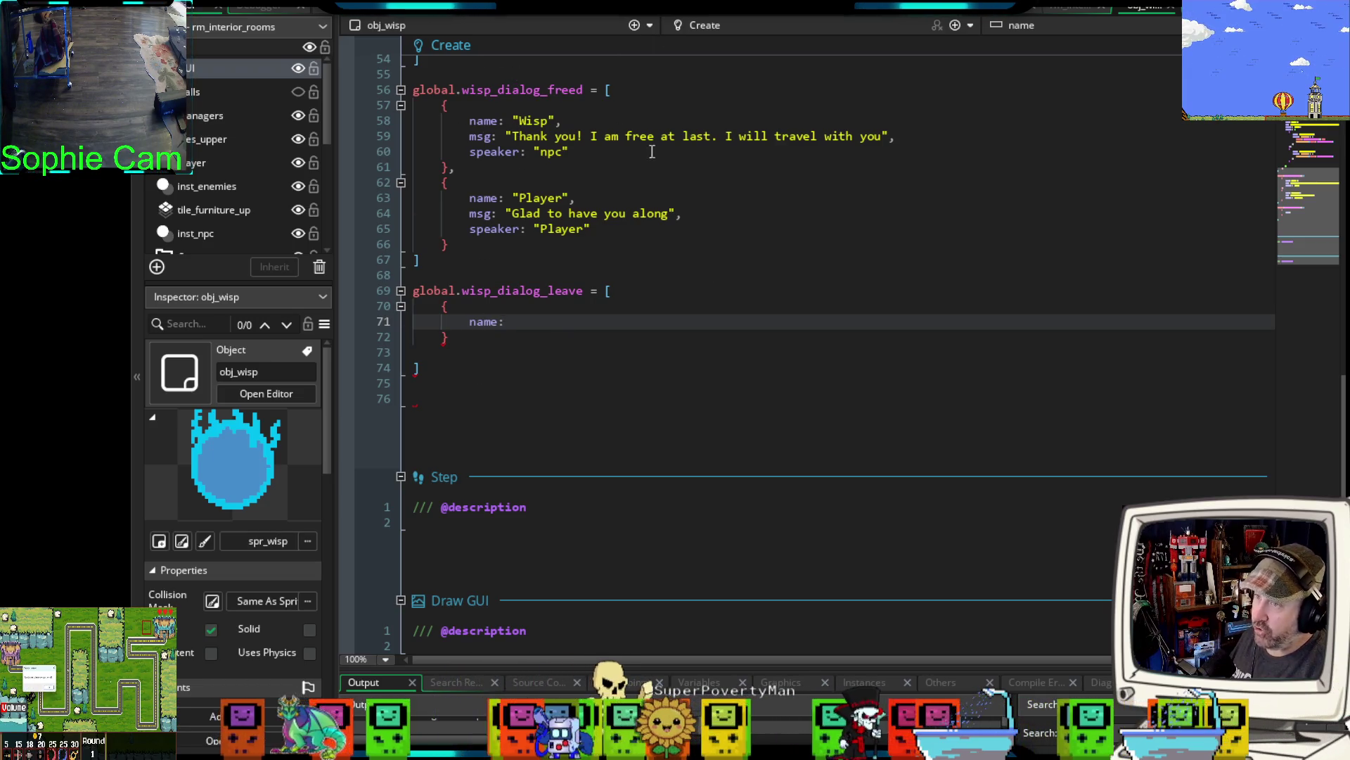
key(ctrl+Tab)
- Scroll through the npc_dialog script, then return to obj_wisp's Create event code
scroll(848, 159, down, 4)
scroll(743, 259, up, 10)
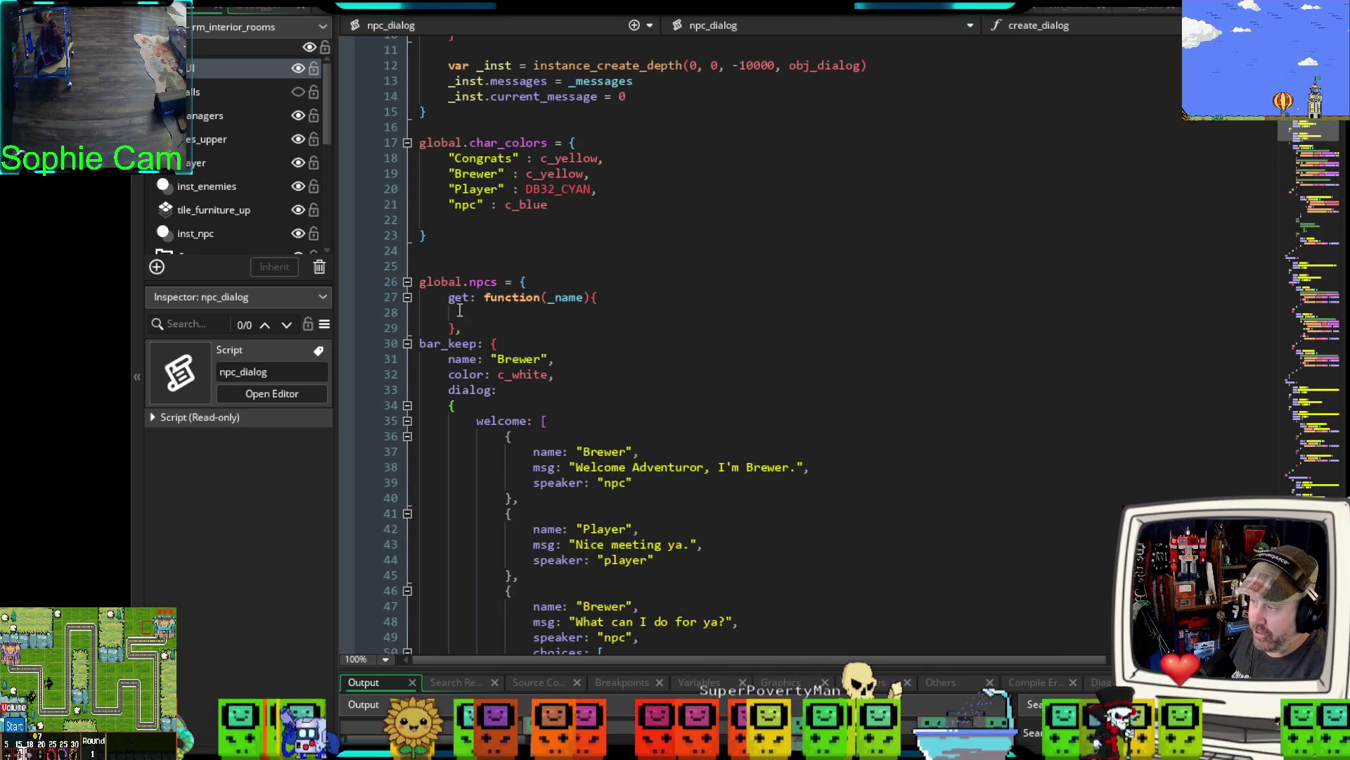
scroll(461, 284, down, 4)
click(1133, 10)
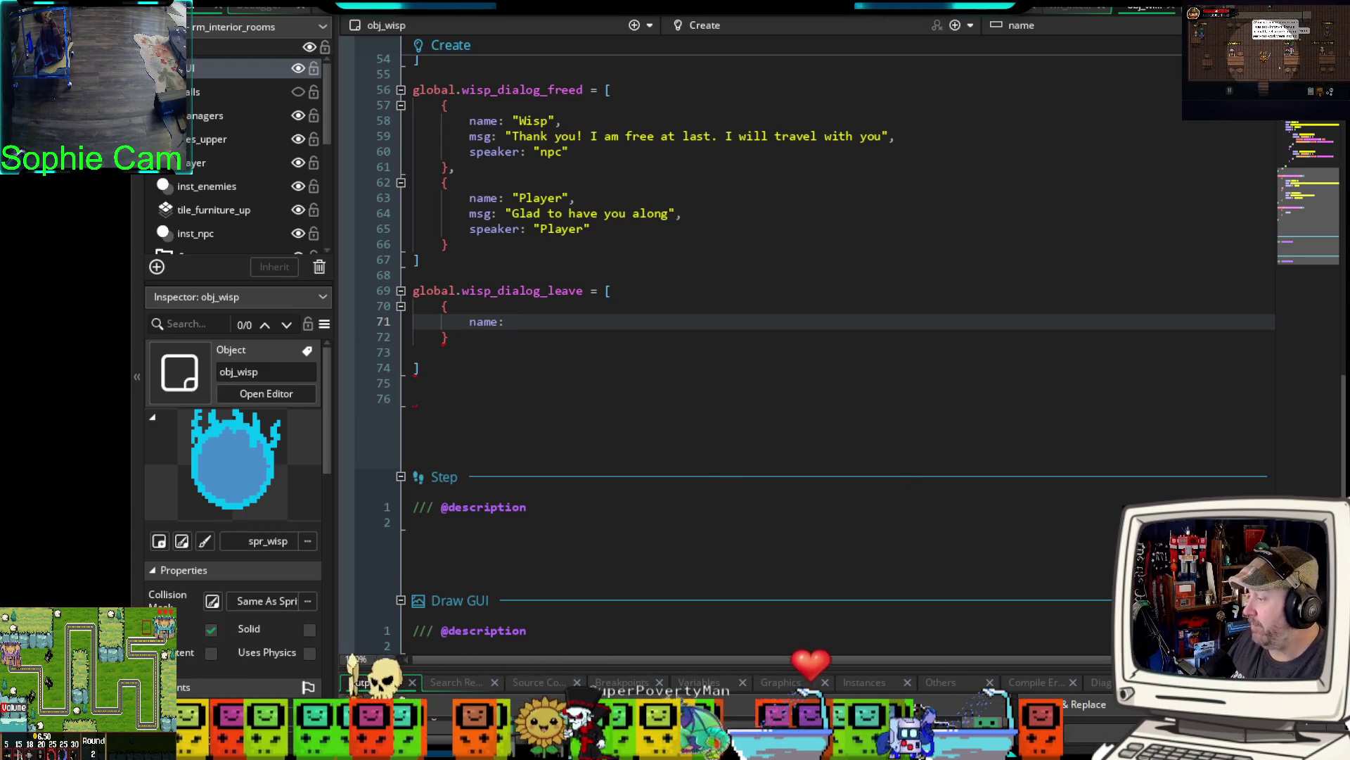
key(alt+Tab)
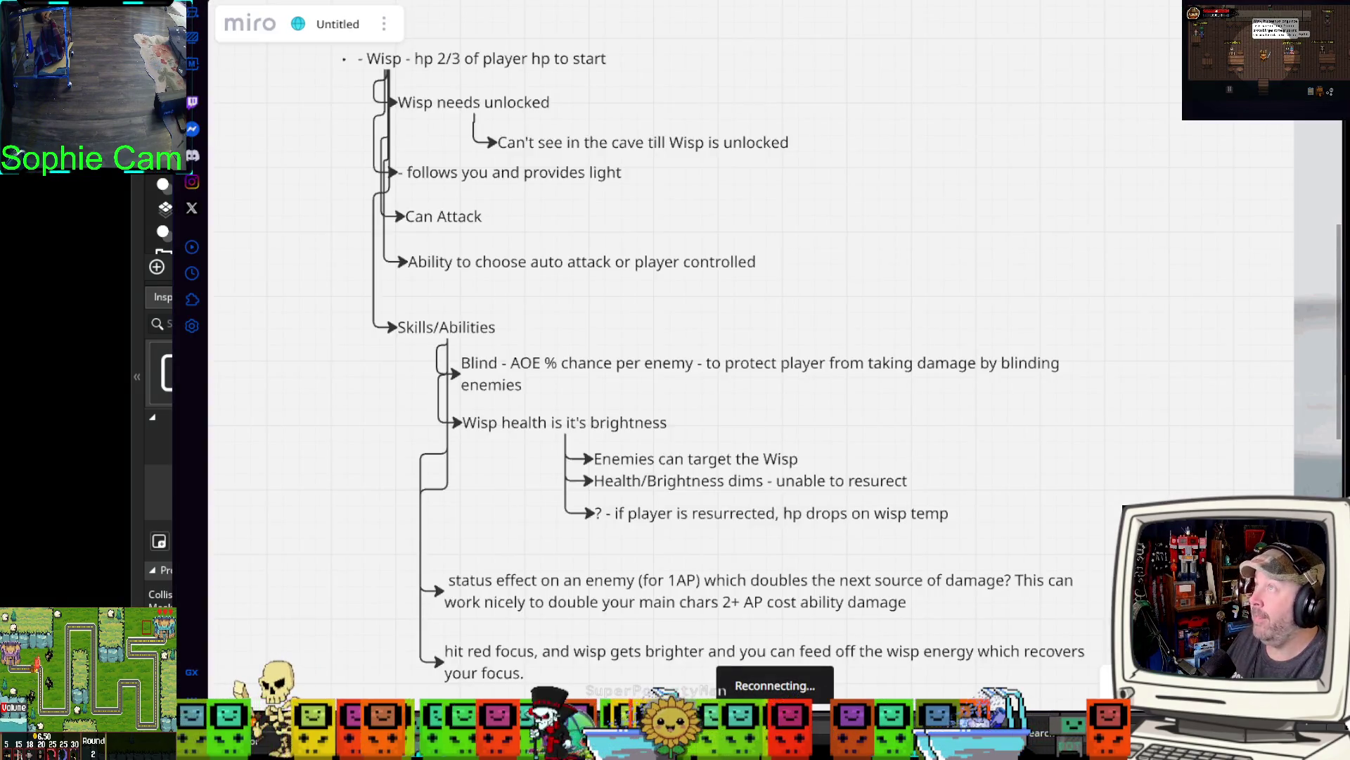
key(alt+Tab)
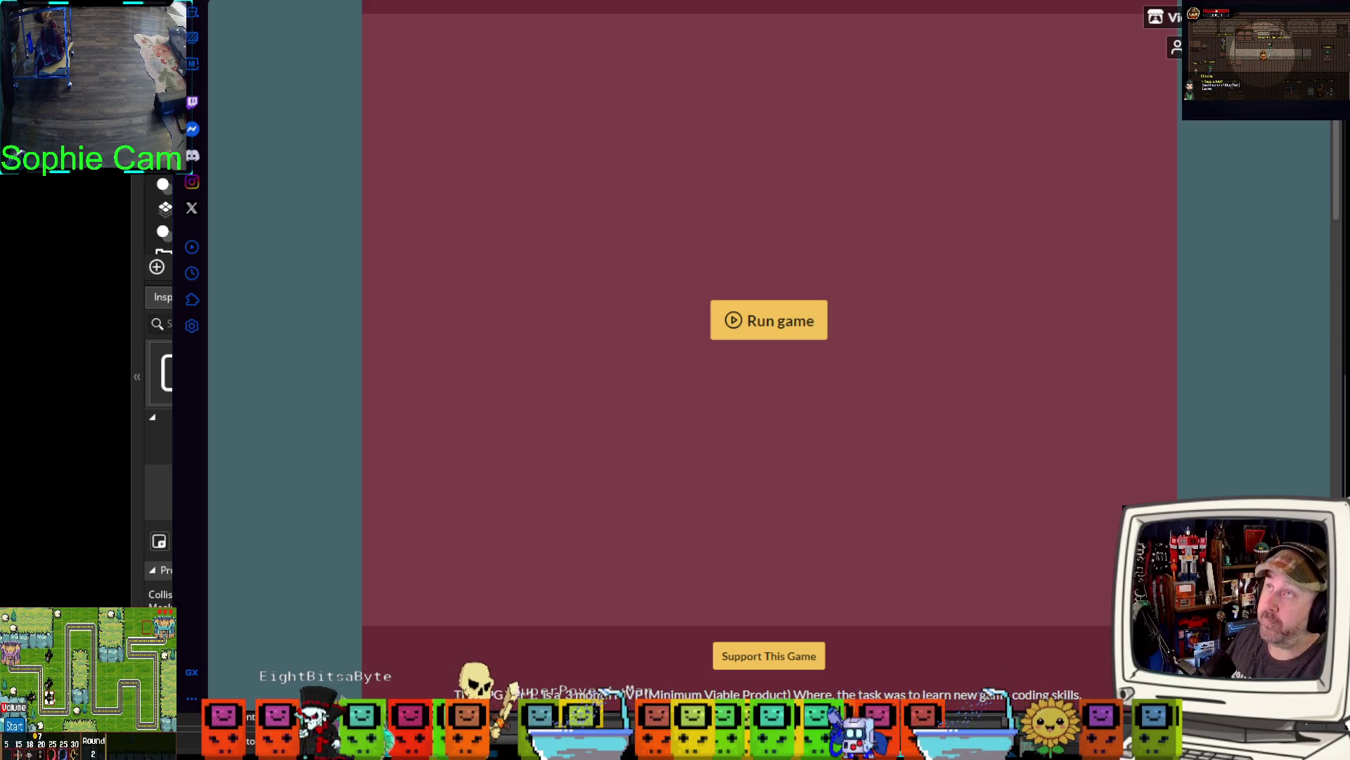
key(alt+Tab)
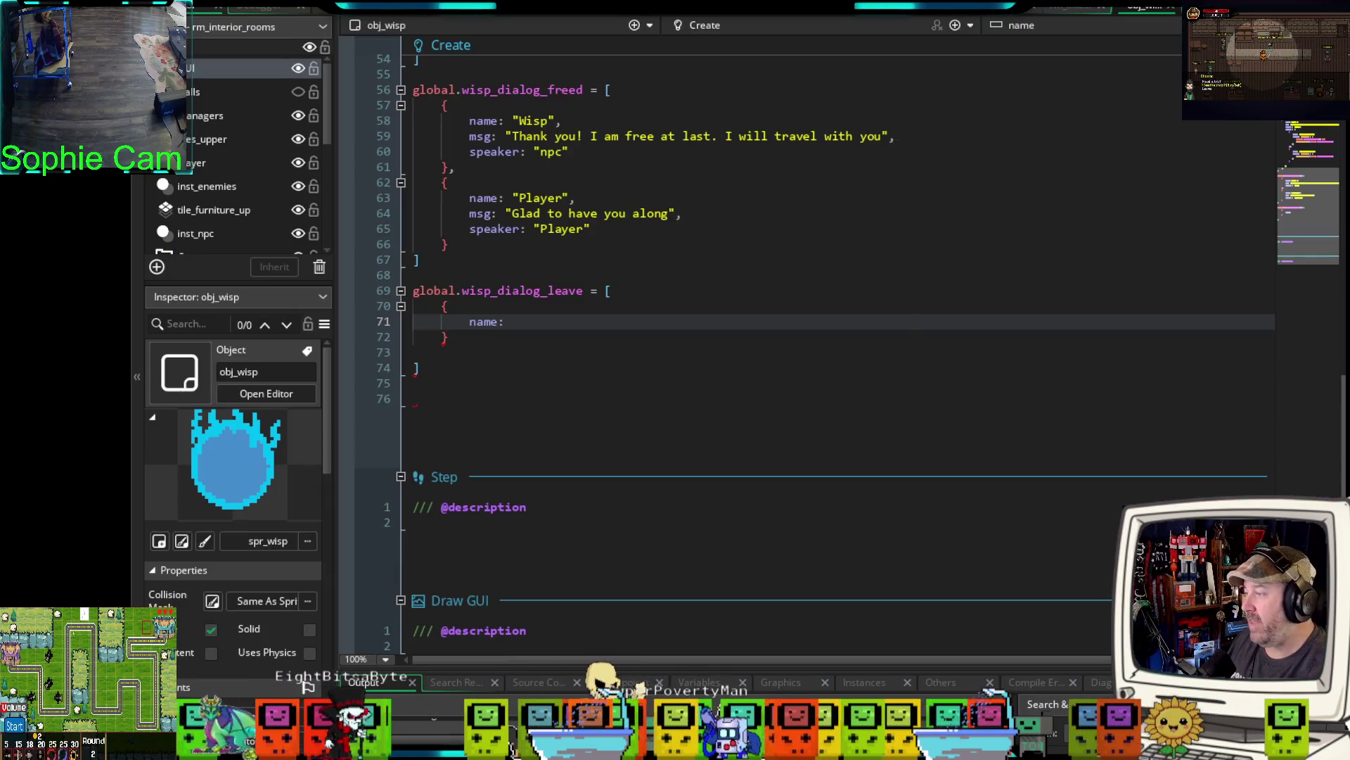
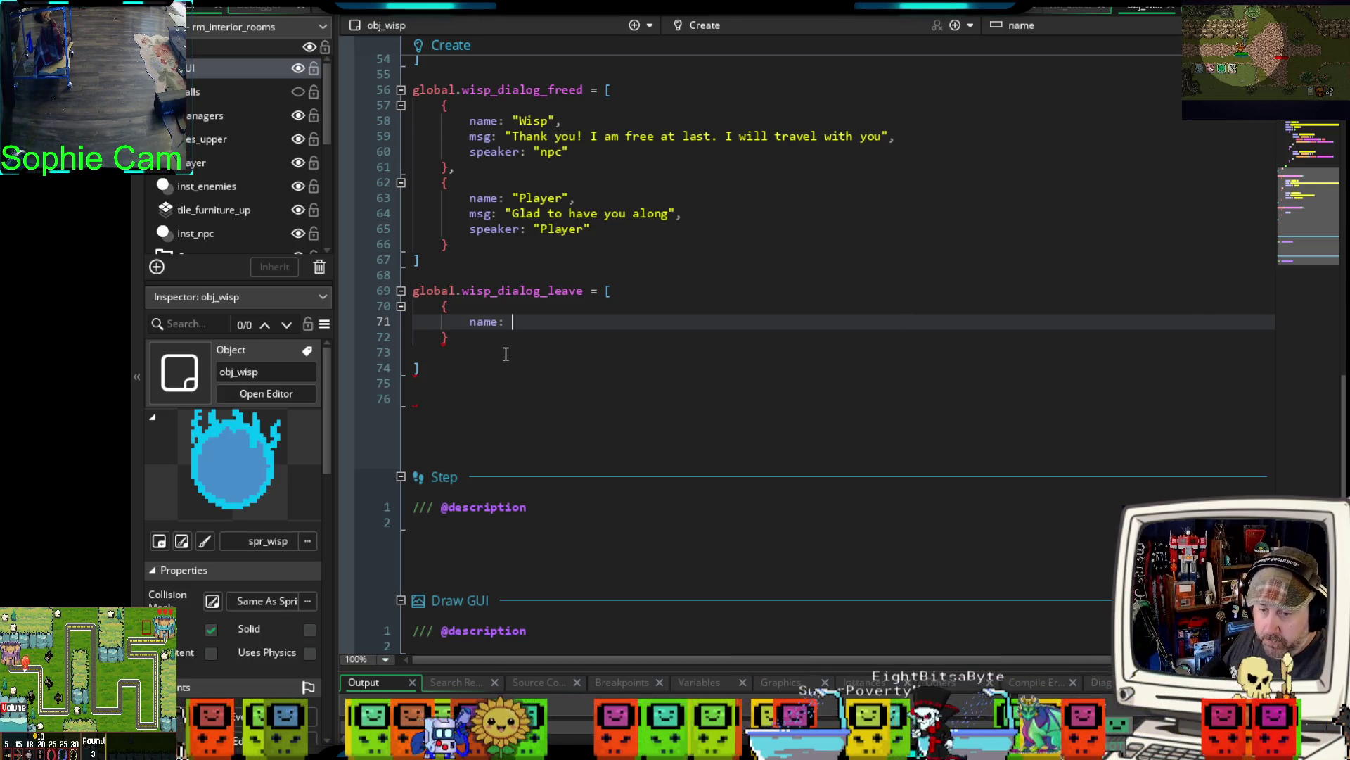
- Finish the entry's name: "Wisp" and start a msg line below it
scroll(158, 404, down, 1)
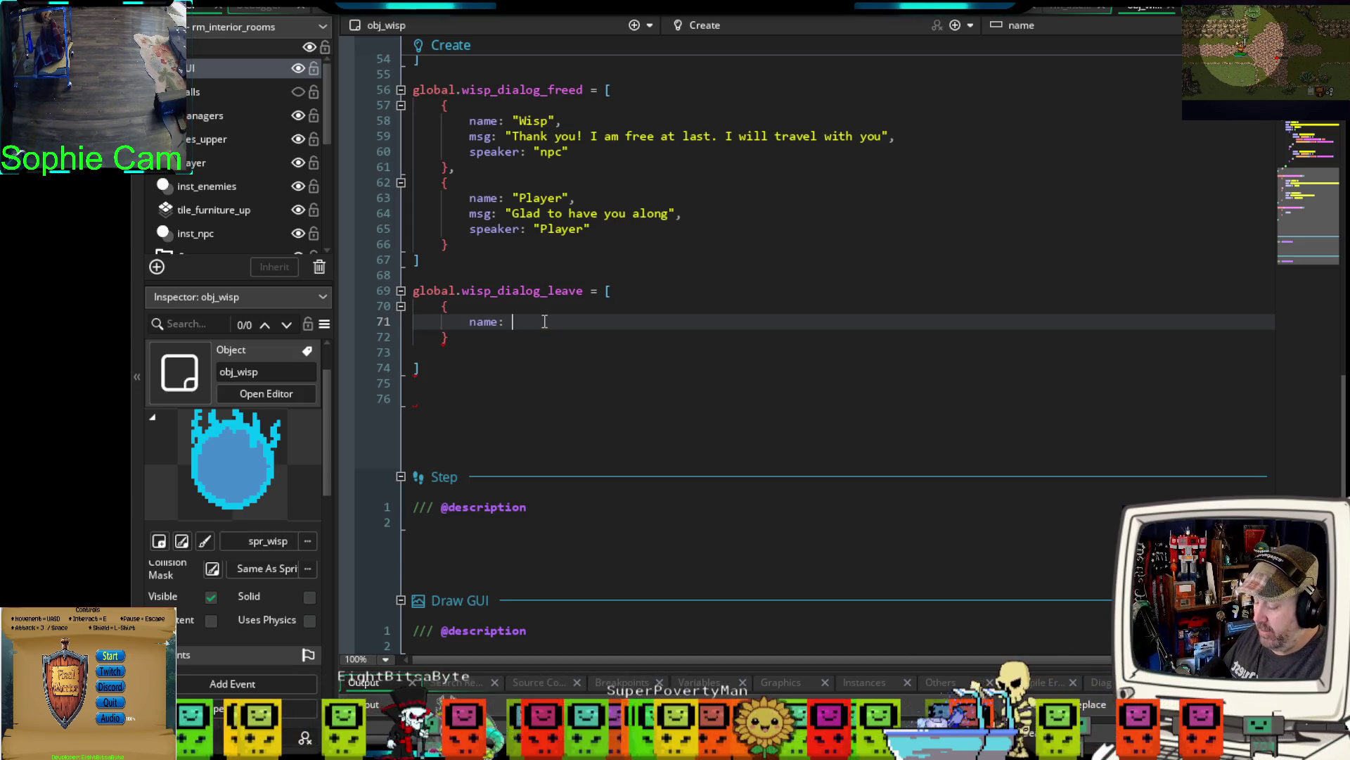
text("Wisp")
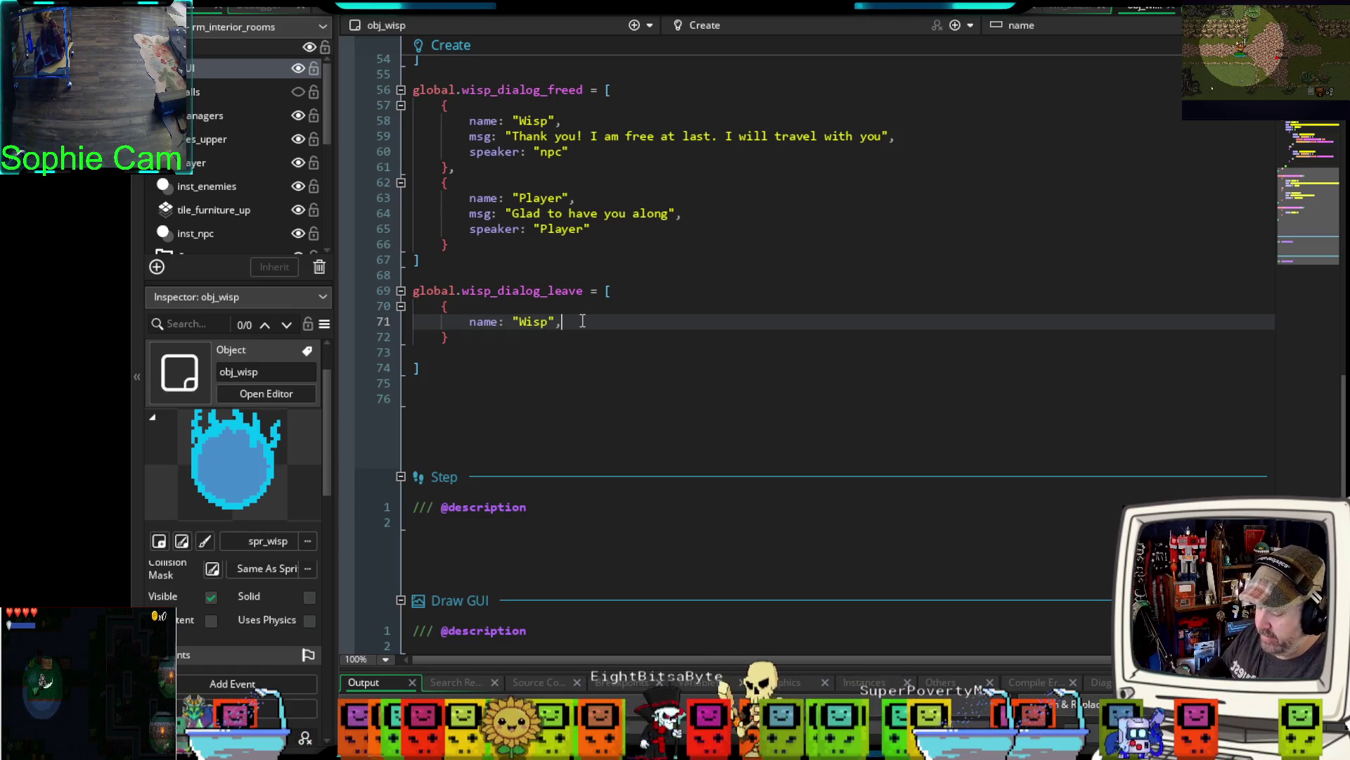
text(,)
key(Return)
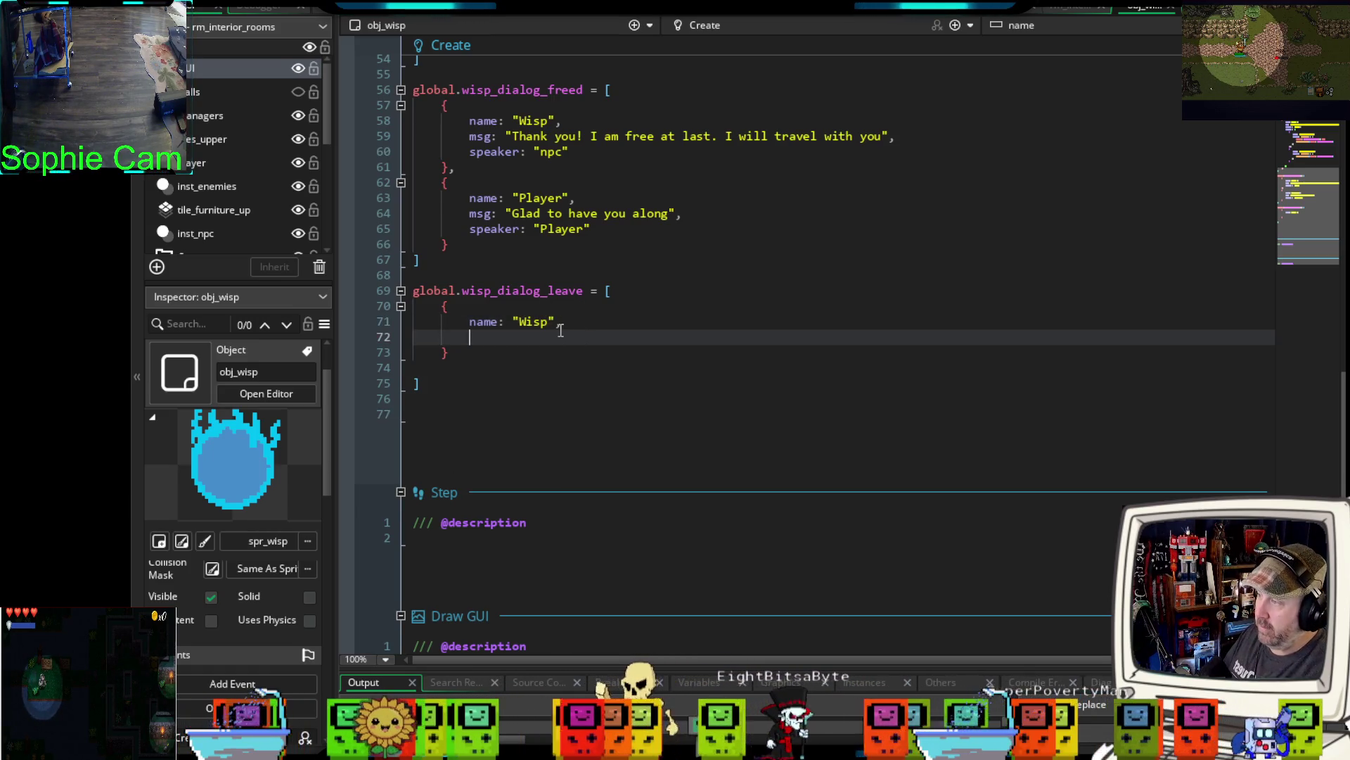
text(msg)
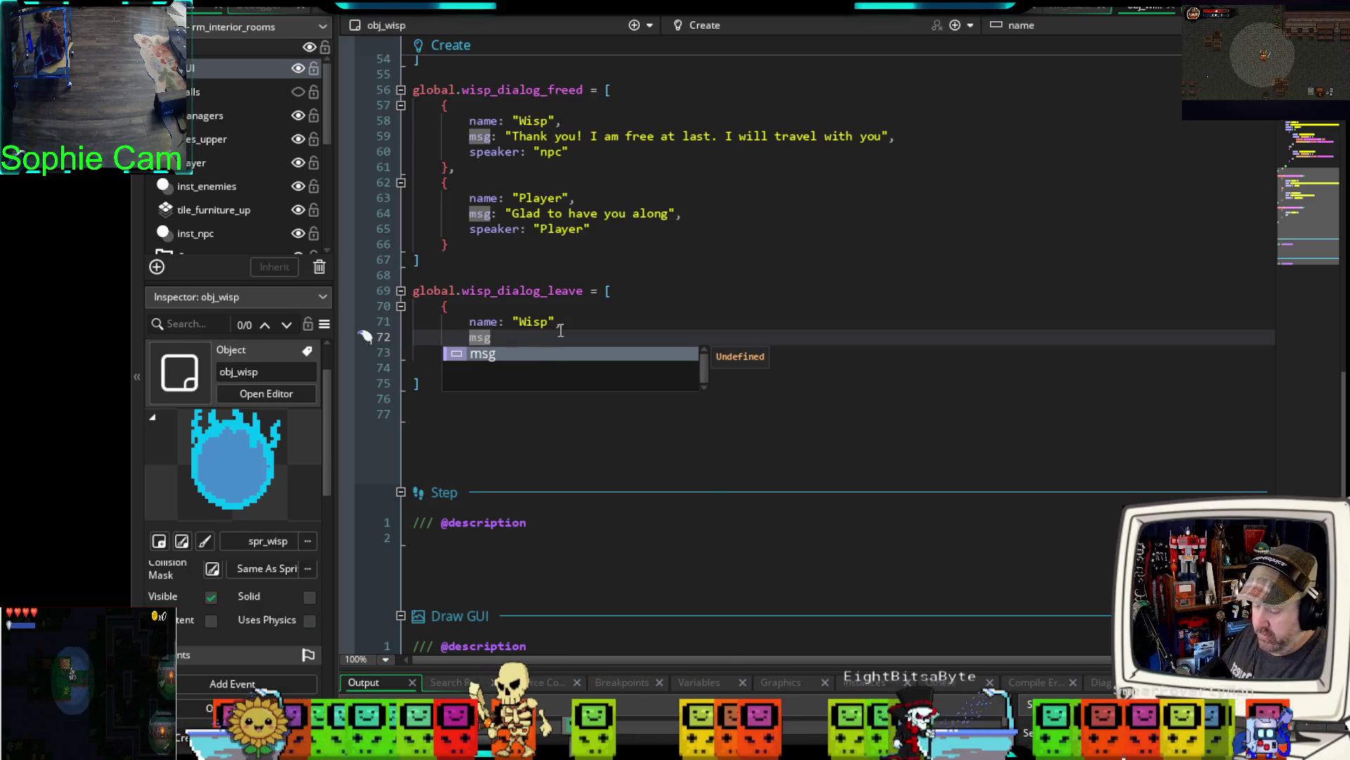
text(: ")
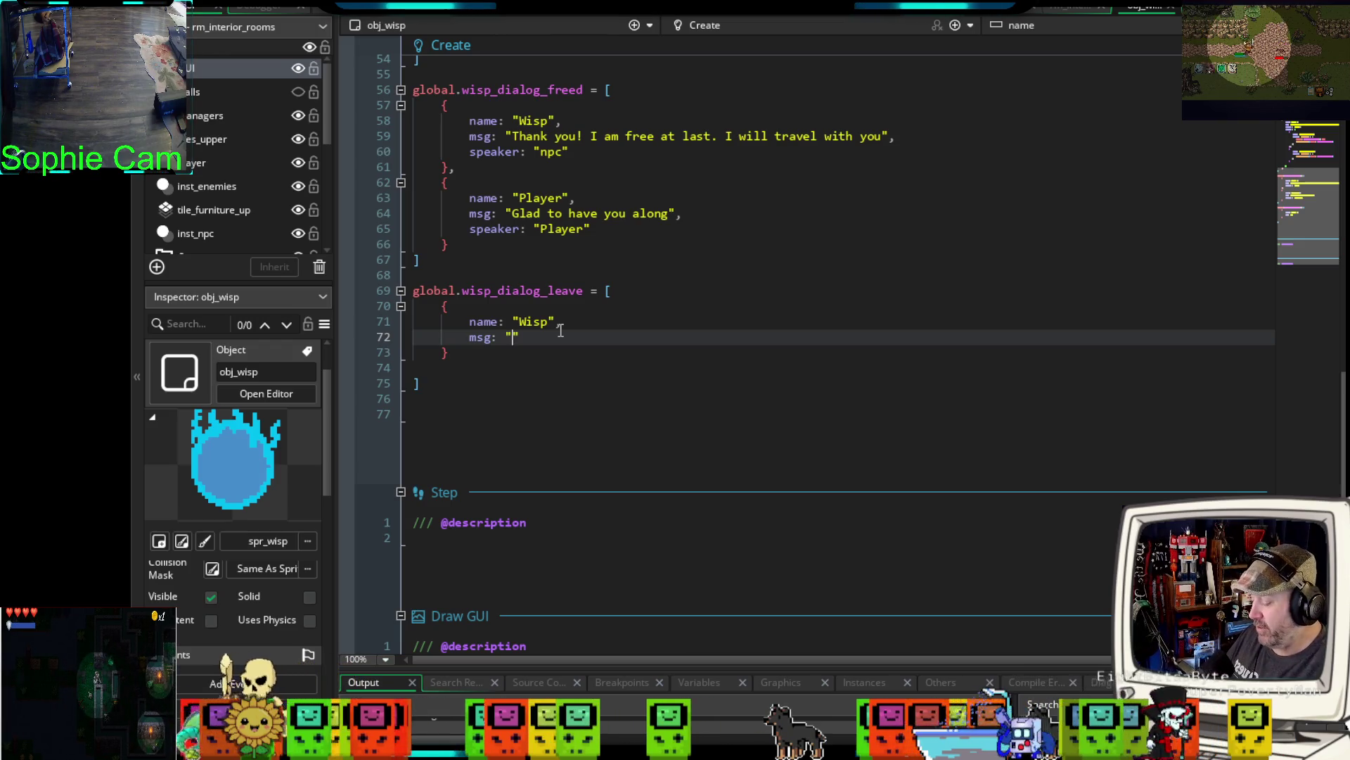
text(You Bastard)
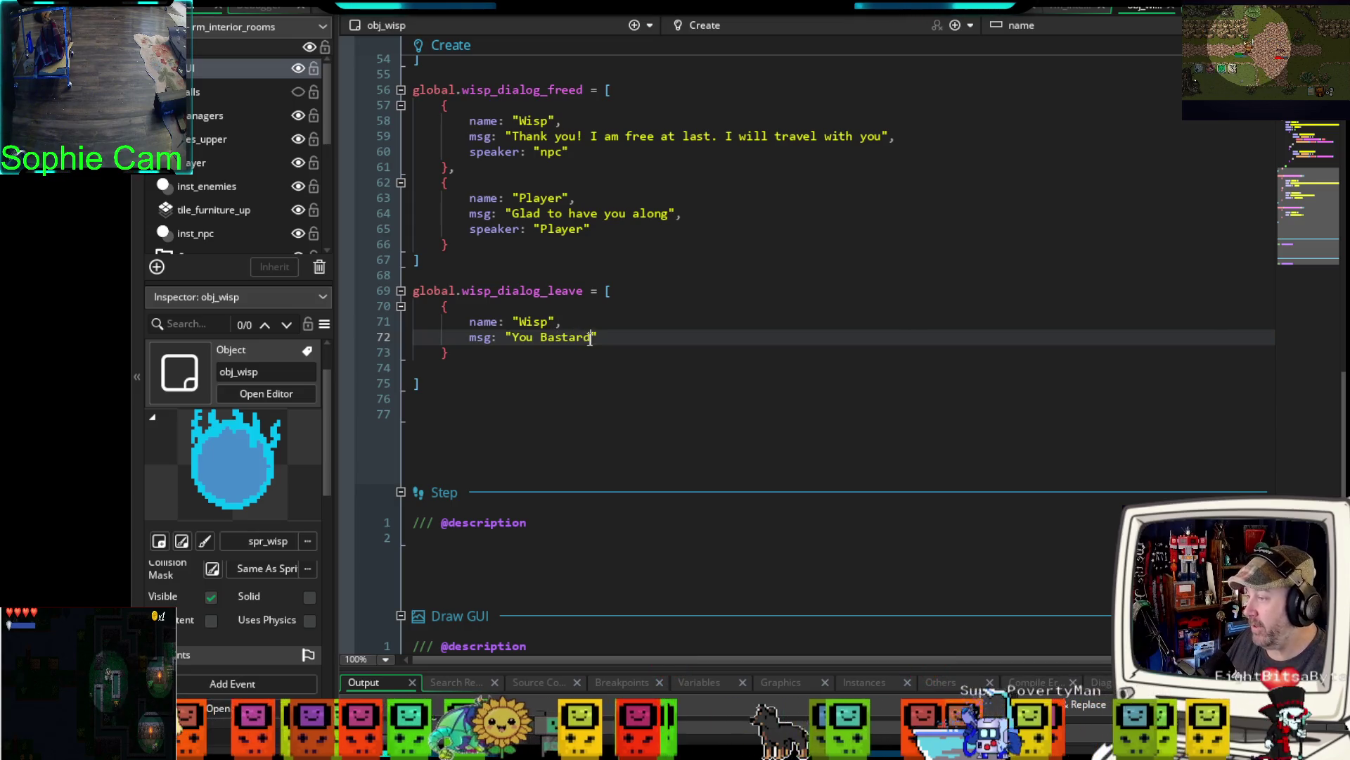
- Rewrite the msg text to "I understand... perhaps we can be friends at another time"
drag(593, 336, 515, 340)
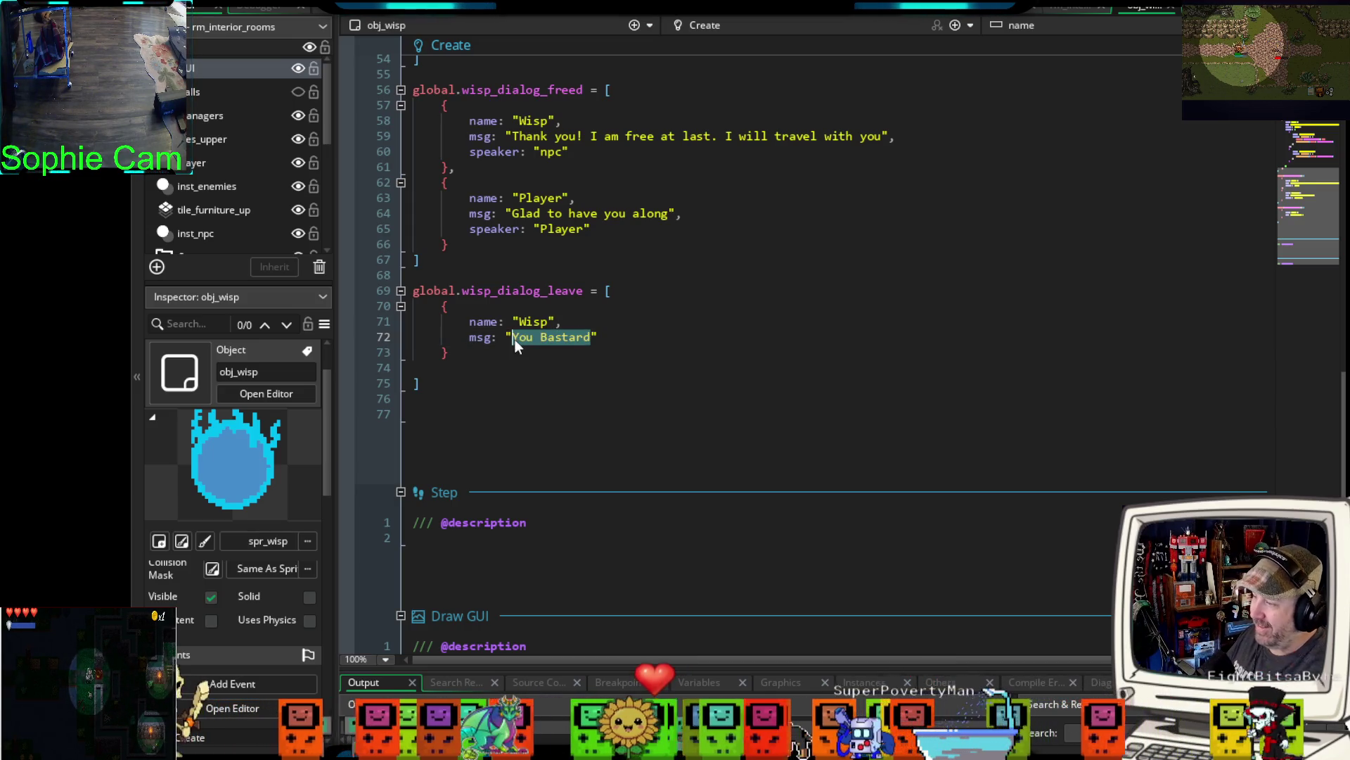
text(I un)
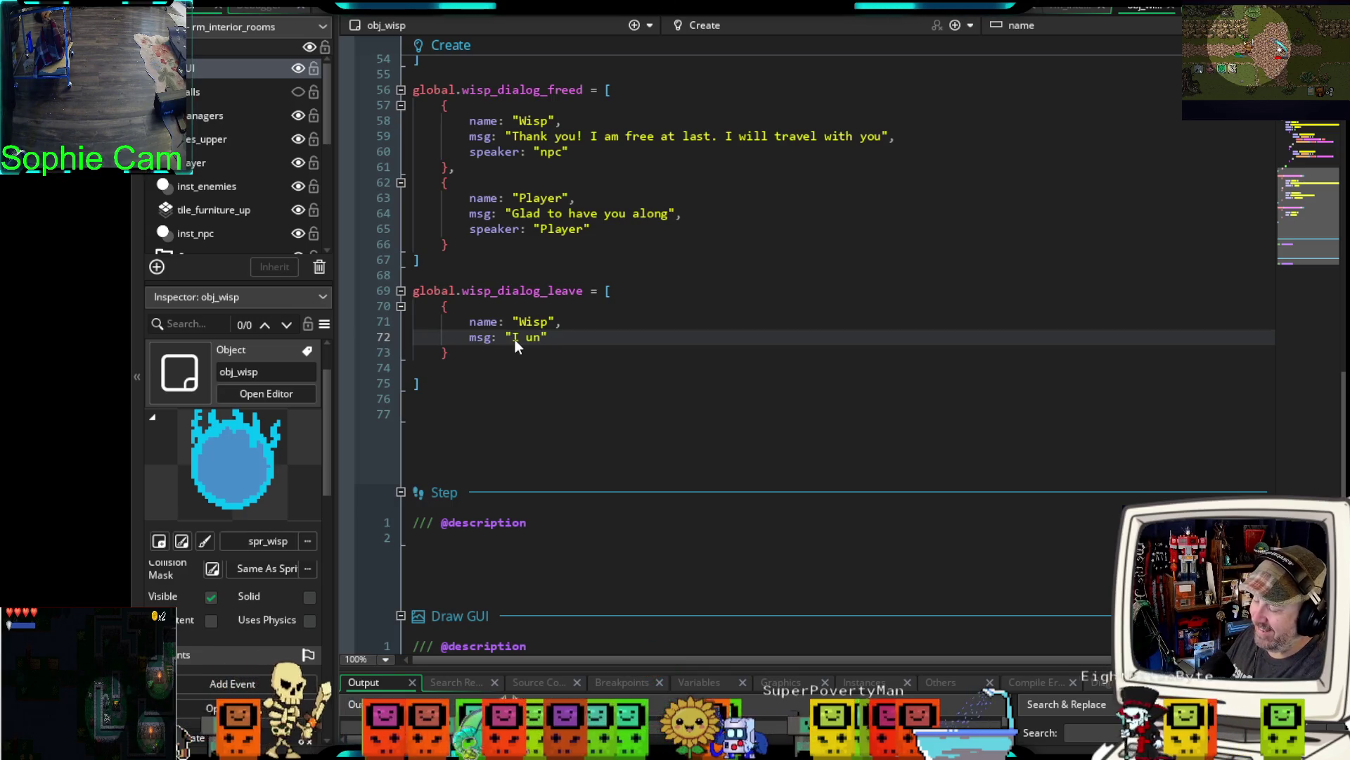
text(derstand..)
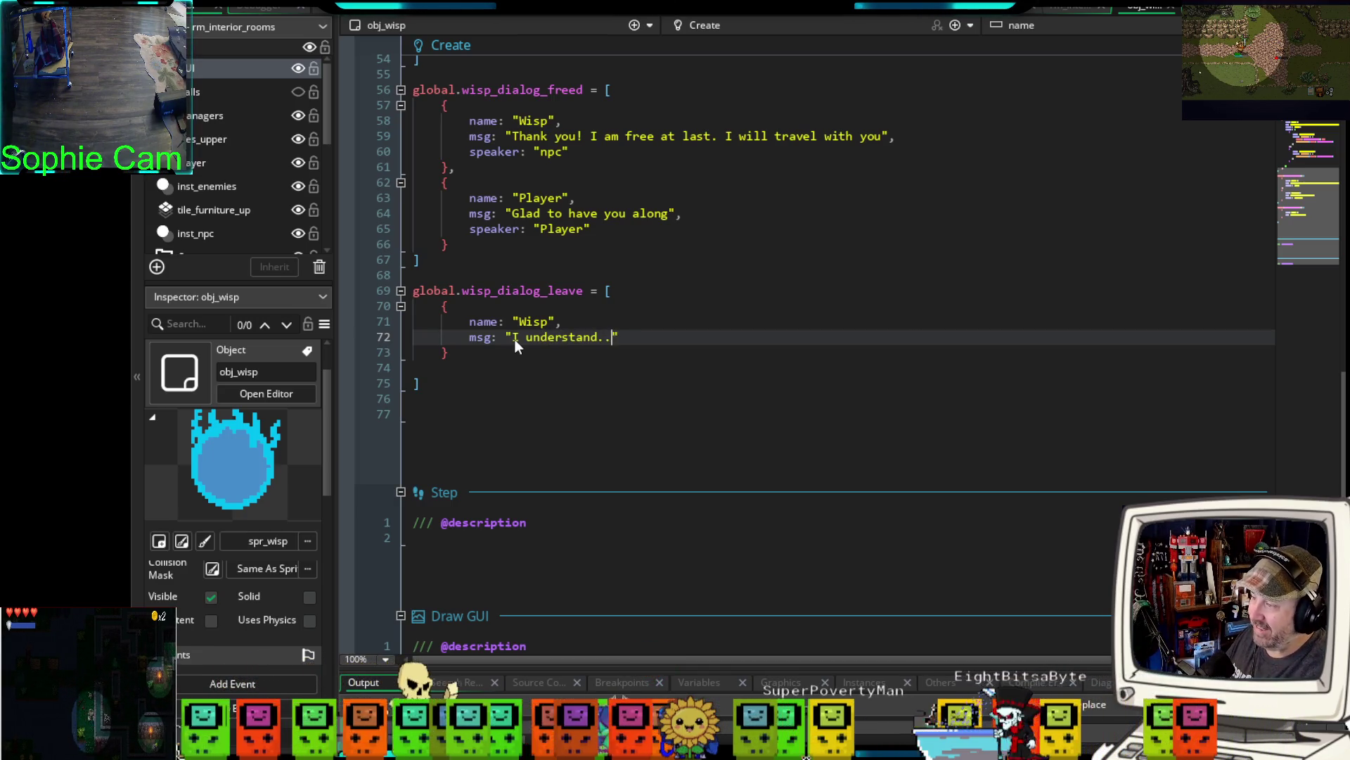
text(. you suck)
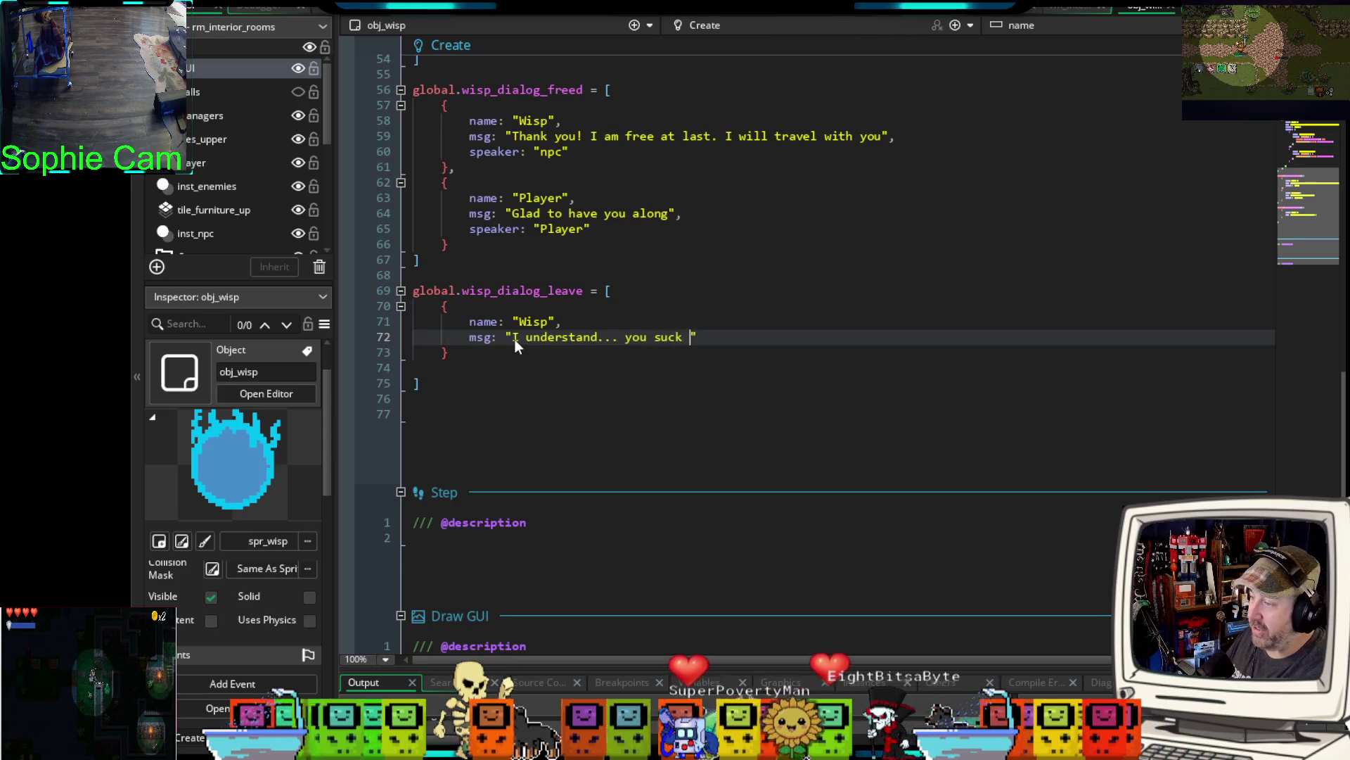
key(BackSpace)
key(BackSpace)
key(BackSpace)
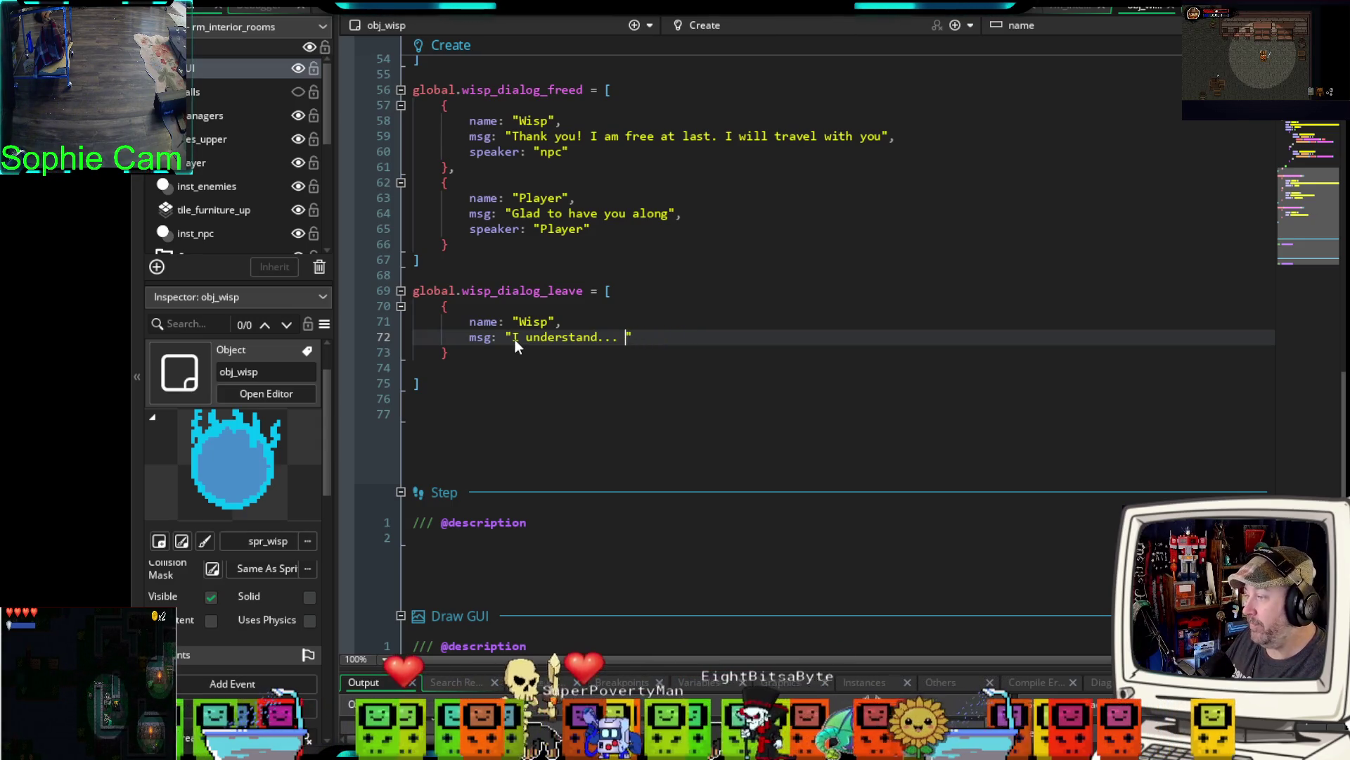
text(why woul)
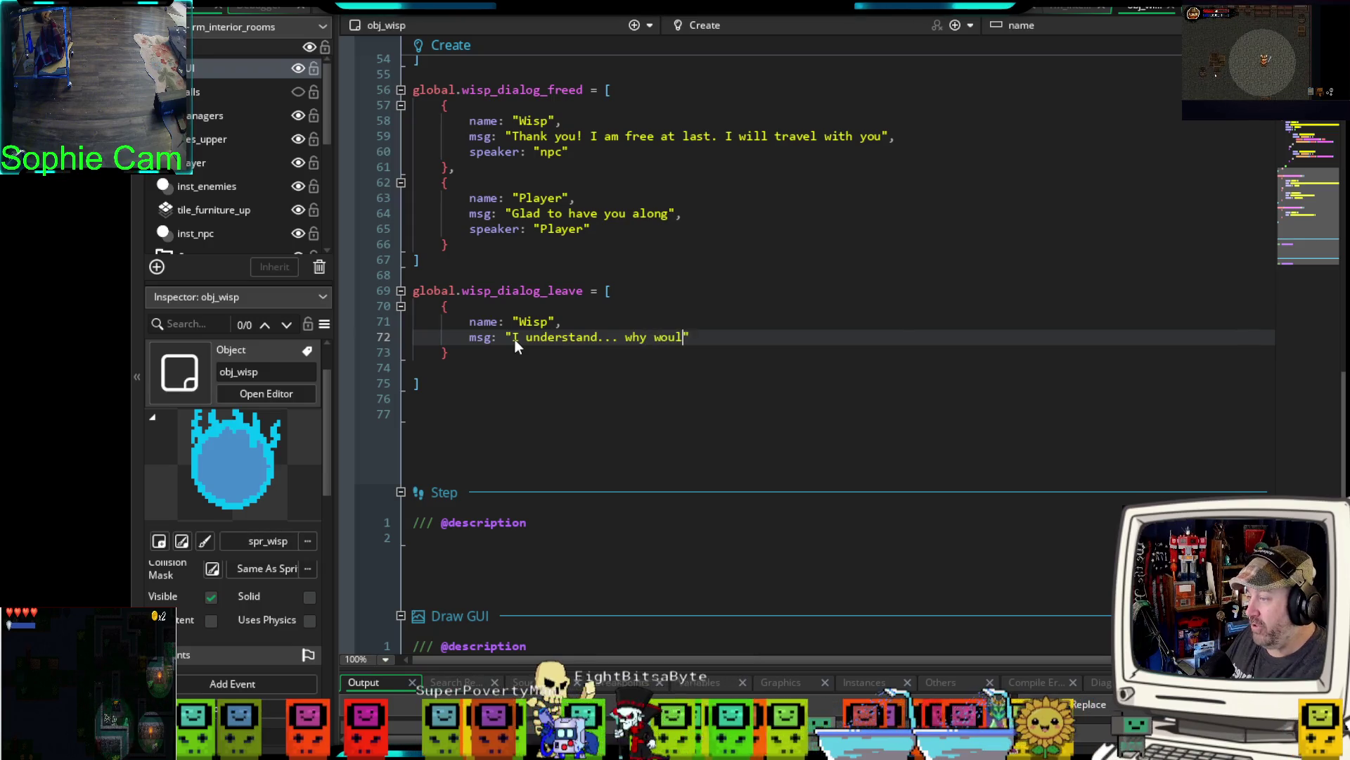
text(d you leav)
key(BackSpace)
key(BackSpace)
key(BackSpace)
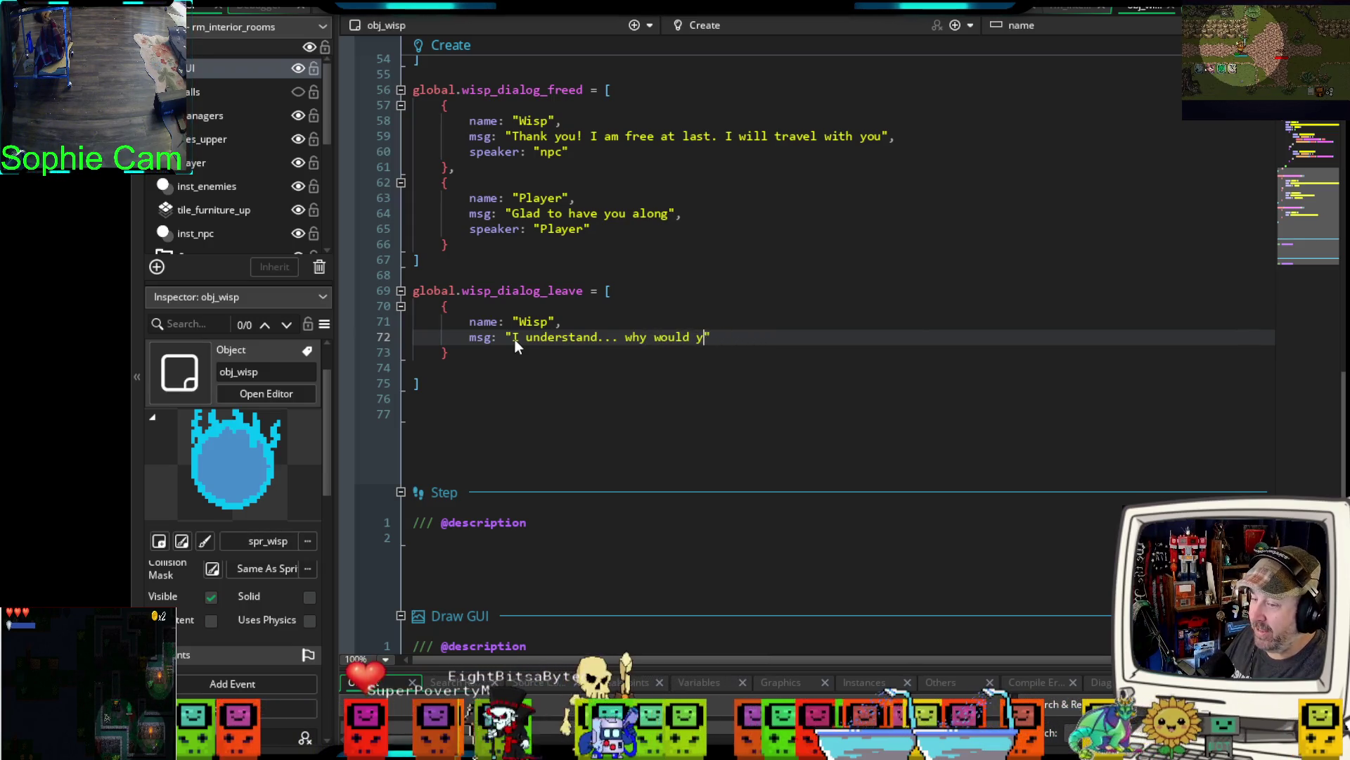
key(BackSpace)
key(BackSpace)
key(BackSpace)
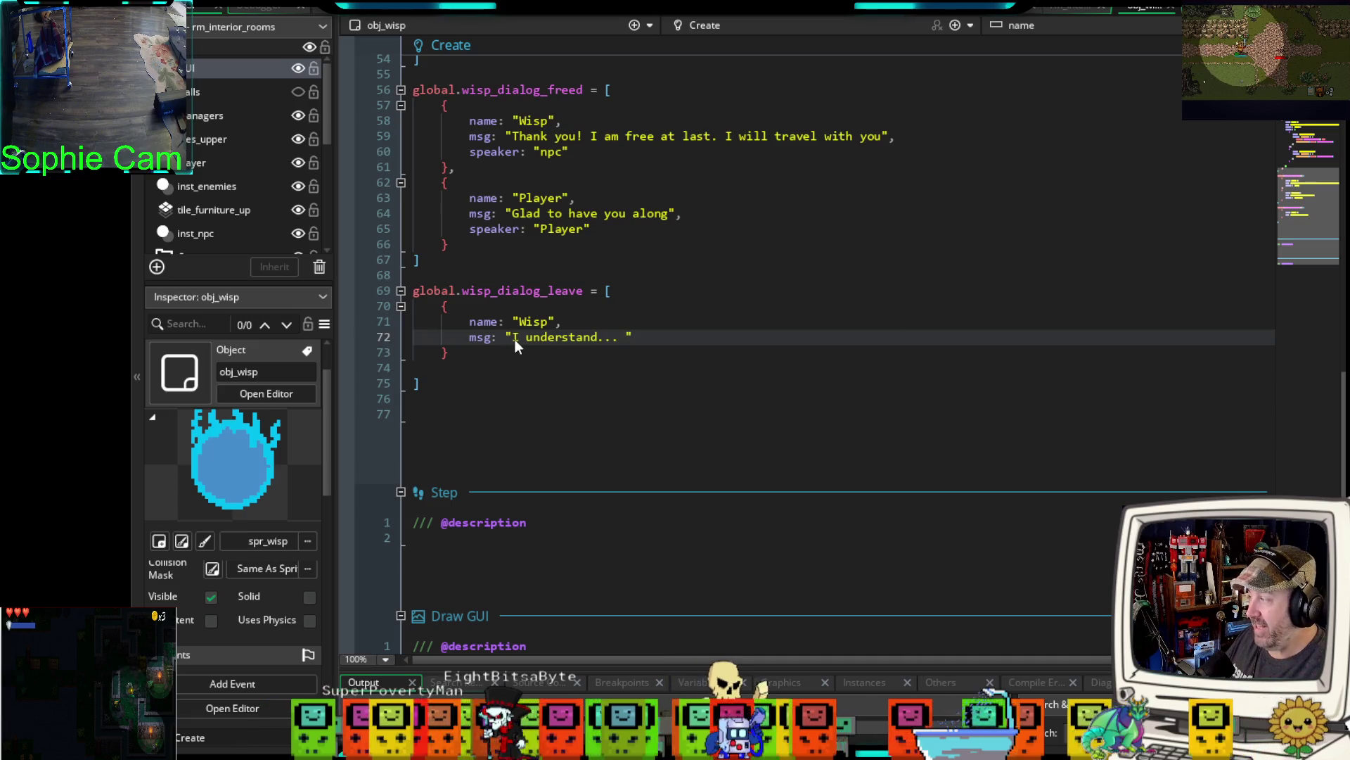
text(perhap)
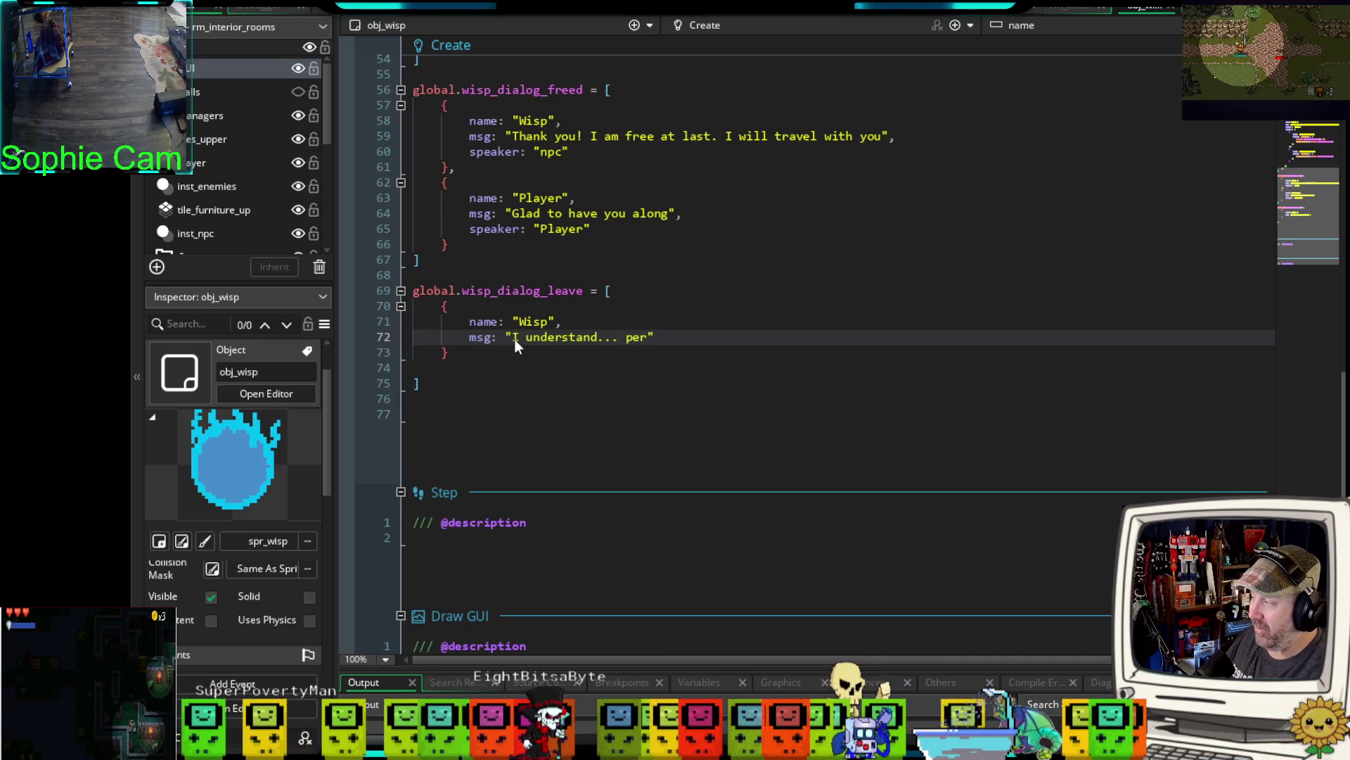
text(s )
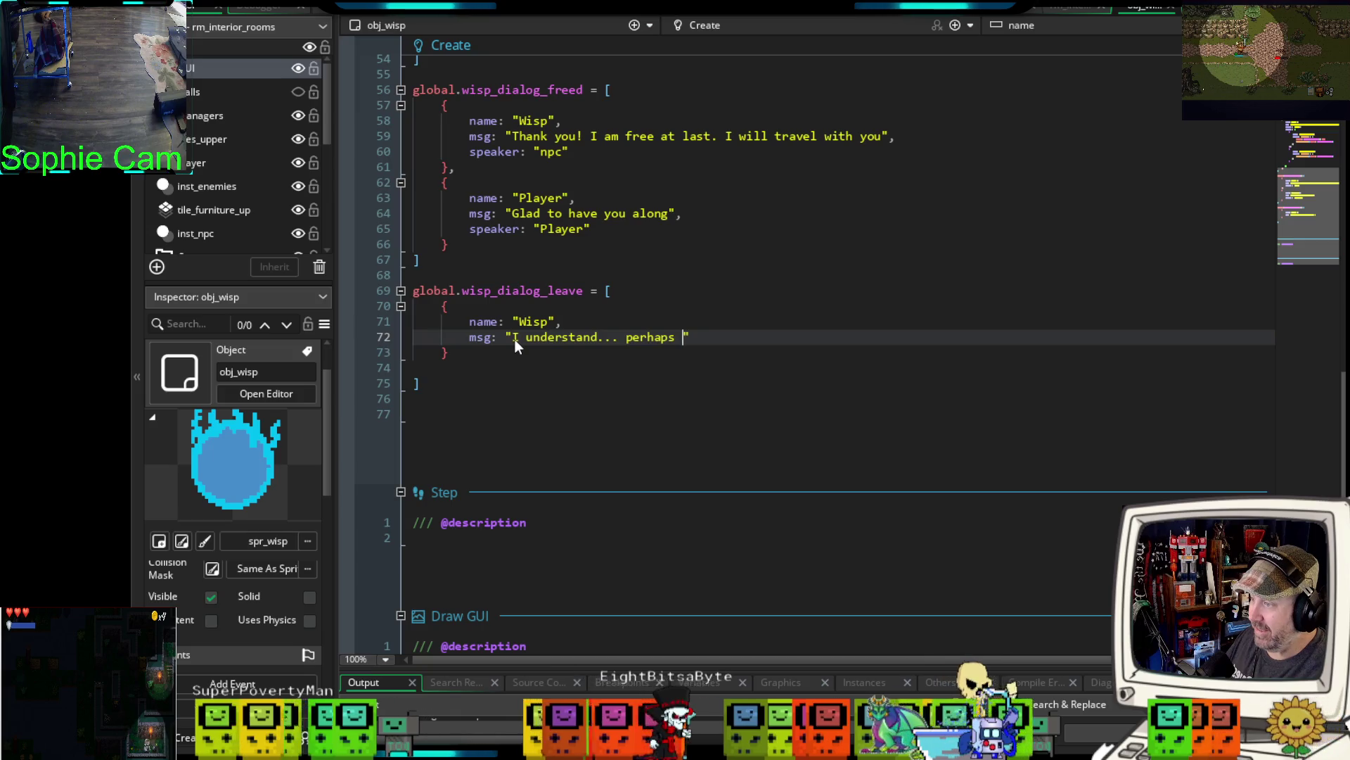
text(we can be friends )
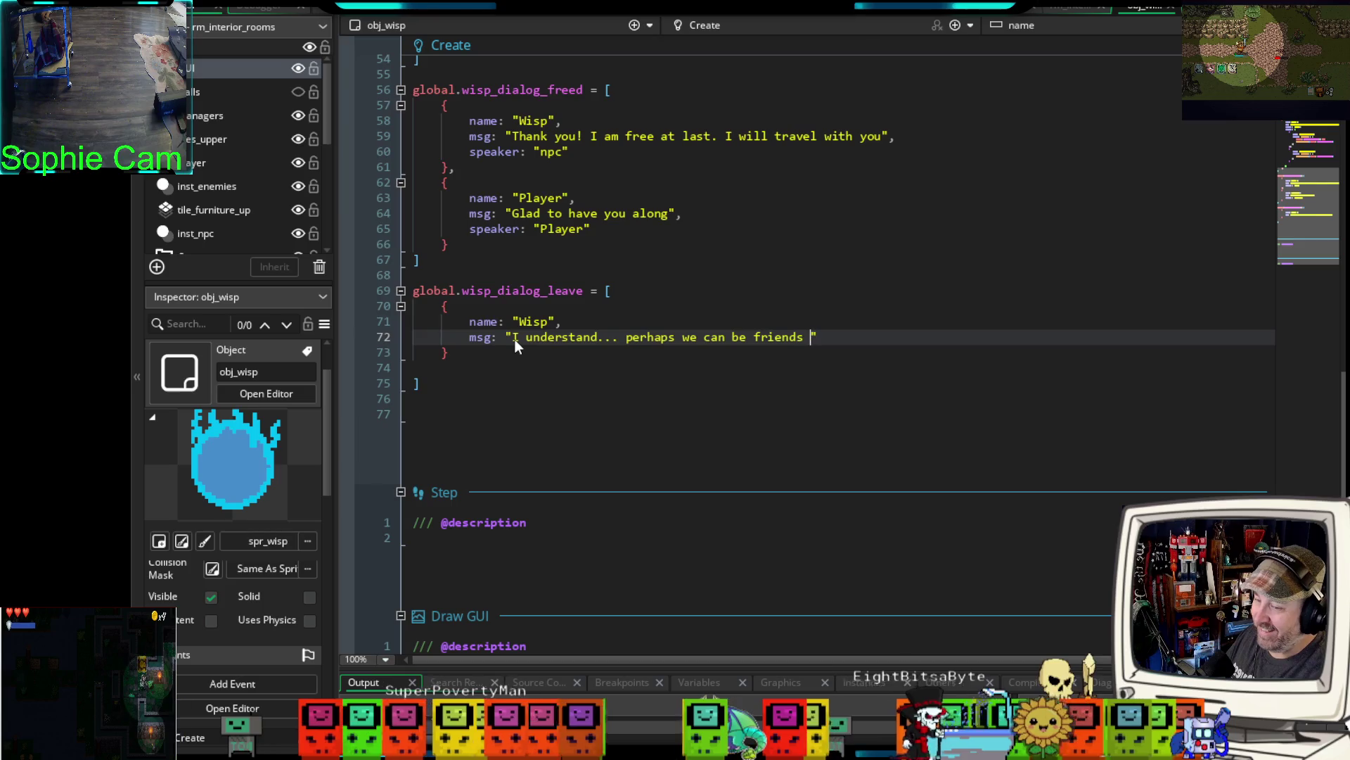
text(an)
text( another time)
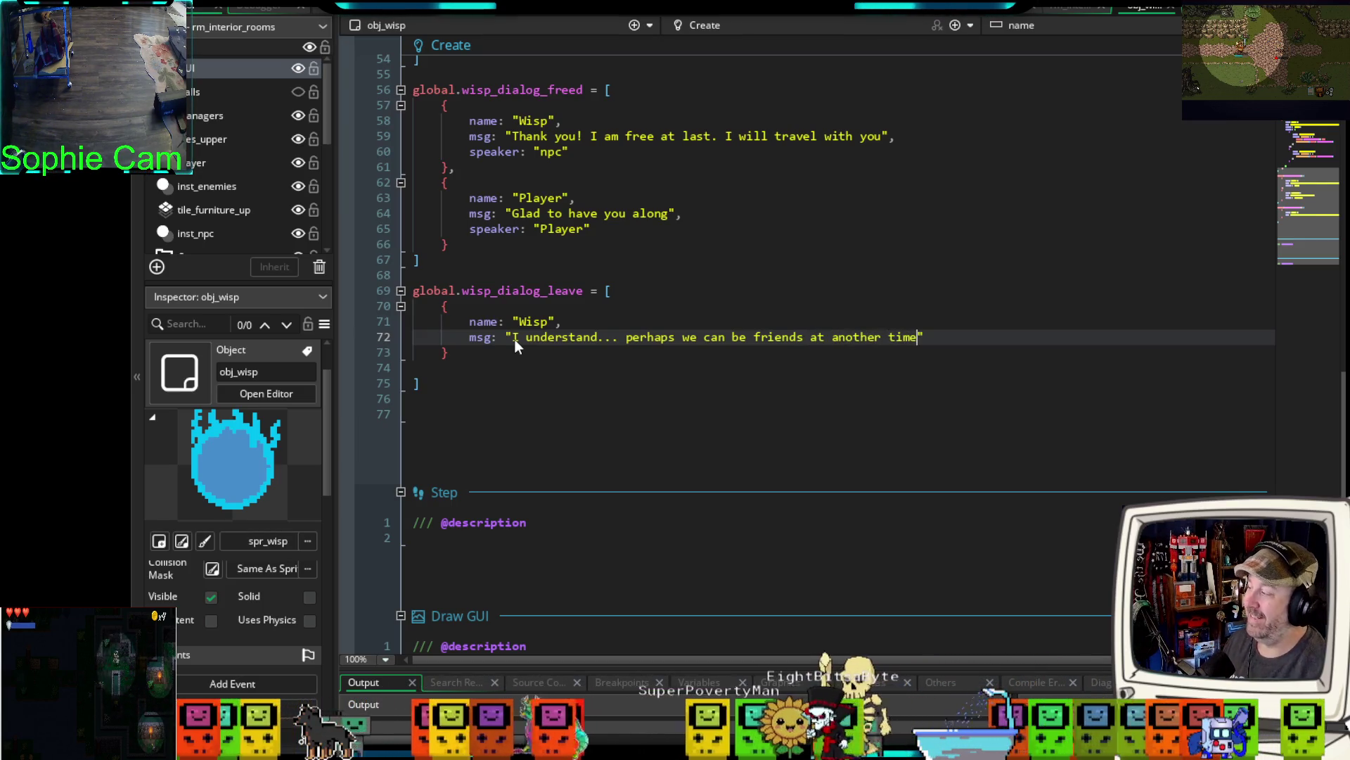
click(945, 332)
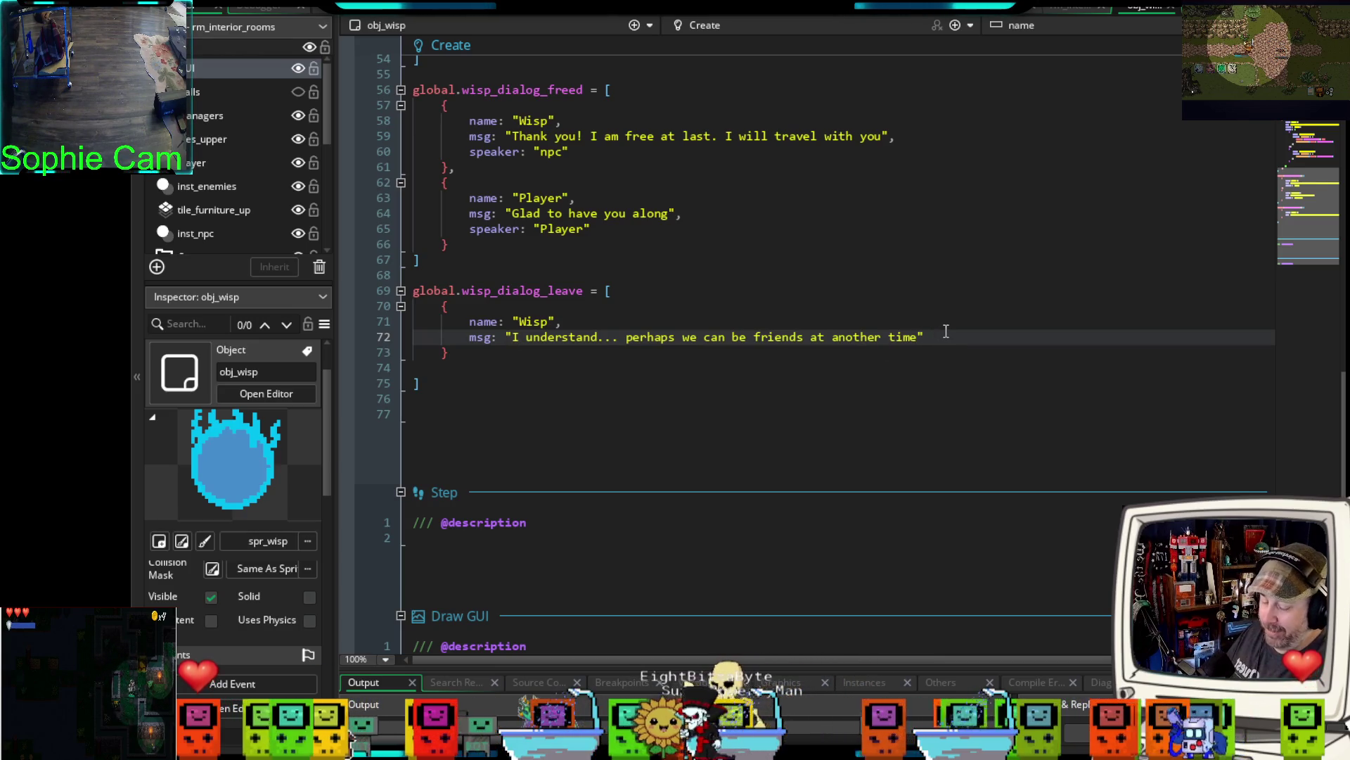
- Add speaker: "npc", end the msg line with a comma, and remove the blank line before ]
key(Return)
text(speaker: )
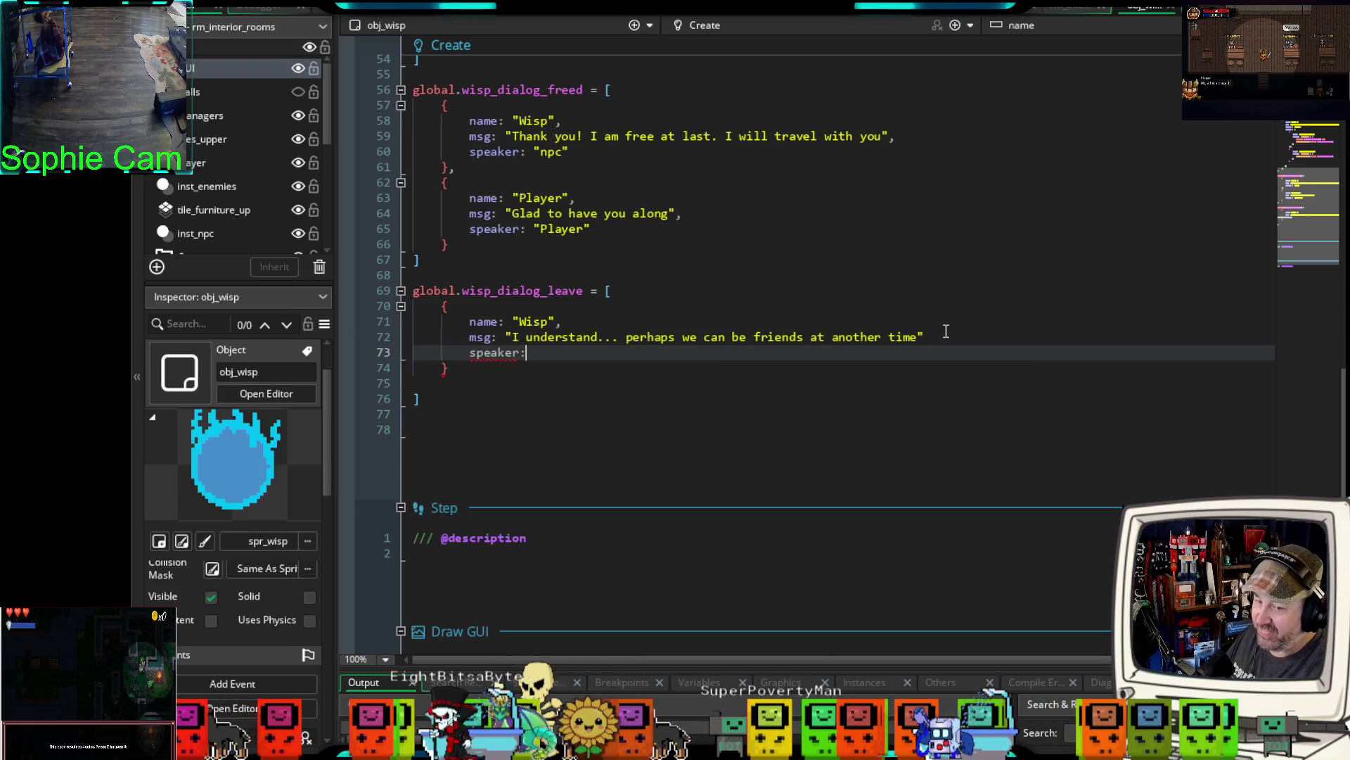
text("npc)
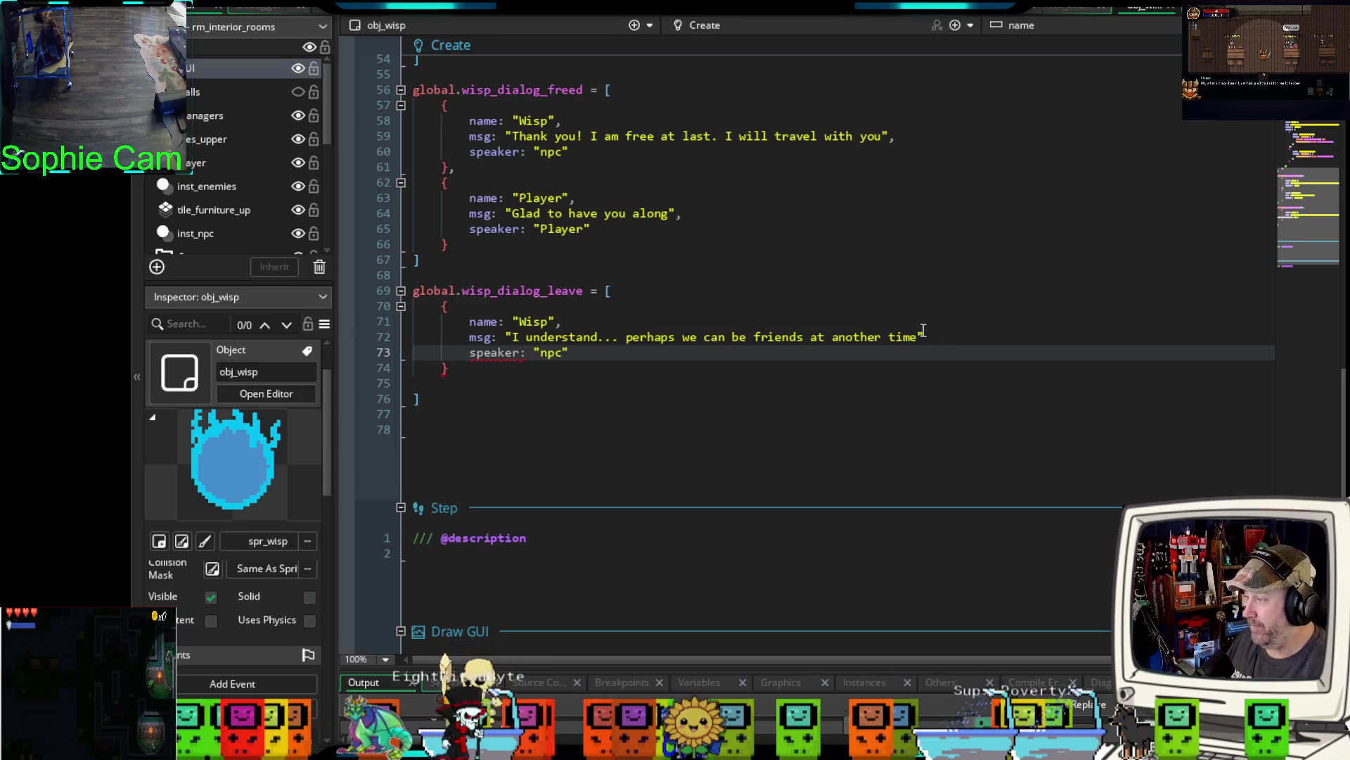
click(961, 338)
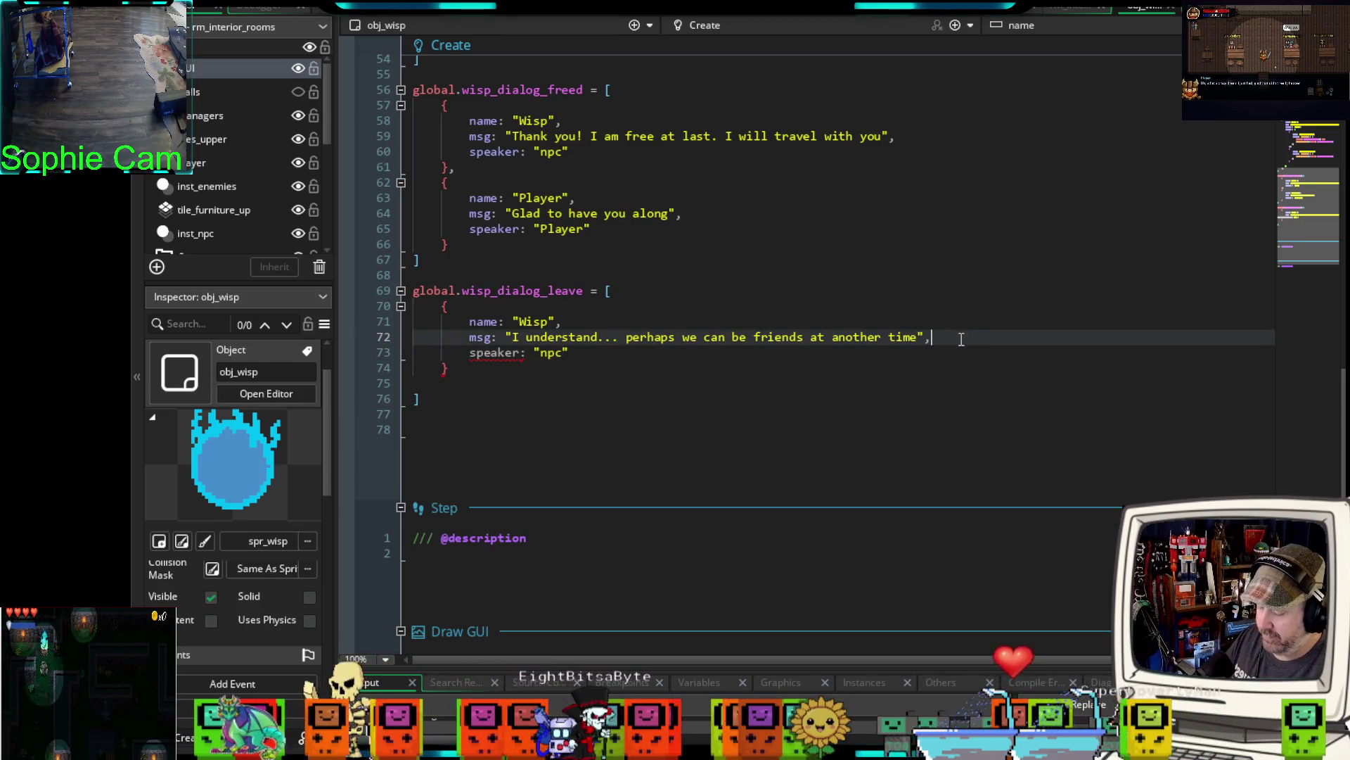
text(,)
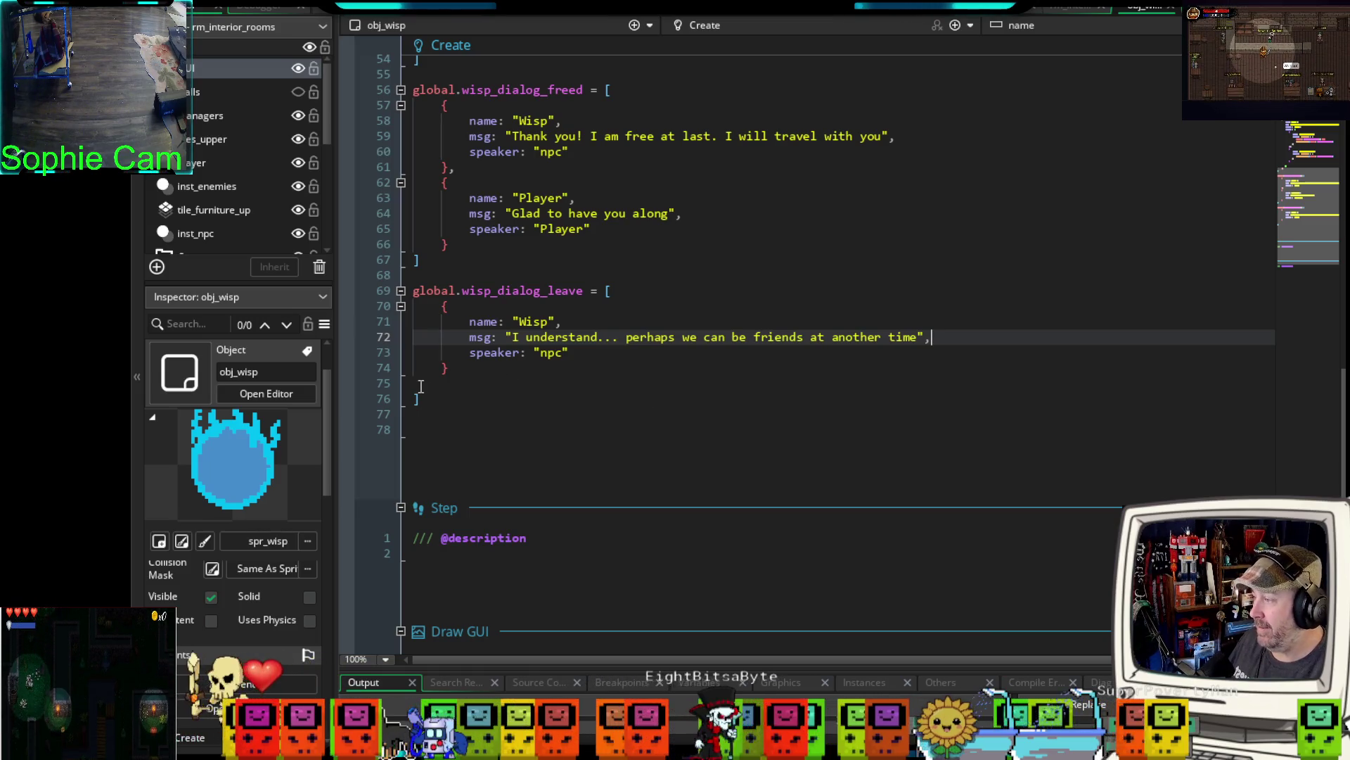
click(421, 387)
click(416, 398)
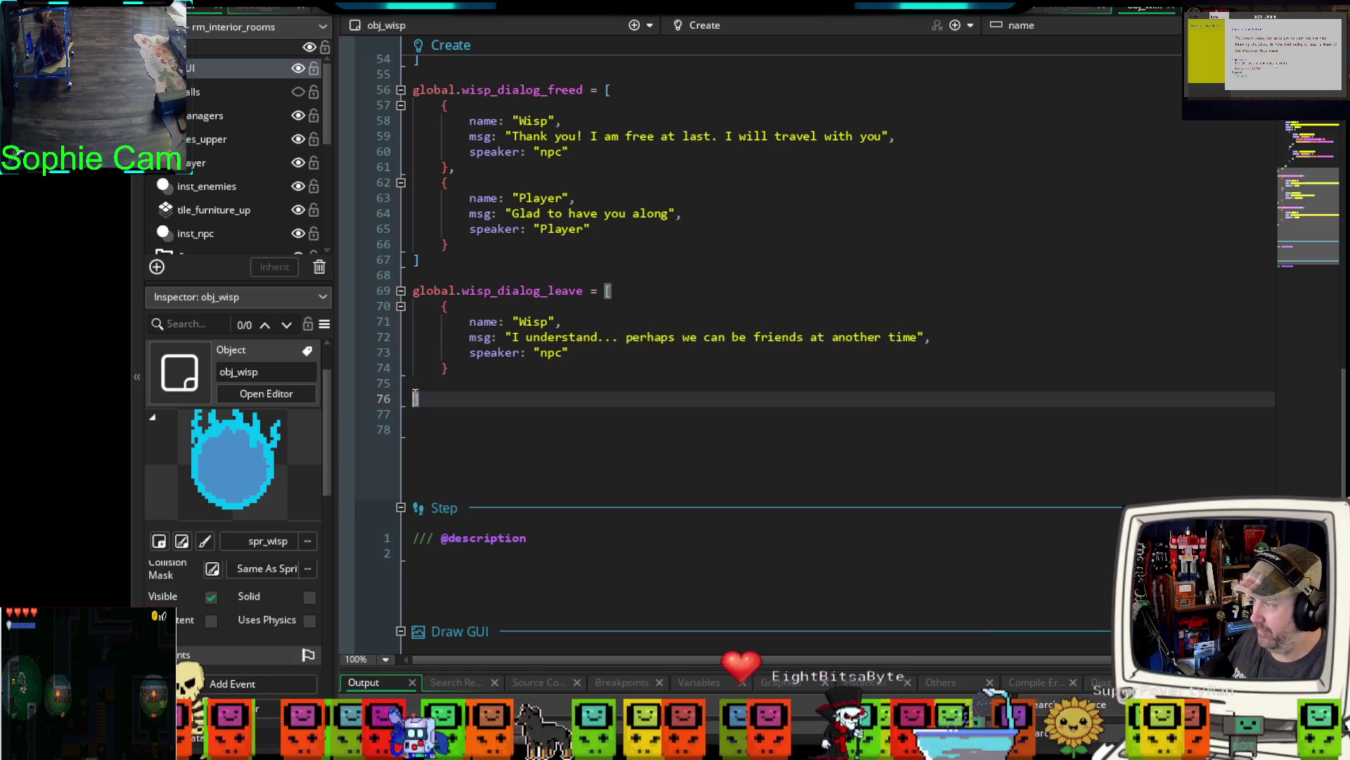
key(BackSpace)
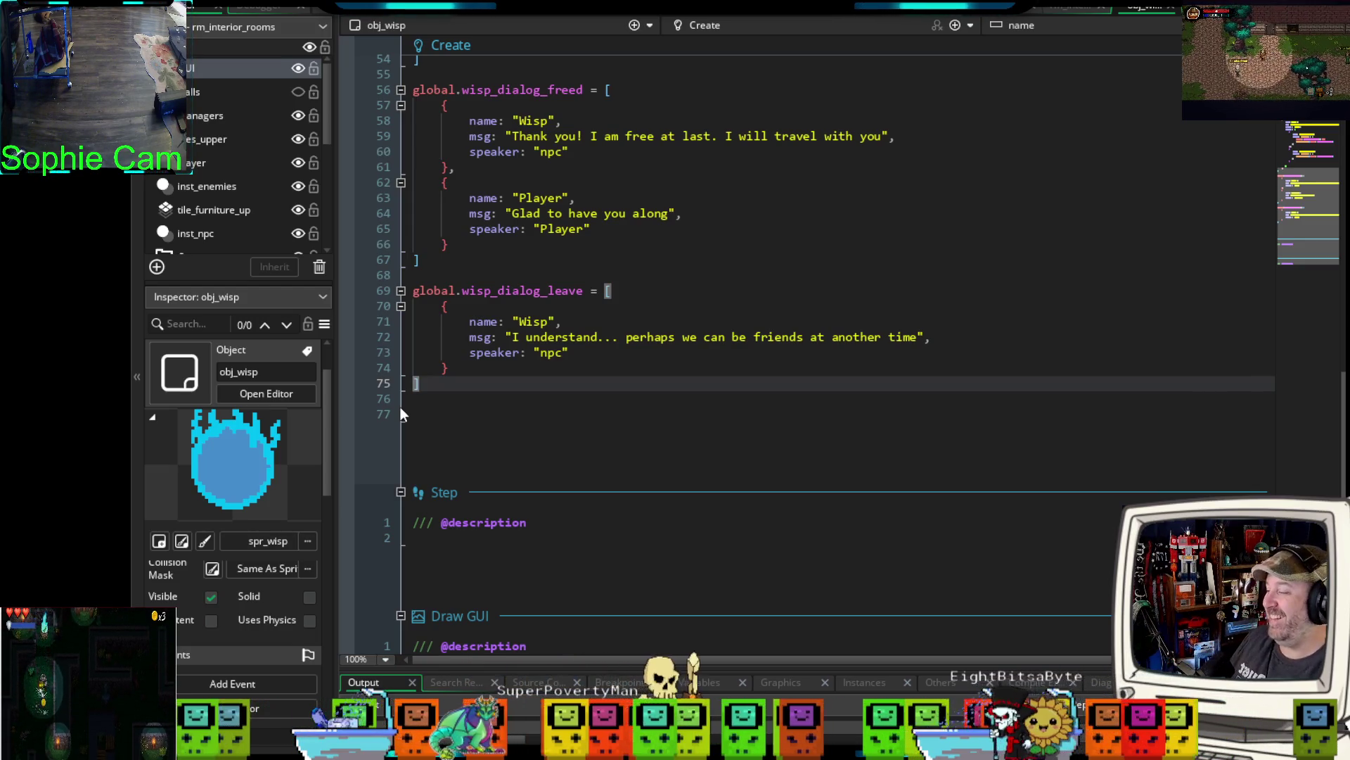
- Add the comment "action wisp kicks away and teleports back to tavern" after the leave dialog entry
click(476, 371)
key(Return)
text(//)
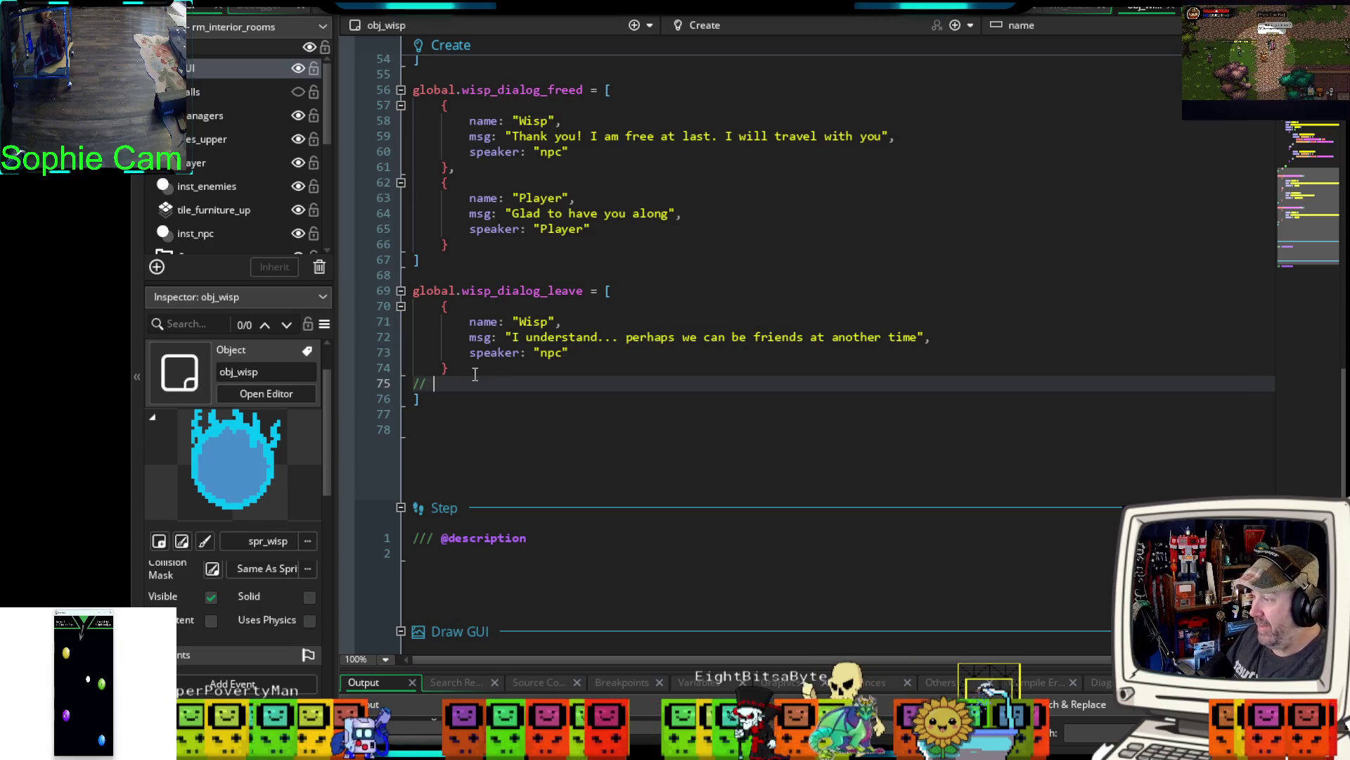
text(action)
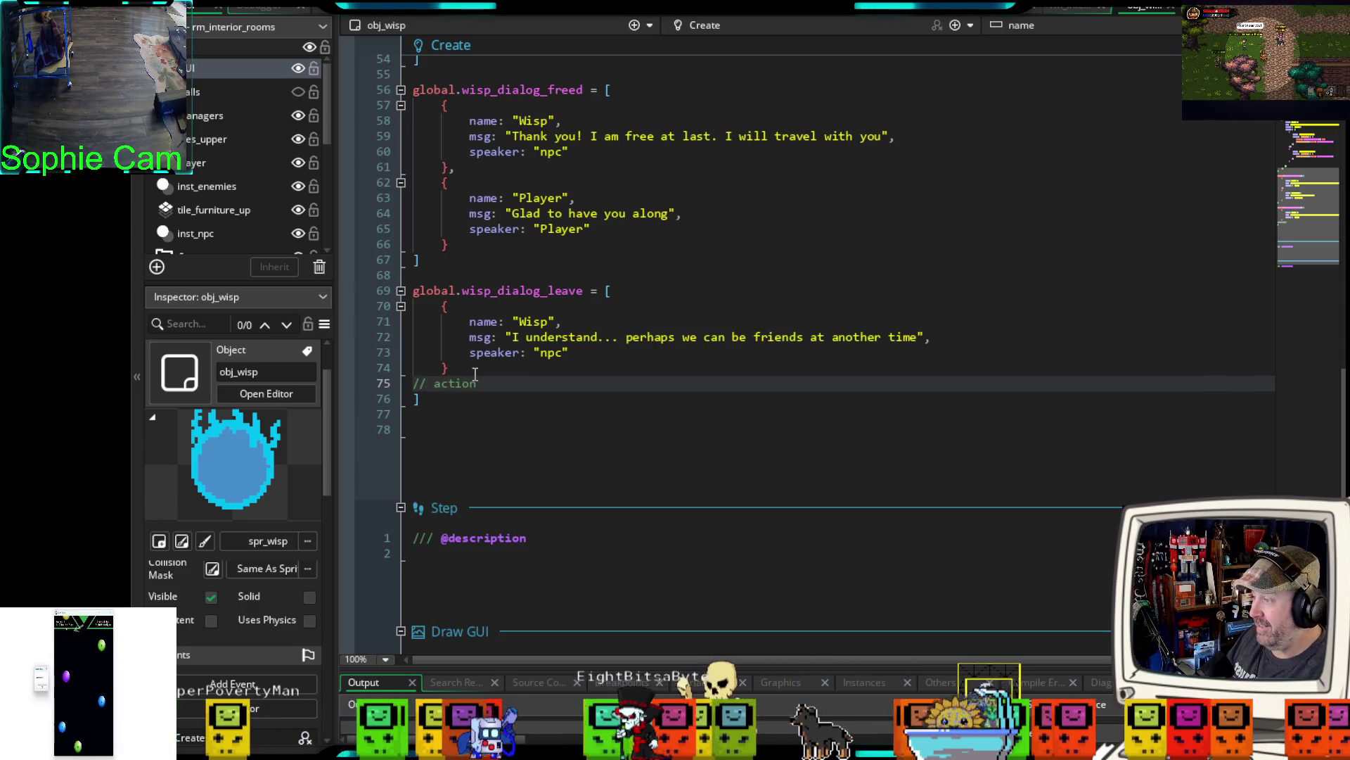
text( wisp k)
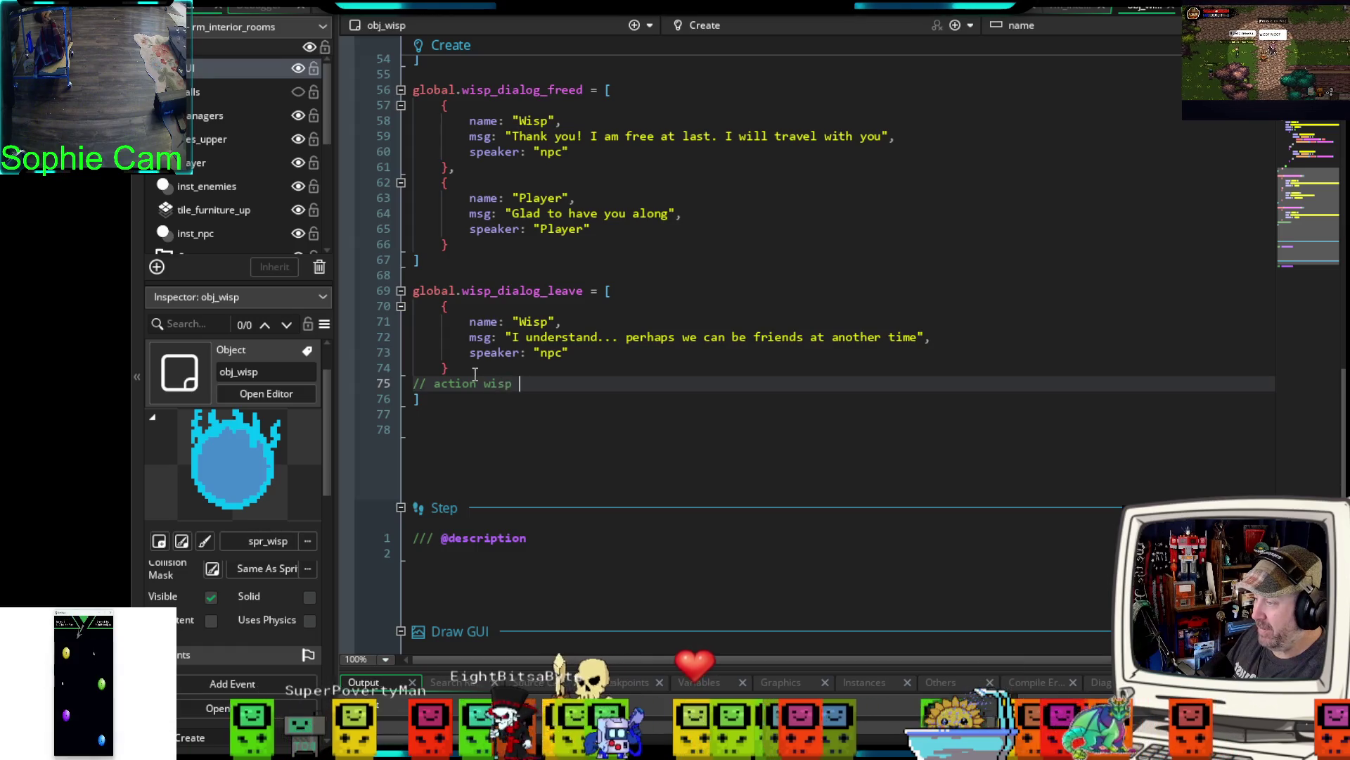
text(icks )
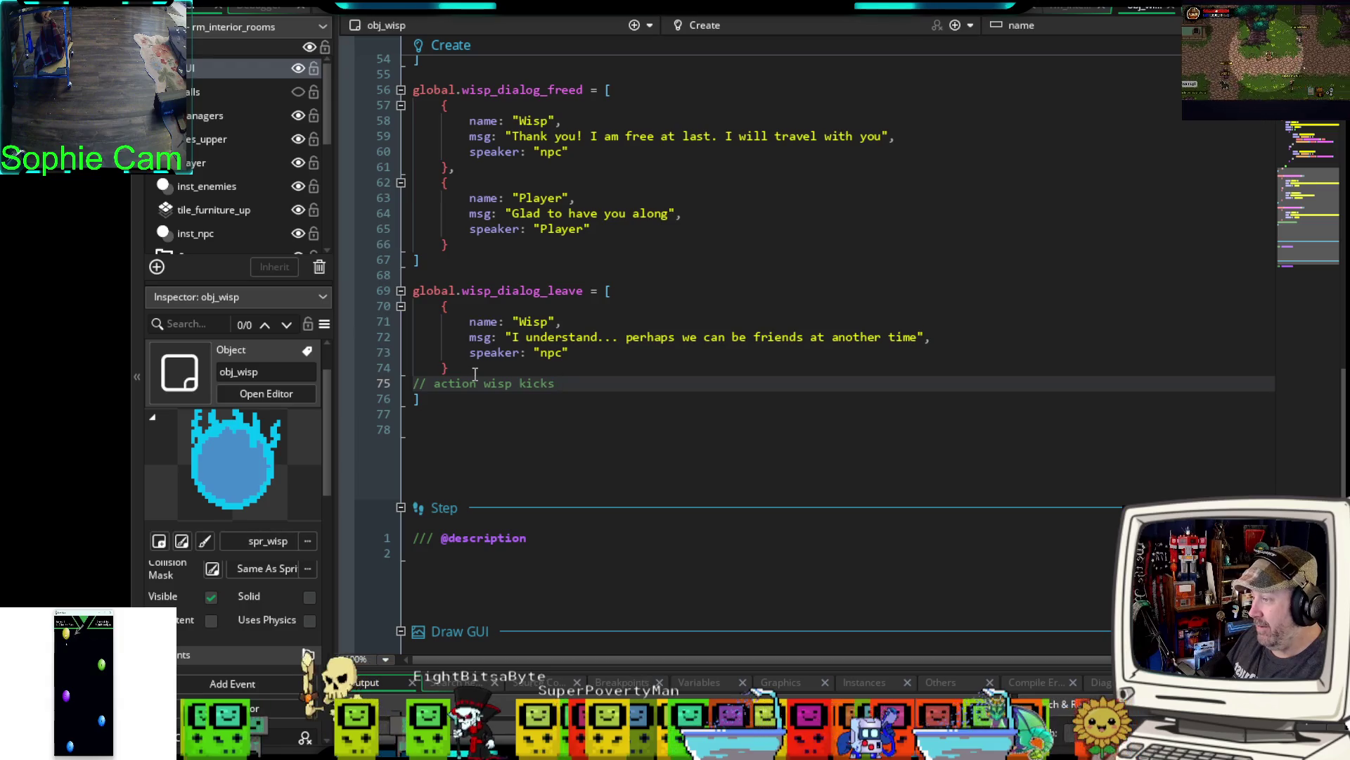
text(away and teleports t)
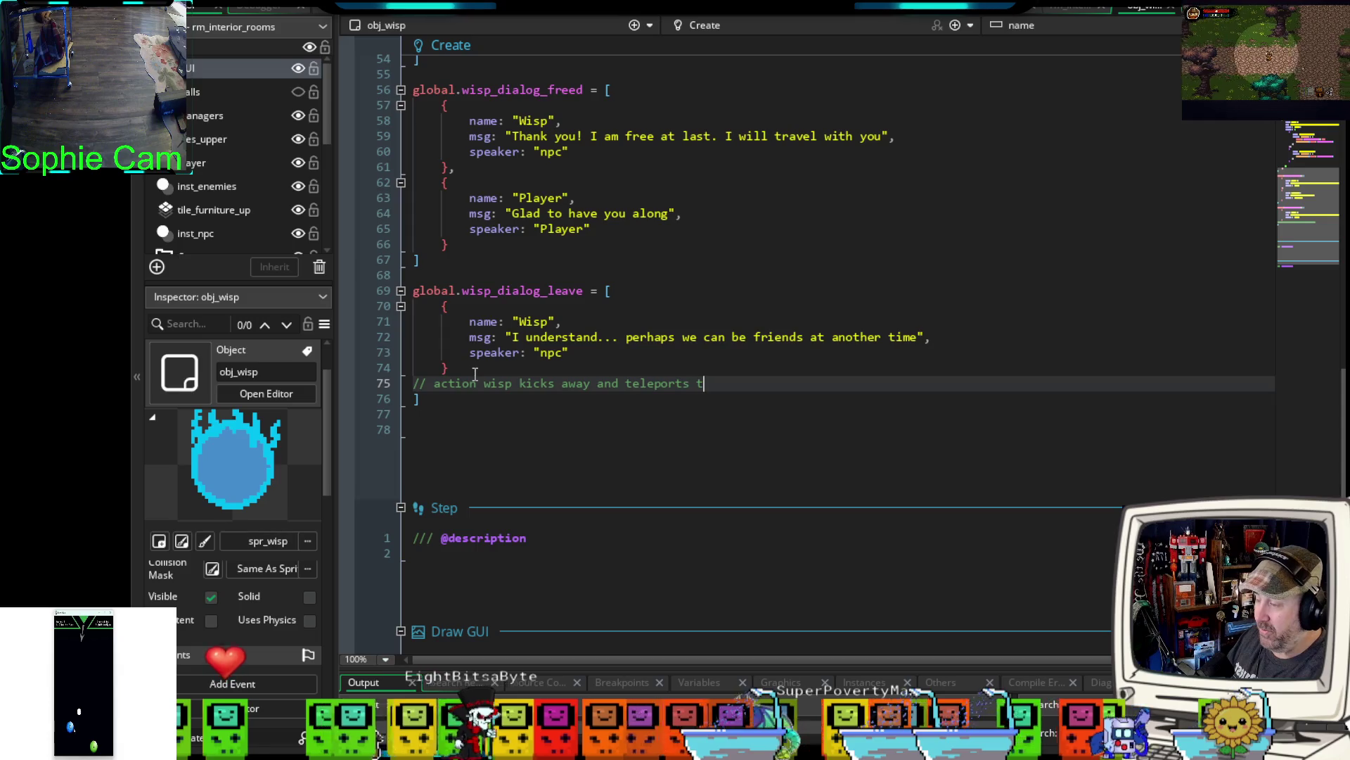
key(BackSpace)
text(back to tavern.)
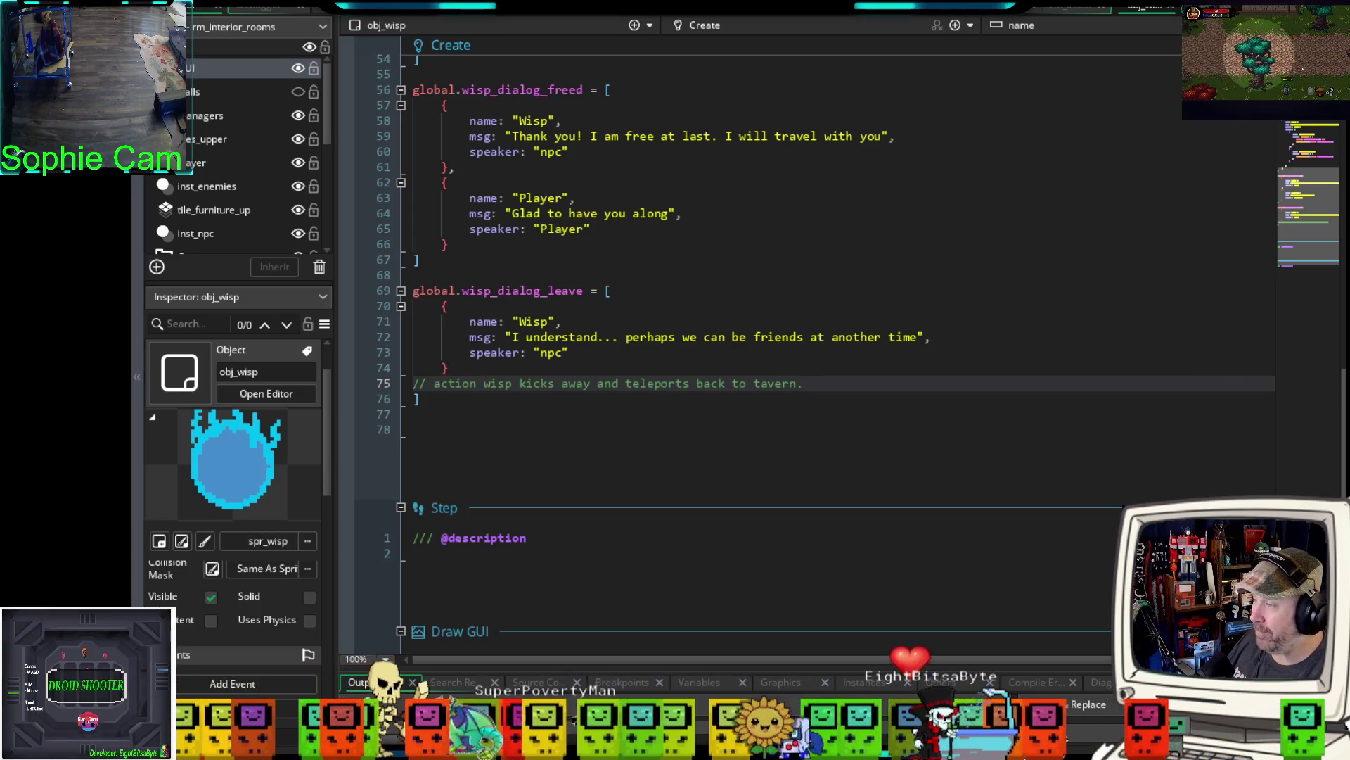
click(682, 418)
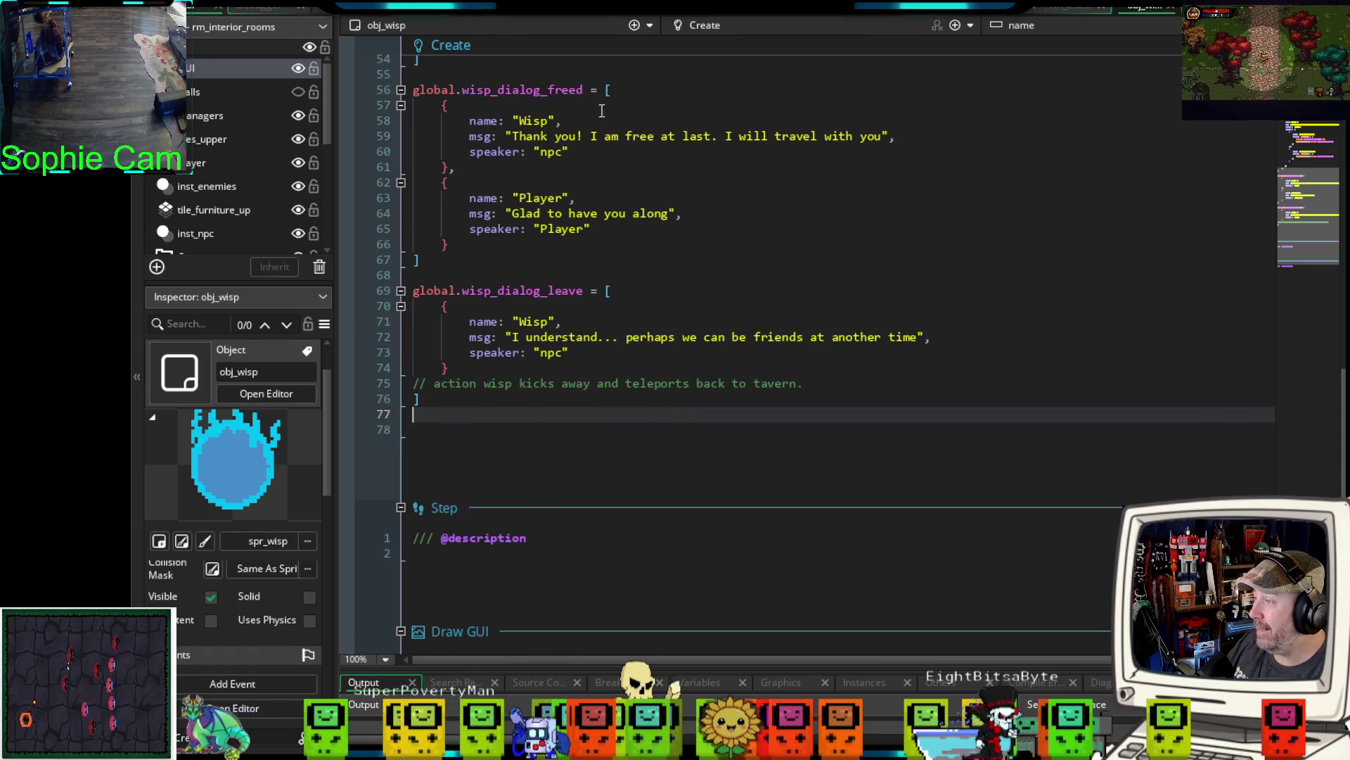
- Add the comment "// action choice for wisp to travel with you. no - dialog_leave occurs" after the freed entry
click(576, 145)
key(Return)
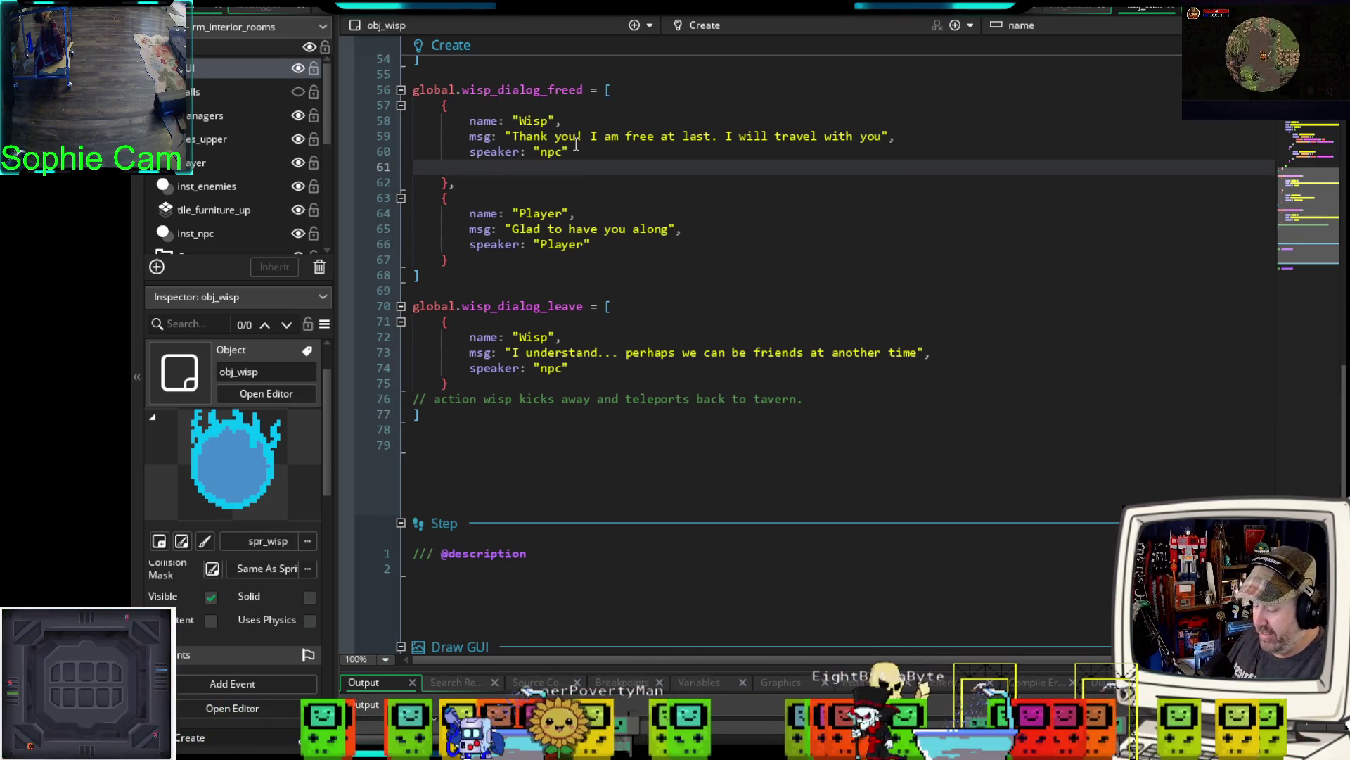
text(// action)
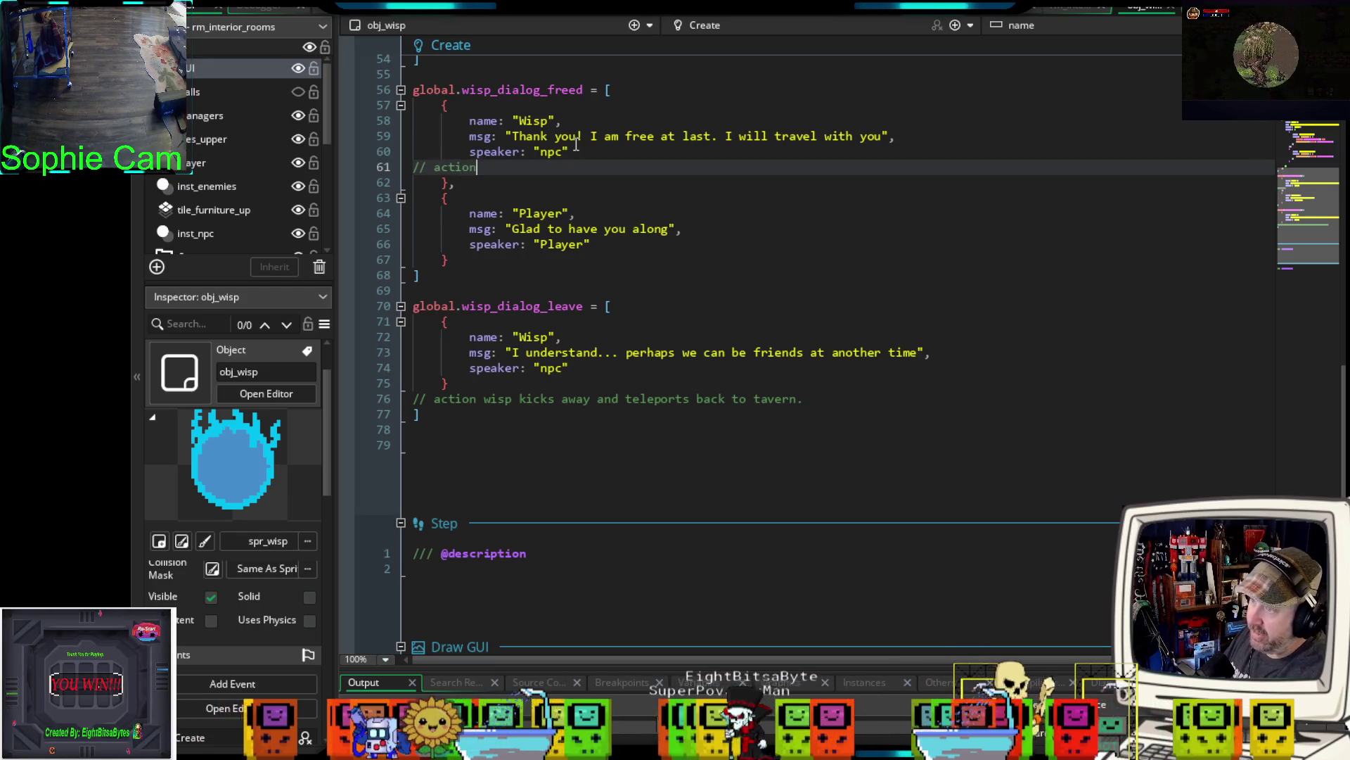
text( choice )
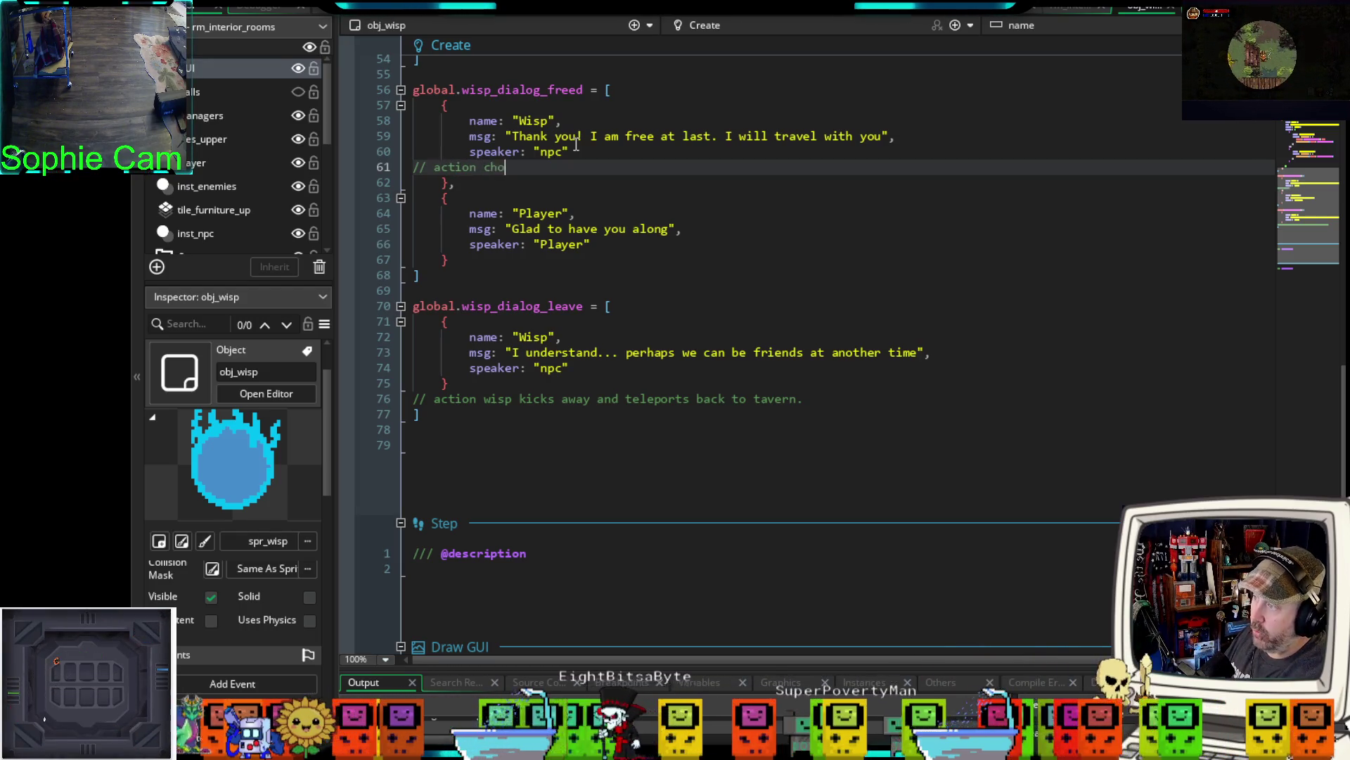
text(for)
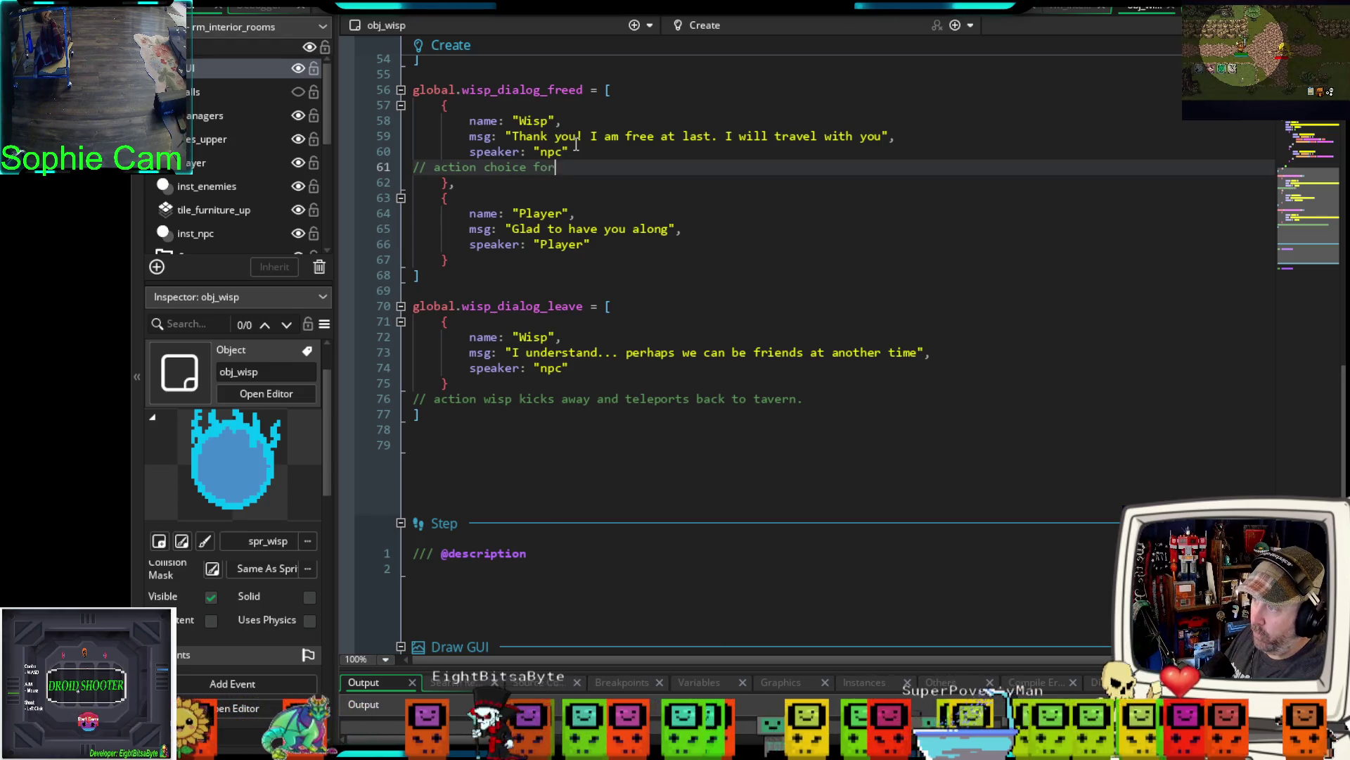
text( wisp to trave)
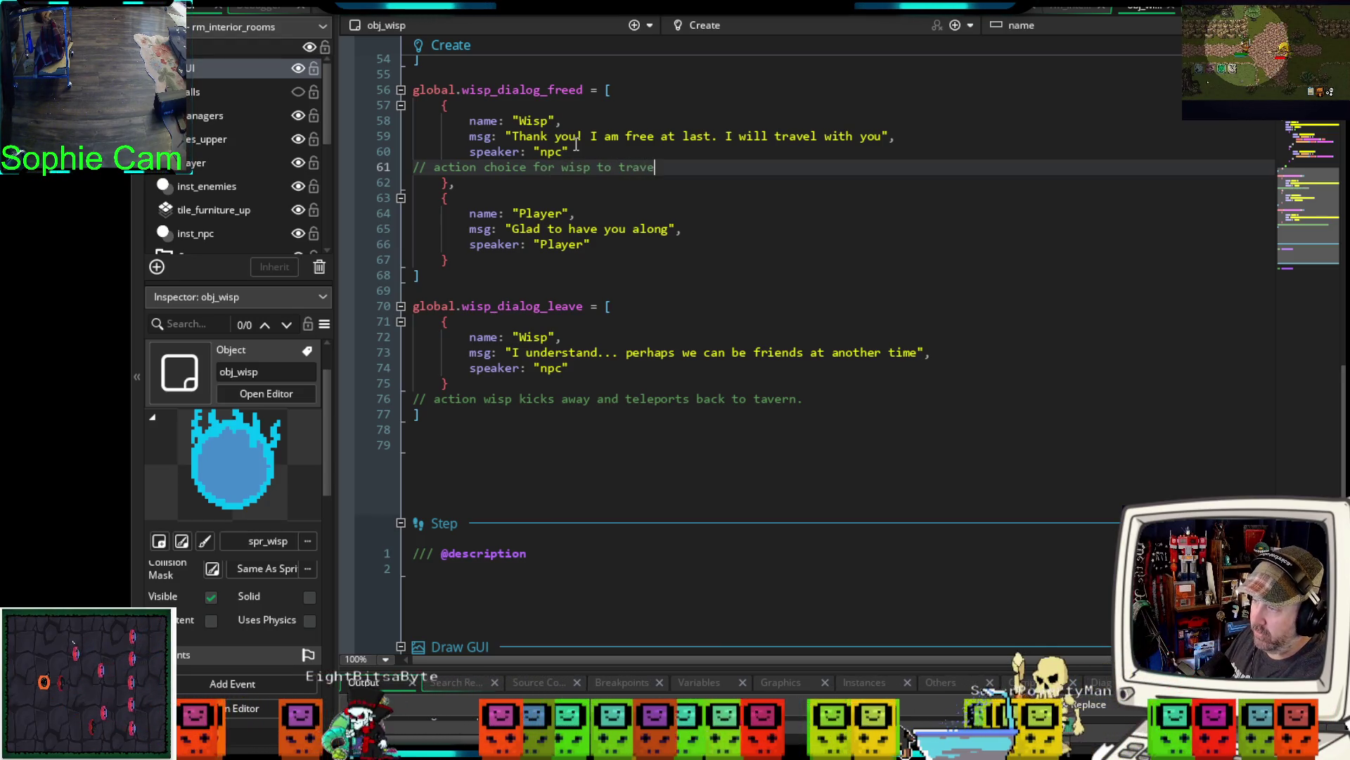
text(l with you. no -)
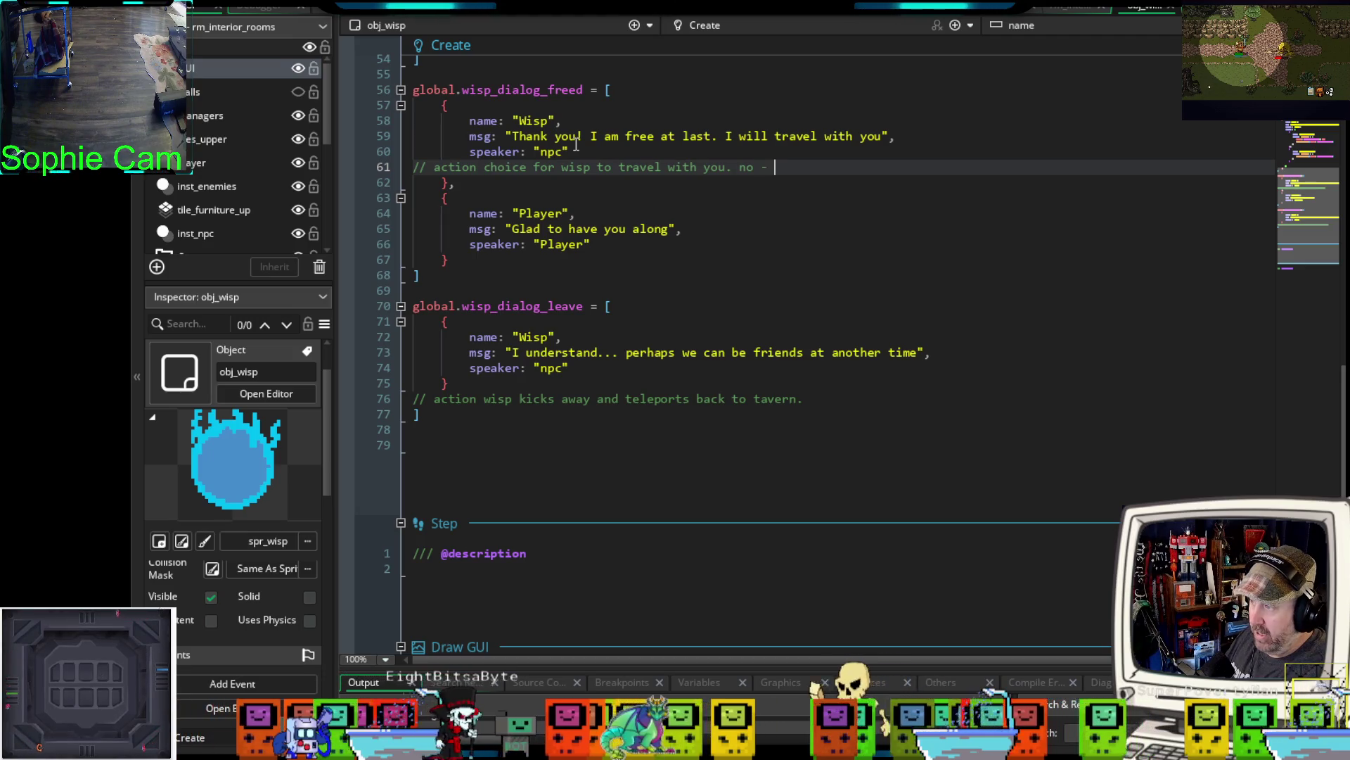
text(og_leave occurs)
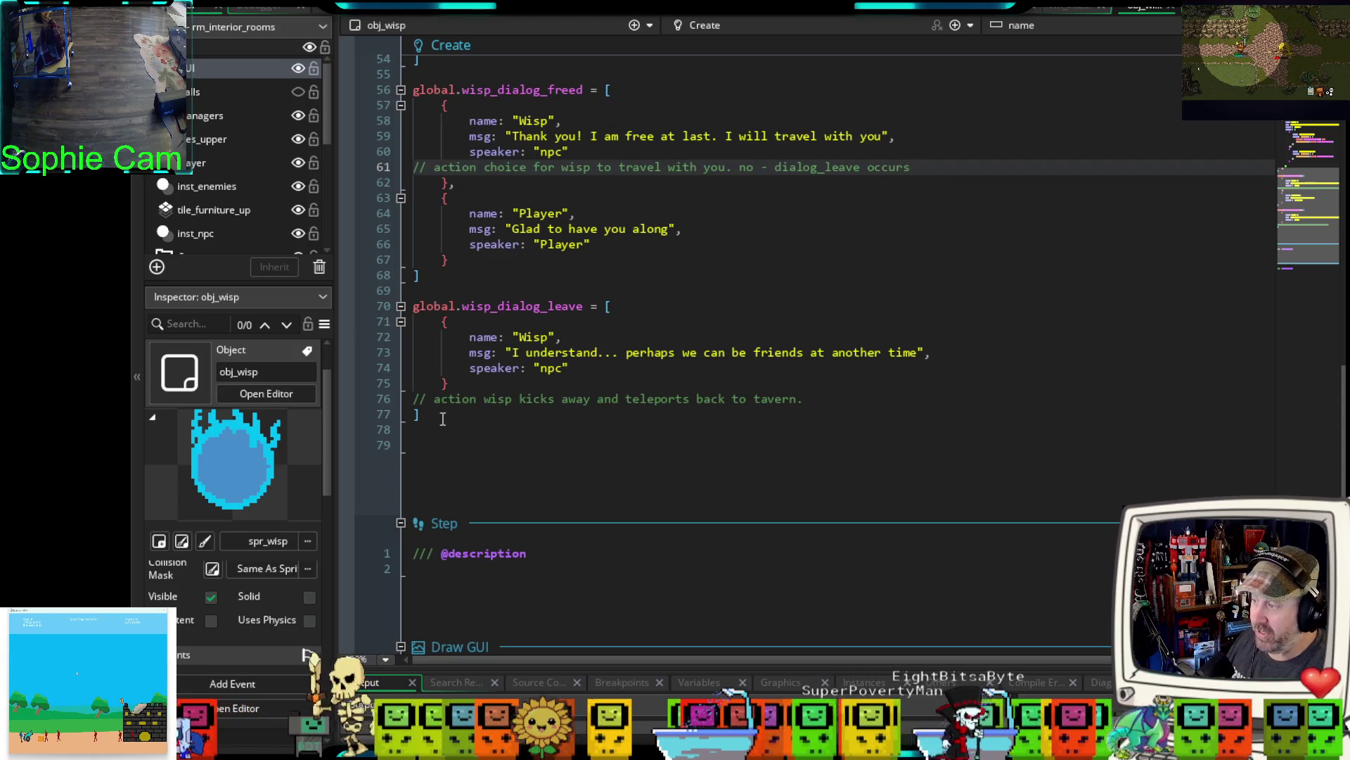
- Review the wisp_dialog_leave block and move into the Draw GUI event's code
drag(436, 415, 413, 306)
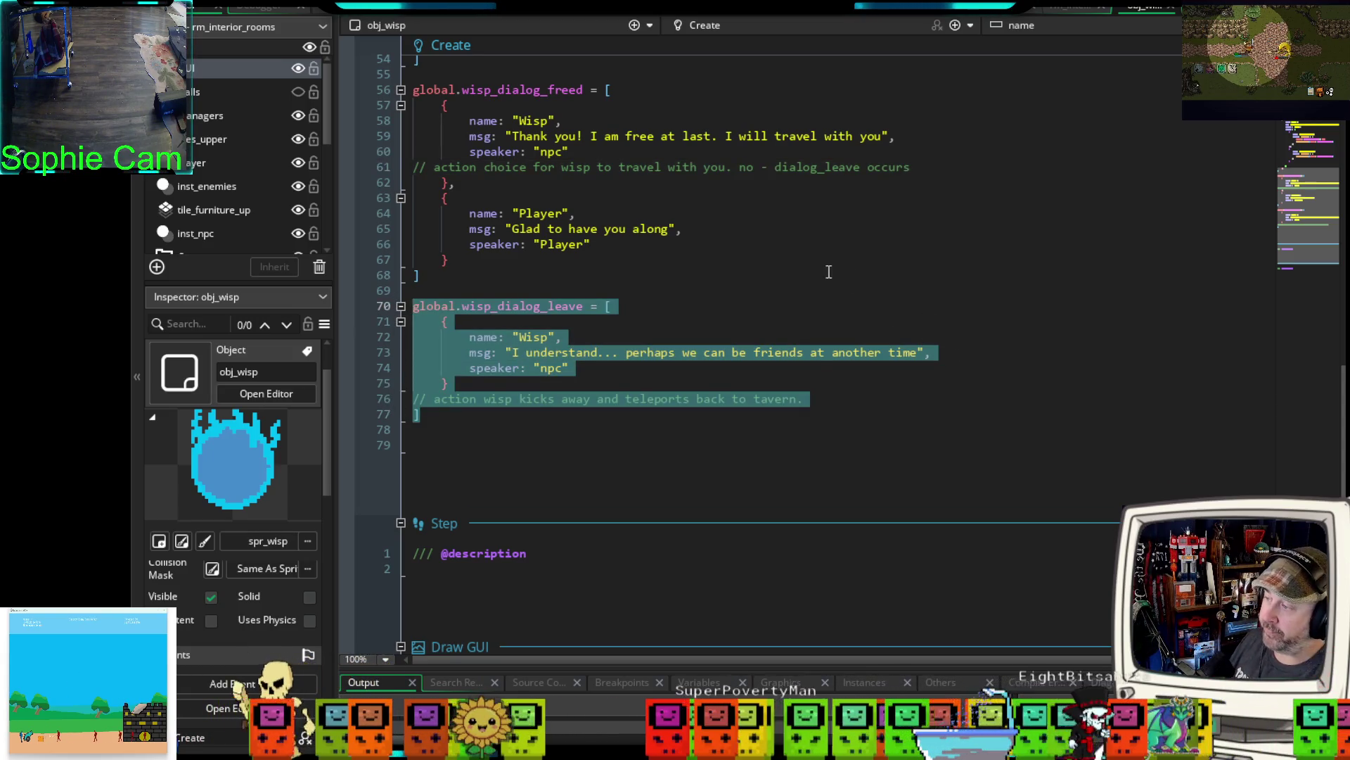
click(812, 273)
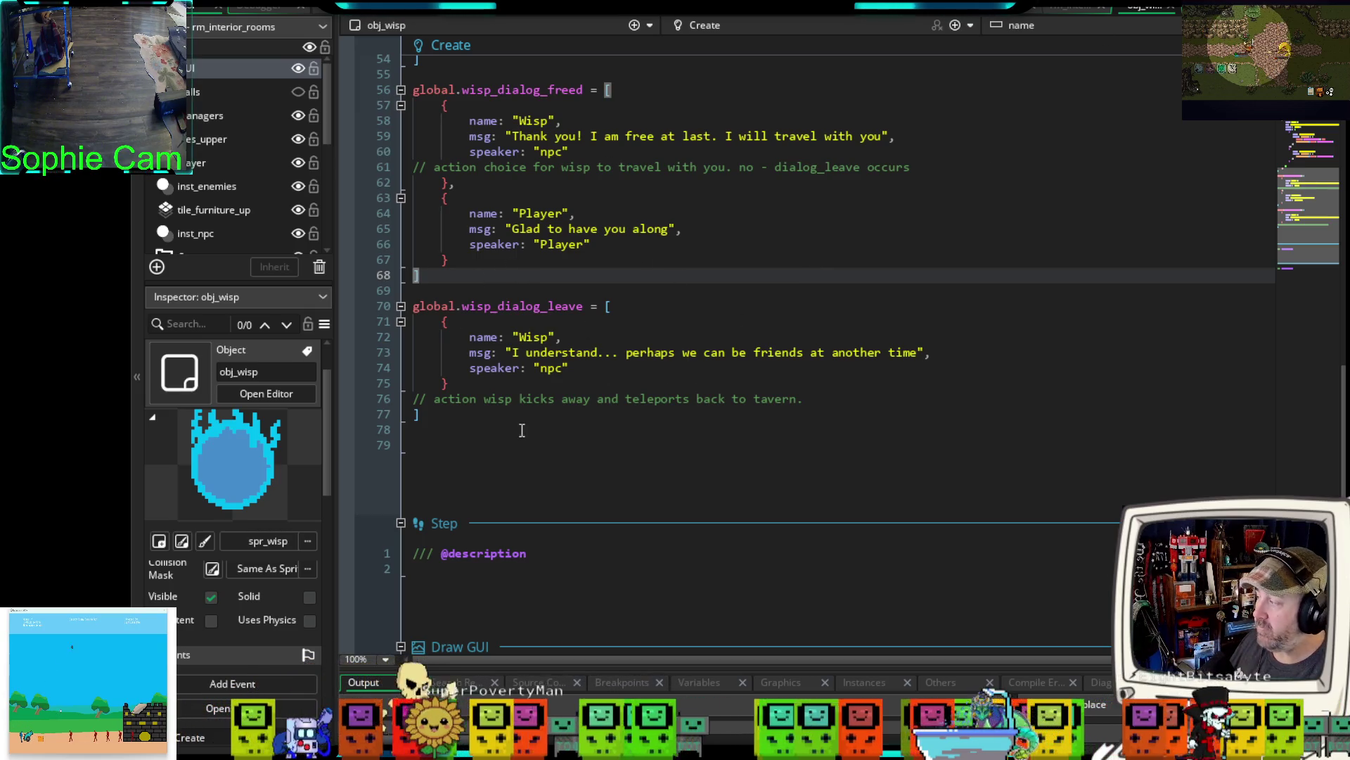
scroll(583, 366, down, 2)
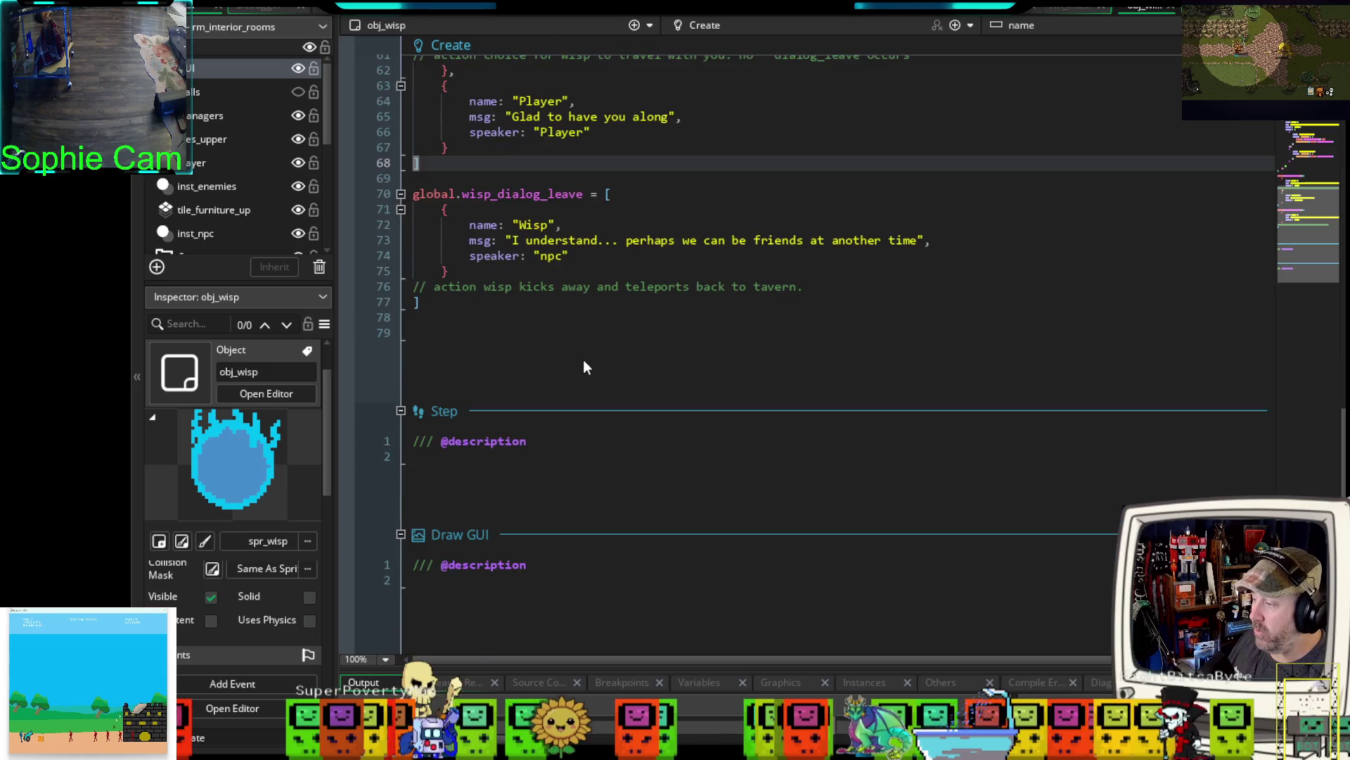
click(580, 564)
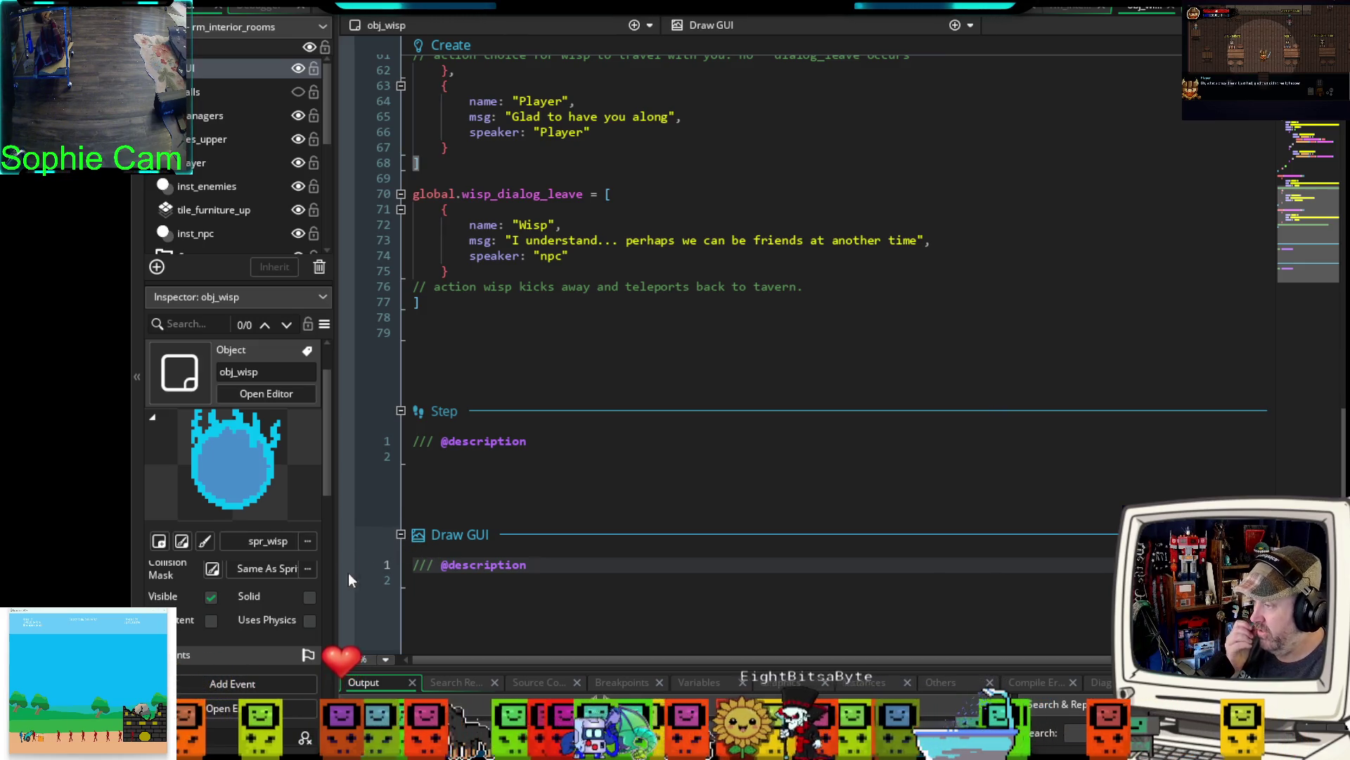
- Delete obj_wisp's Draw GUI event
scroll(301, 628, down, 1)
scroll(299, 626, down, 2)
click(206, 614)
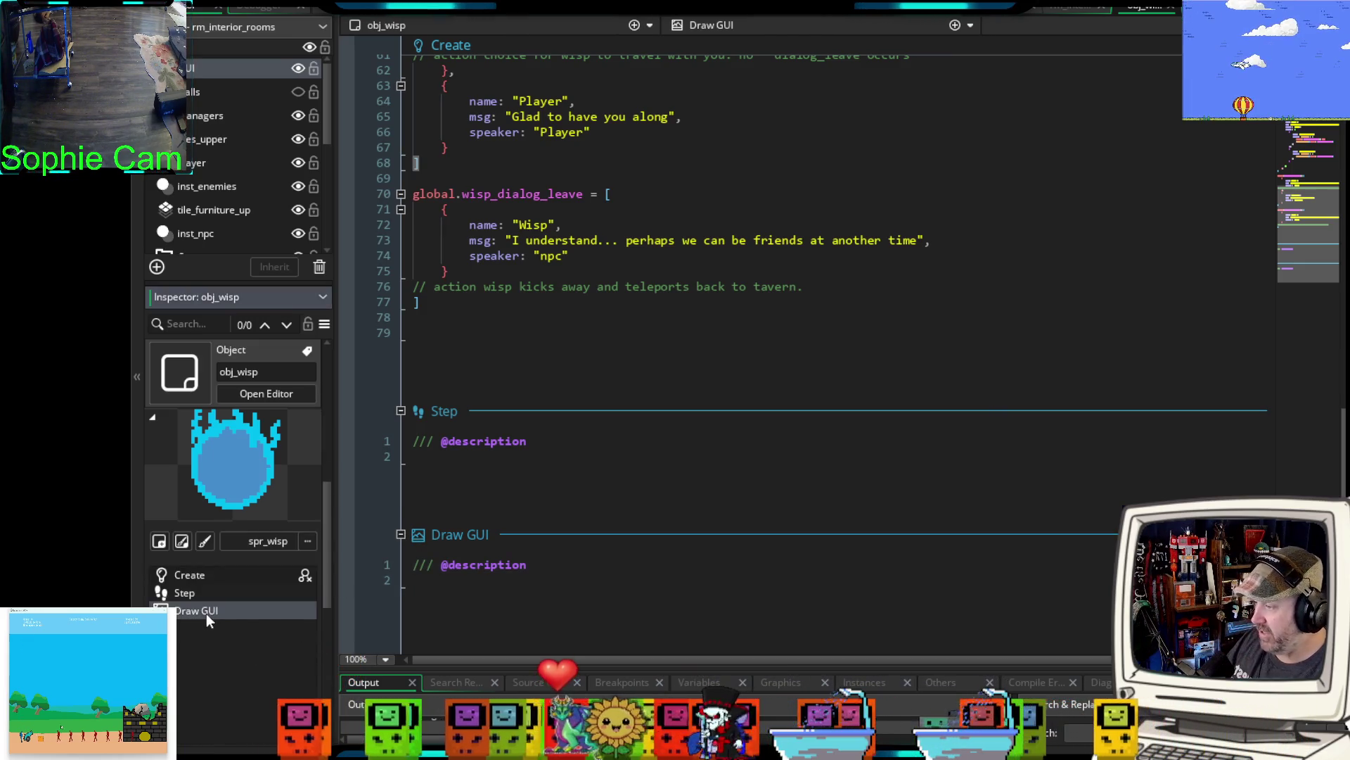
key(Delete)
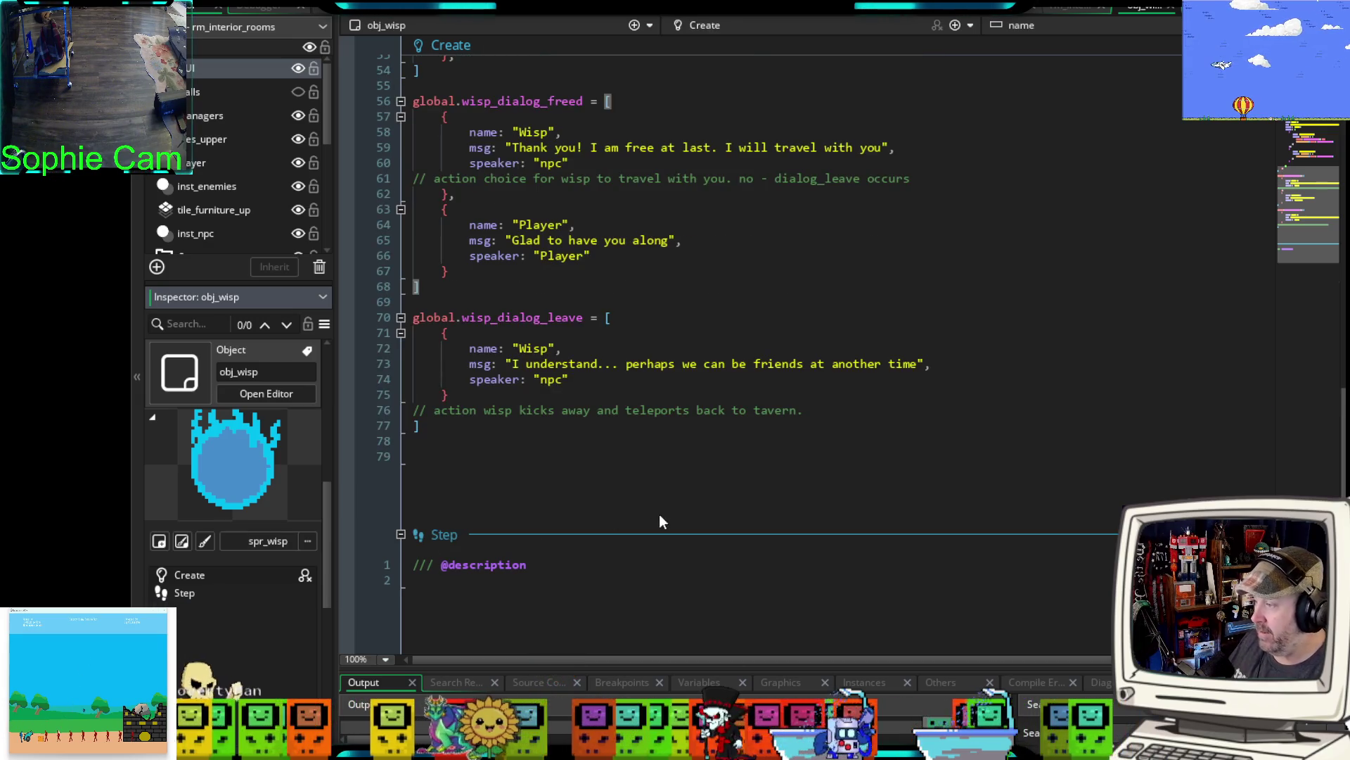
- Add a Draw event to obj_wisp, begin an if statement, and switch to npc_dialog
click(955, 26)
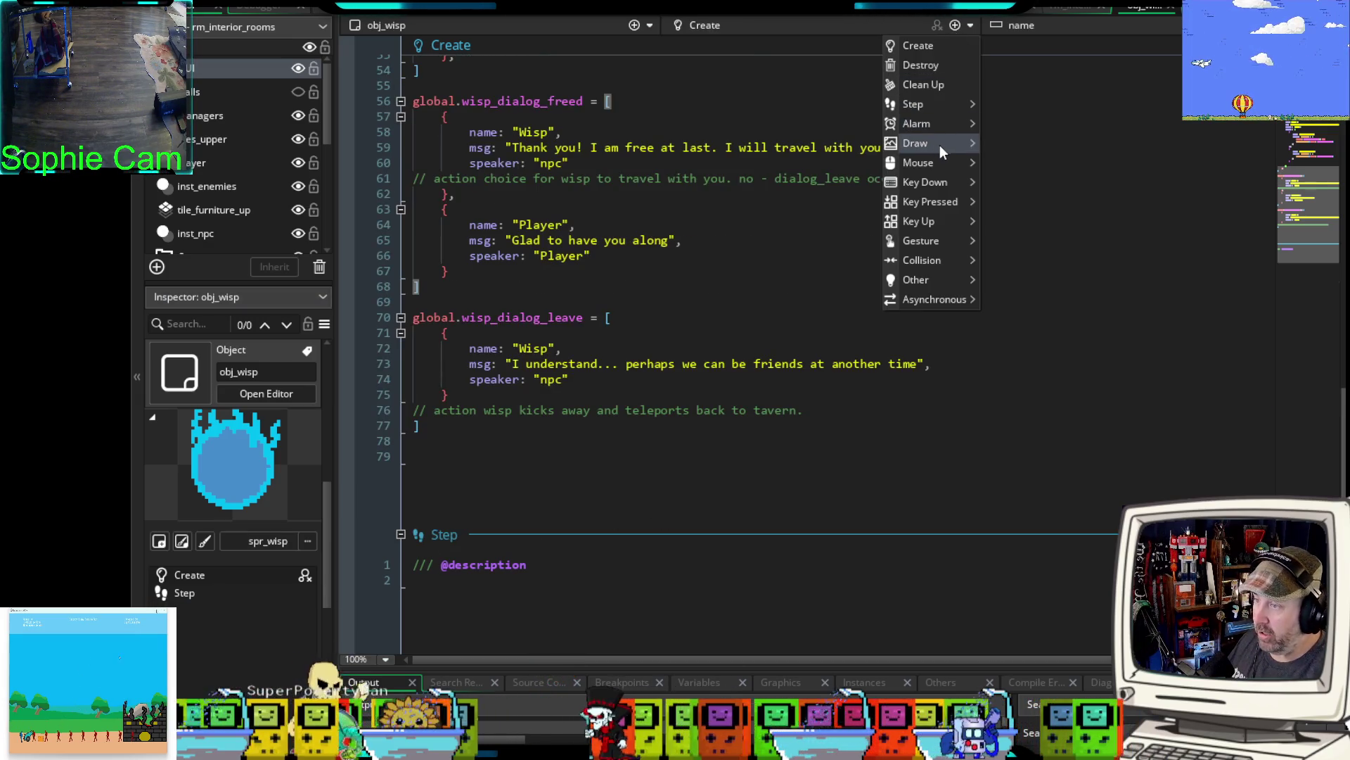
mouse_move(939, 143)
click(1029, 146)
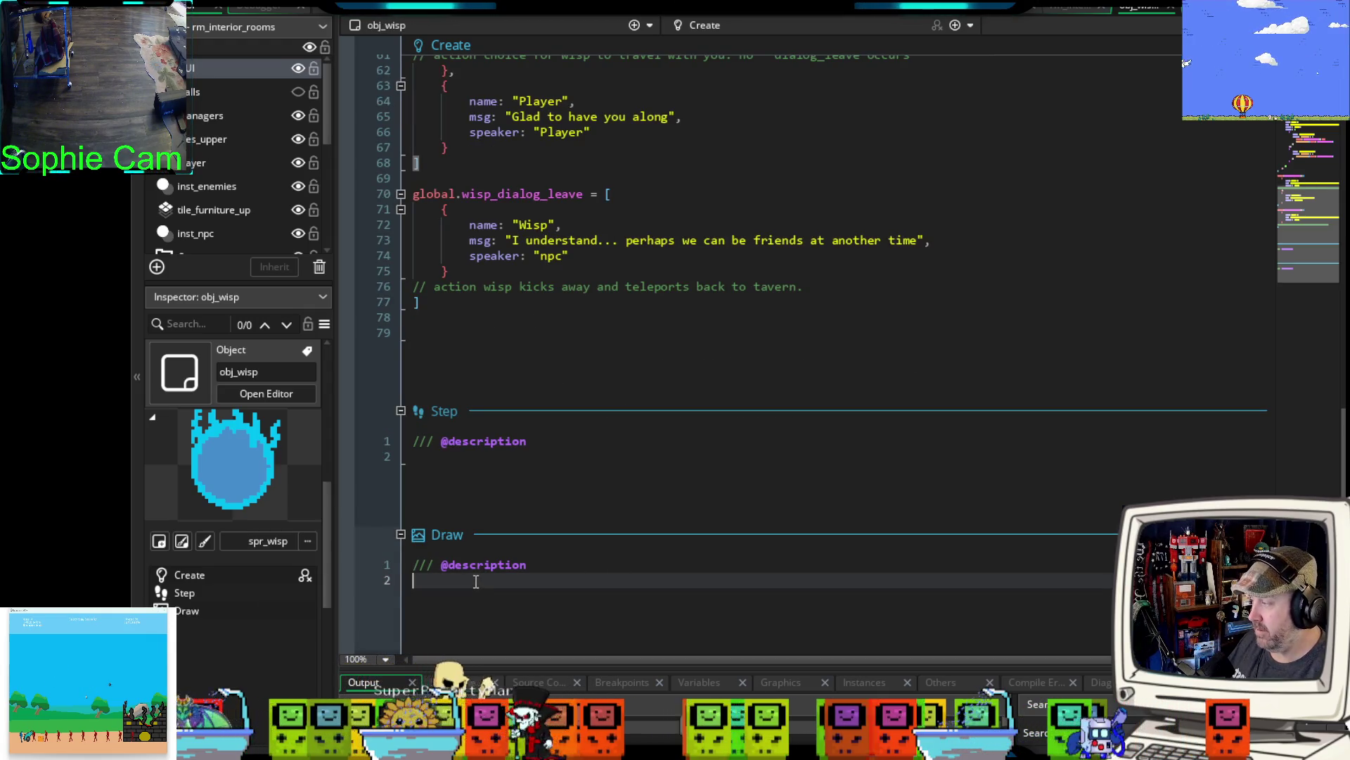
key(Return)
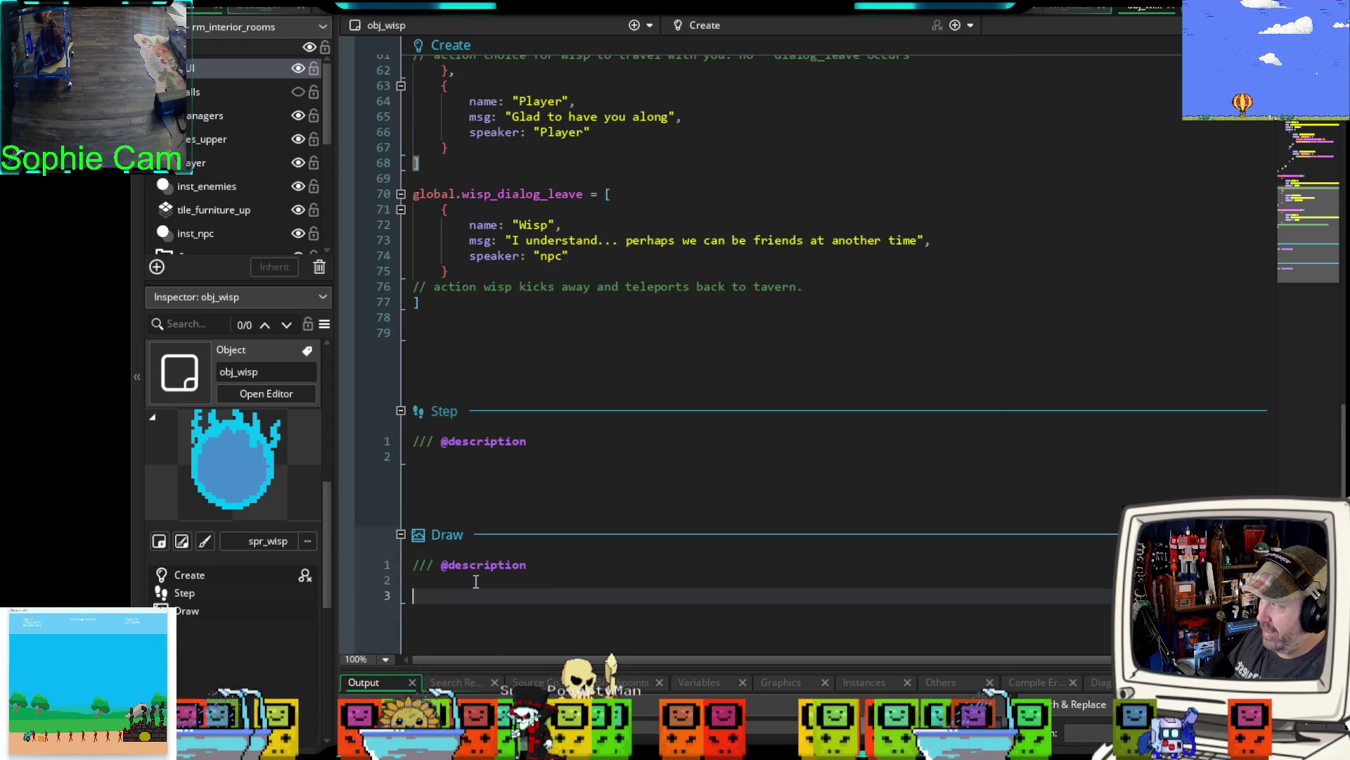
text(if)
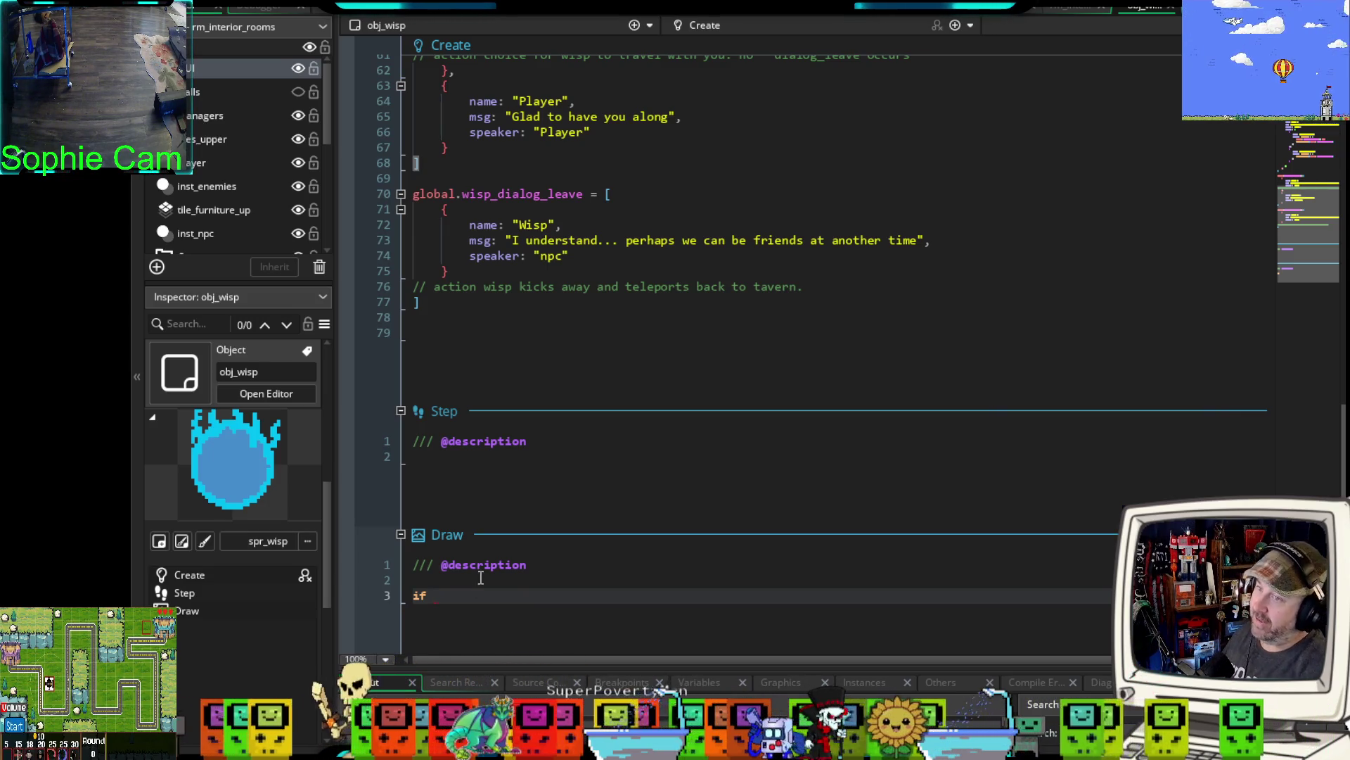
key(ctrl+Tab)
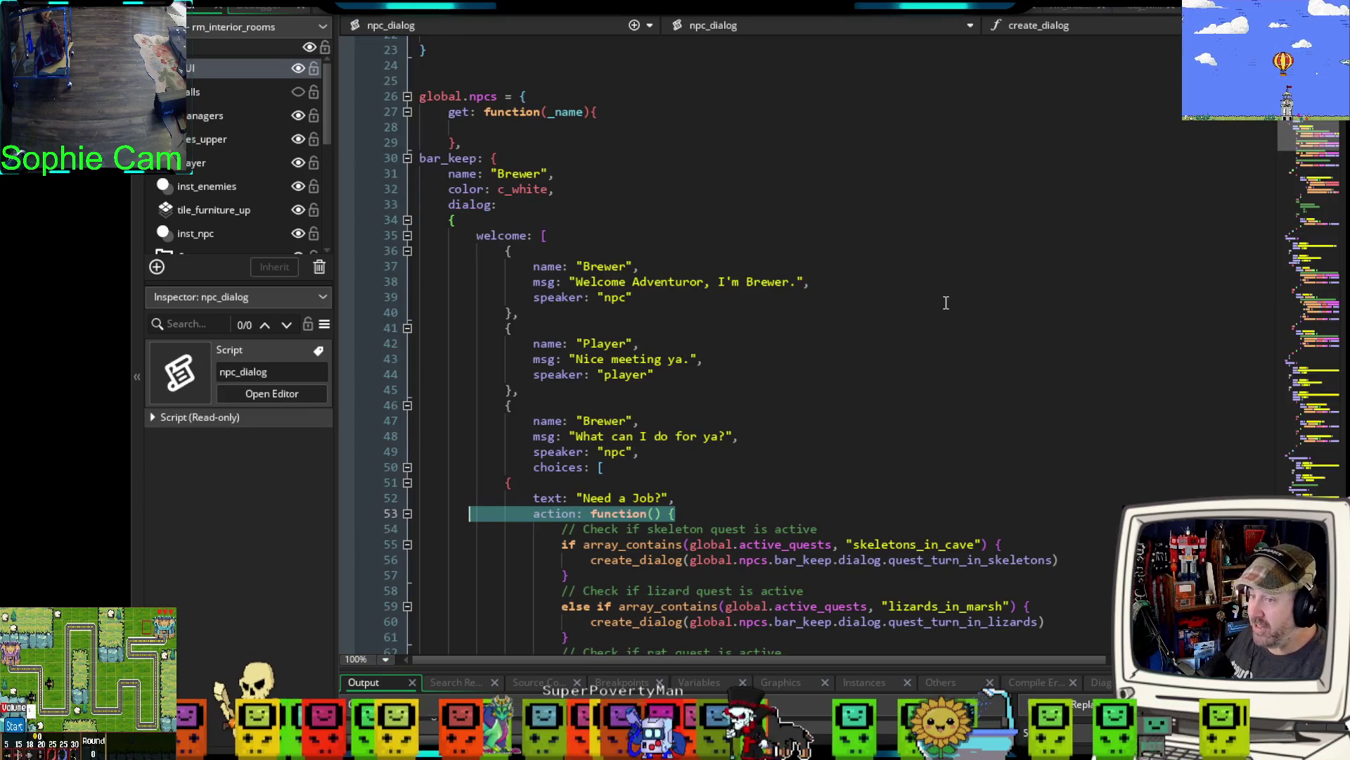
- Scroll through the npc_dialog script, then return to obj_wisp's code
scroll(760, 337, down, 20)
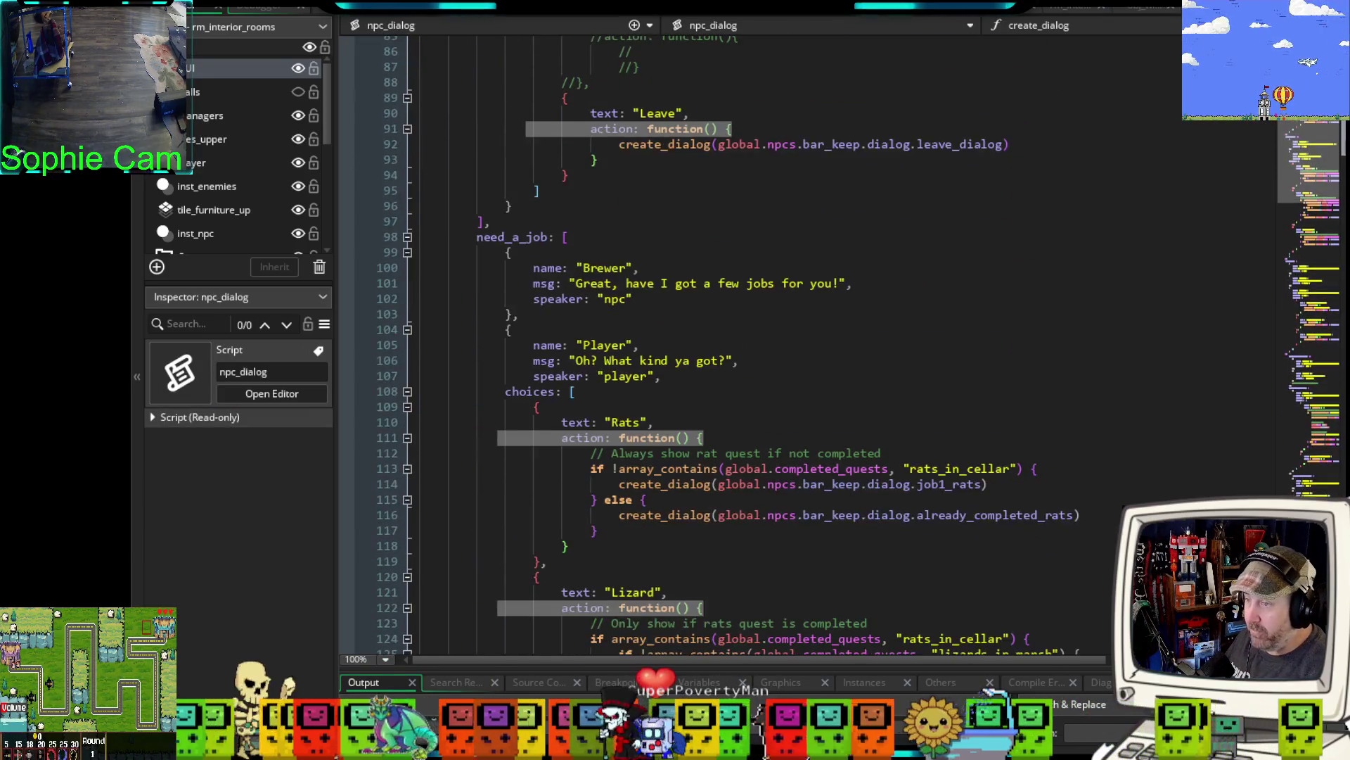
scroll(759, 337, down, 10)
scroll(760, 338, up, 20)
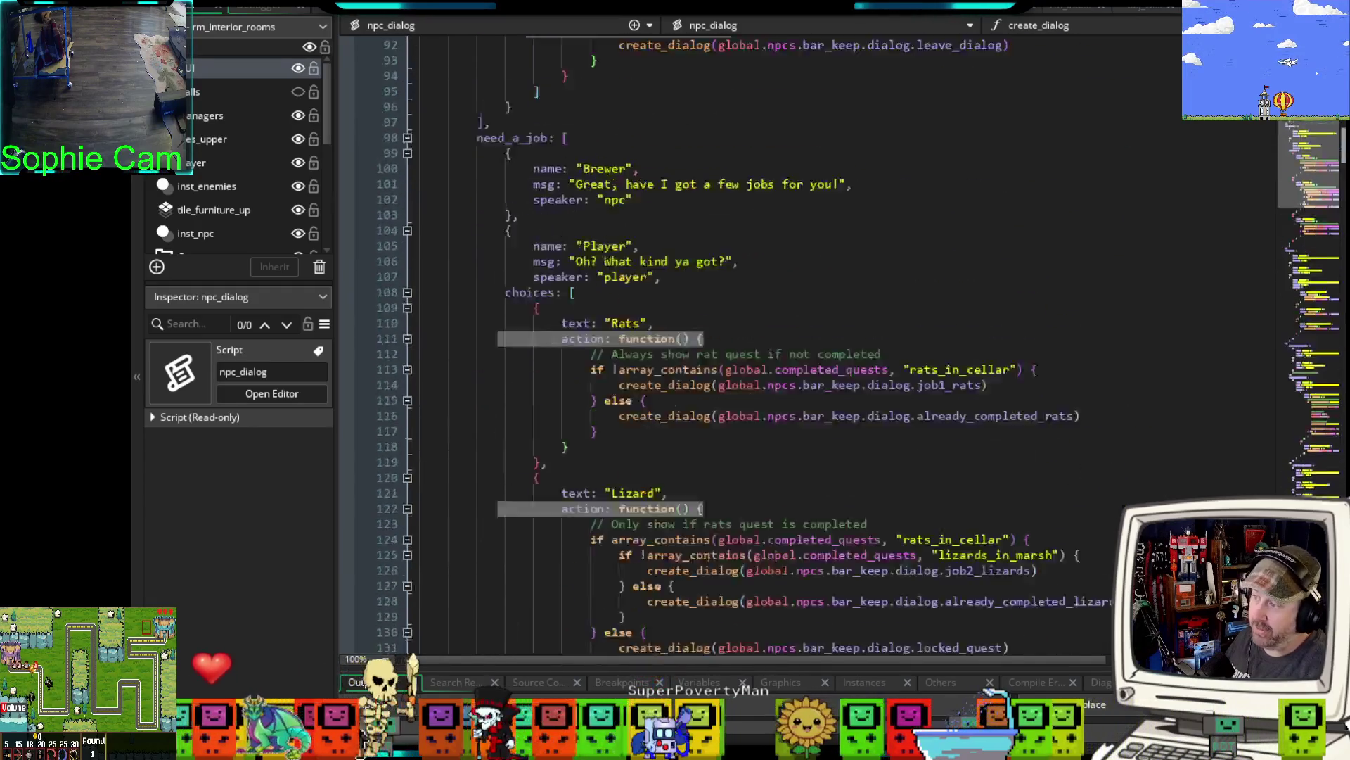
scroll(760, 337, up, 3)
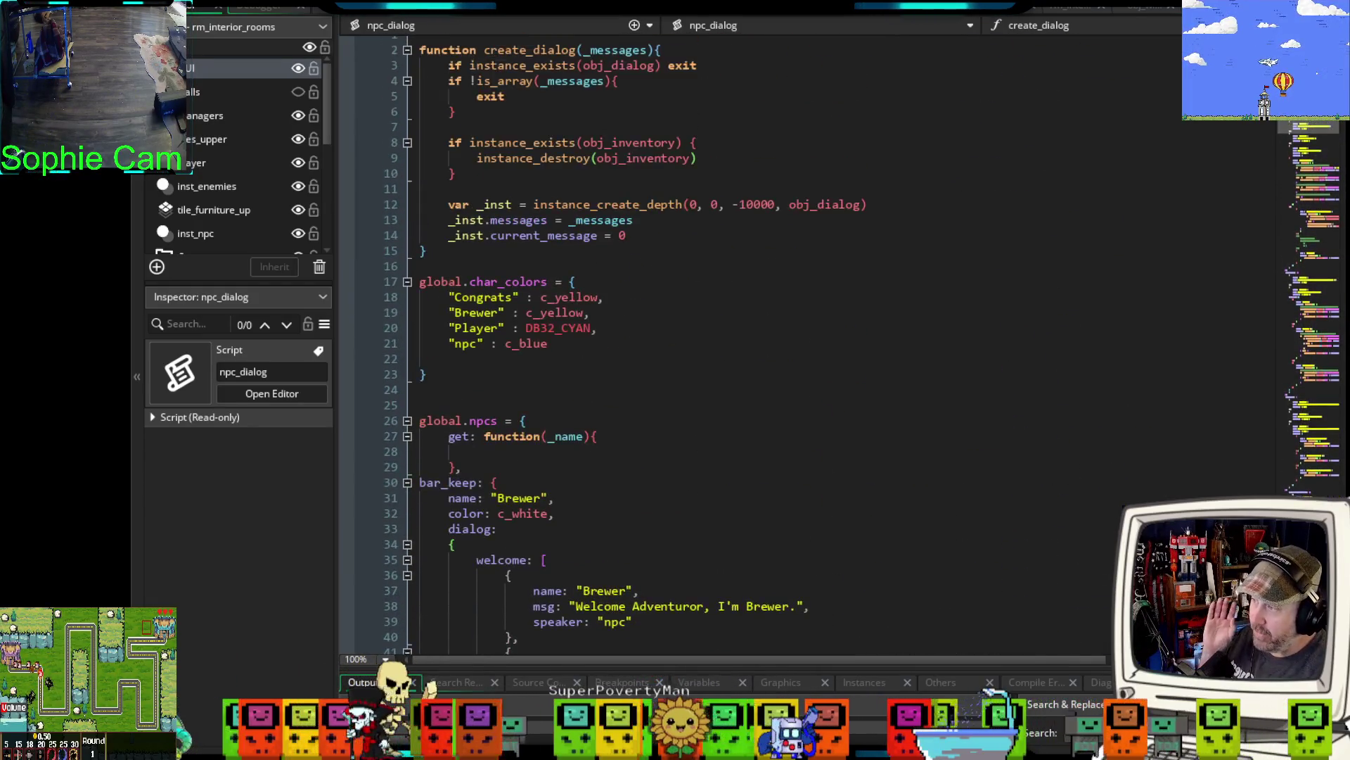
scroll(760, 337, down, 12)
scroll(759, 338, down, 20)
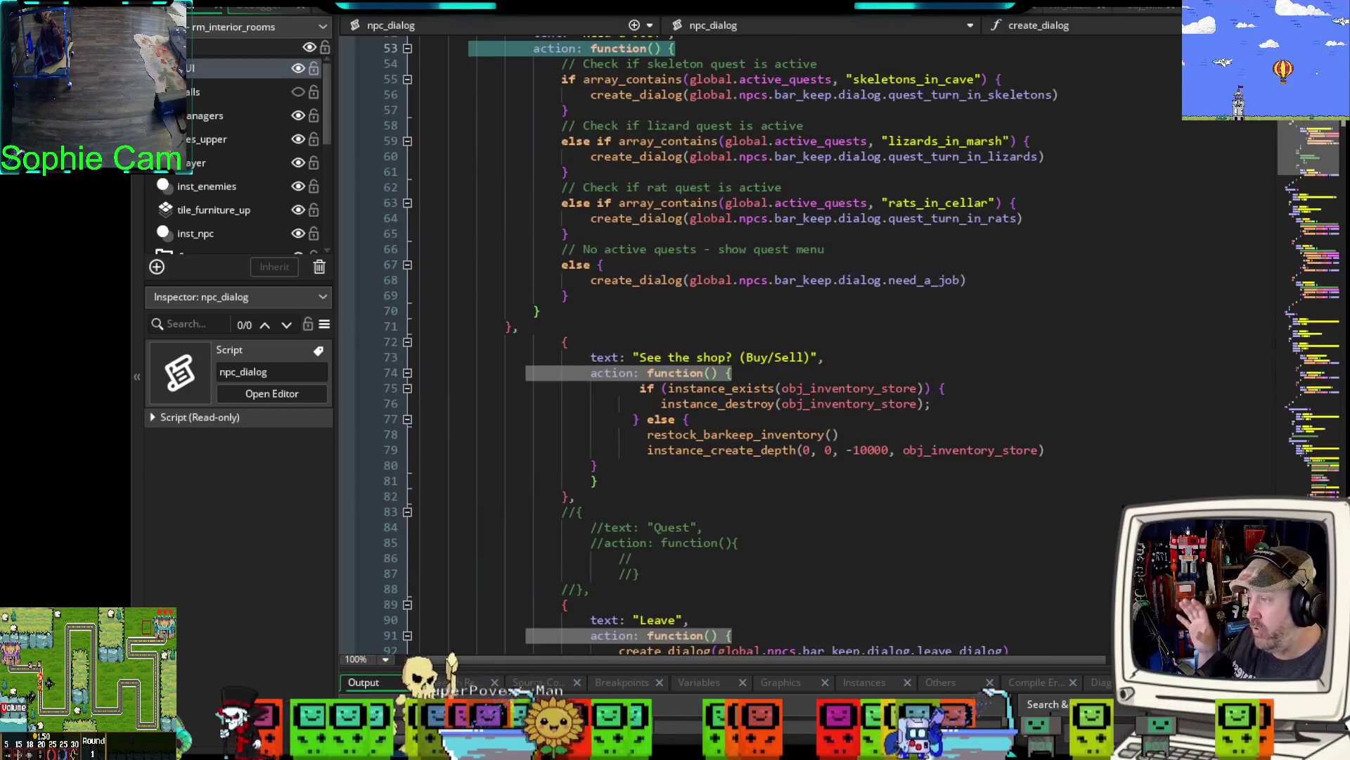
scroll(760, 338, down, 20)
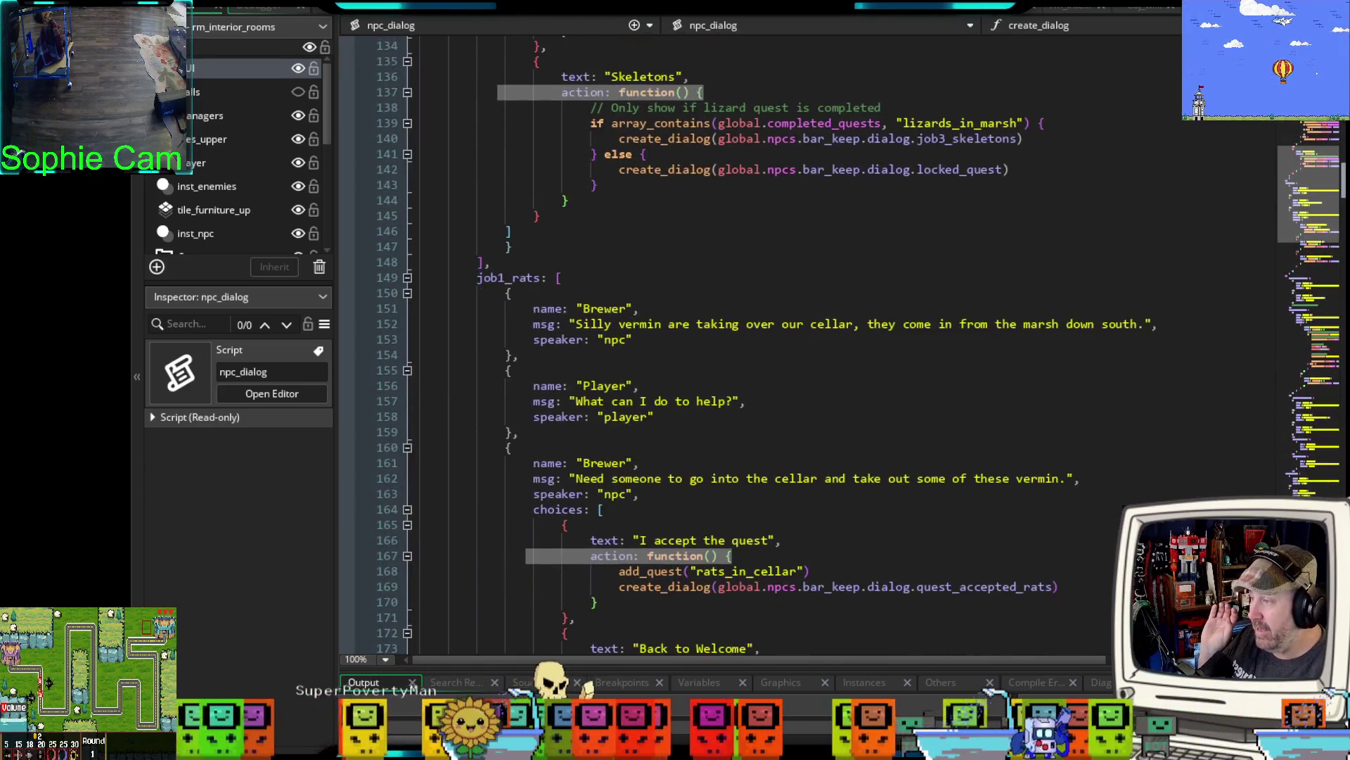
scroll(760, 337, down, 20)
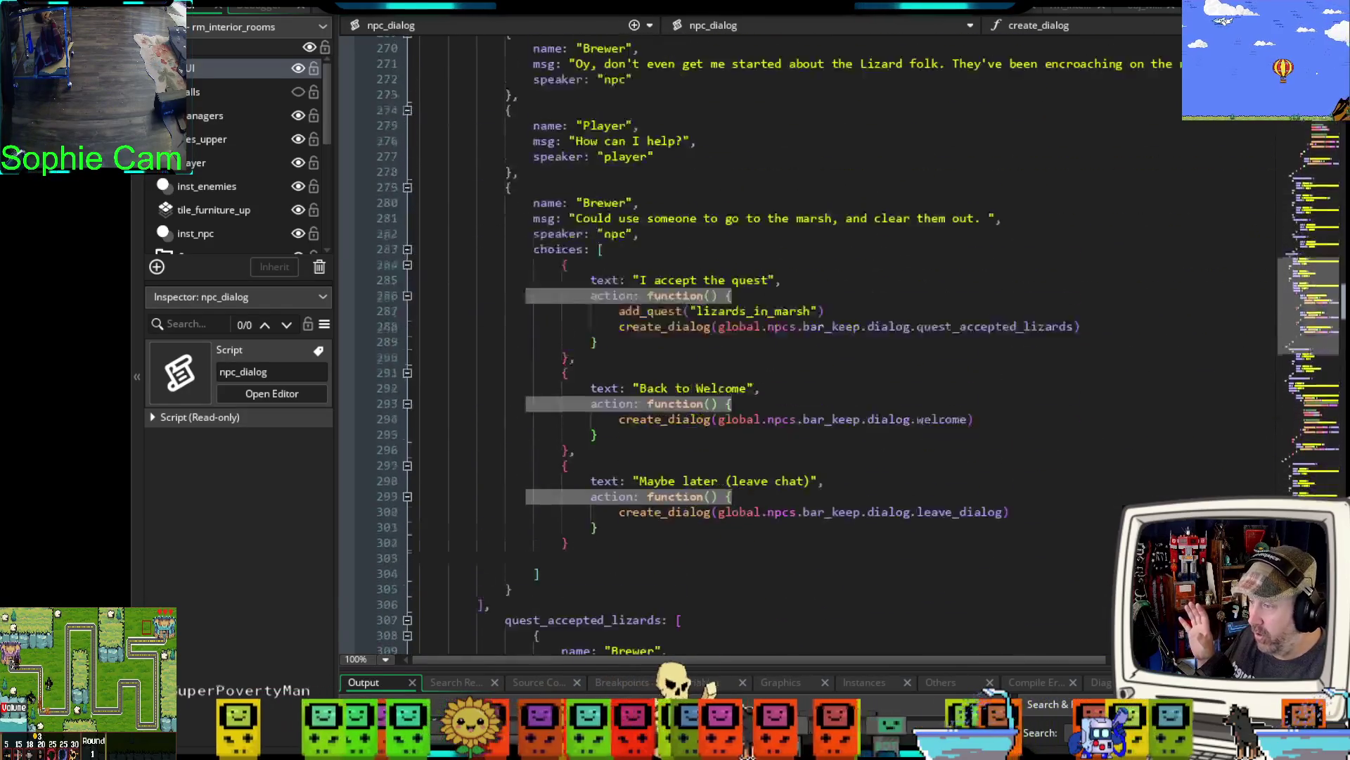
scroll(759, 337, down, 16)
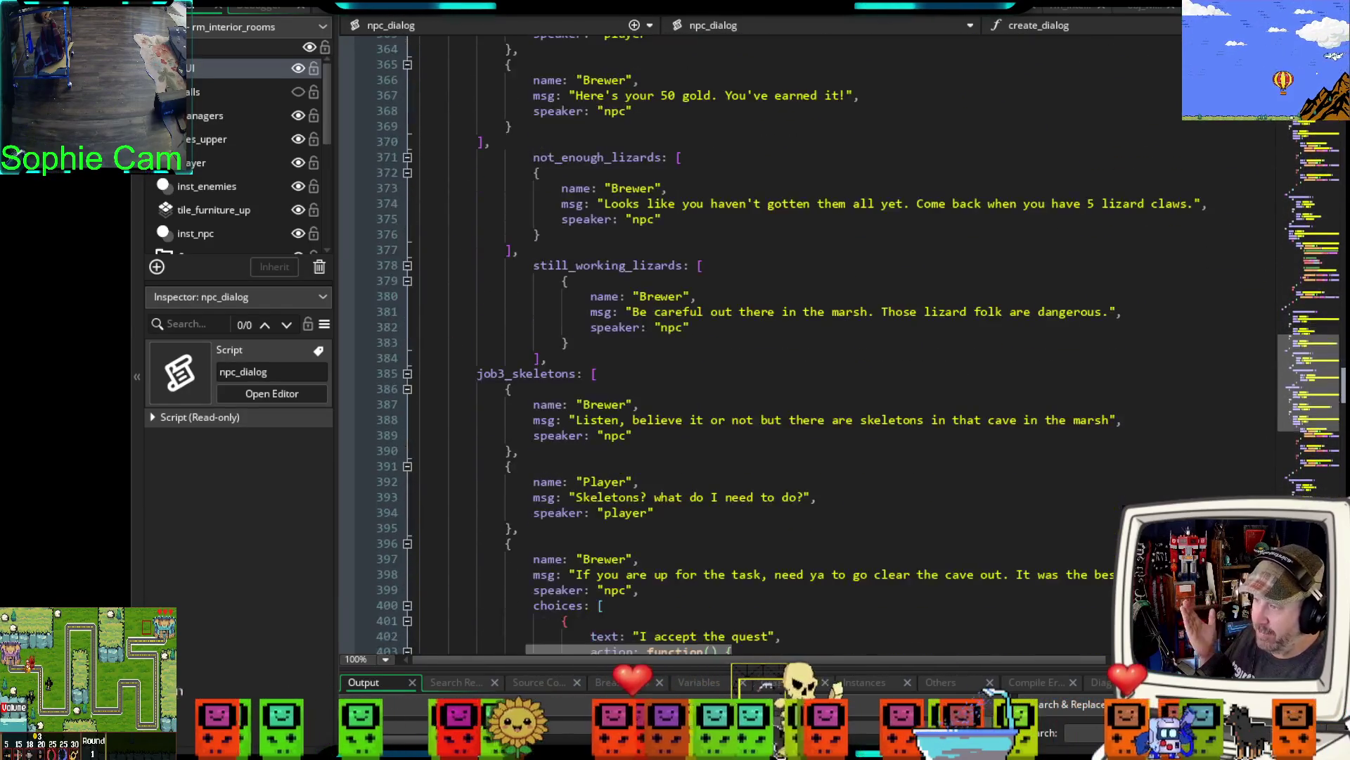
scroll(760, 337, down, 18)
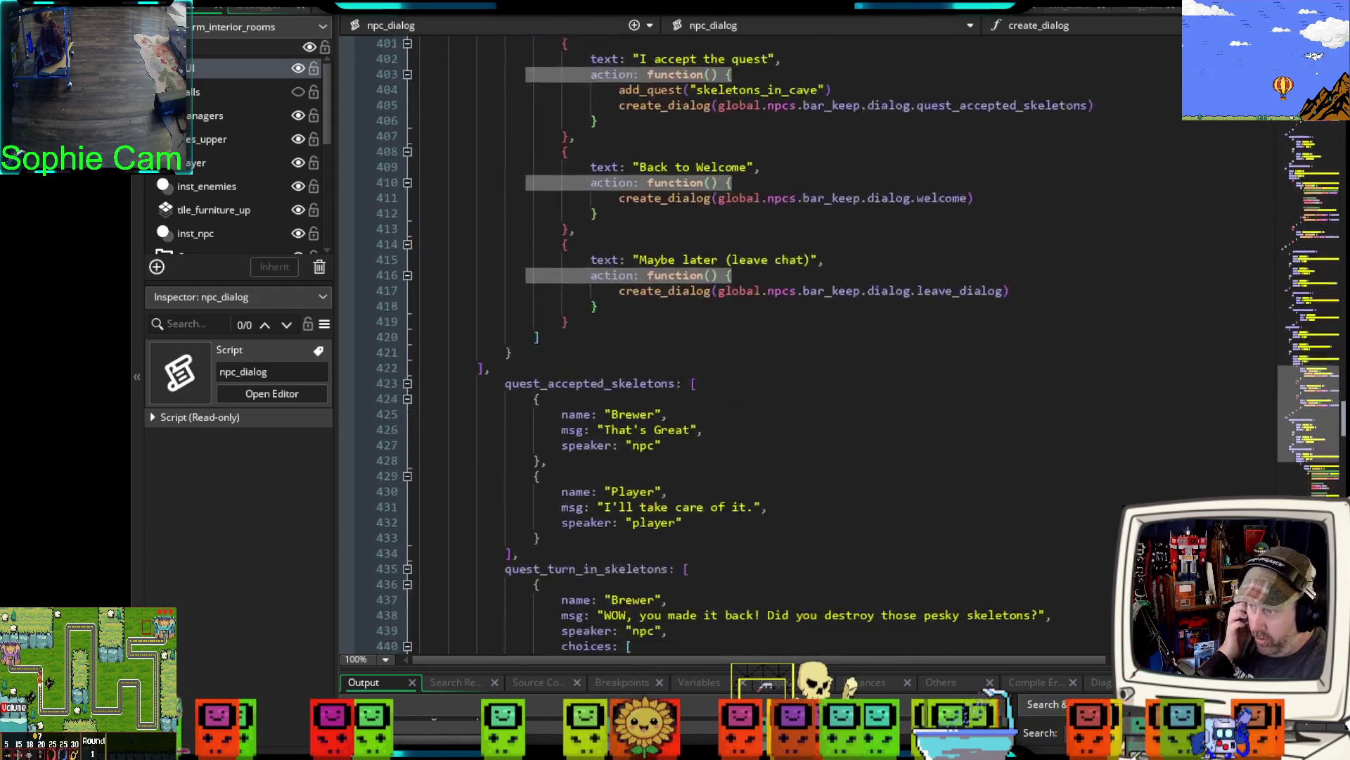
scroll(759, 337, down, 20)
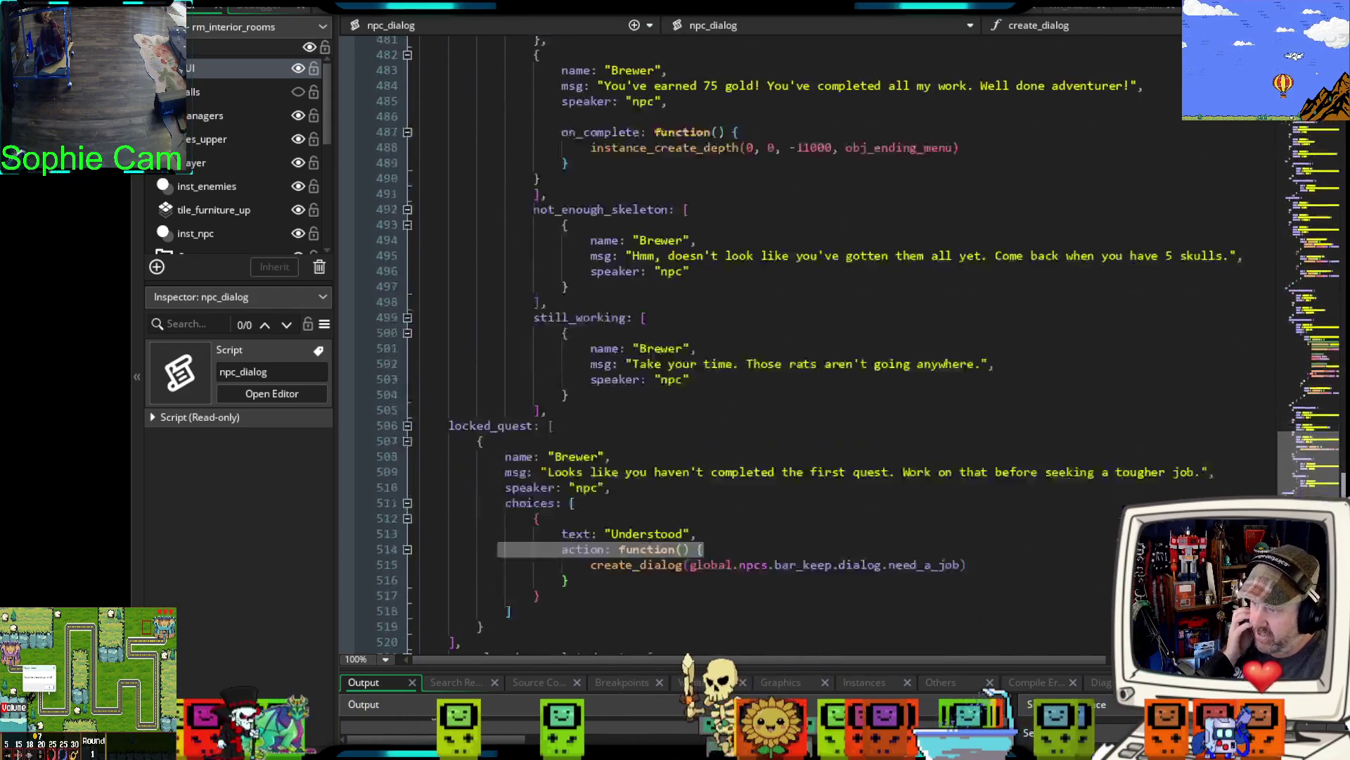
scroll(760, 337, down, 11)
scroll(760, 338, up, 20)
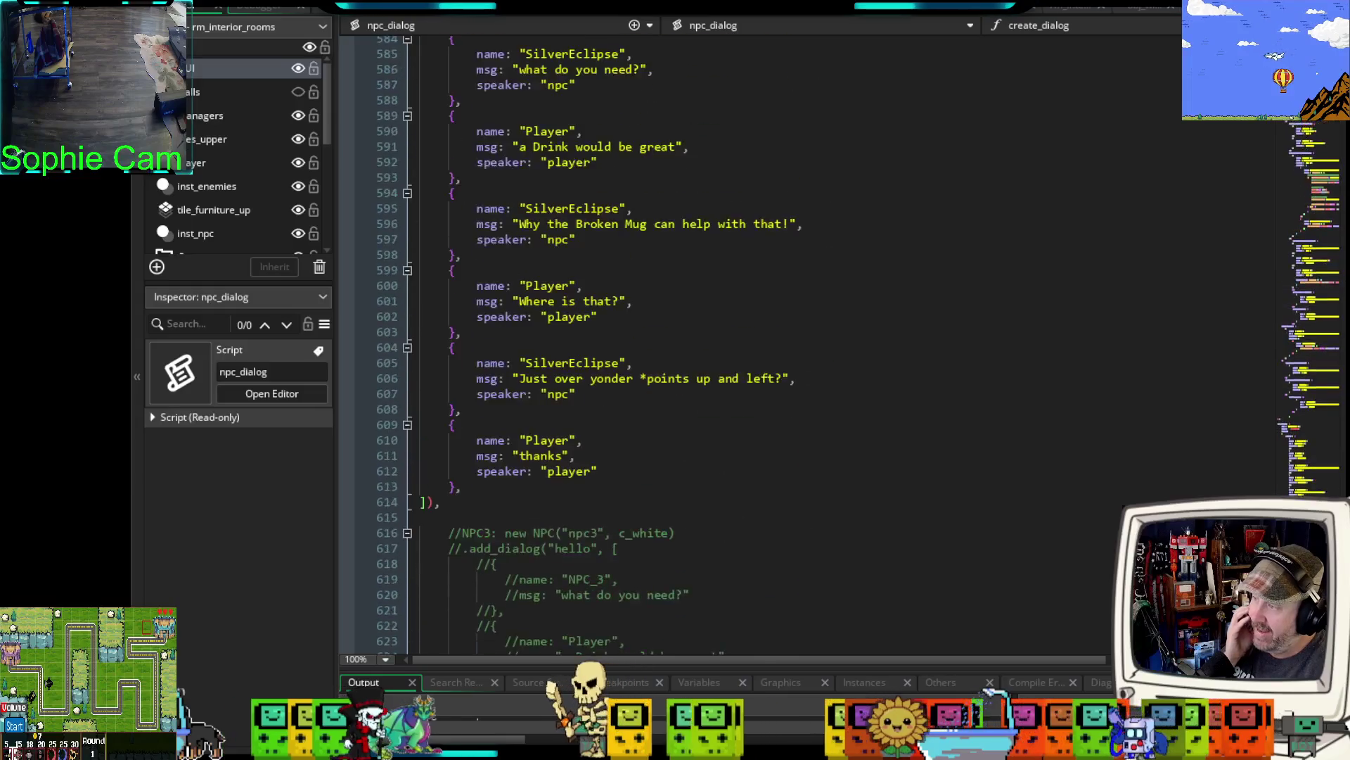
scroll(760, 338, up, 20)
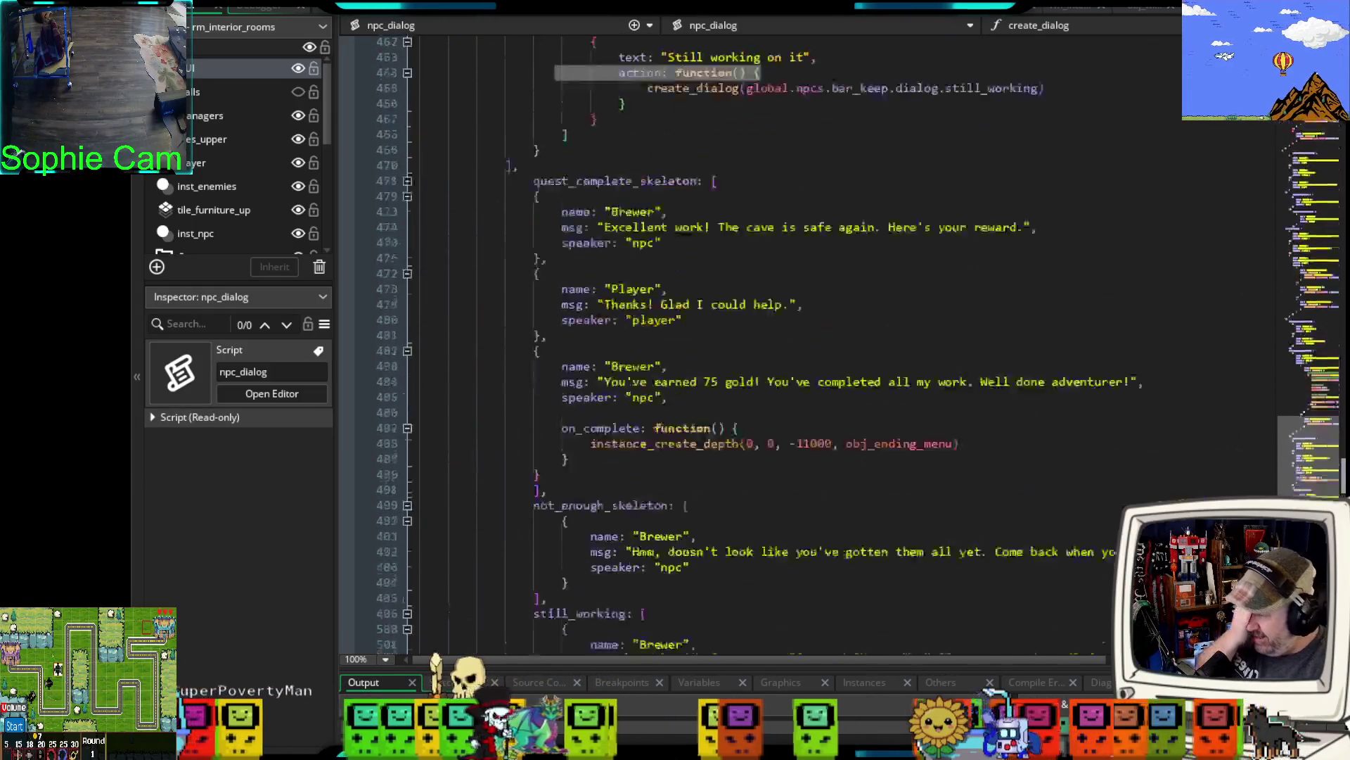
scroll(759, 338, up, 20)
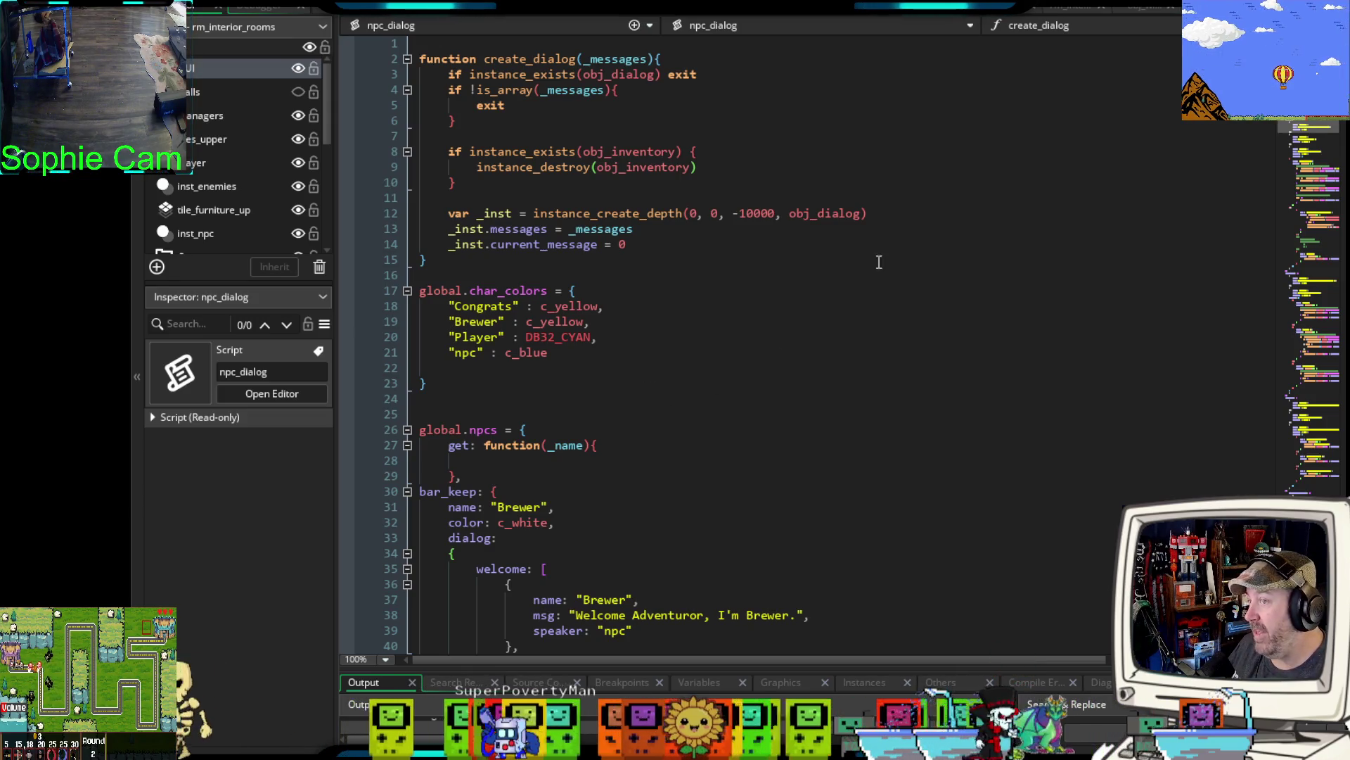
click(1125, 7)
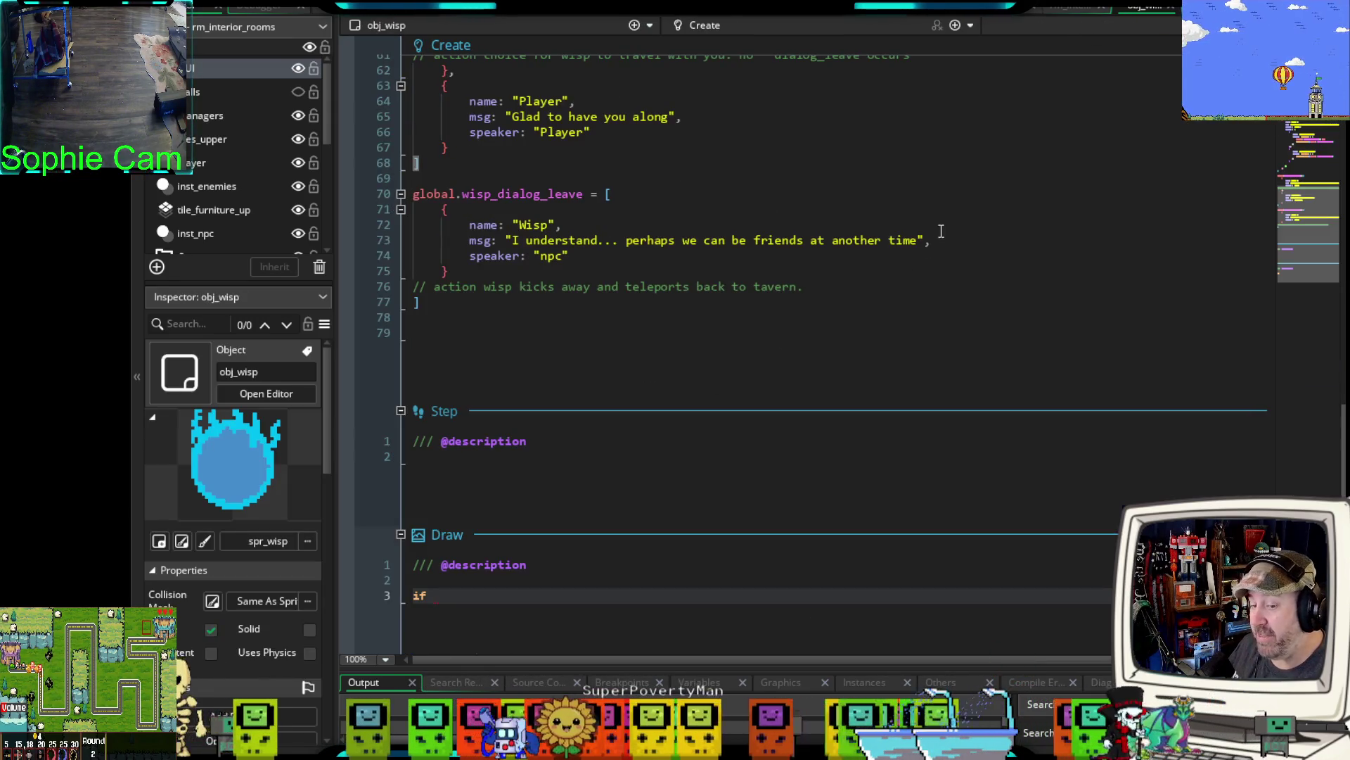
- Look over obj_wisp's Create dialog arrays, then return to the npc_dialog script
scroll(786, 330, up, 6)
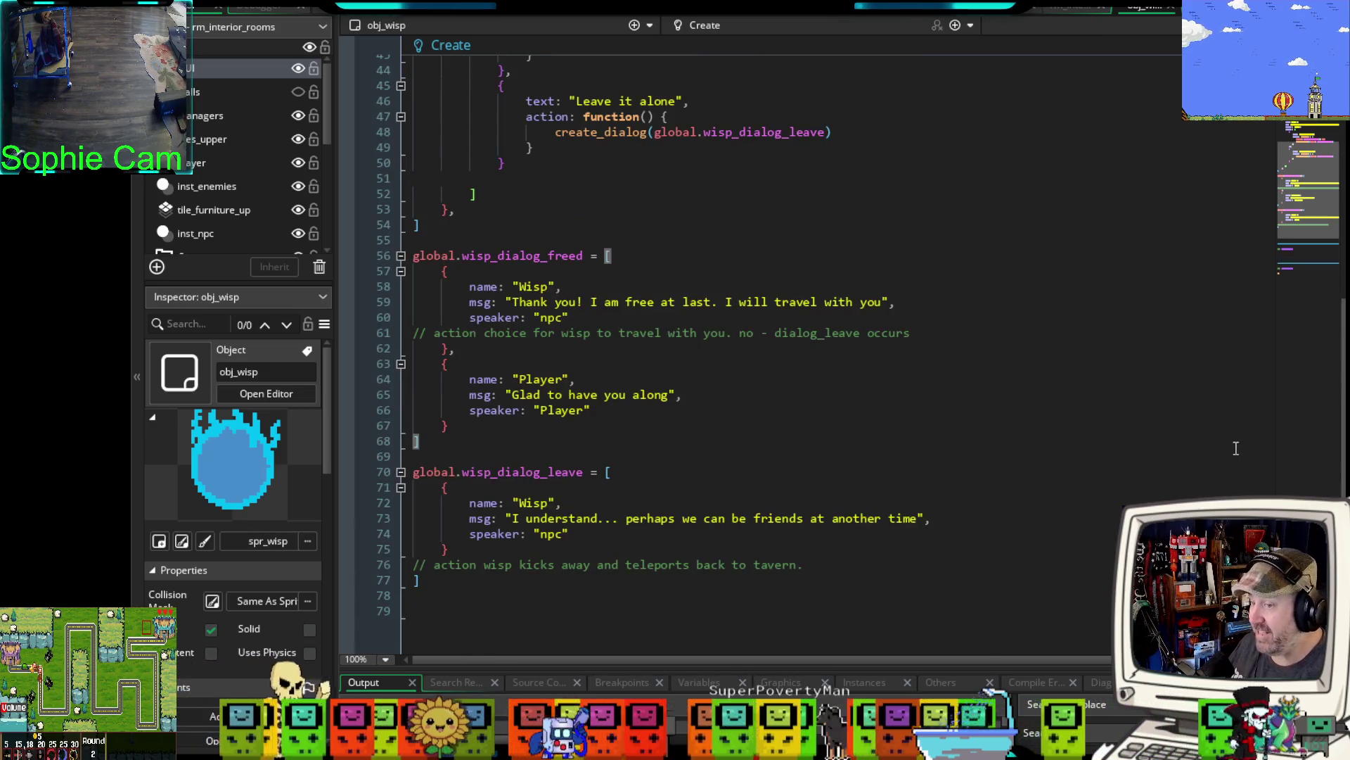
scroll(786, 330, up, 7)
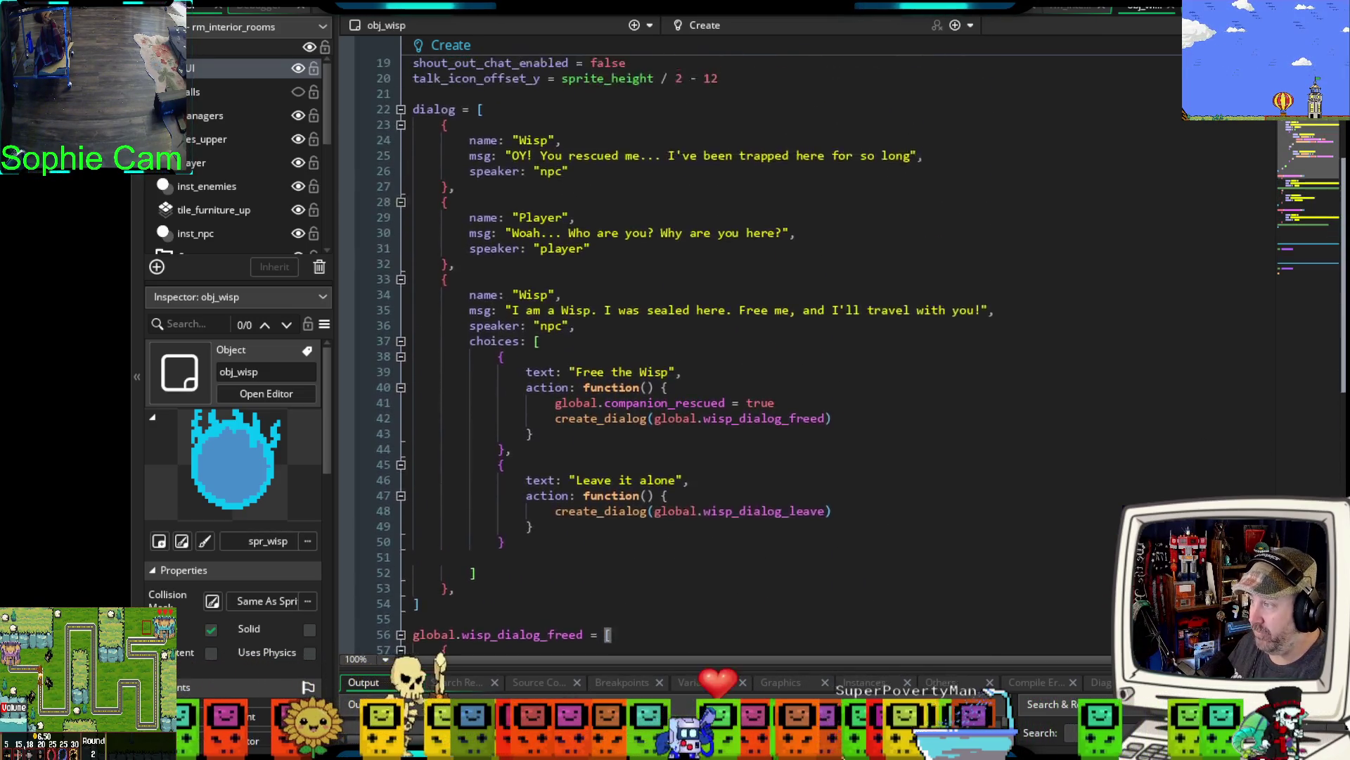
scroll(1266, 413, down, 8)
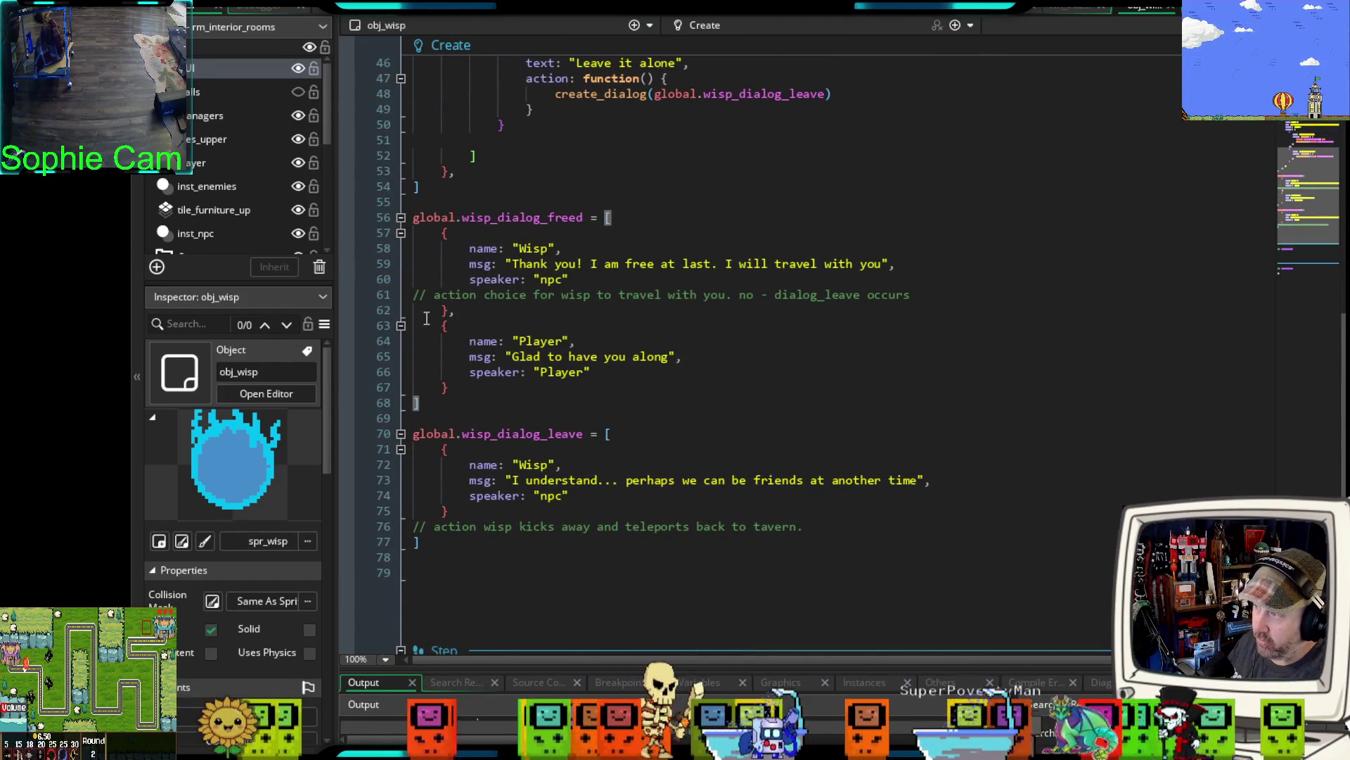
middle_click(602, 94)
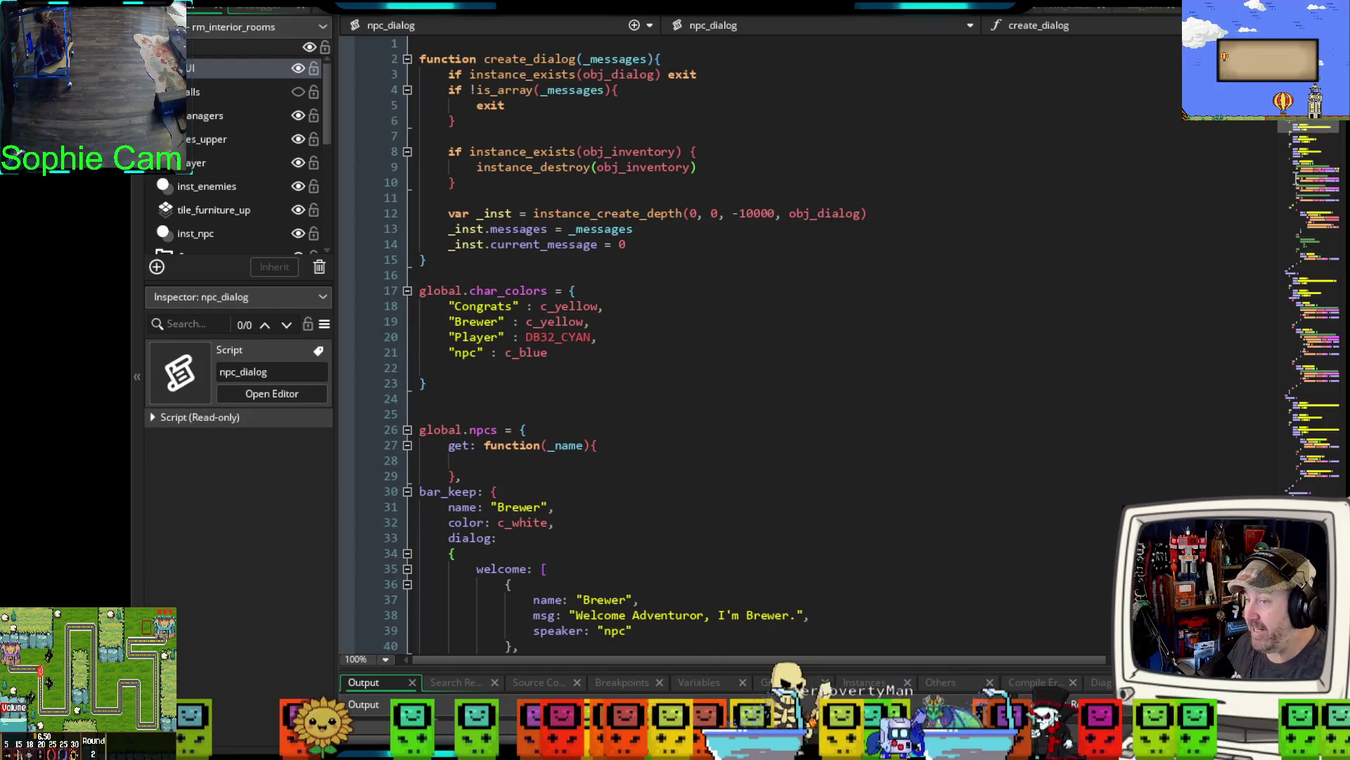
- Find the silvereclipse NPC definition on line 582 in npc_dialog, then return to obj_wisp
scroll(725, 337, down, 20)
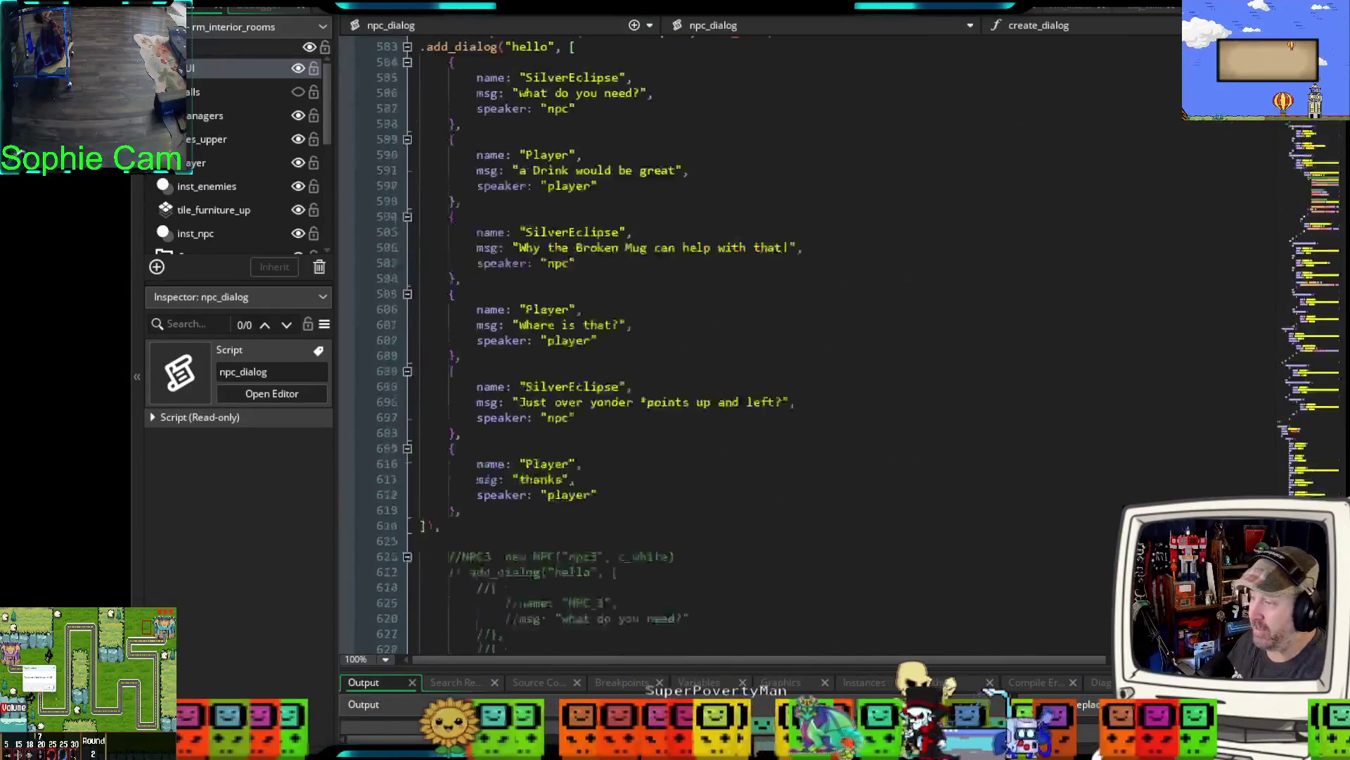
scroll(633, 159, up, 20)
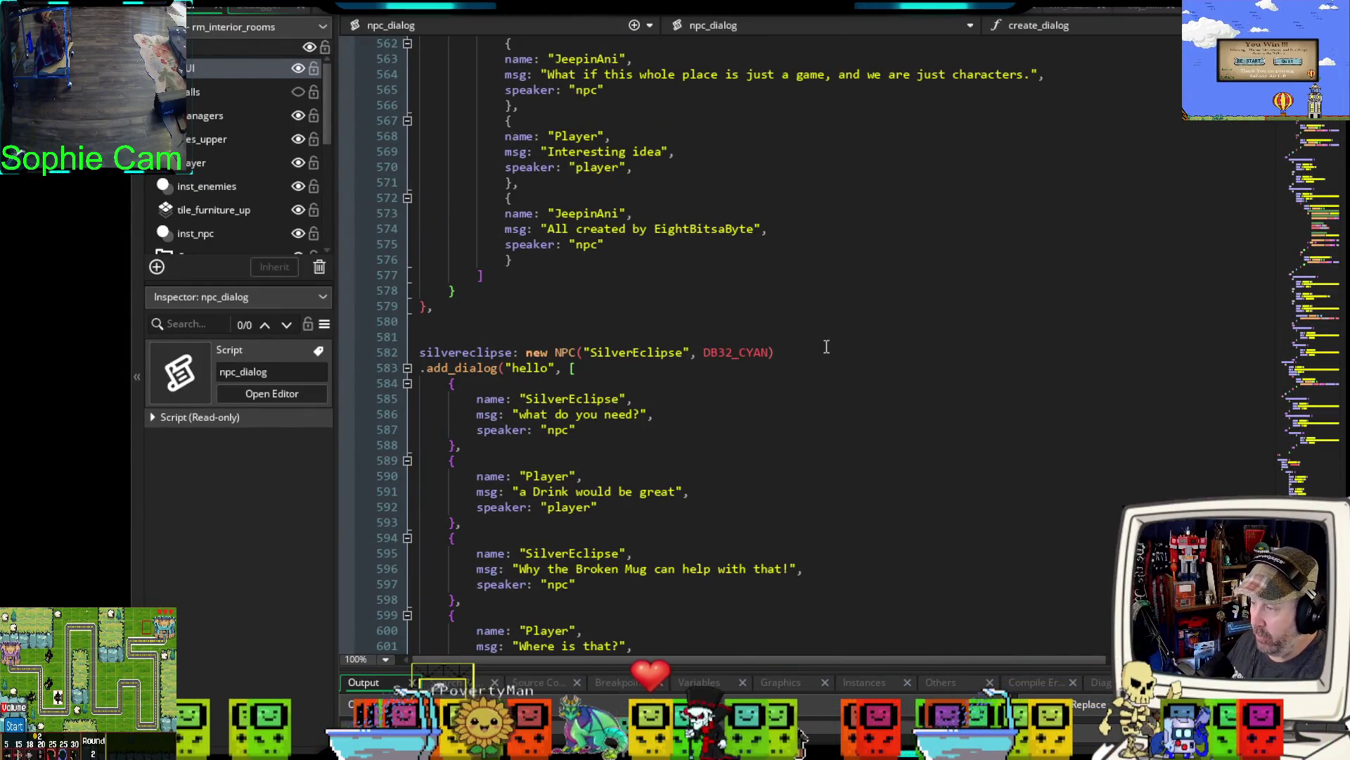
drag(827, 346, 435, 350)
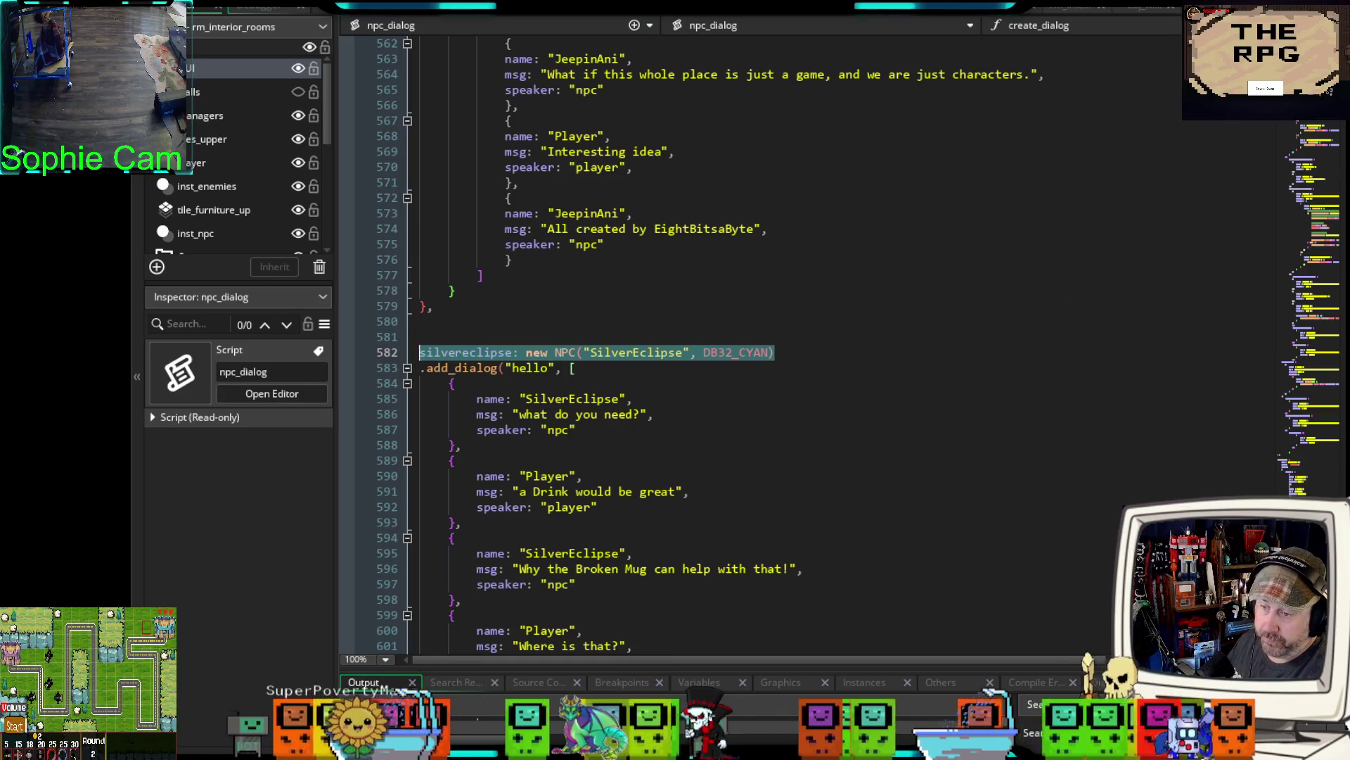
scroll(633, 338, up, 20)
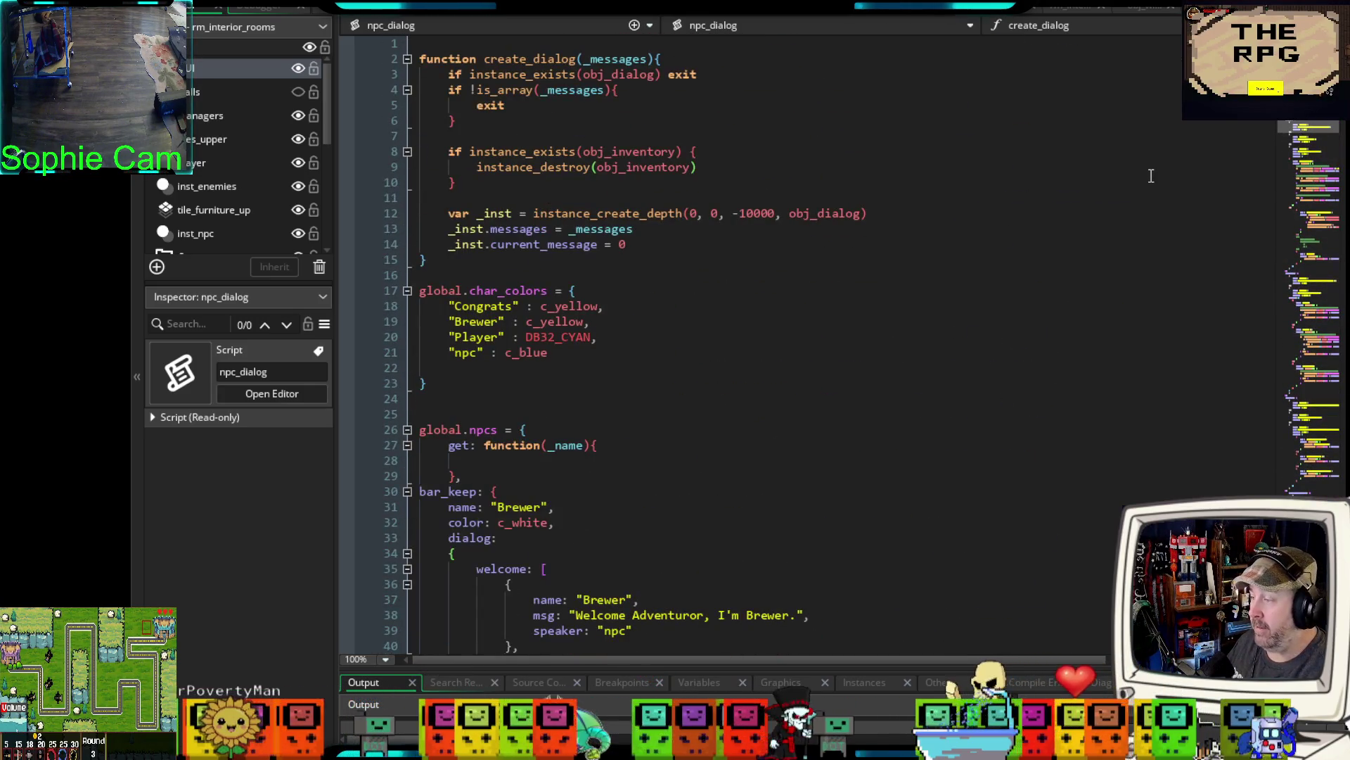
scroll(1151, 176, down, 8)
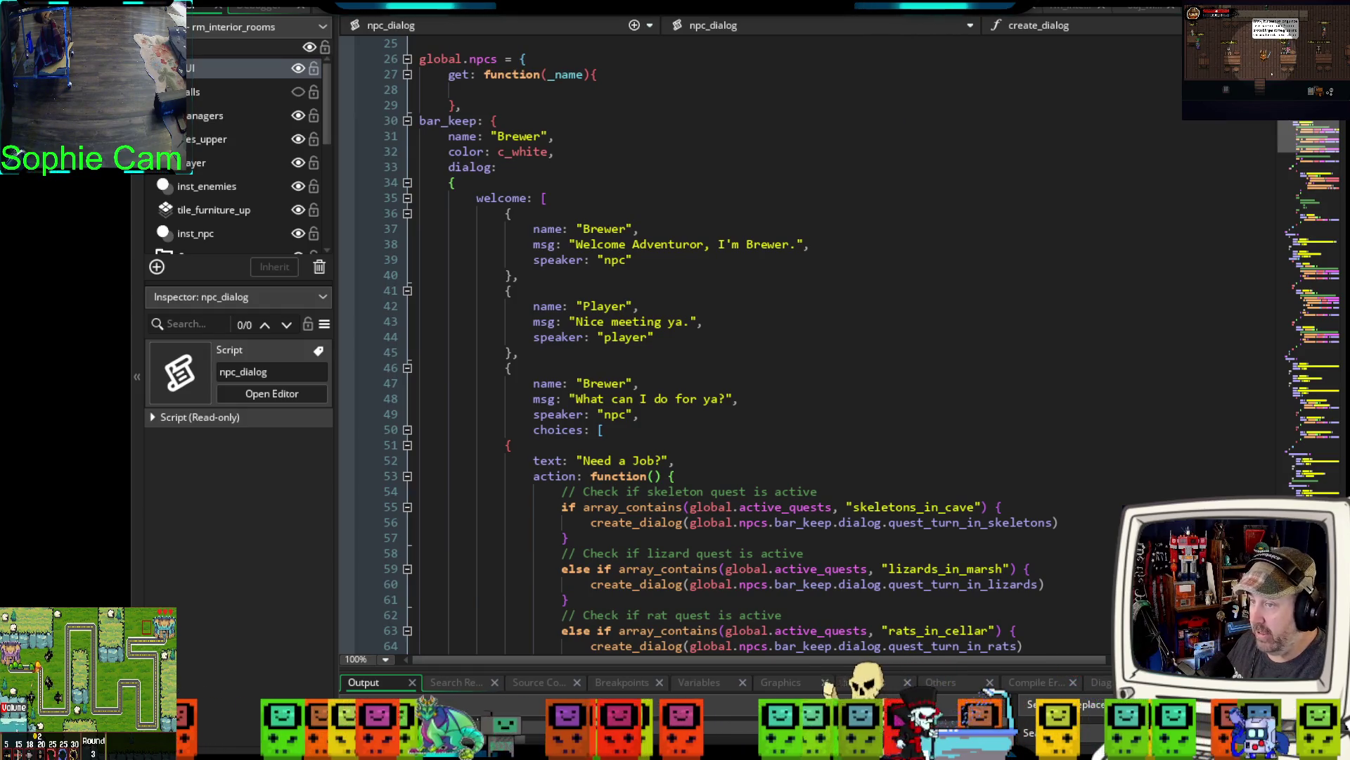
scroll(724, 344, down, 20)
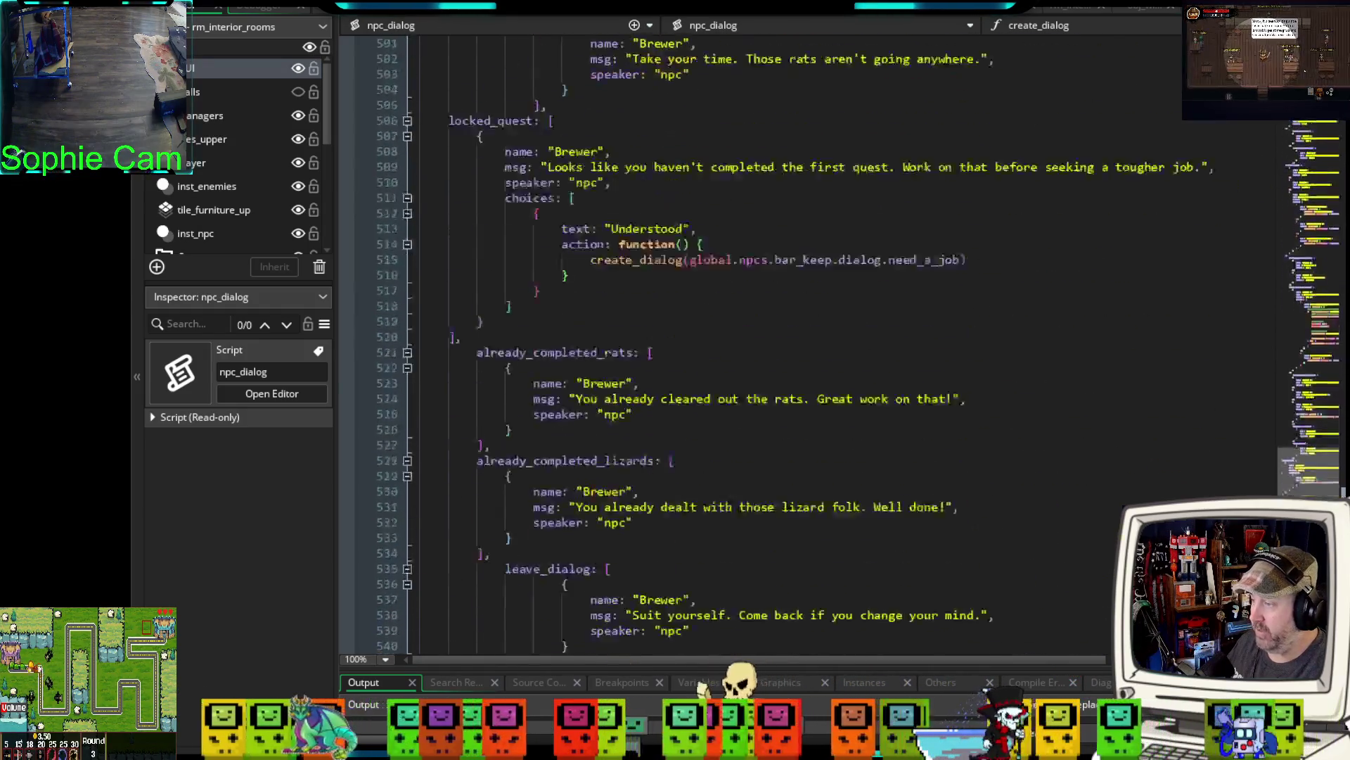
scroll(724, 344, down, 8)
scroll(725, 345, down, 3)
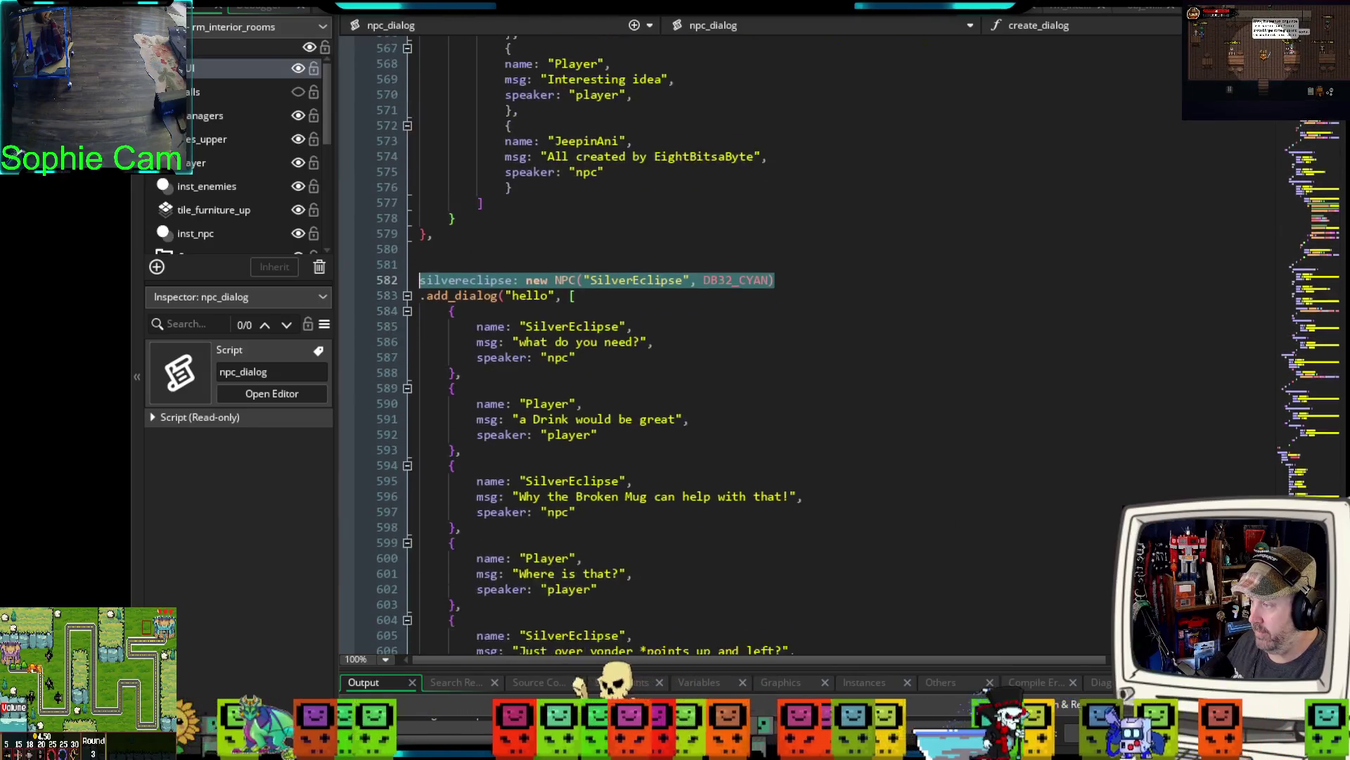
scroll(725, 345, down, 5)
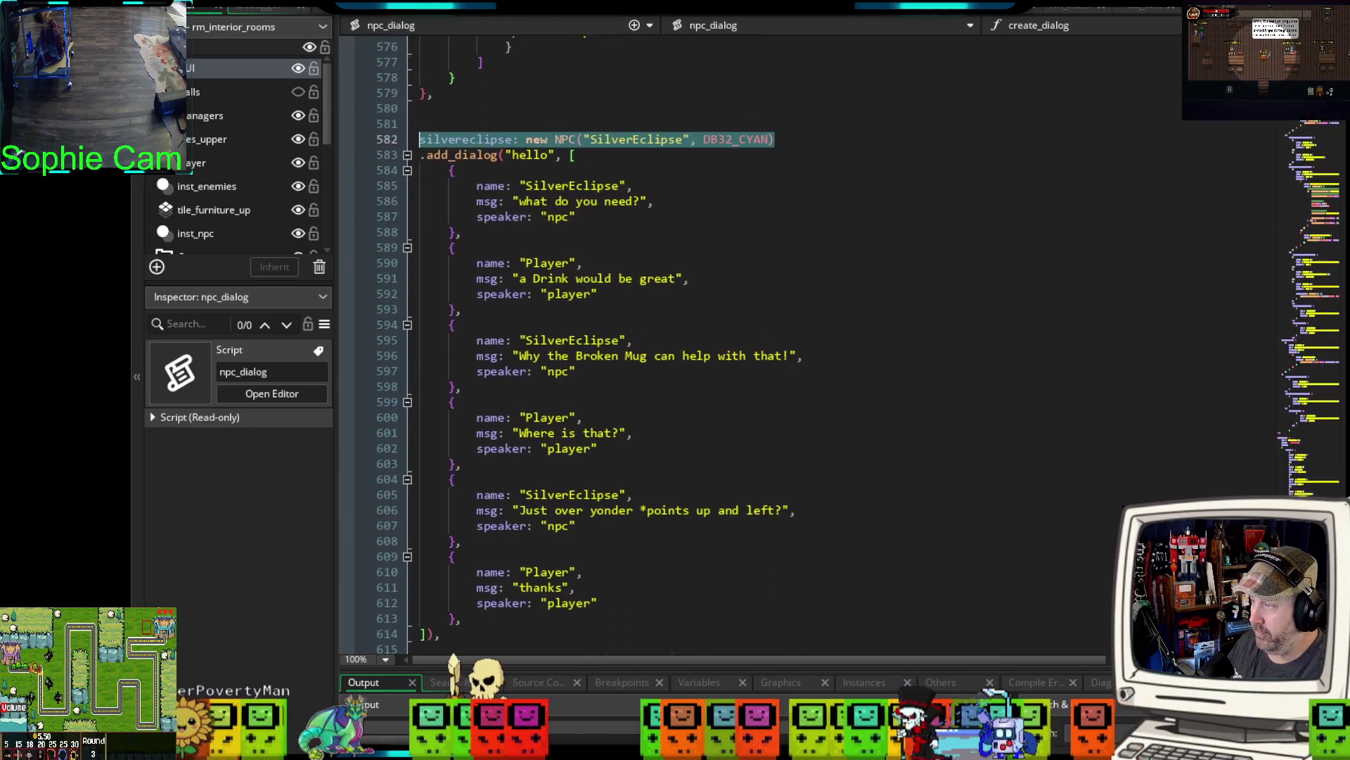
scroll(725, 345, down, 1)
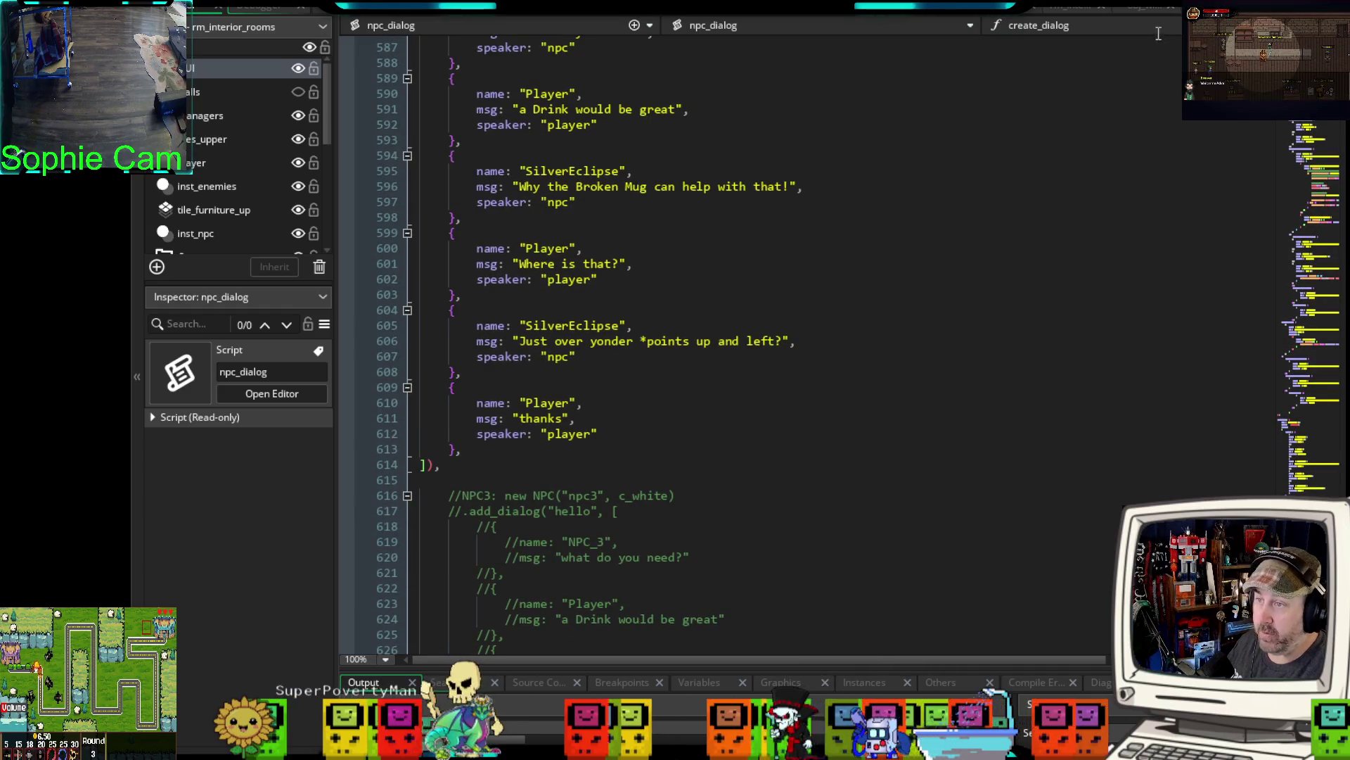
key(ctrl+Tab)
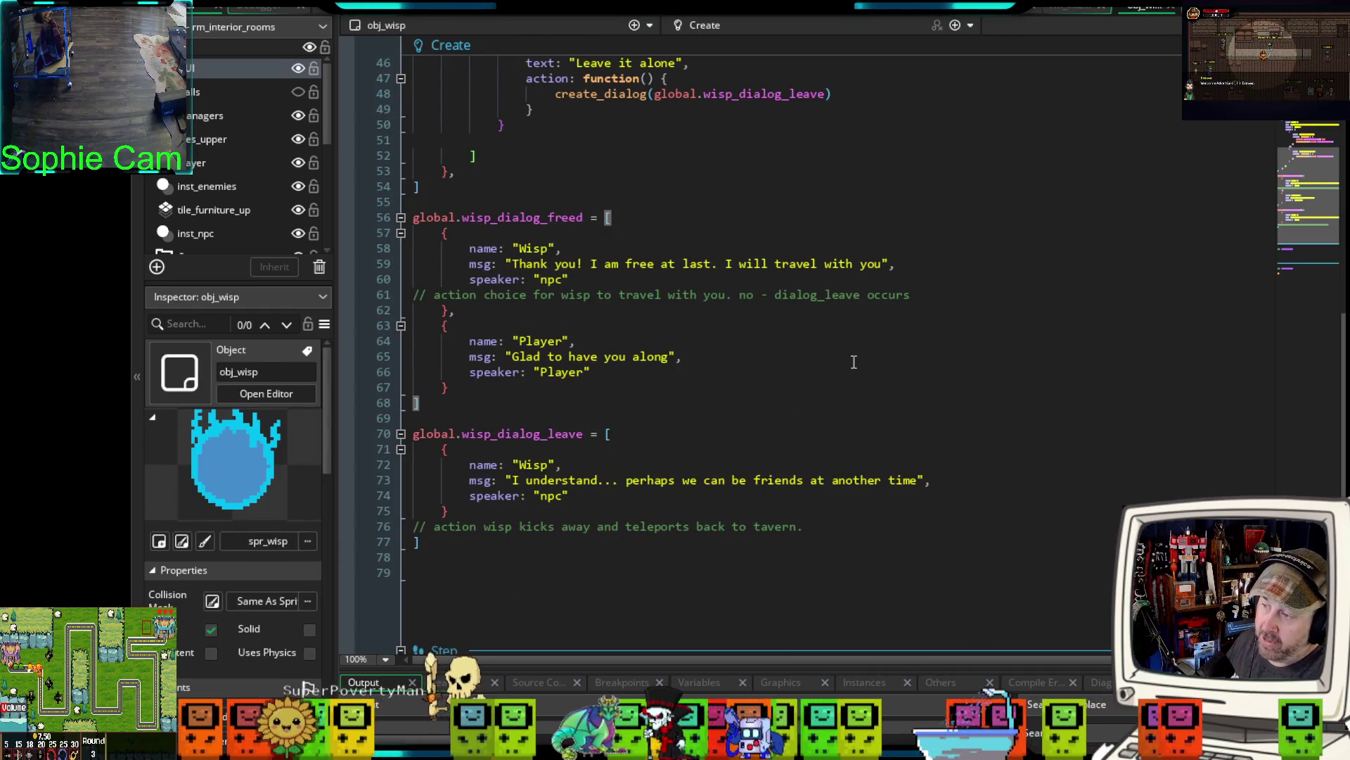
scroll(819, 333, down, 5)
scroll(809, 333, up, 20)
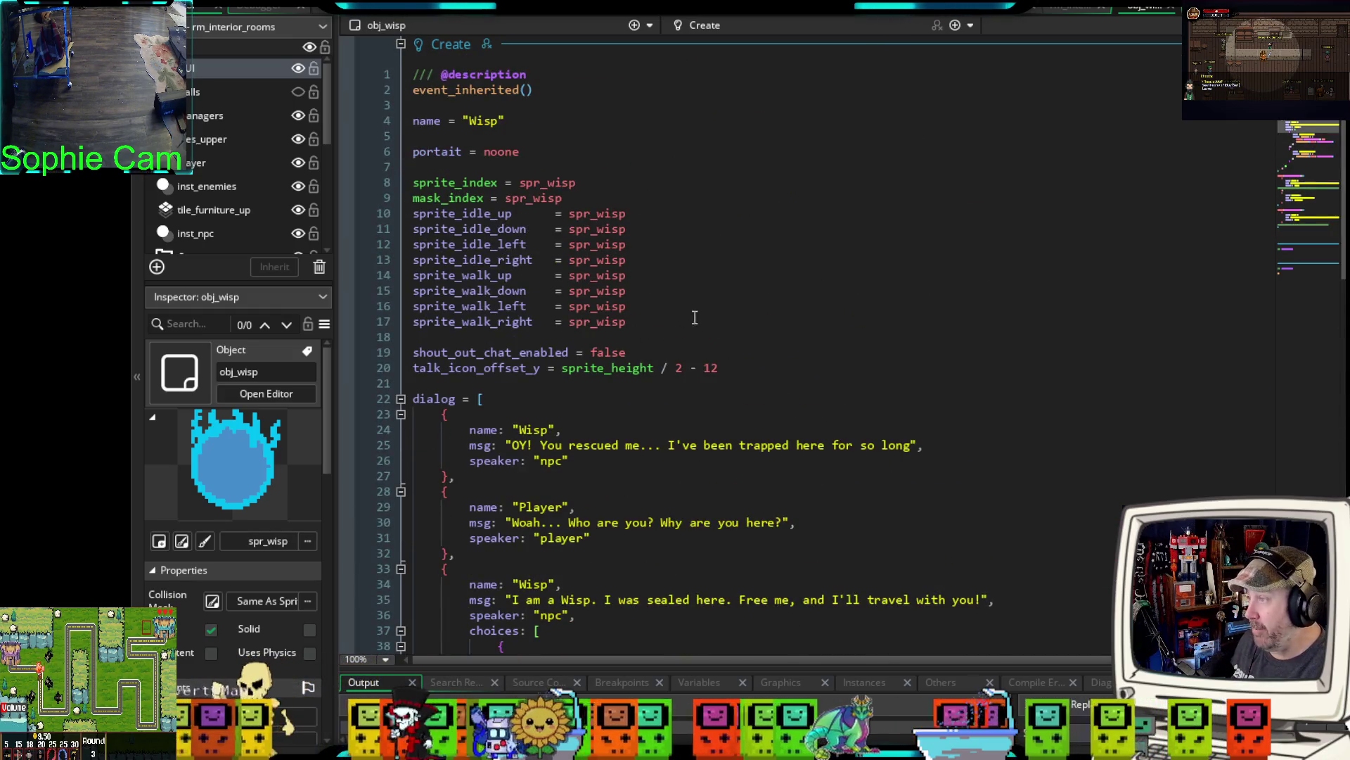
scroll(695, 318, down, 15)
scroll(679, 331, down, 5)
text(if)
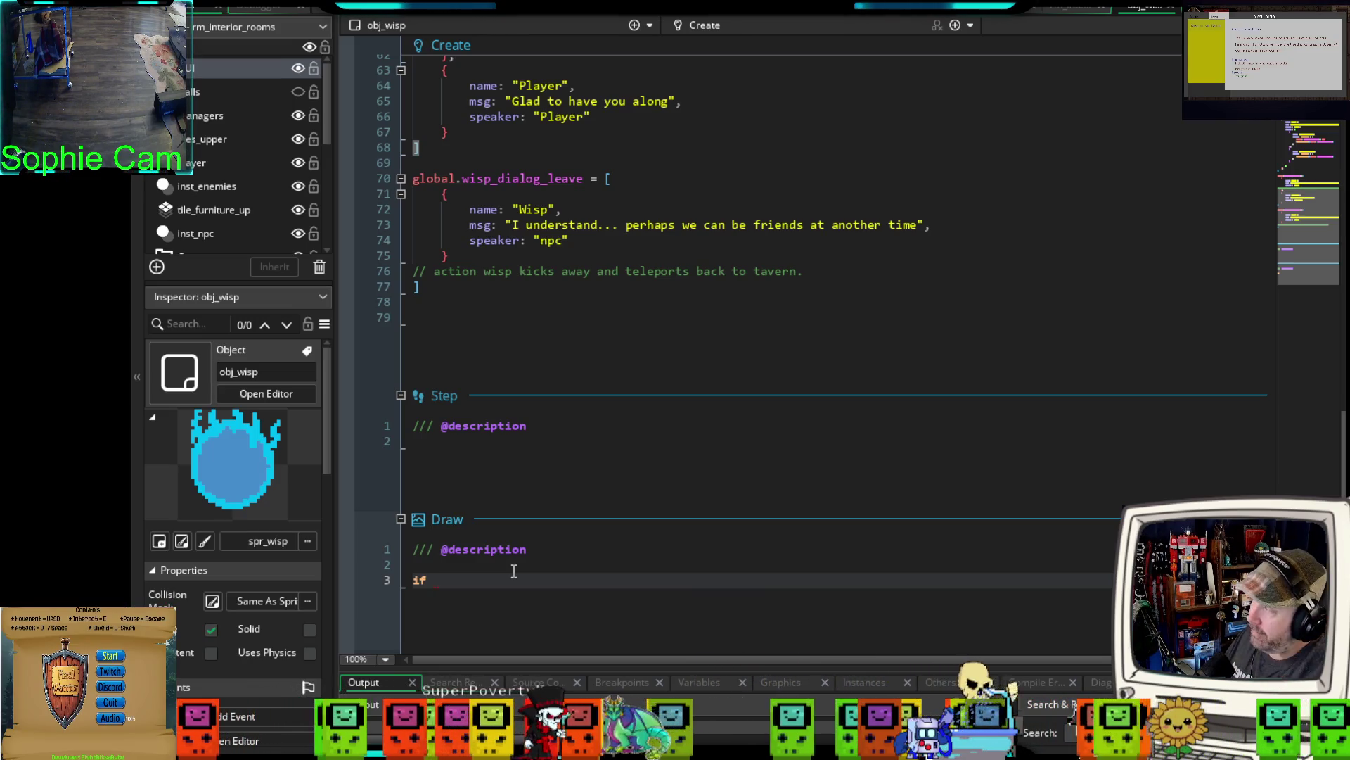
- Write "if global.companion_rescued exit" and "draw_self()" in the Draw event, followed by blank lines
text(global)
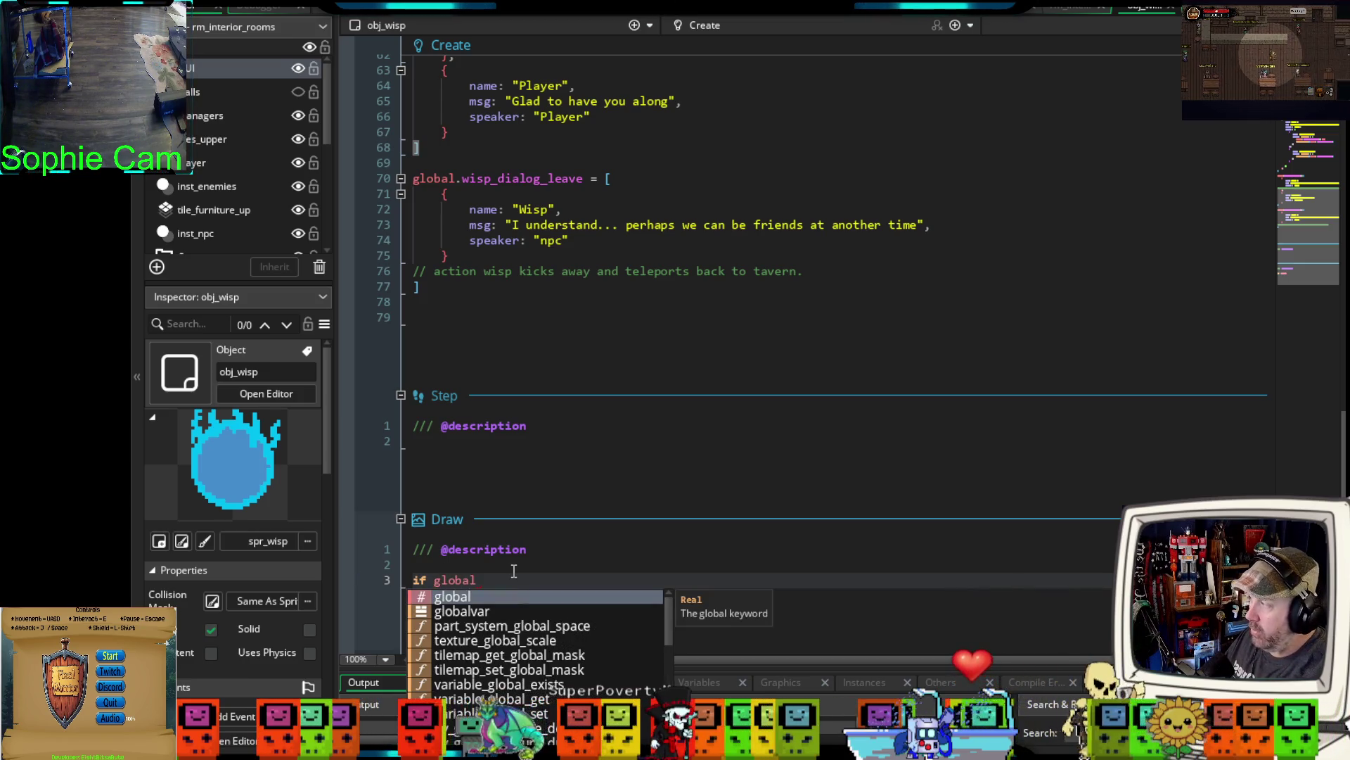
text(.compa)
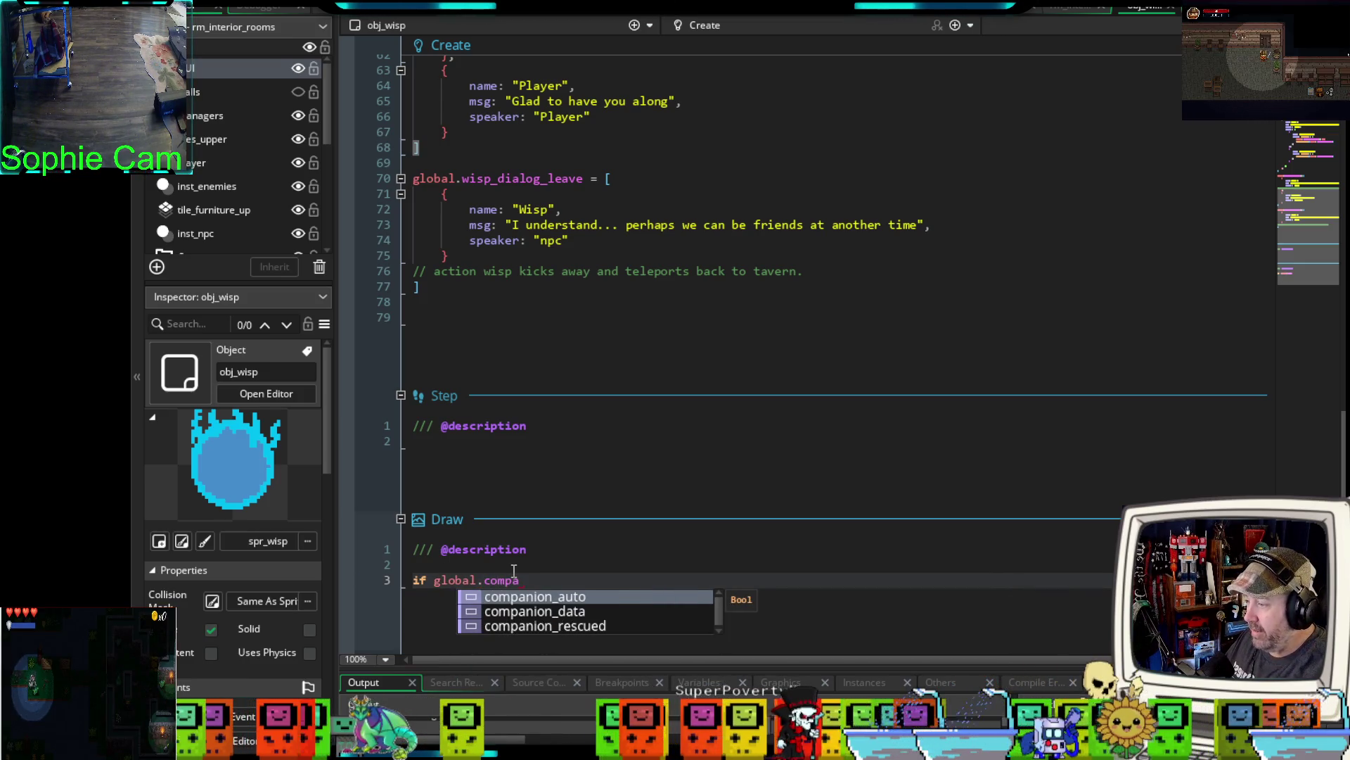
key(Down)
key(Down)
key(Return)
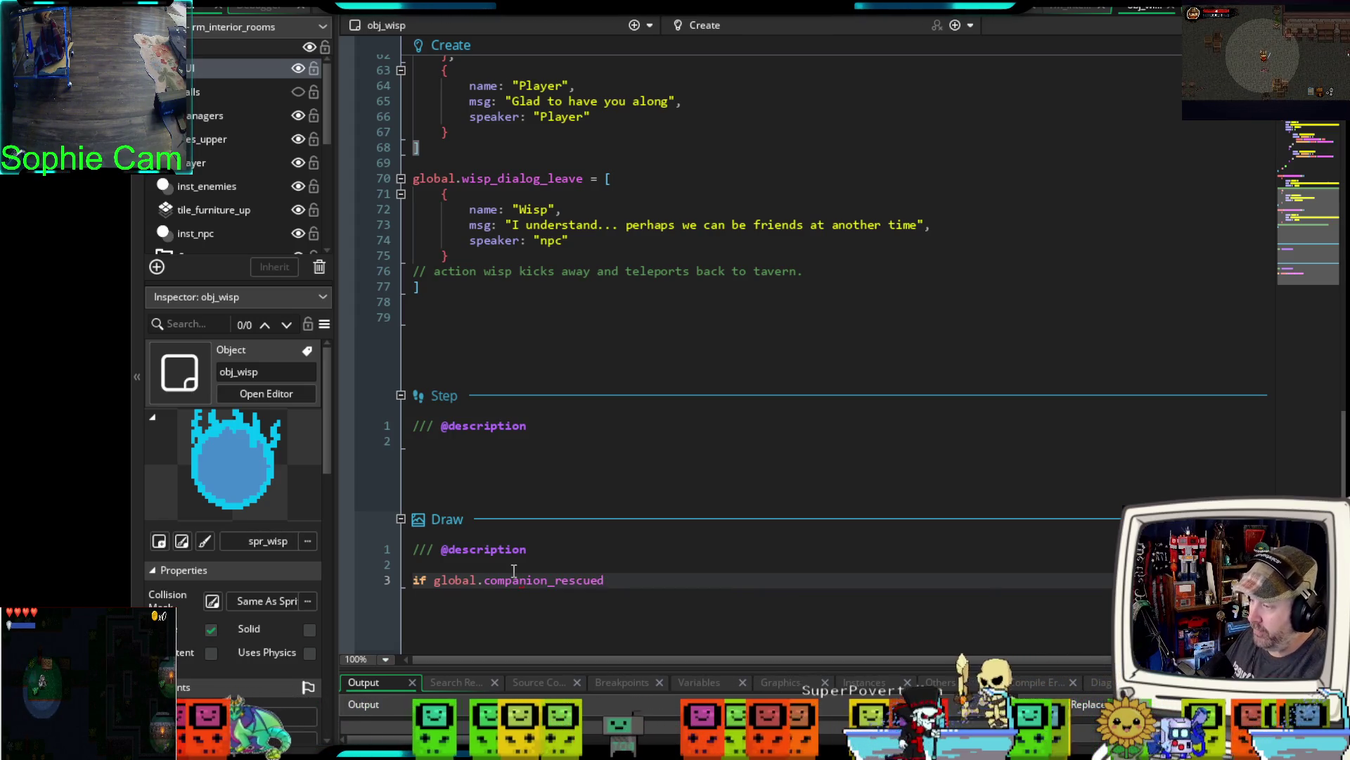
text( exit)
key(Return)
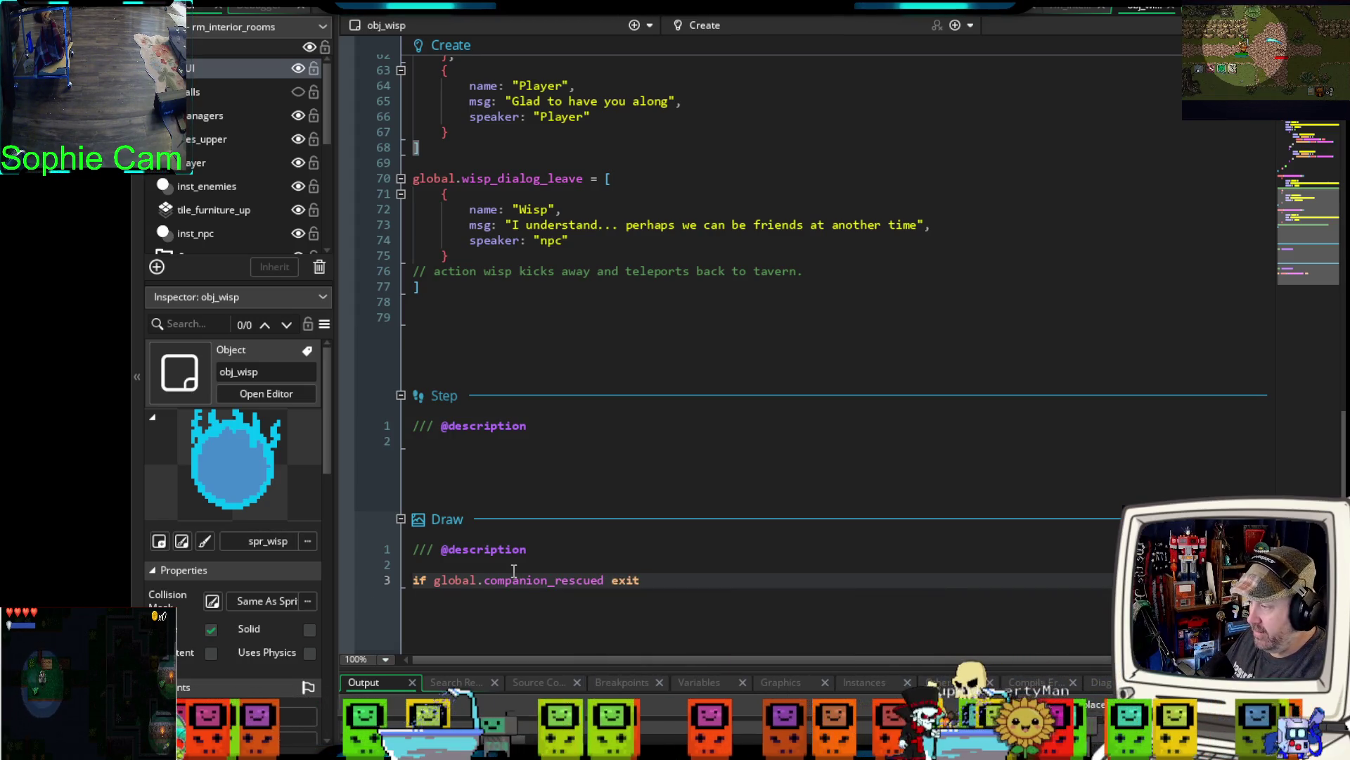
key(Return)
text(draw_self)
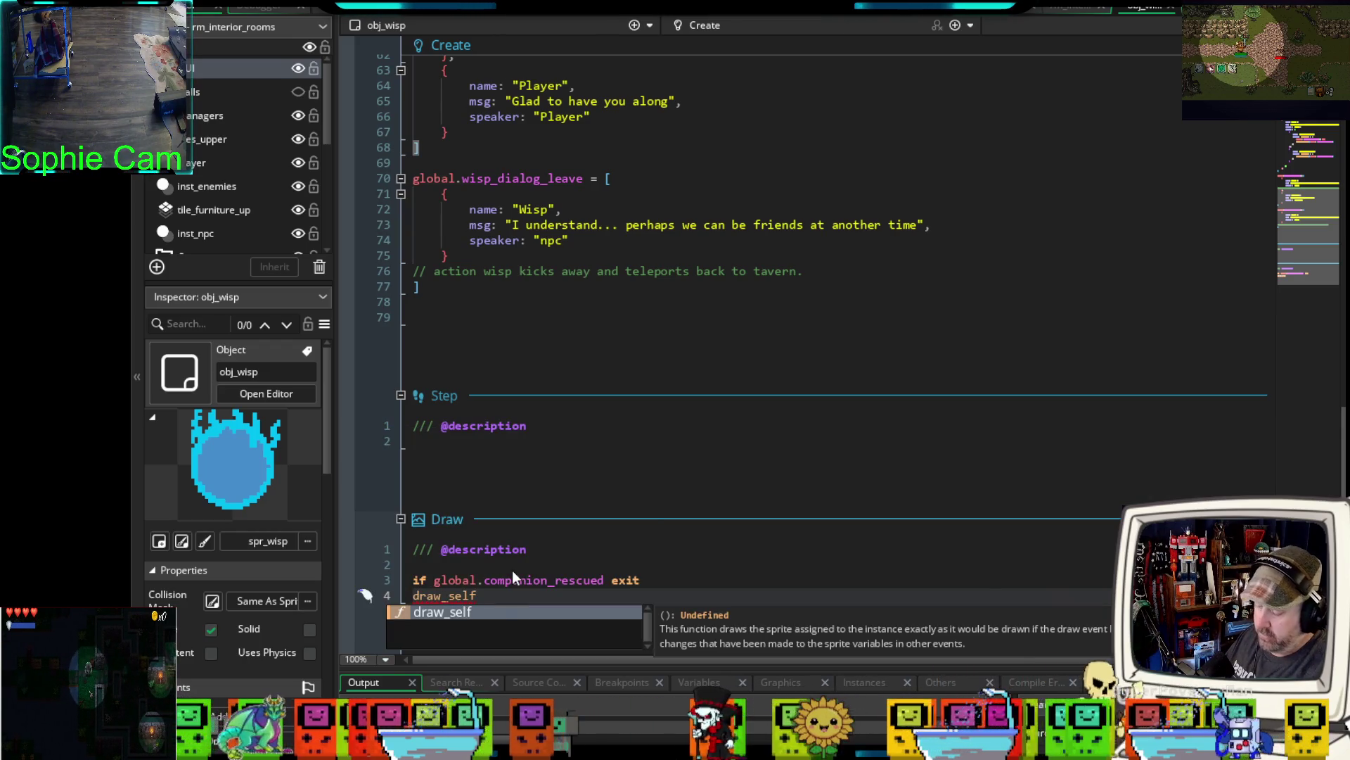
text(()
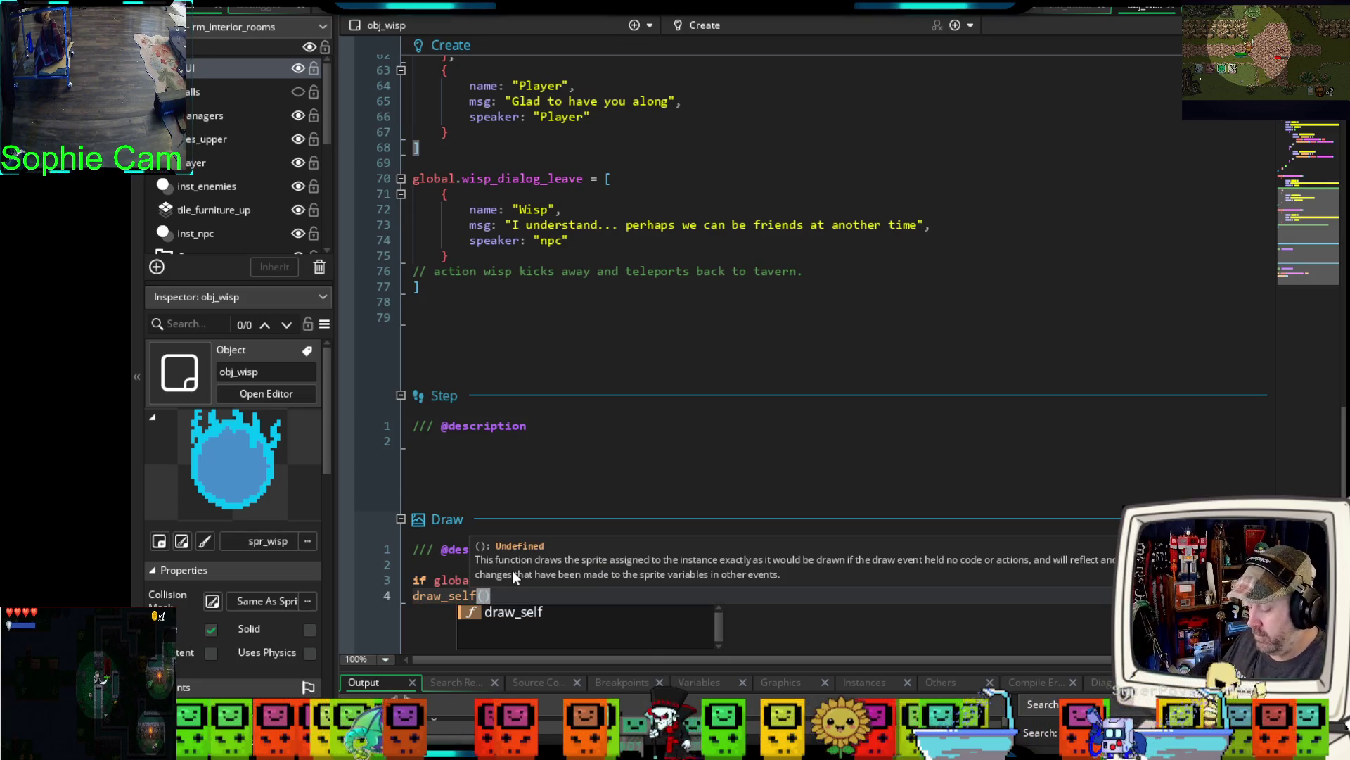
text())
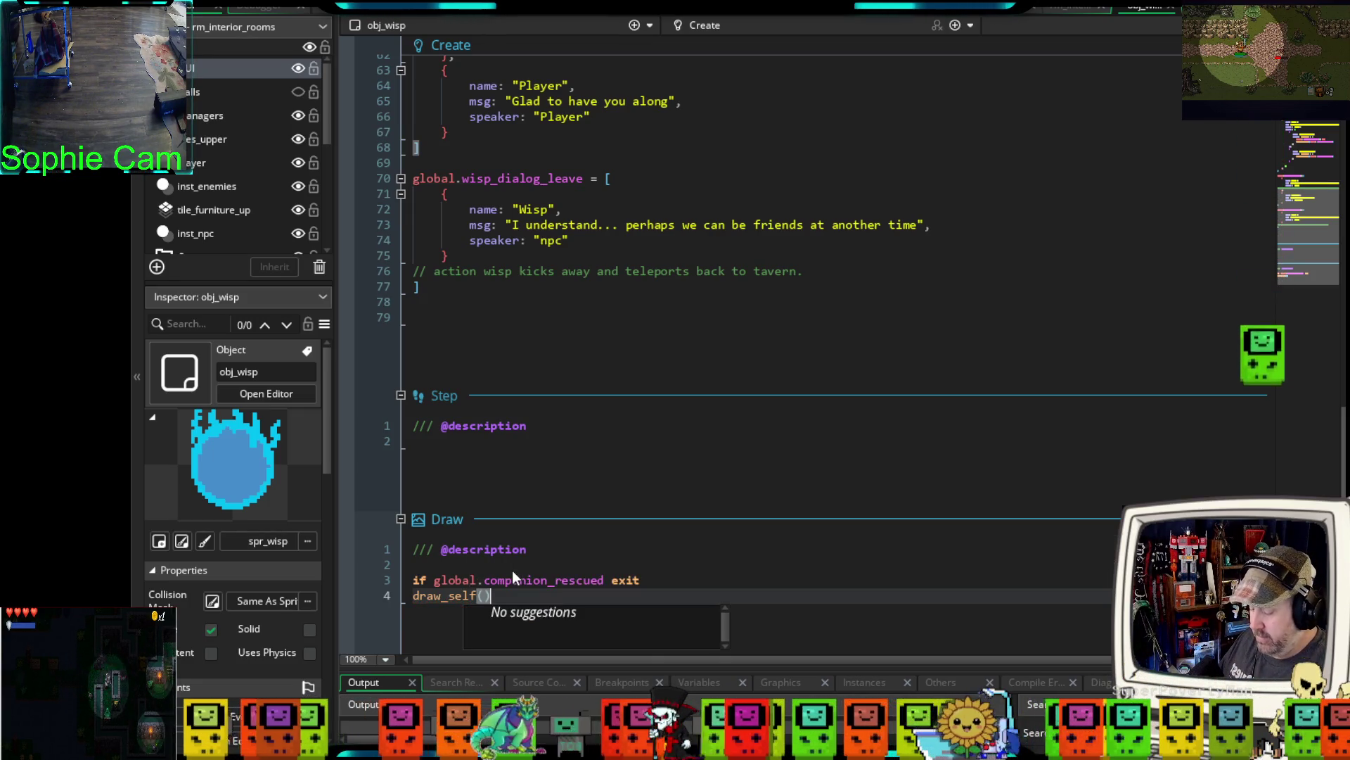
key(Return)
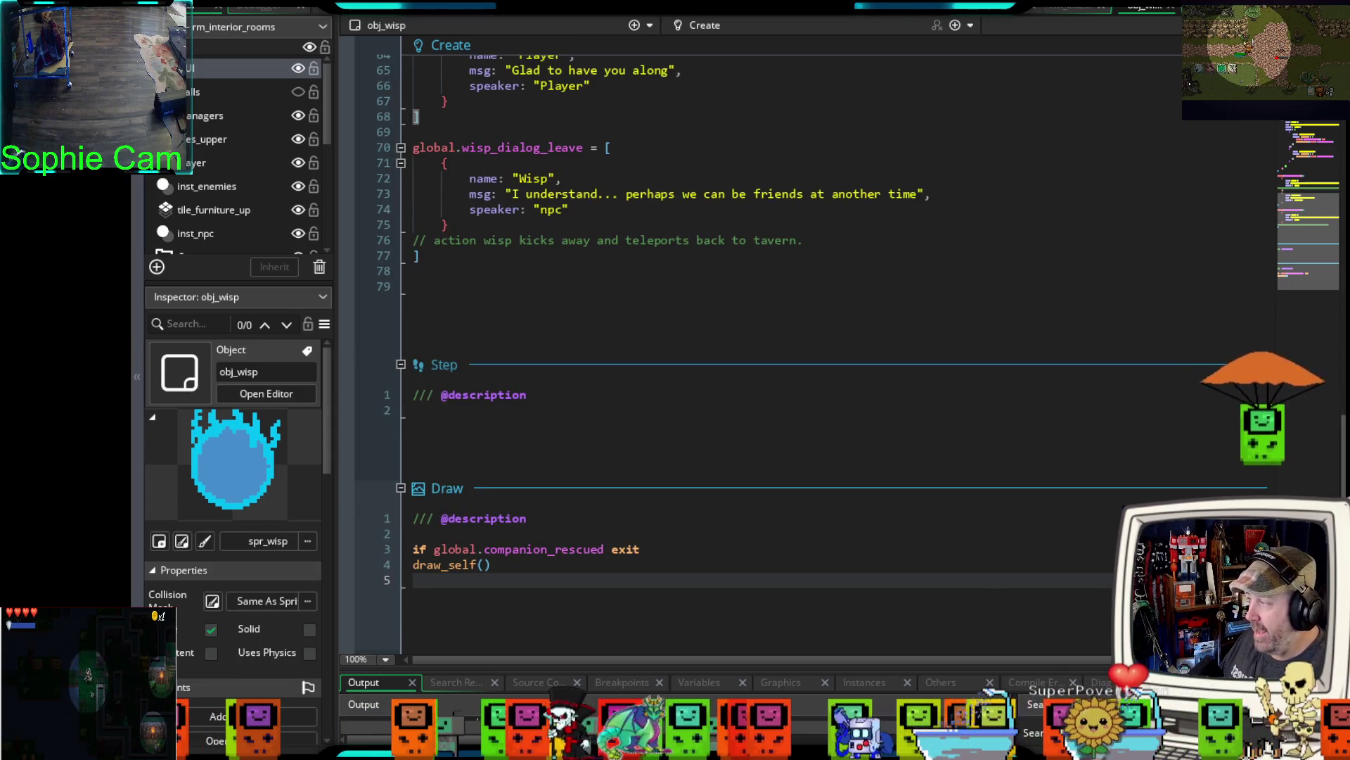
key(Return)
key(Return)
key(Return)
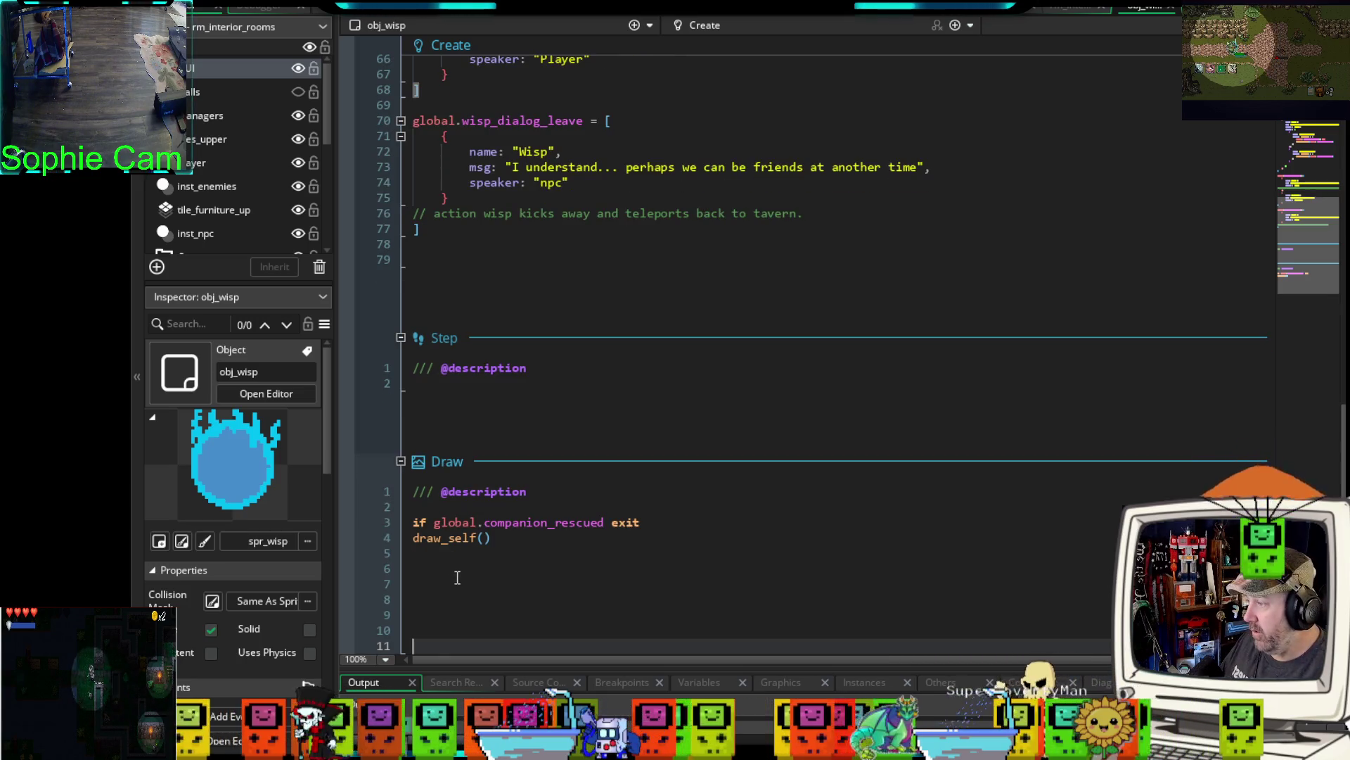
click(460, 562)
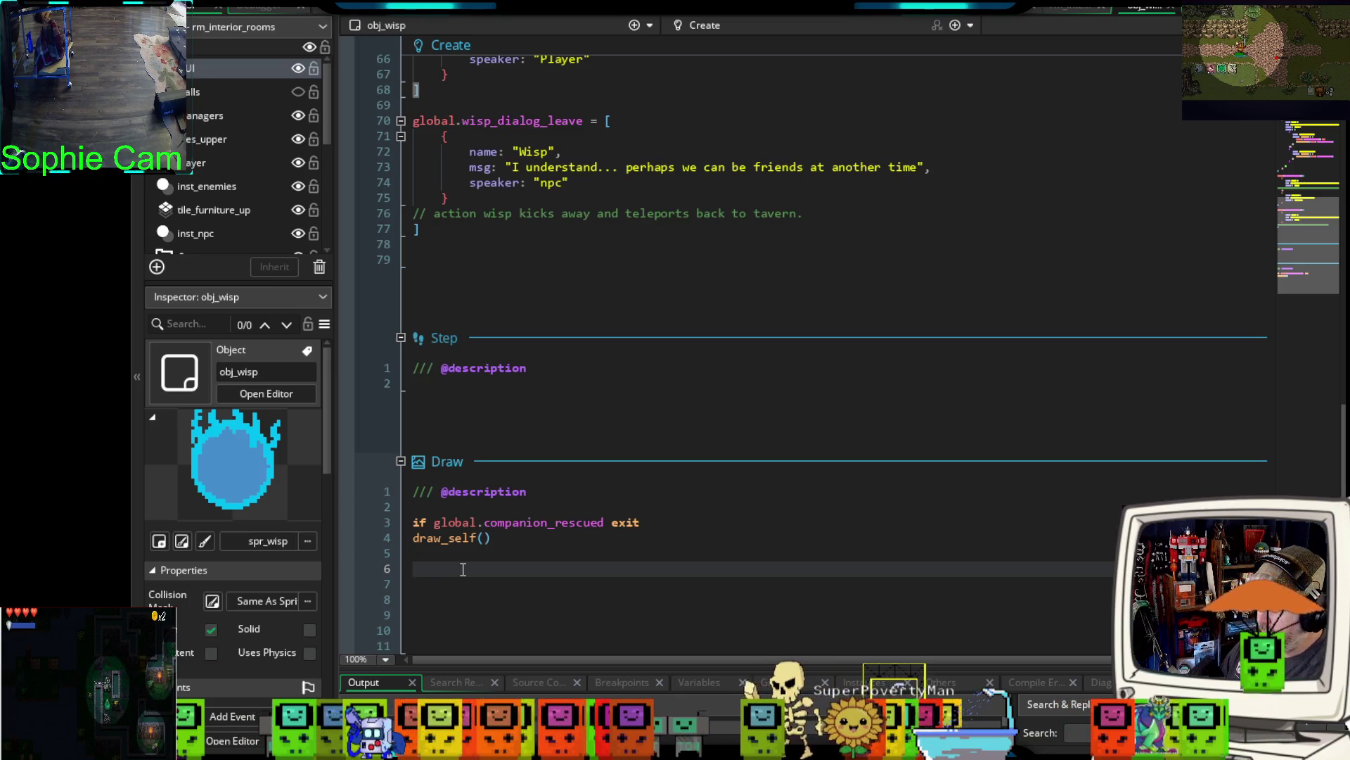
- Declare _has_dialog as false and begin an if statement on the next line
text(var)
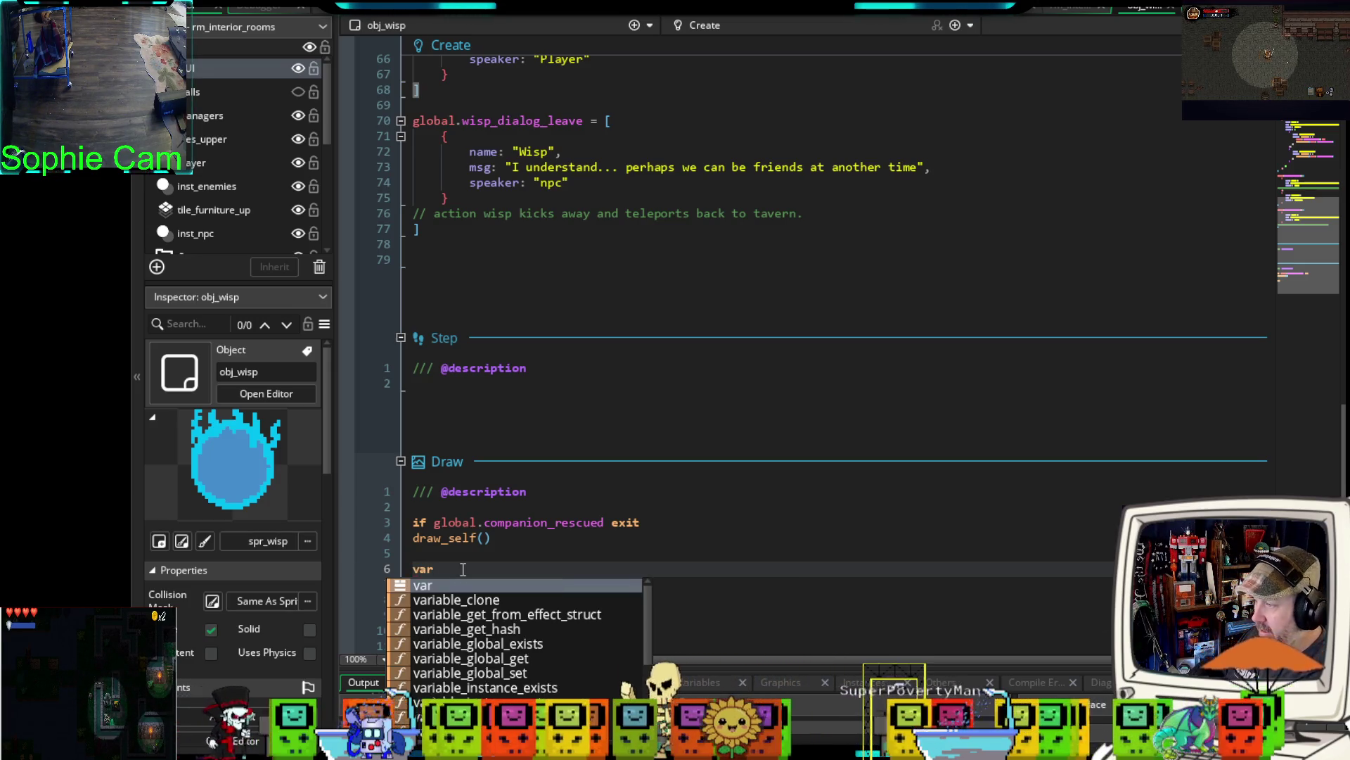
text( _has)
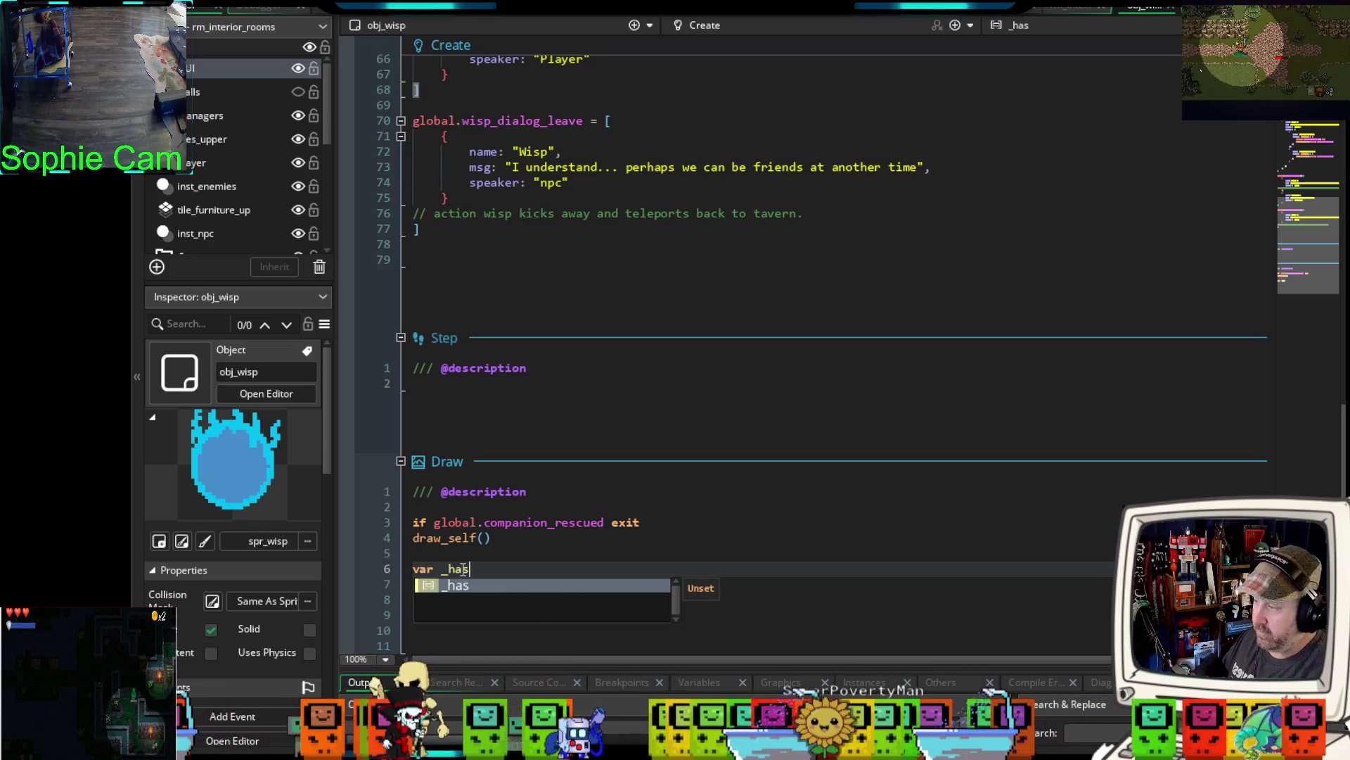
text( _)
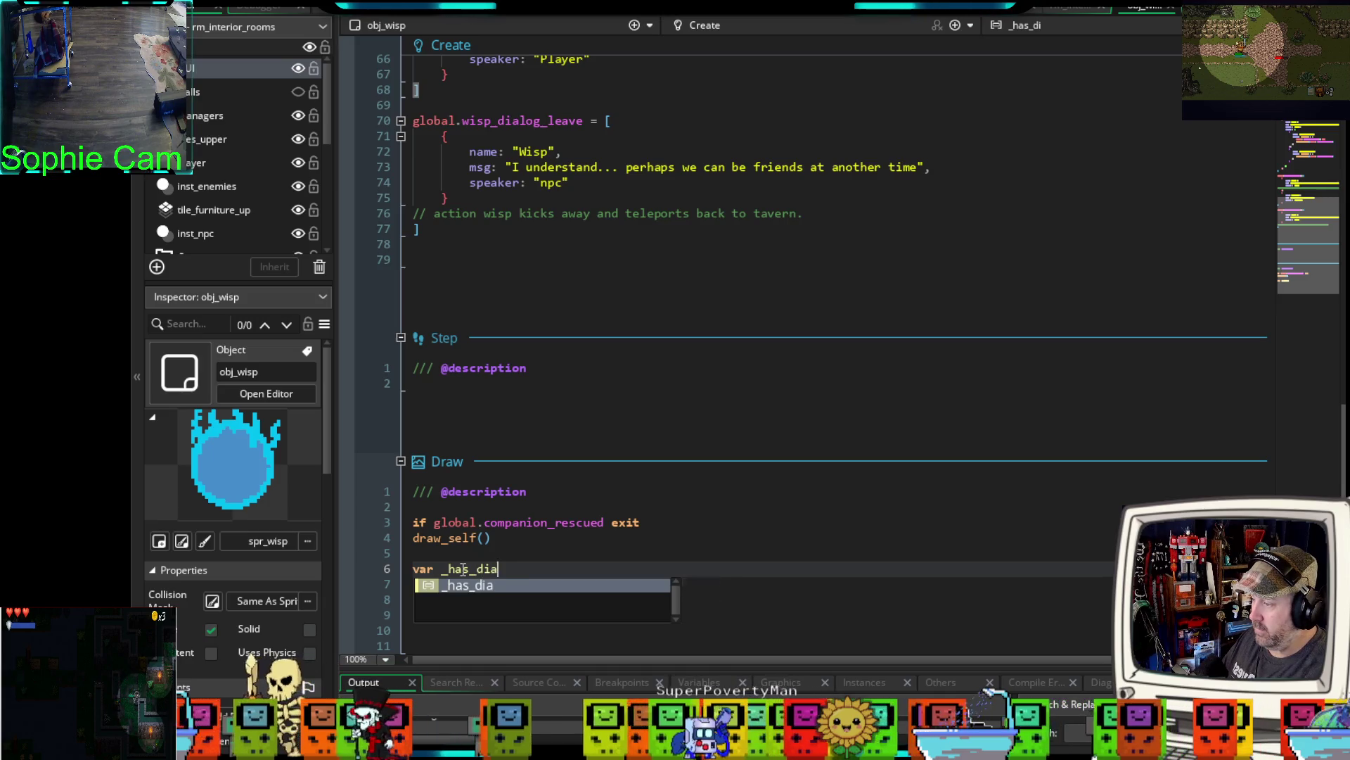
text( = false)
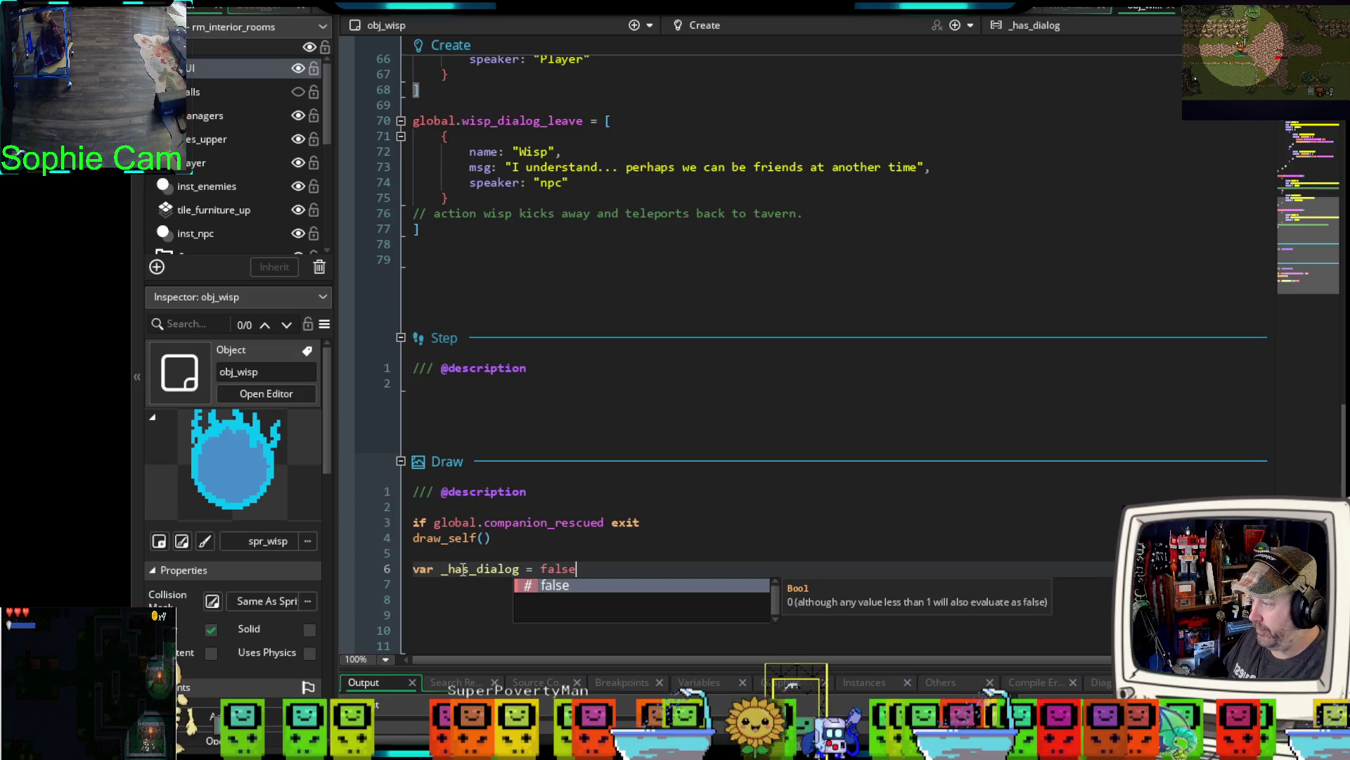
key(Return)
key(Return)
text(if v)
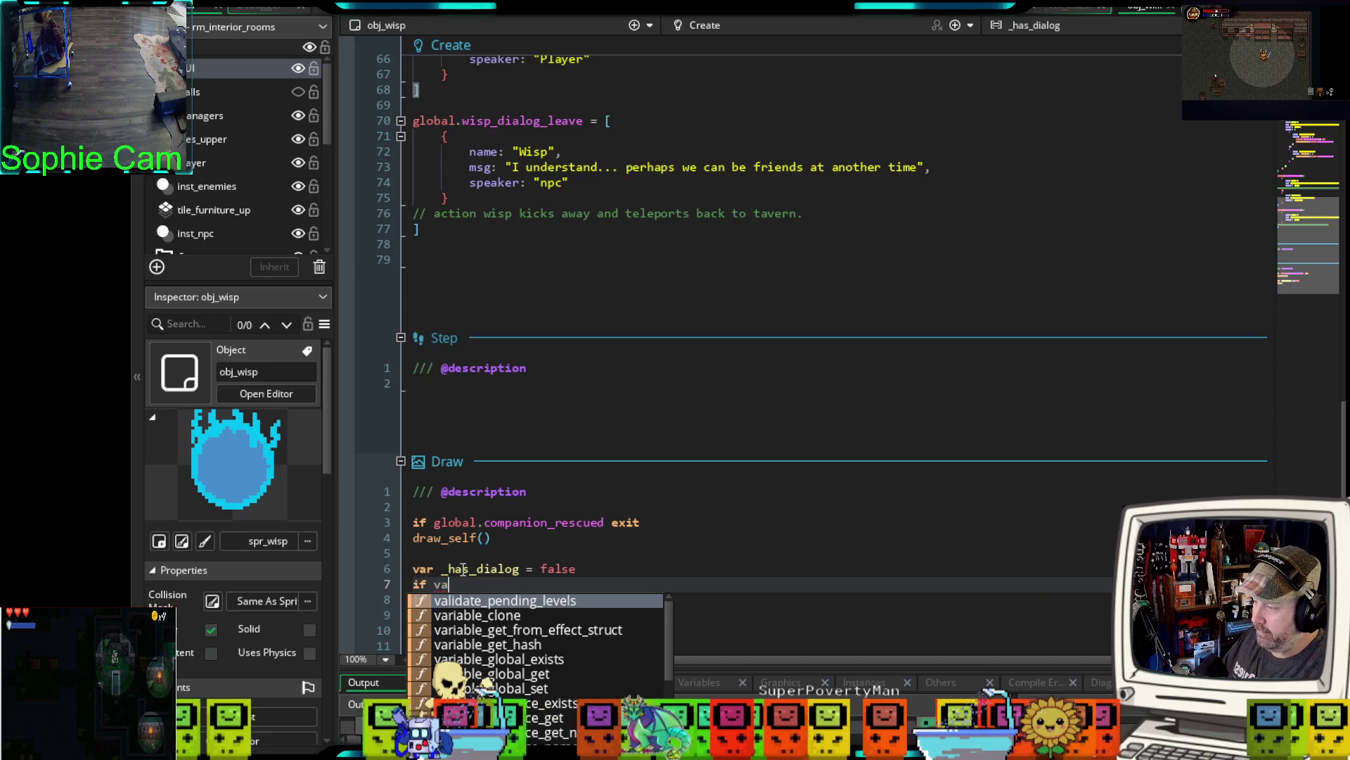
key(BackSpace)
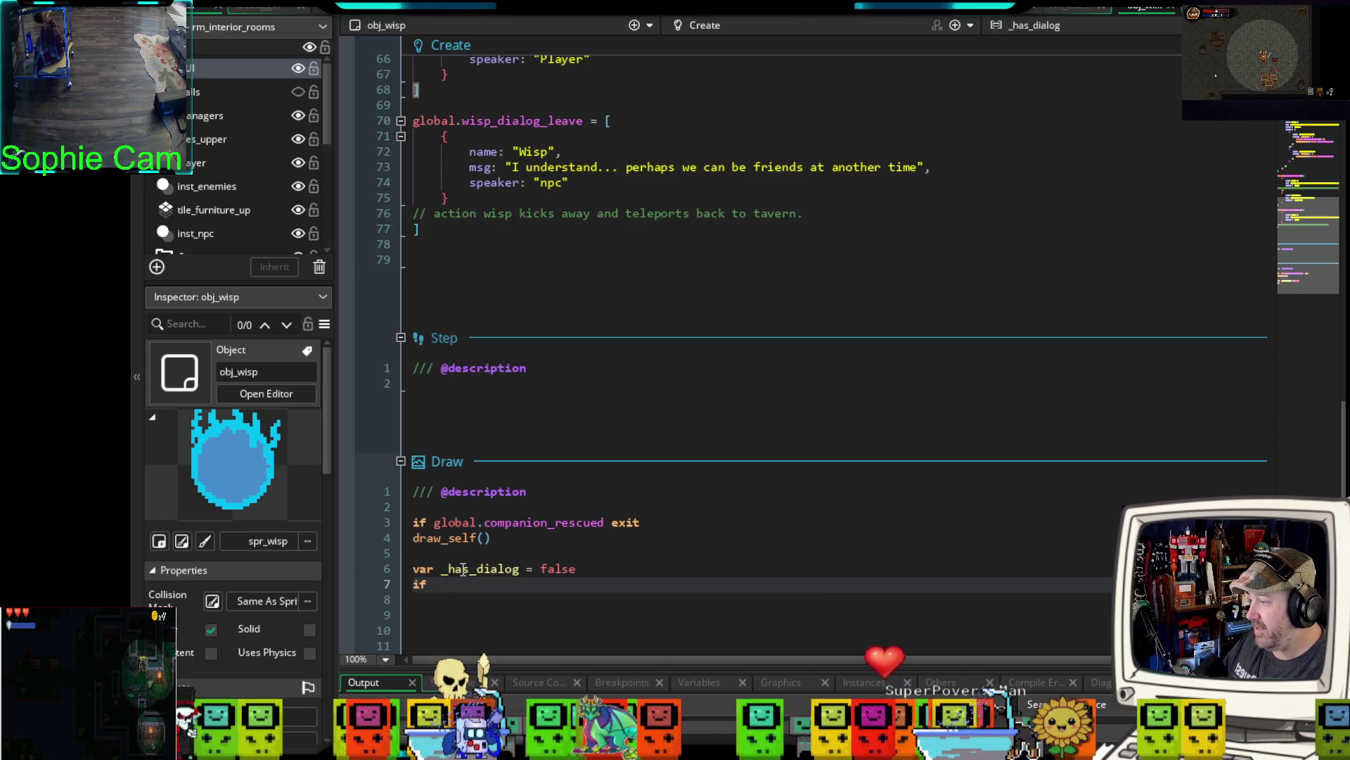
text( i)
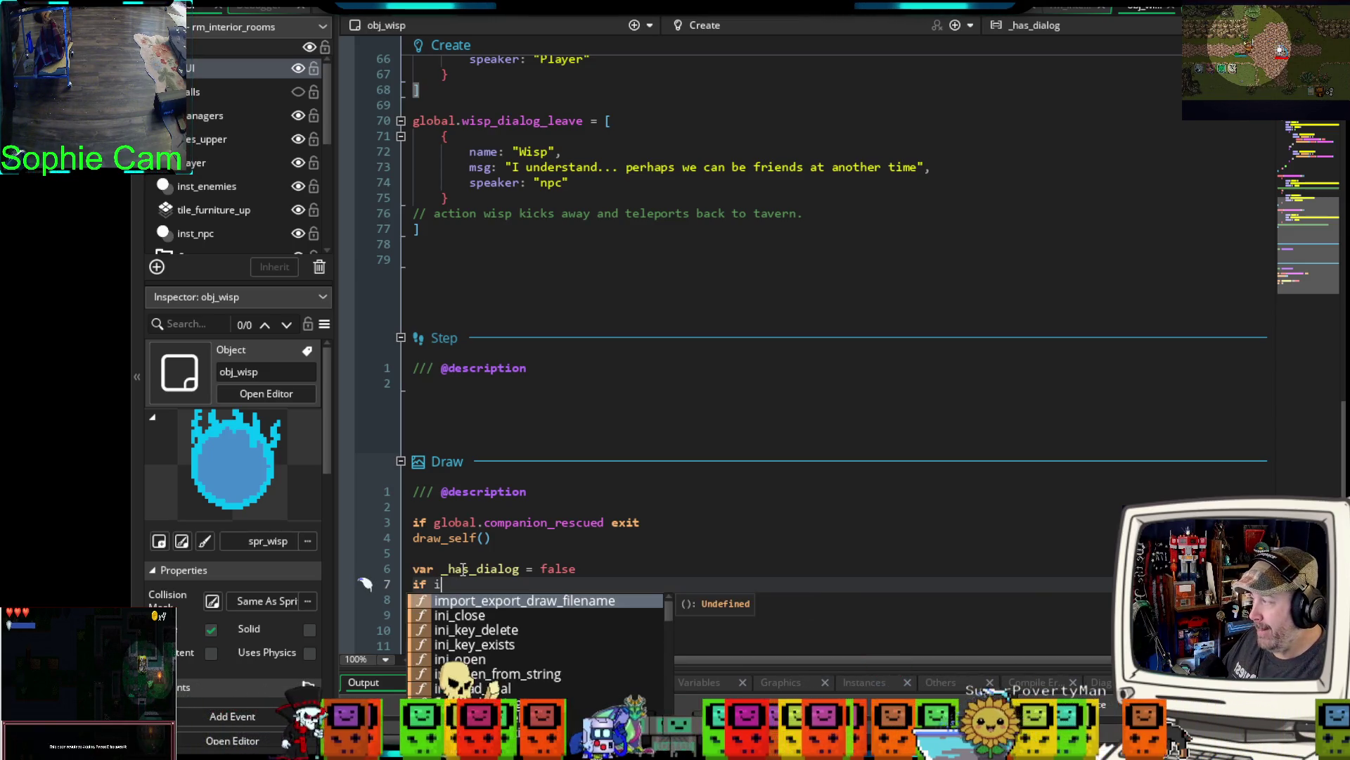
text(n)
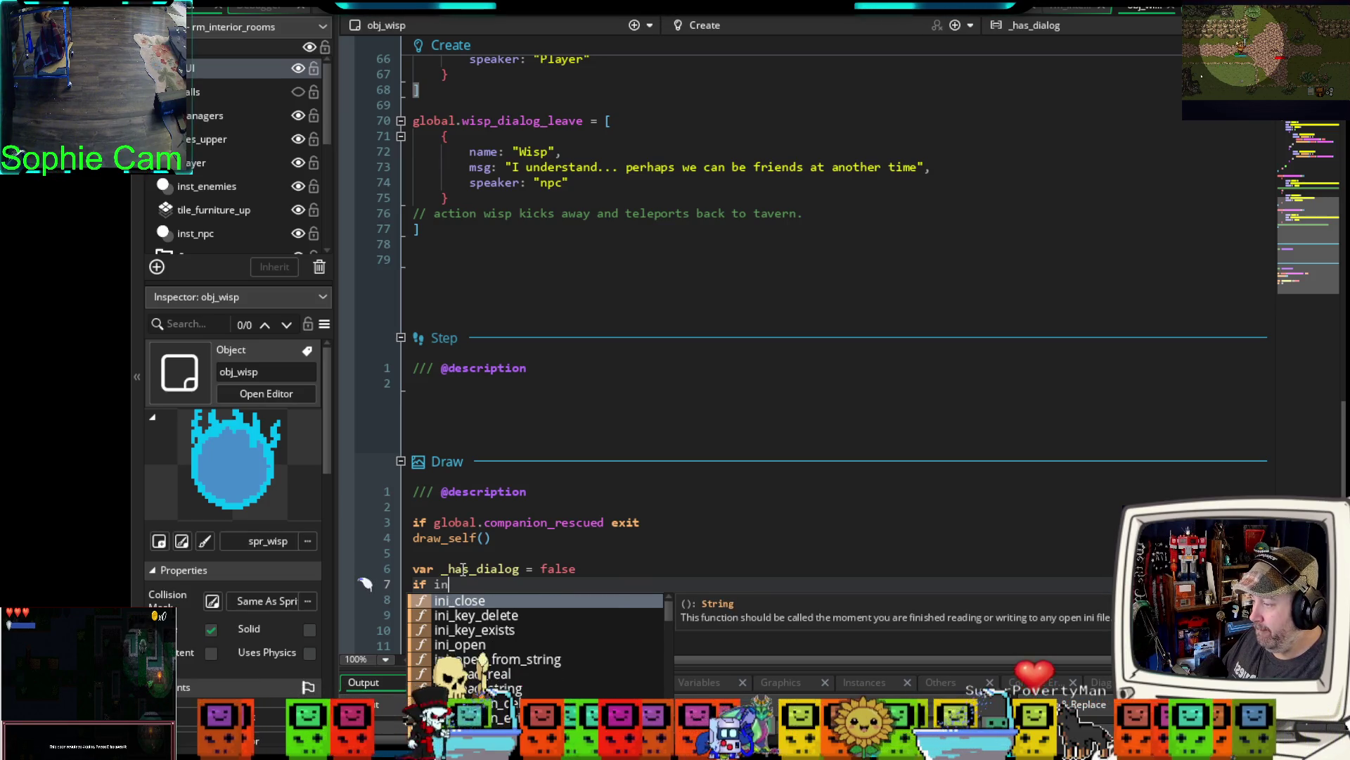
key(BackSpace)
key(BackSpace)
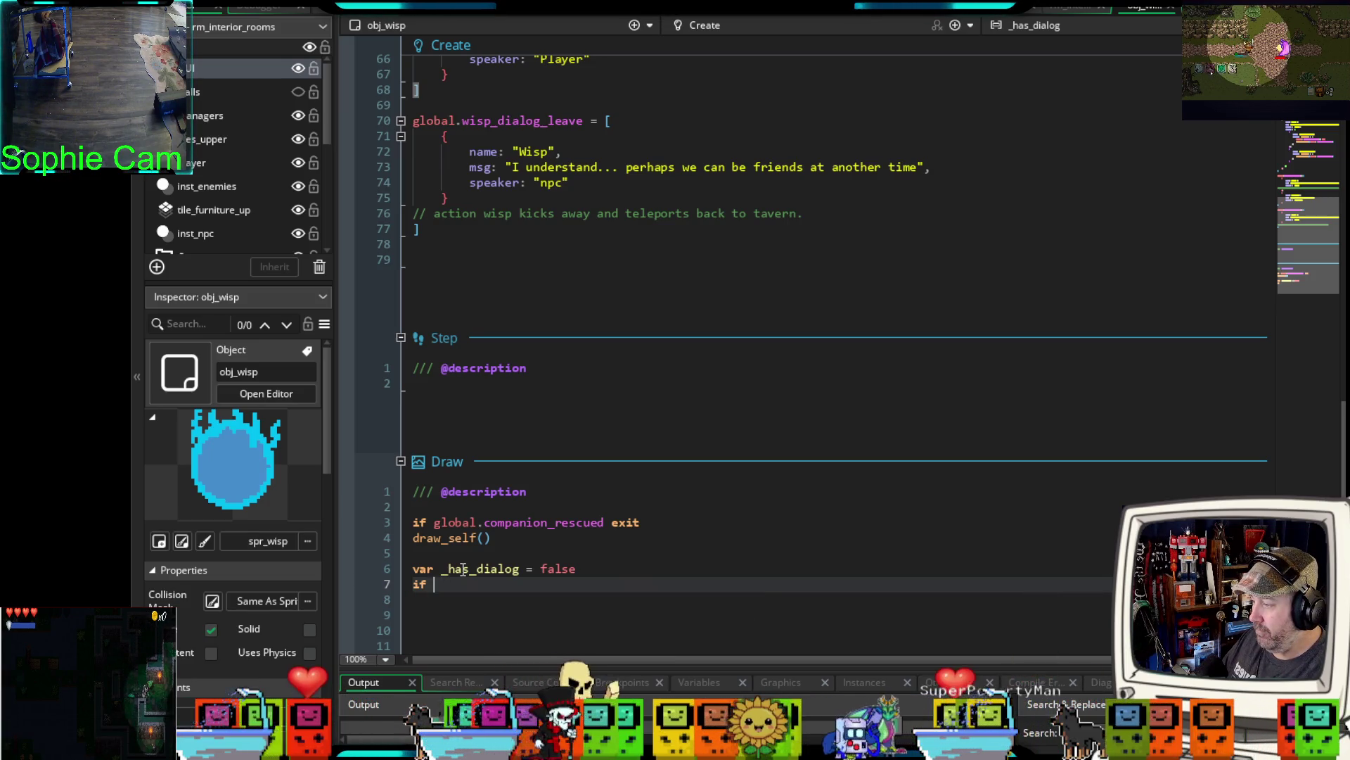
text(in)
key(BackSpace)
key(BackSpace)
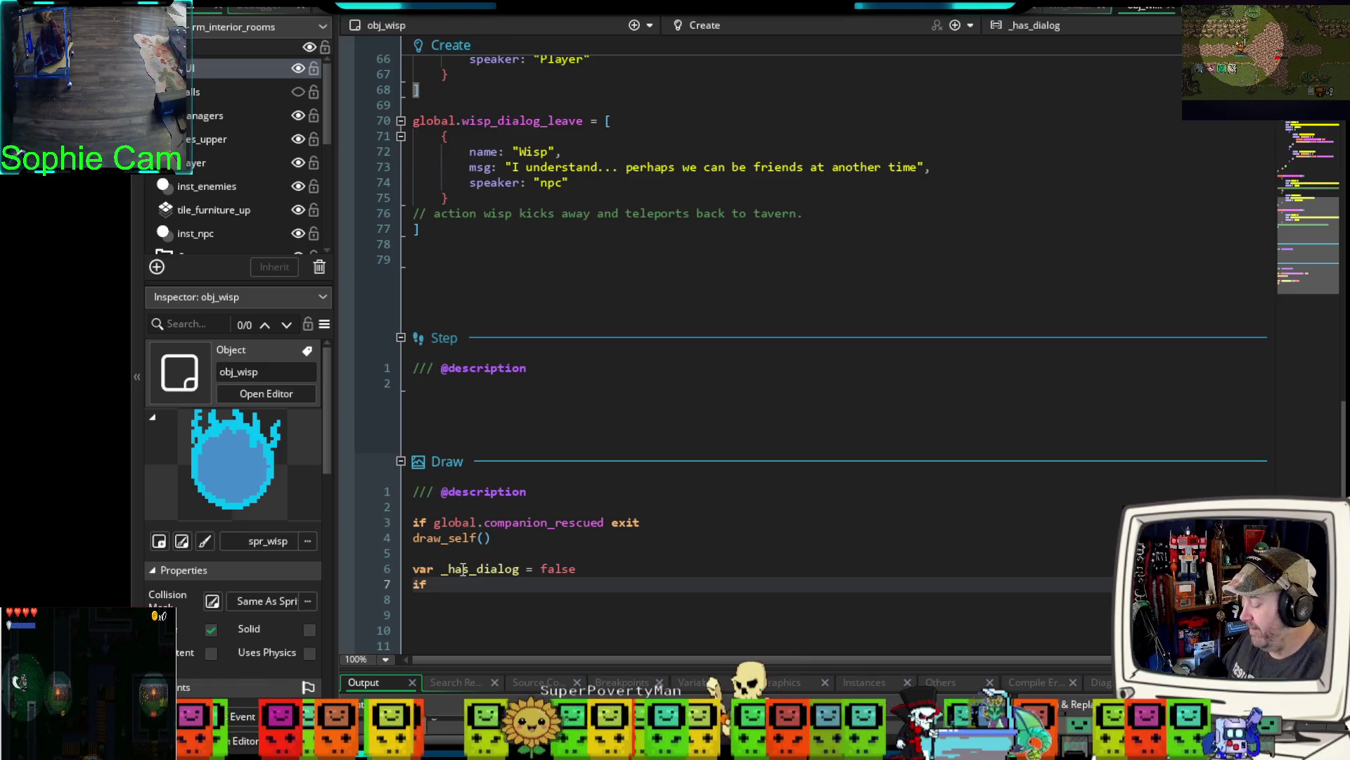
text( va)
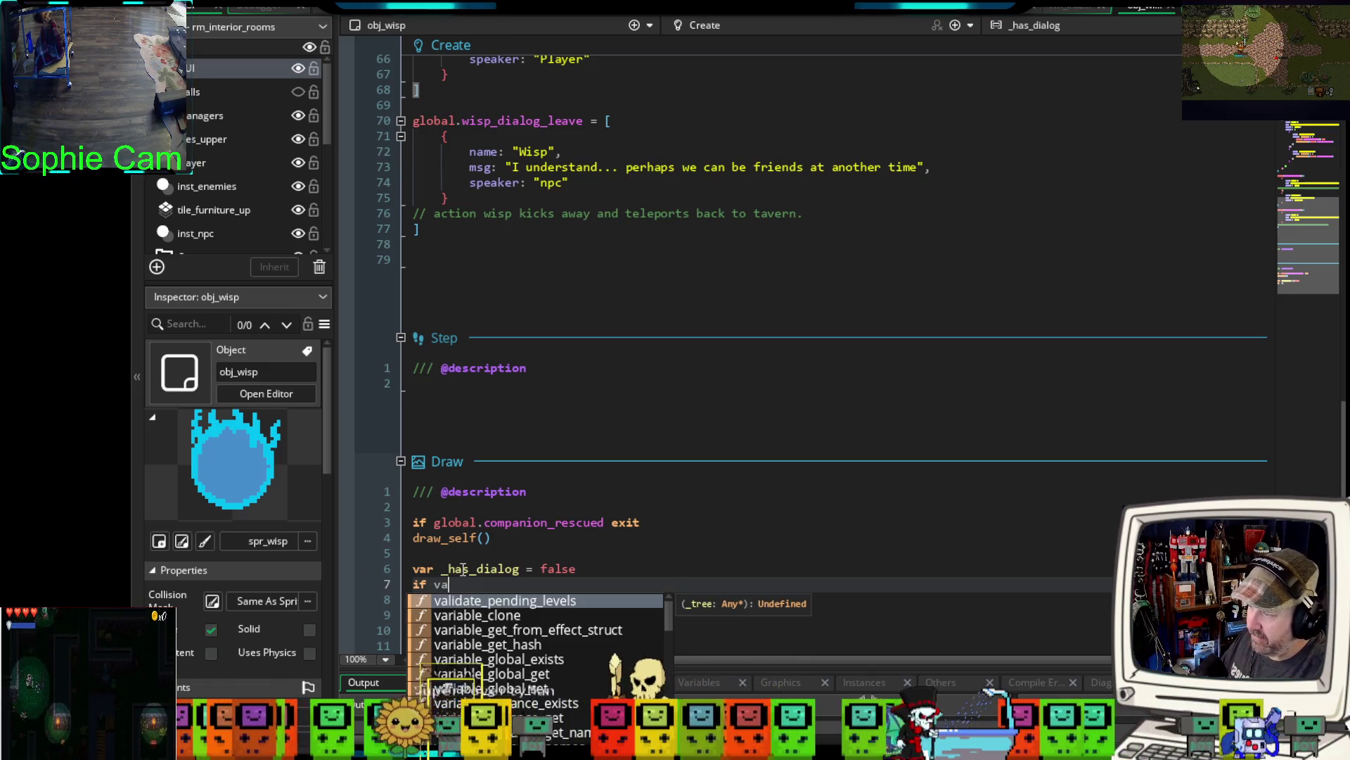
text(r)
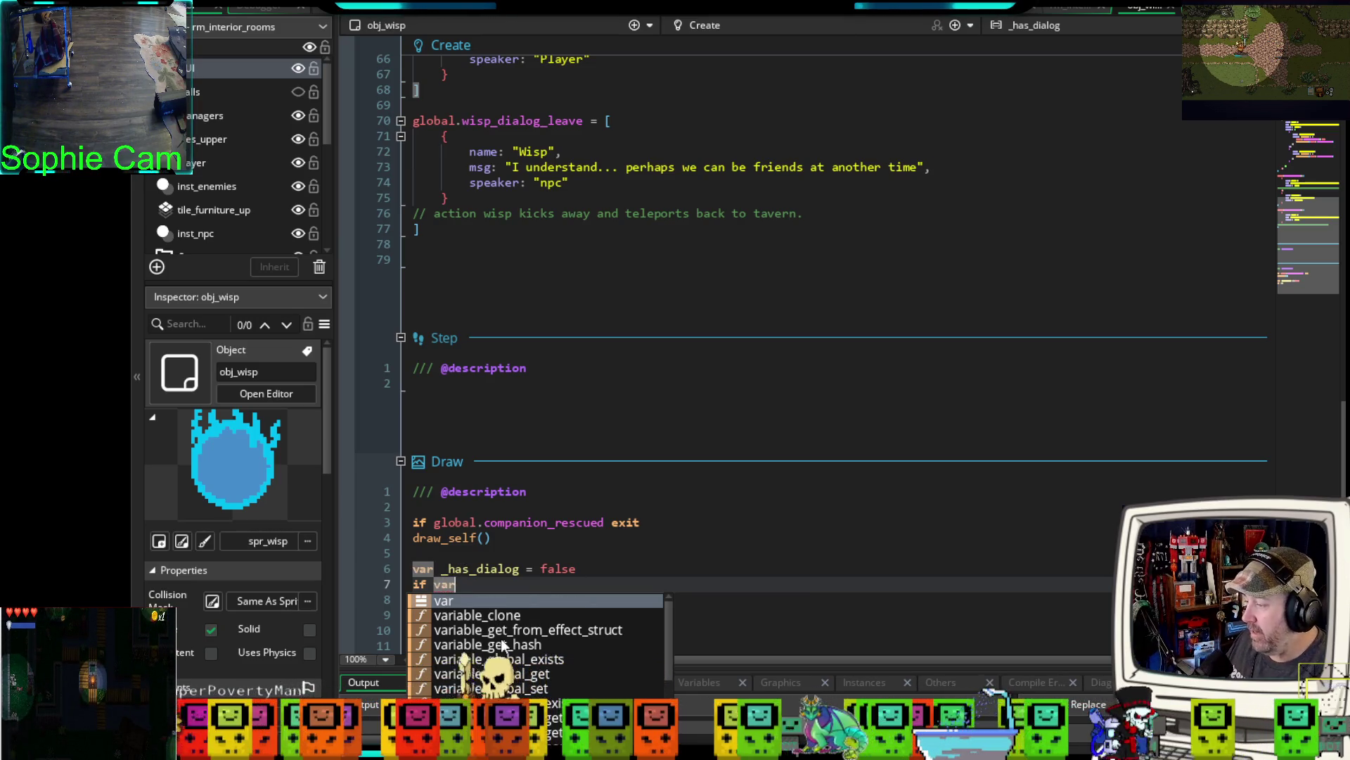
- Make the condition variable_instance_exists(id, "") via autocomplete, then view npc_dialog for reference
scroll(522, 647, down, 1)
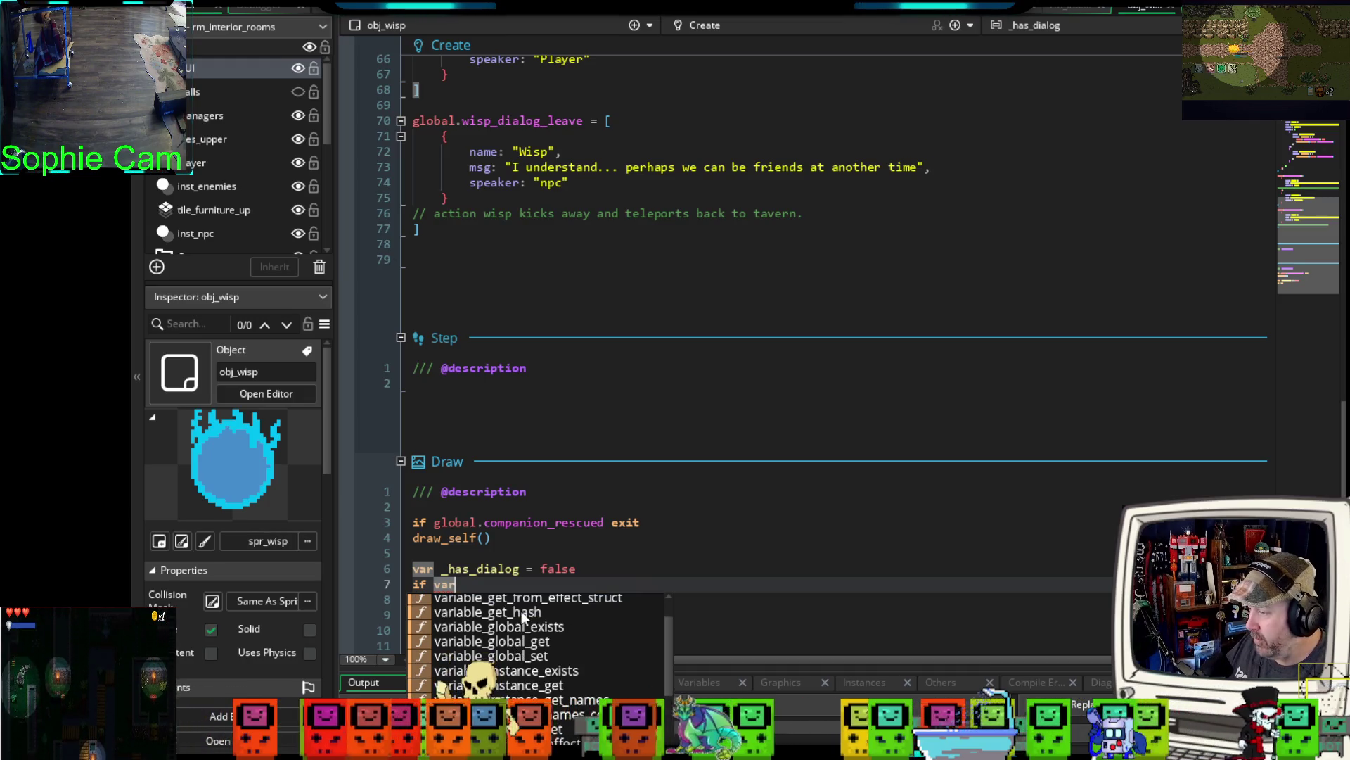
scroll(504, 646, up, 1)
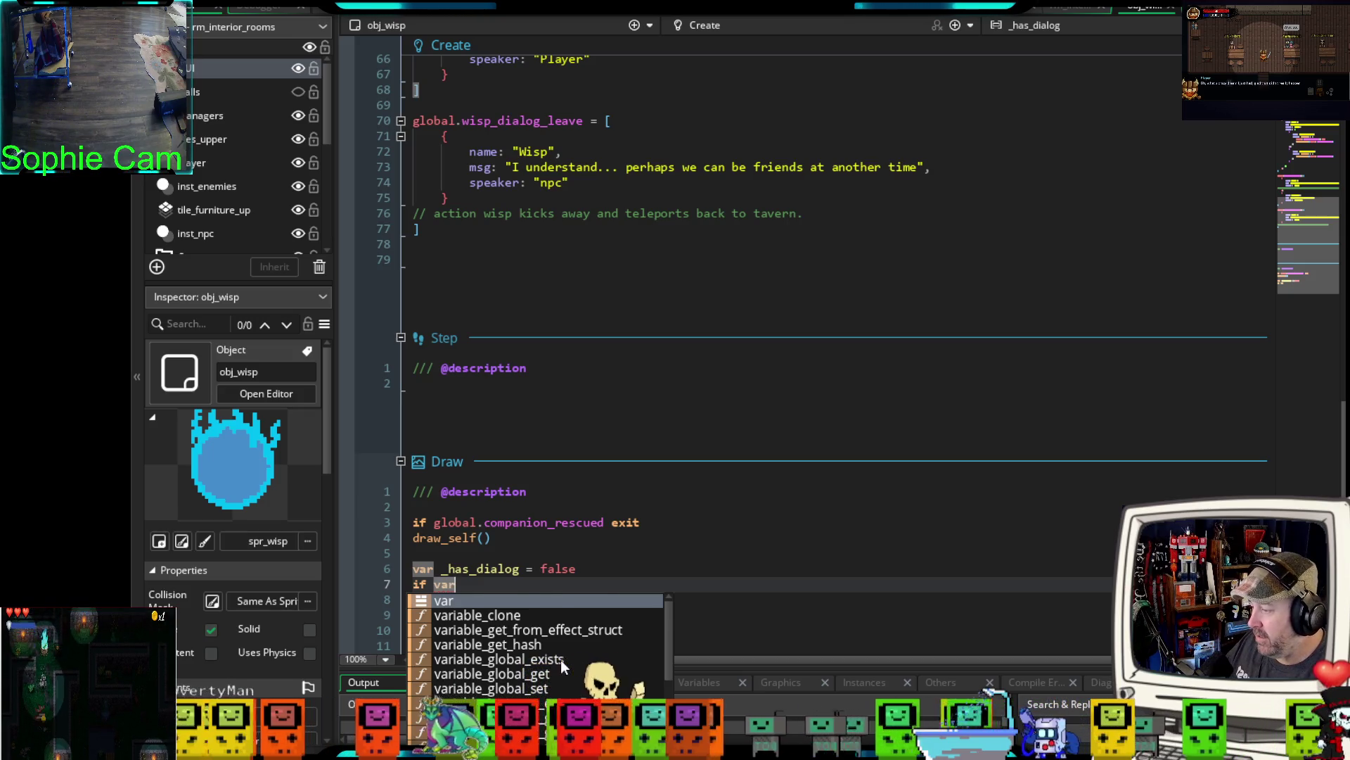
scroll(560, 659, down, 1)
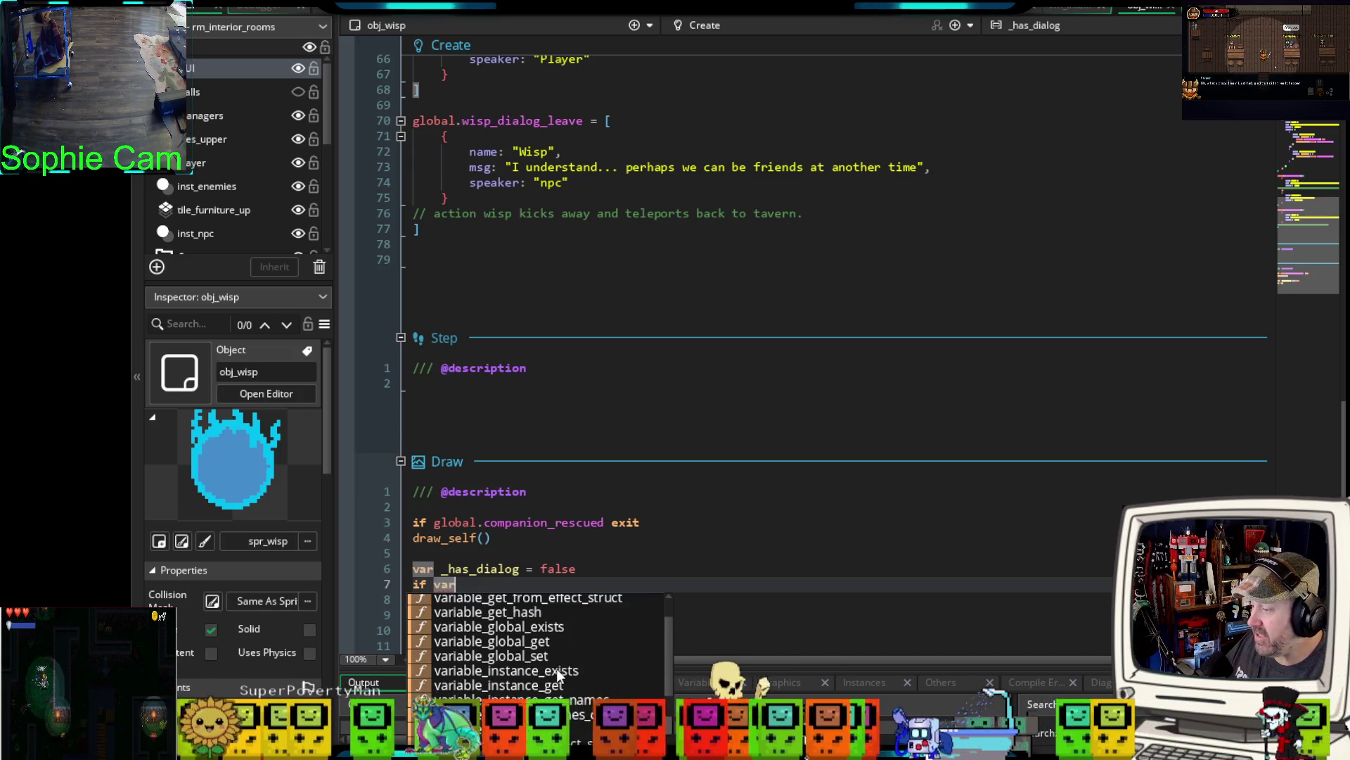
click(557, 670)
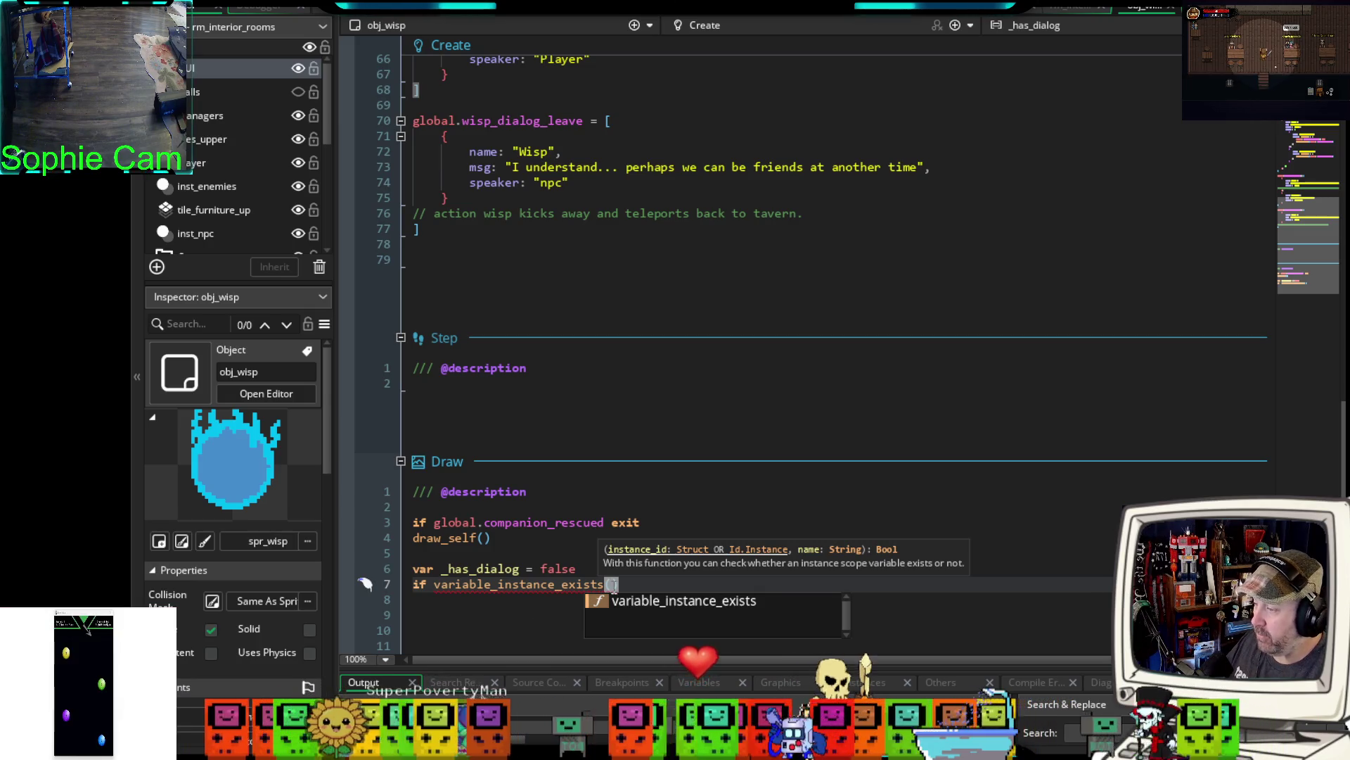
key(Escape)
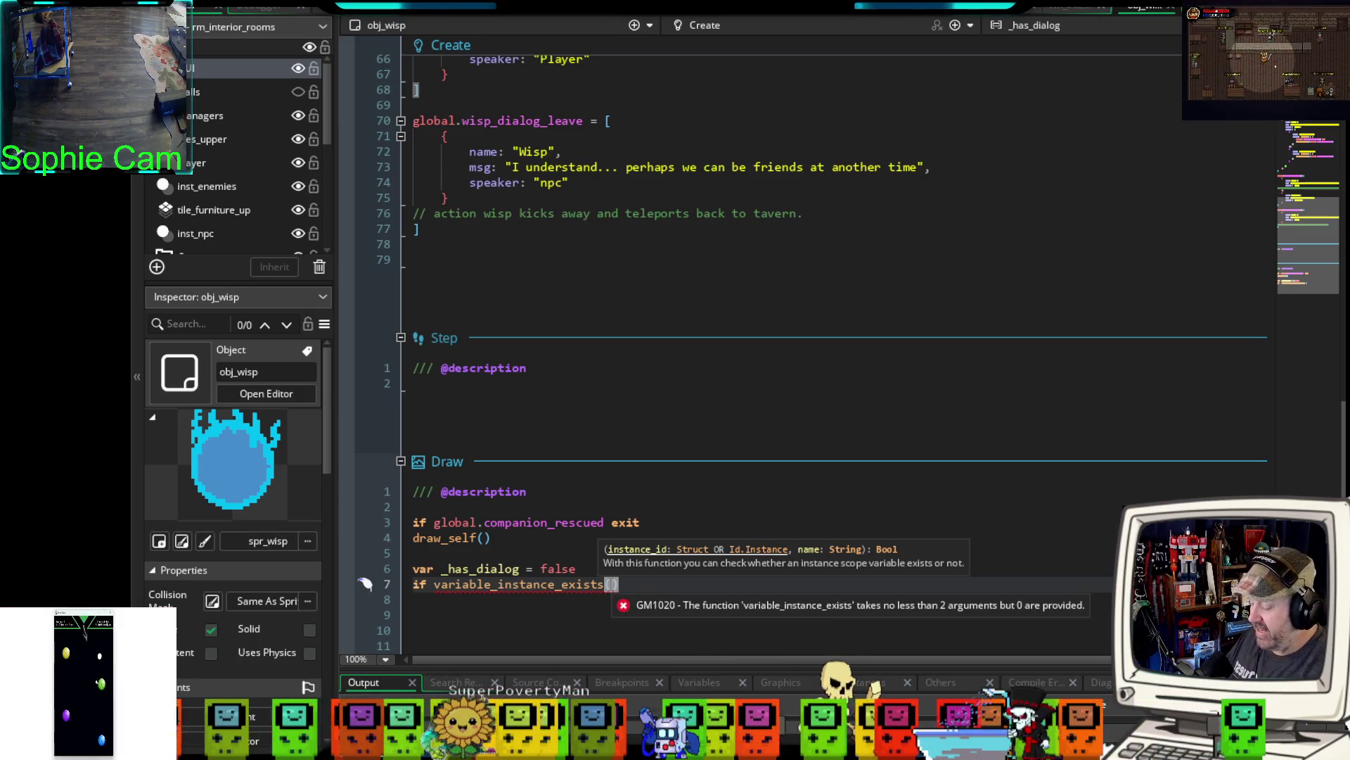
text(id, ")
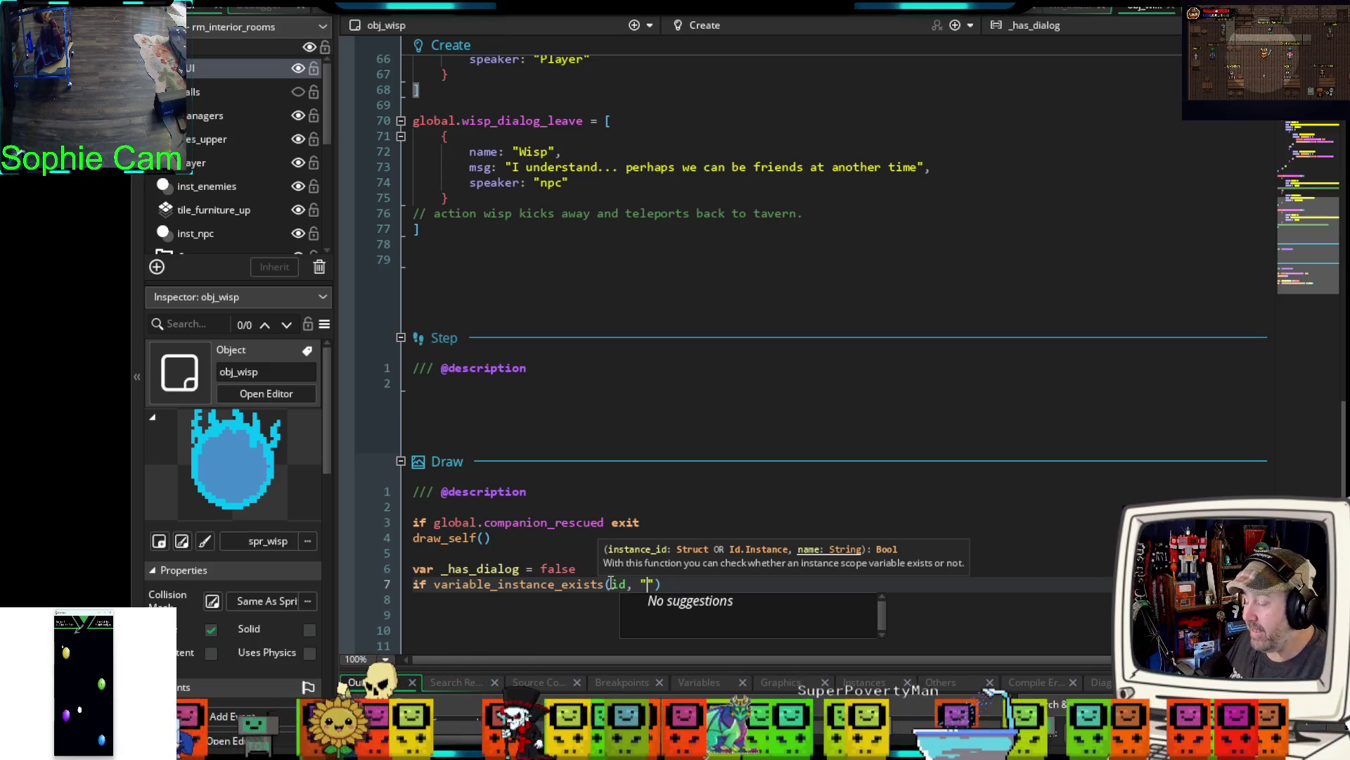
key(ctrl+Tab)
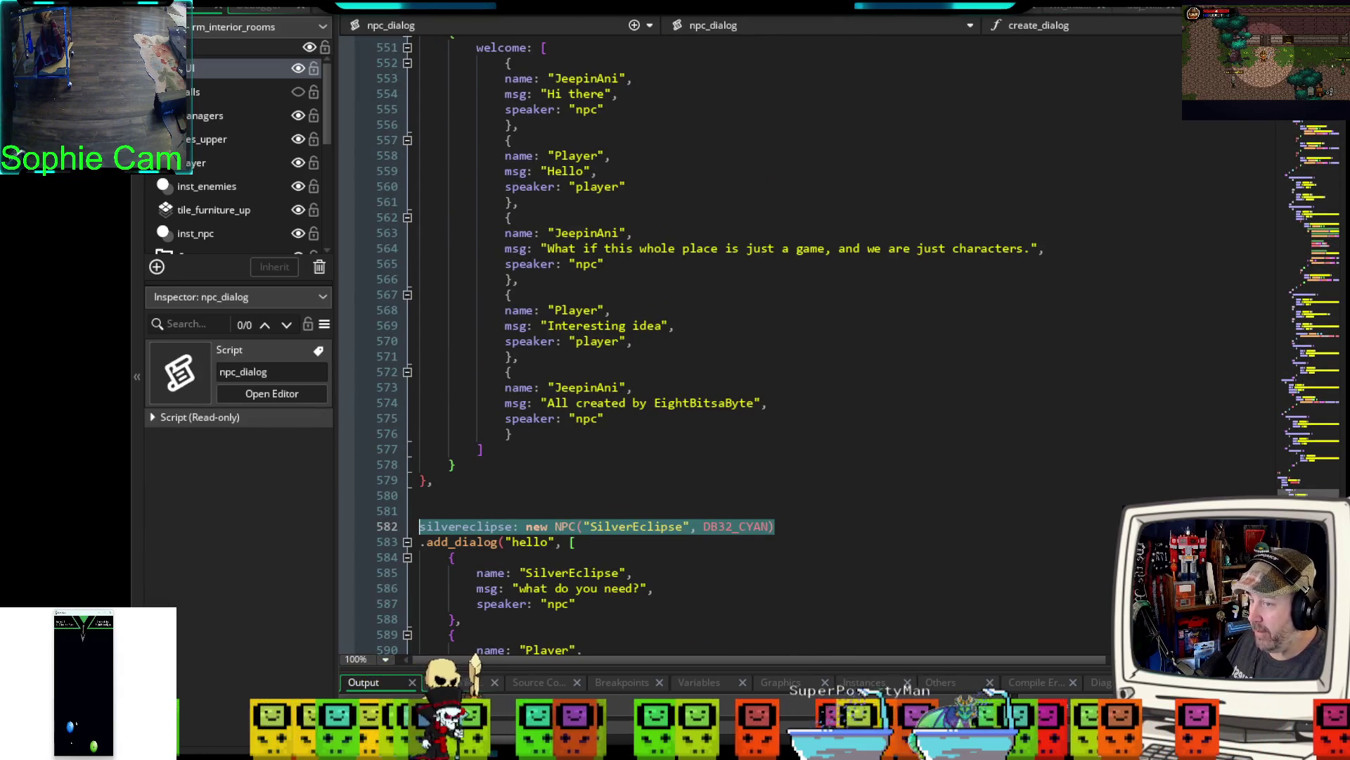
drag(1342, 278, 1341, 125)
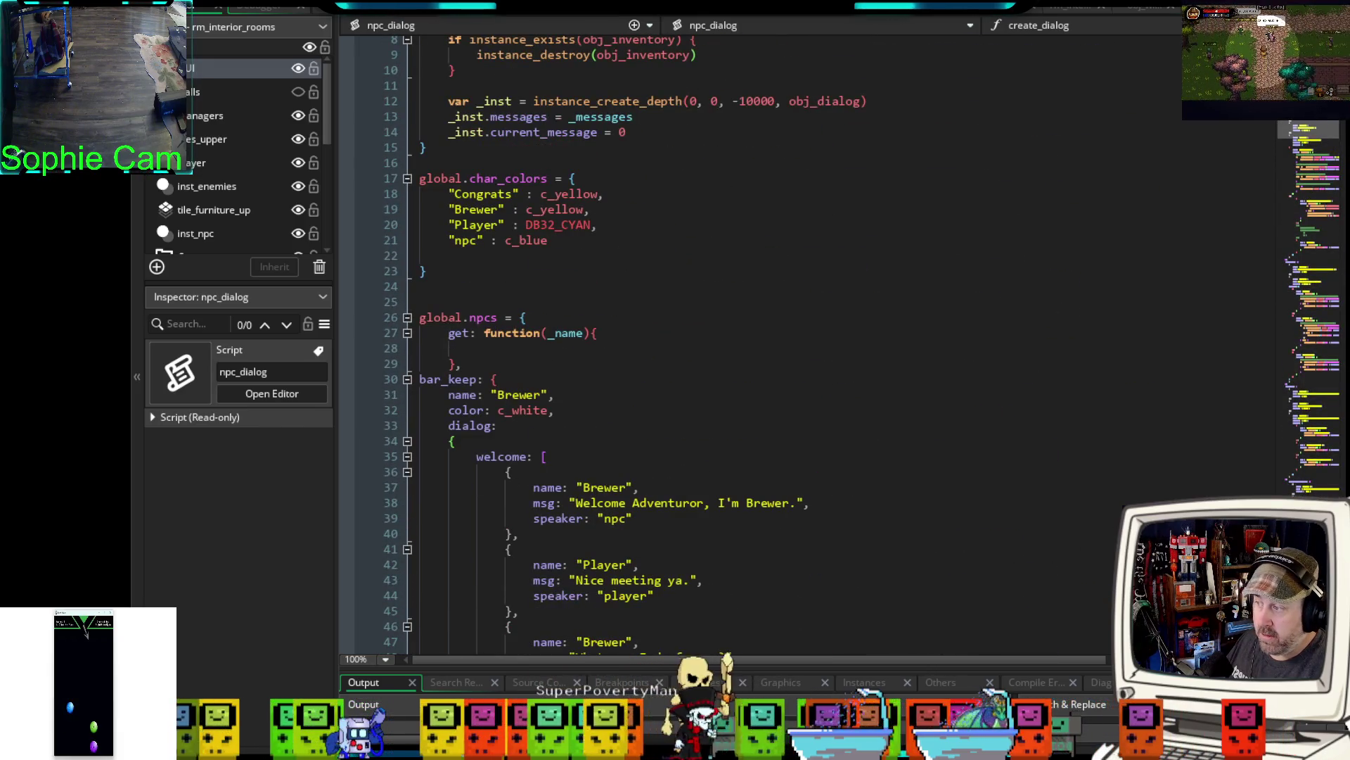
scroll(822, 211, down, 10)
scroll(822, 210, up, 6)
drag(504, 225, 434, 225)
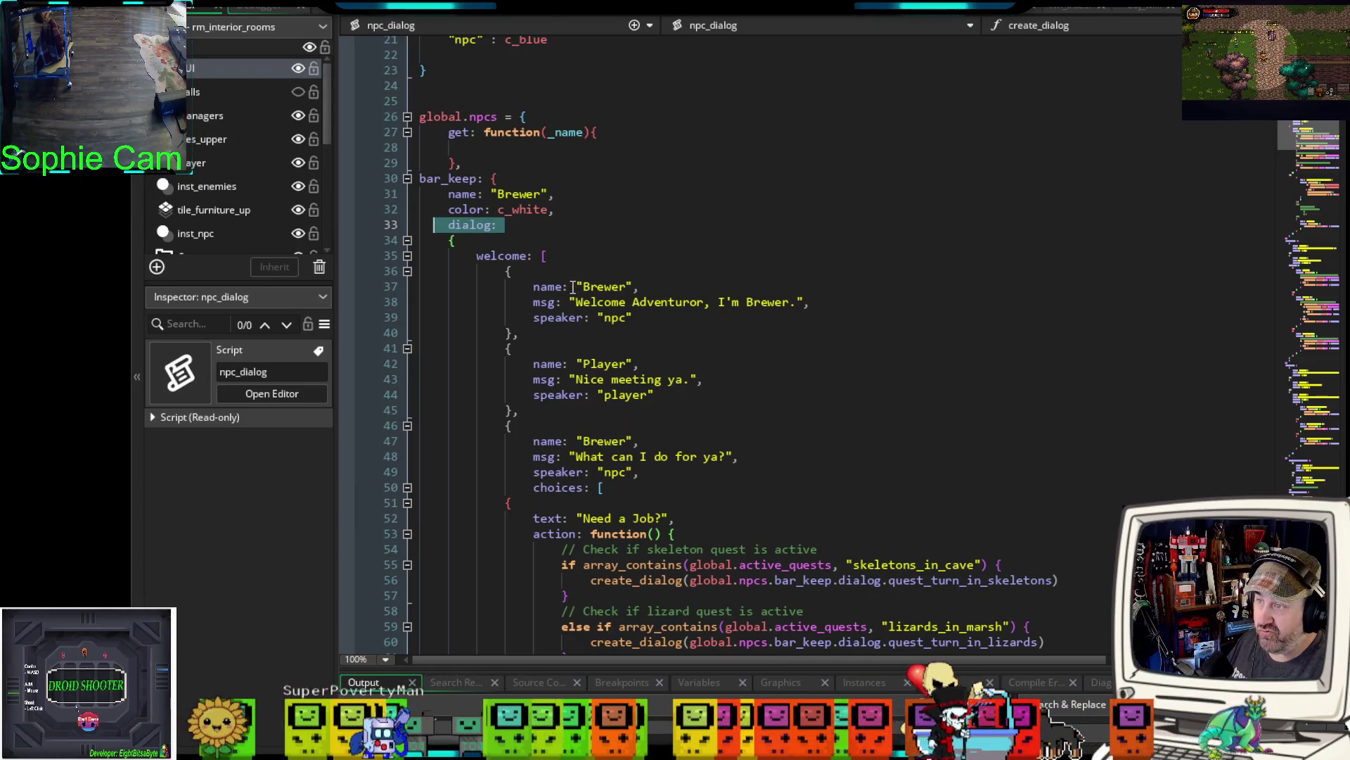
click(1133, 12)
scroll(906, 237, up, 18)
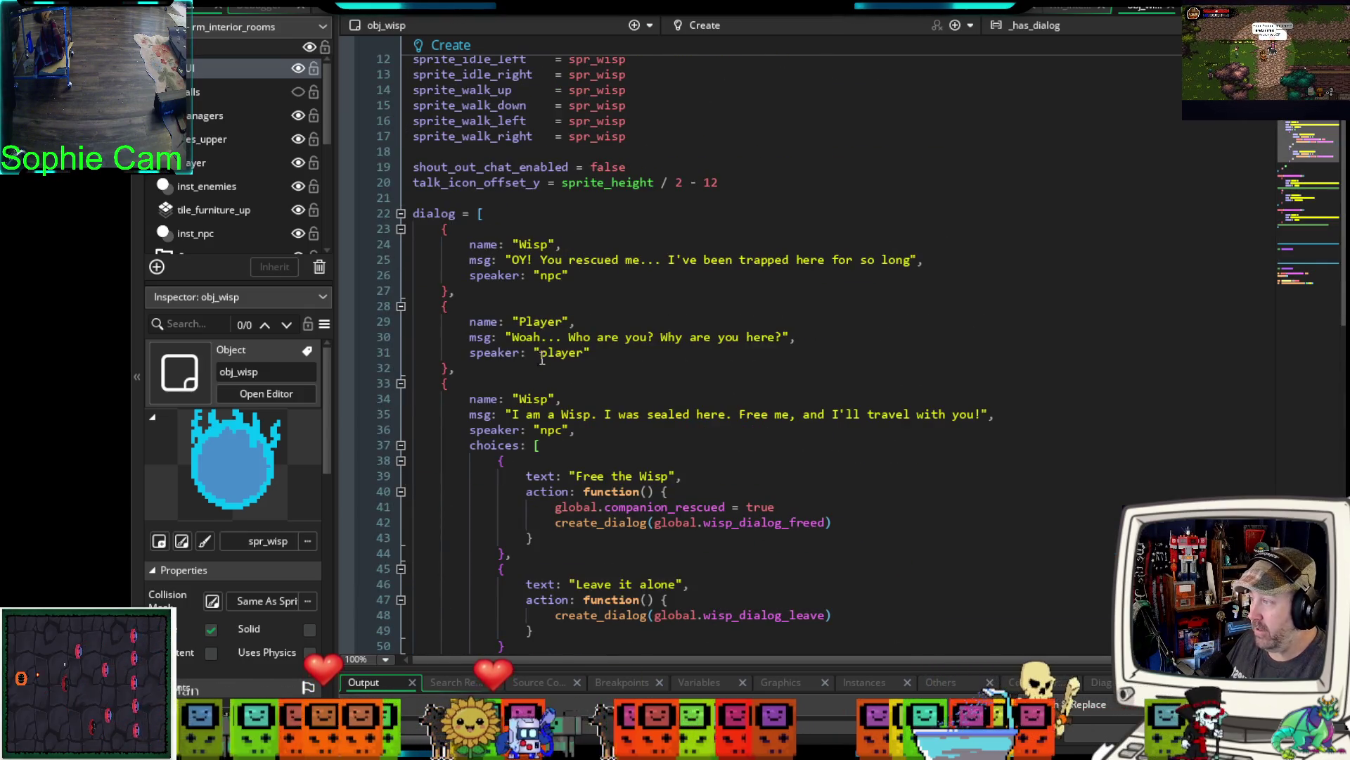
- Rename the dialog array on line 22 of the Create event to wisp_dialog
click(450, 214)
scroll(432, 298, up, 4)
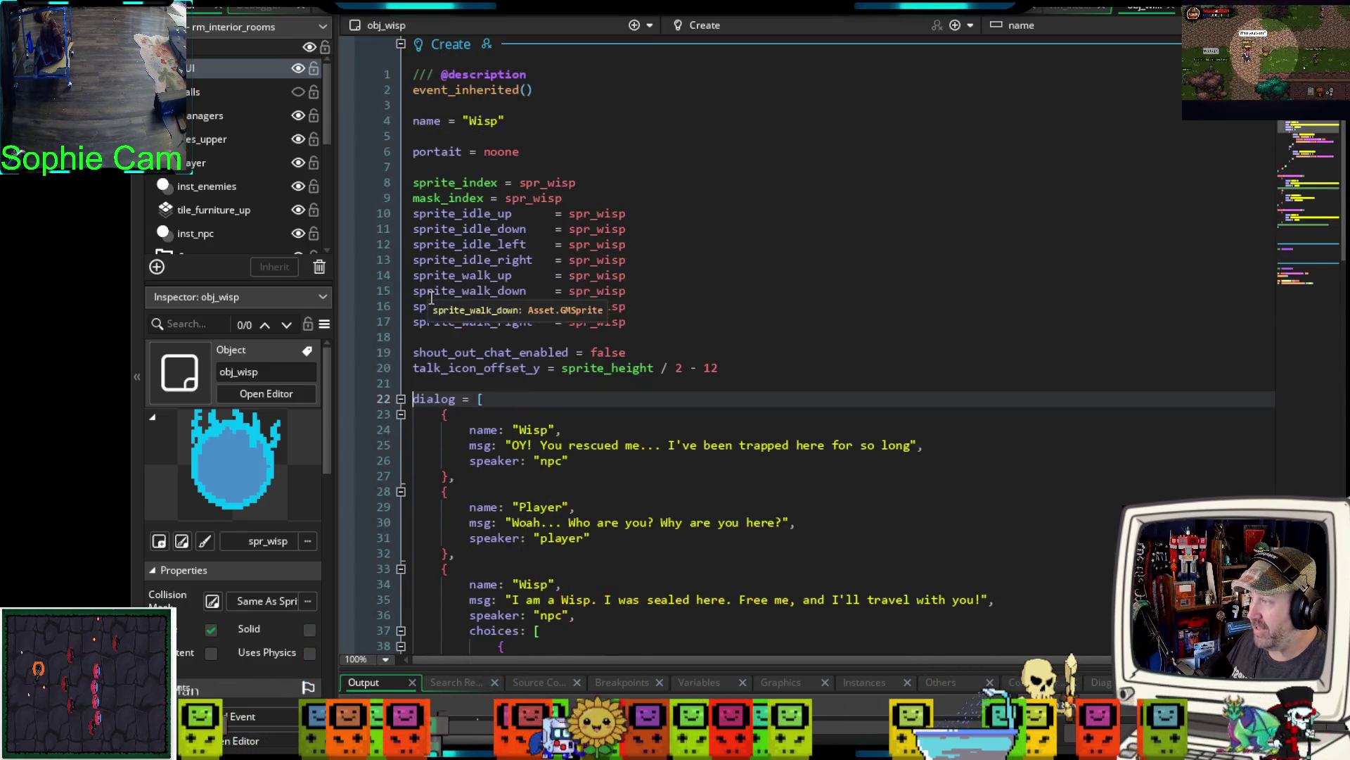
scroll(432, 297, down, 2)
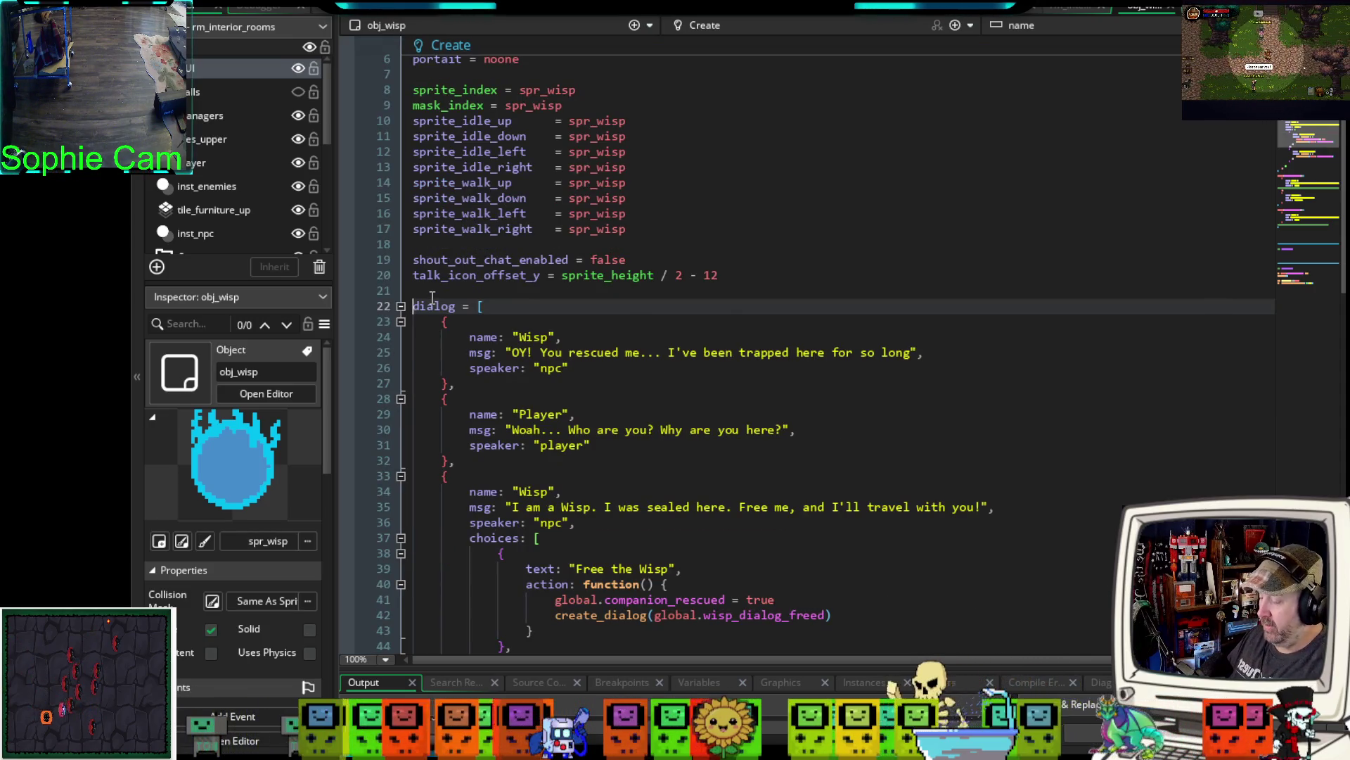
text(wisp_)
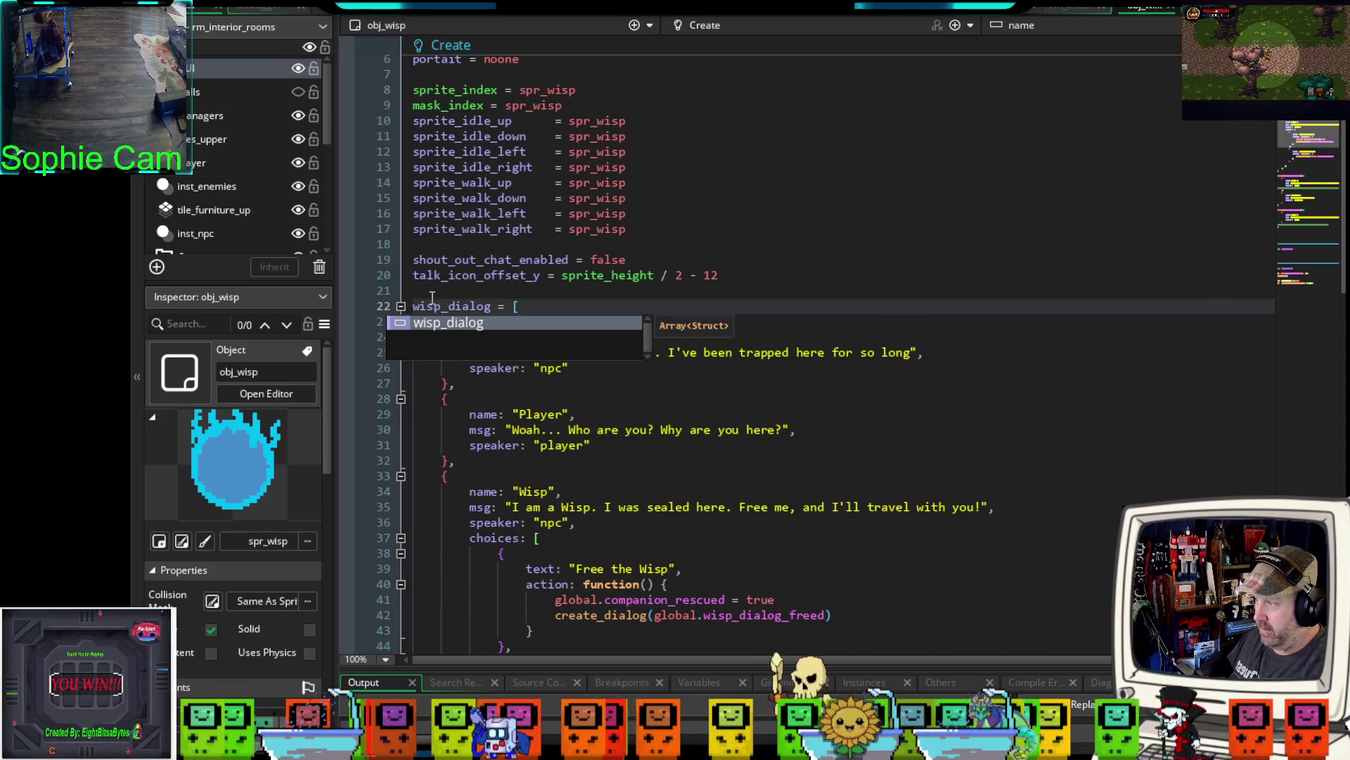
click(663, 399)
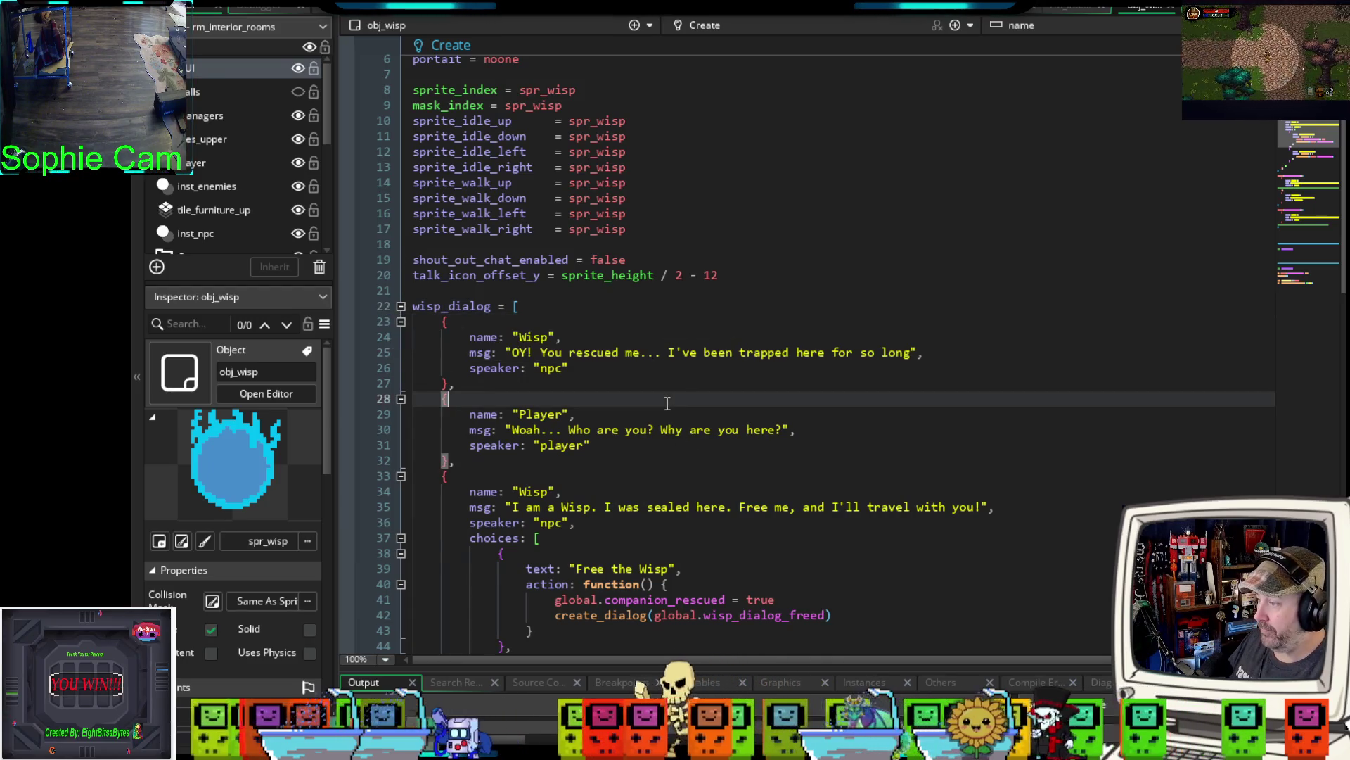
- Move down to the Draw event's empty variable_instance_exists name quotes
scroll(653, 377, down, 14)
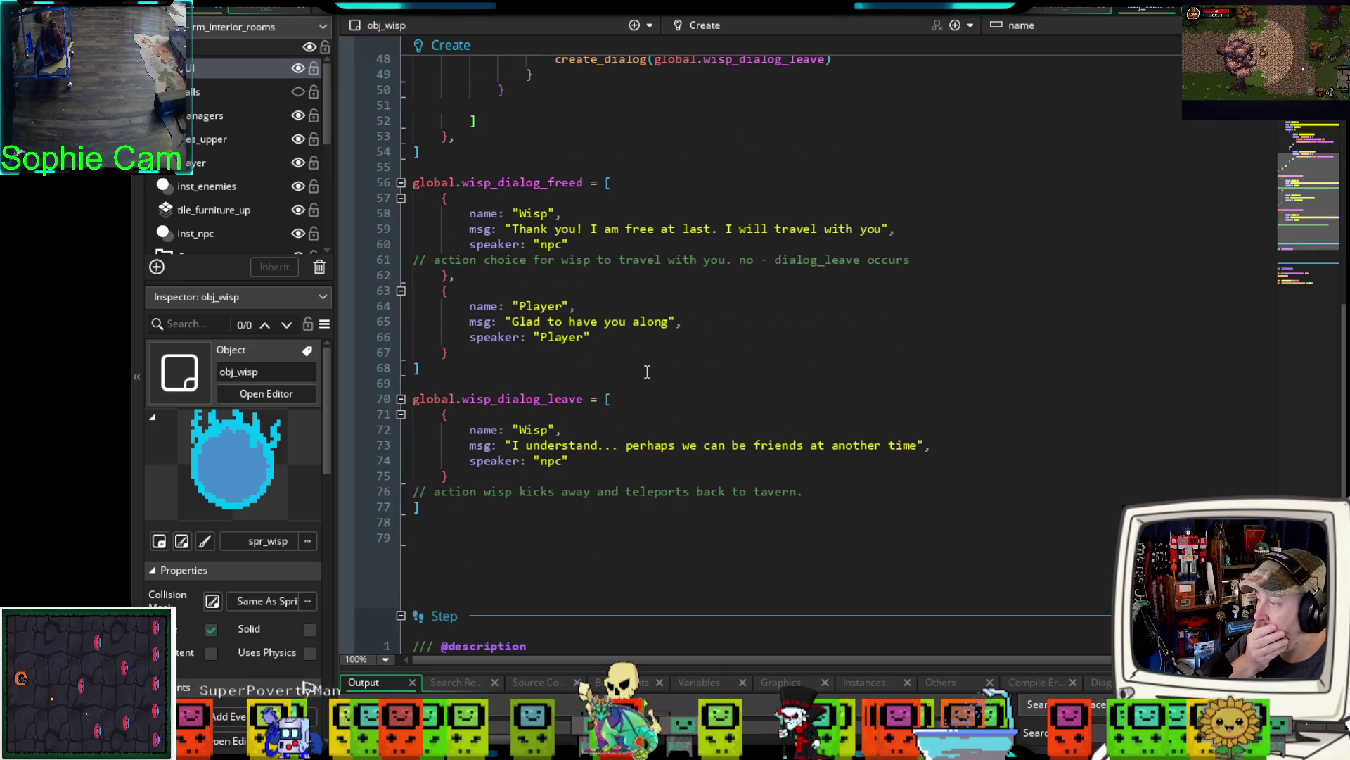
scroll(647, 372, down, 8)
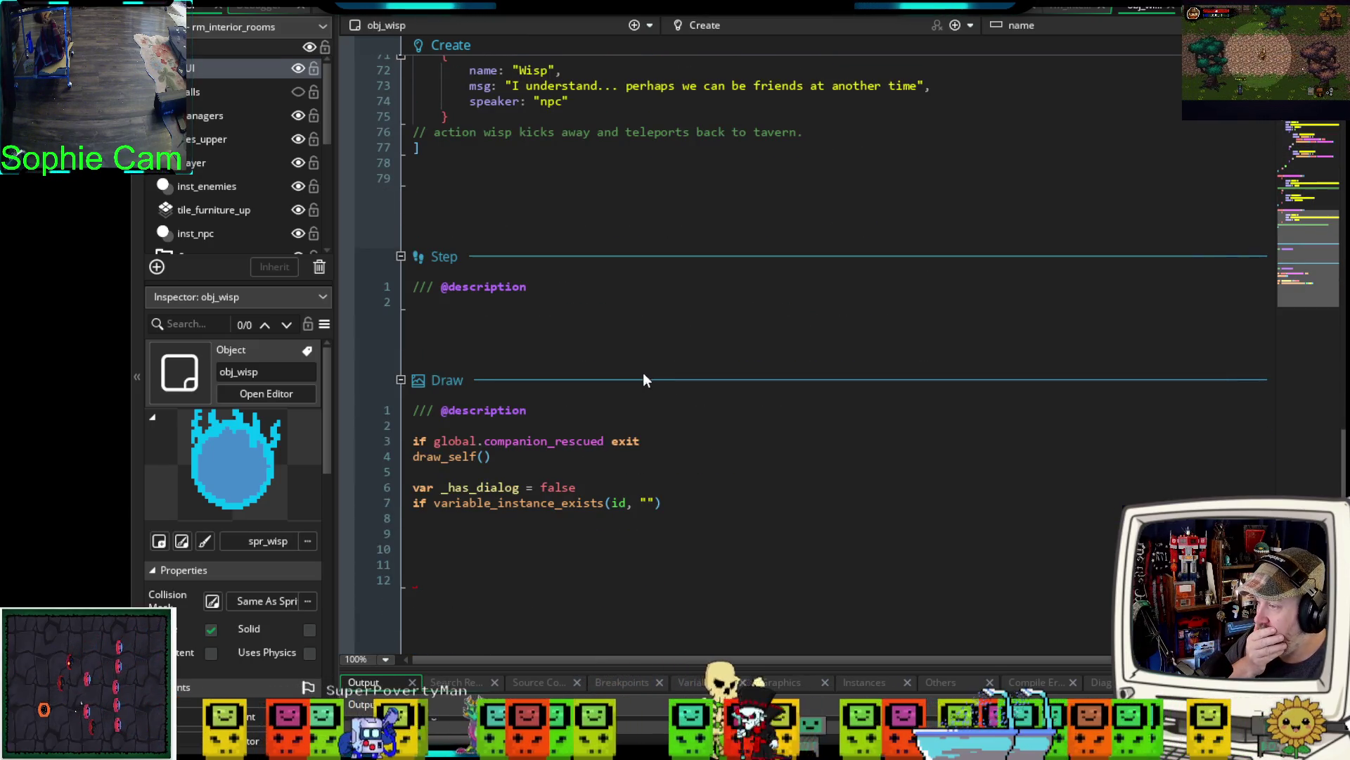
click(650, 502)
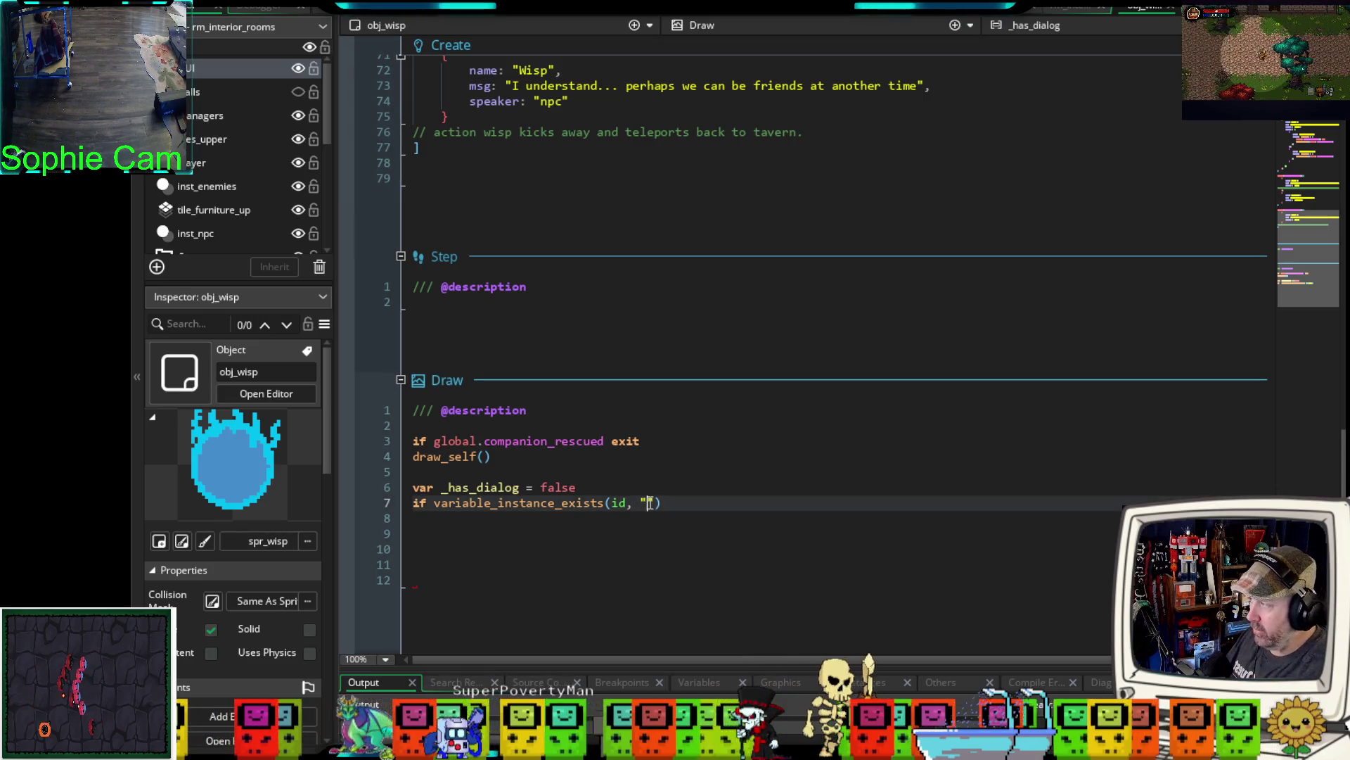
- Check for "wish_dialog" and extend the if with 'and array_length(wisp_dialog) > 0 {'
text(wish)
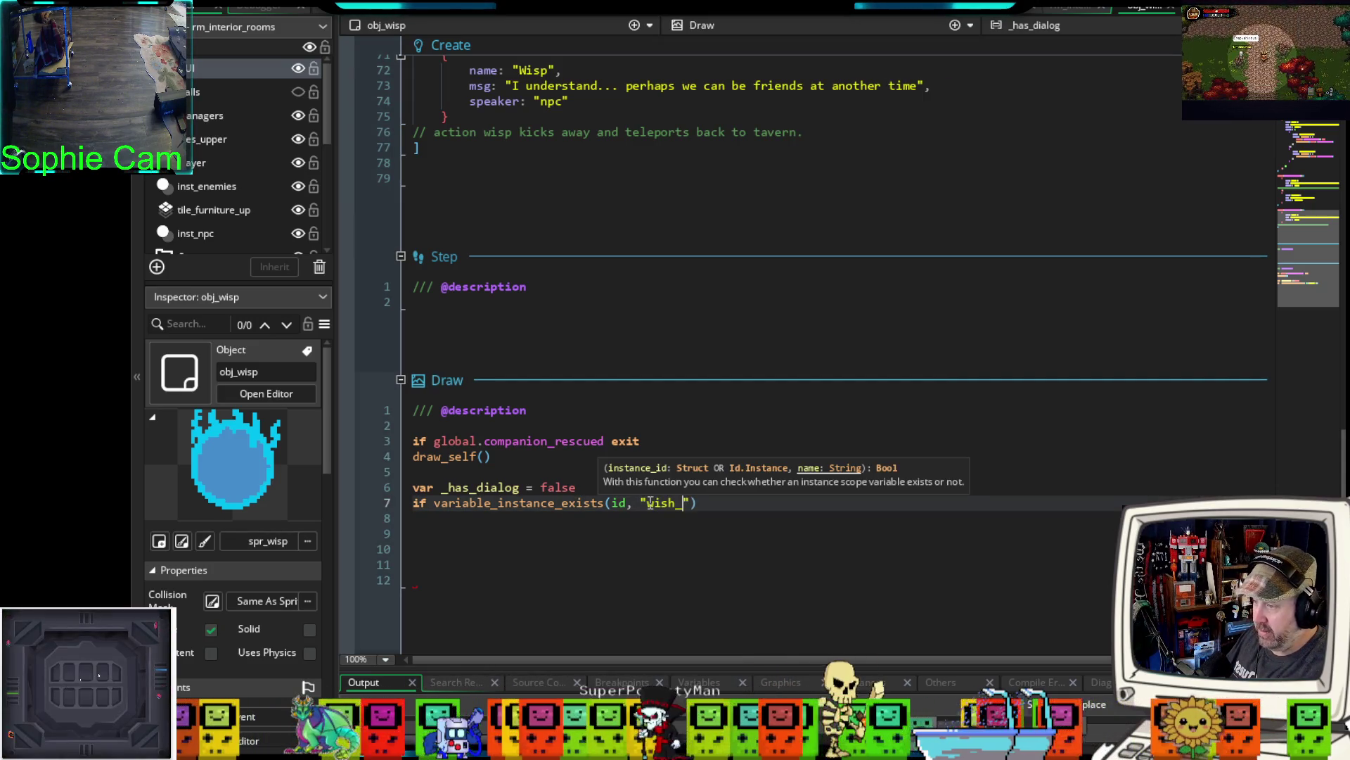
text(_dialog)
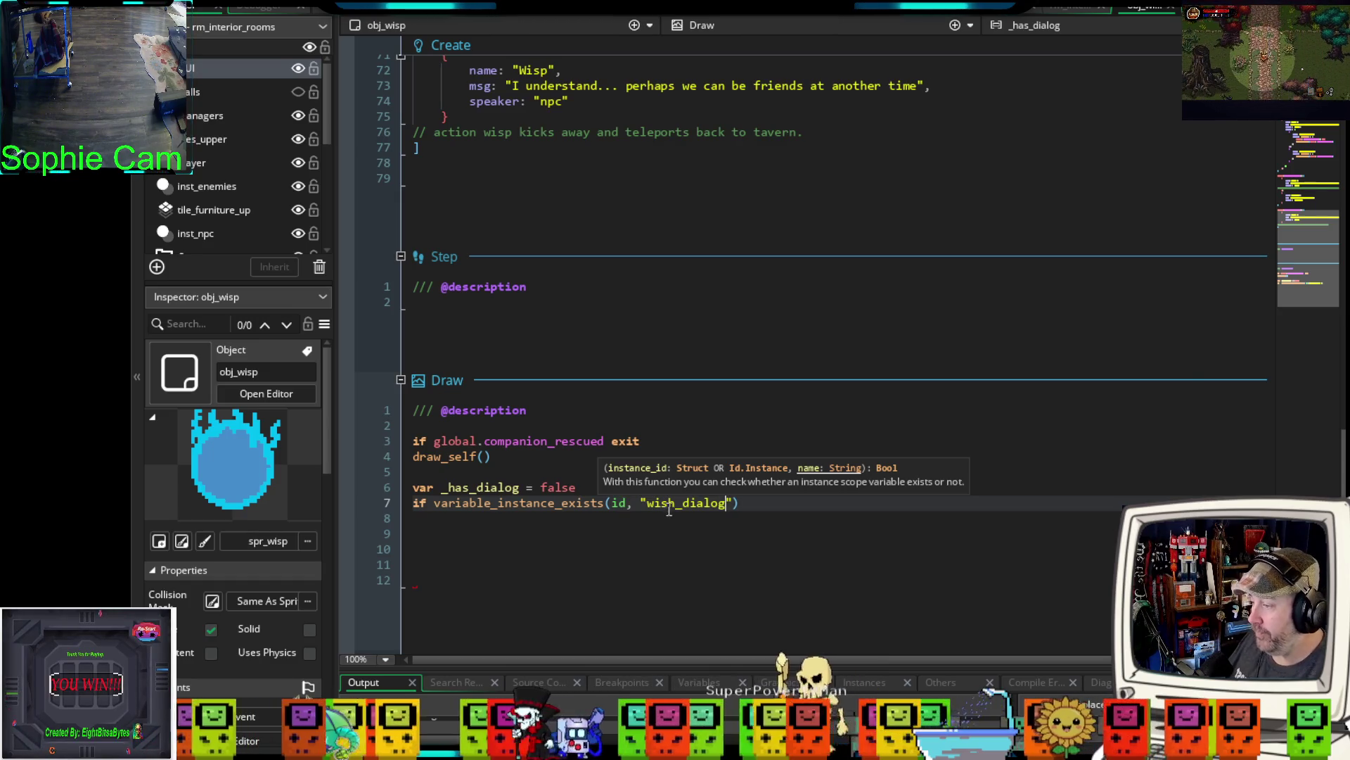
click(726, 548)
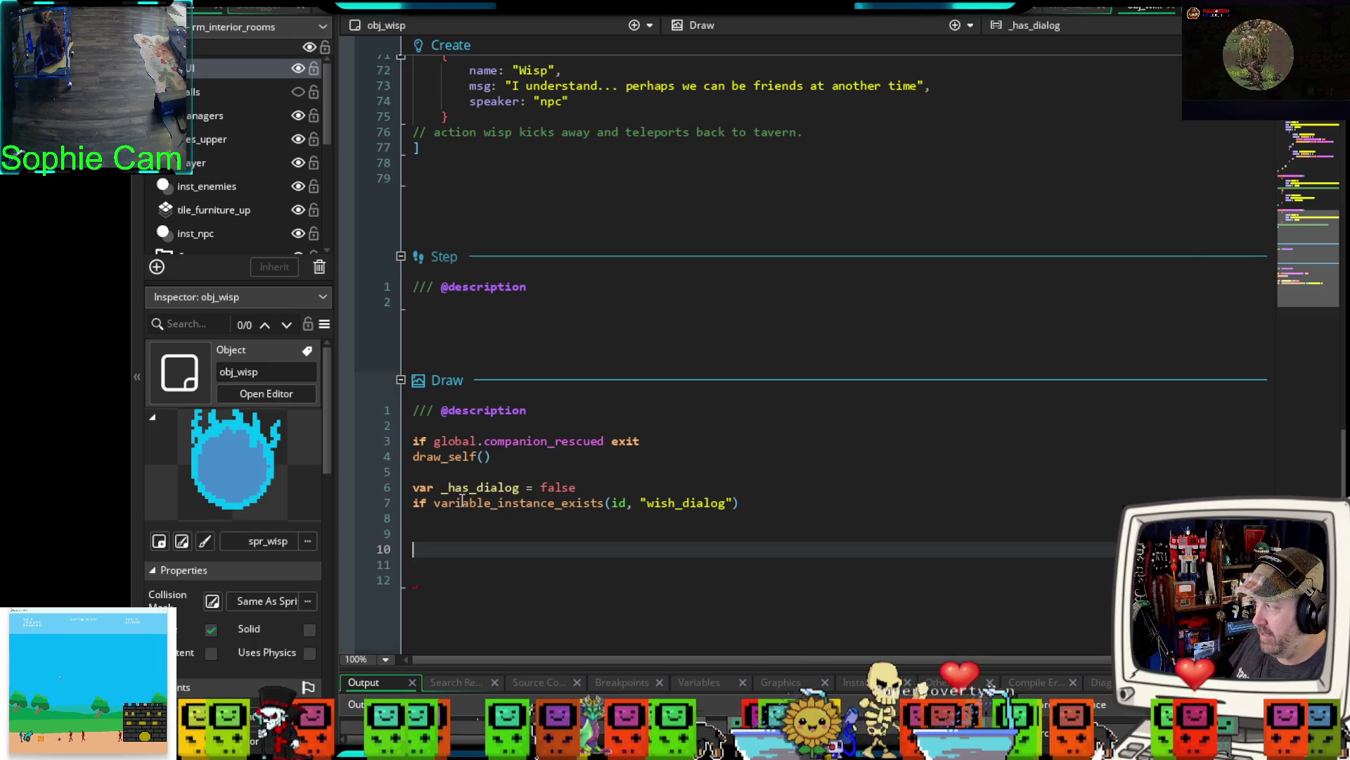
mouse_move(491, 501)
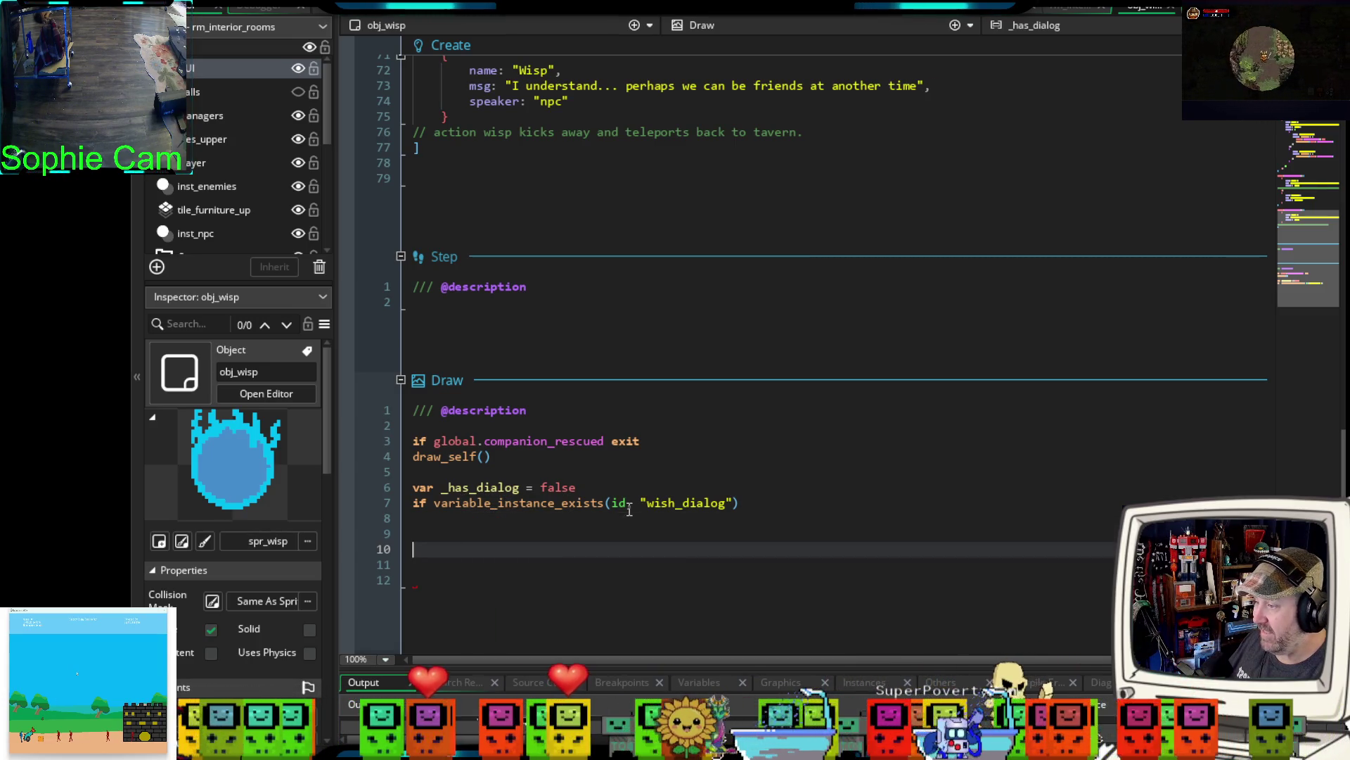
click(759, 506)
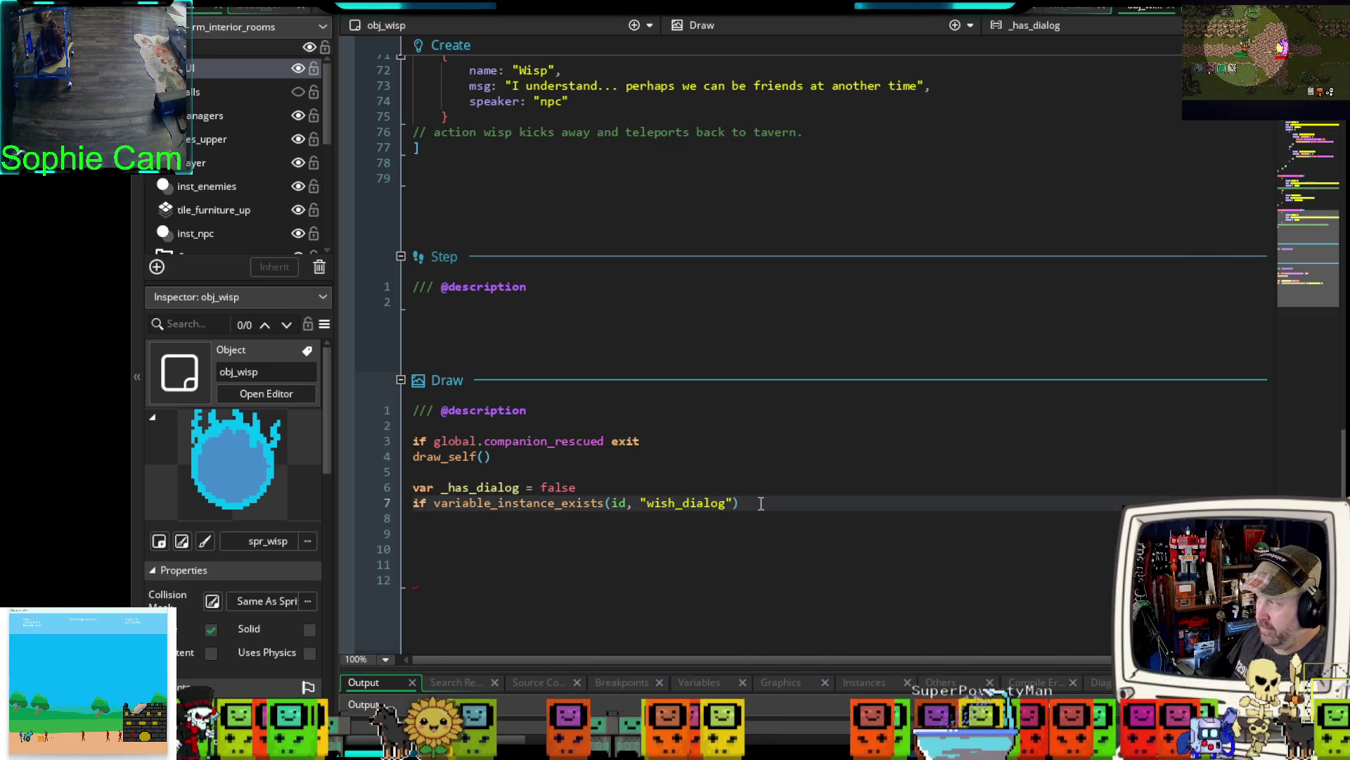
text( and )
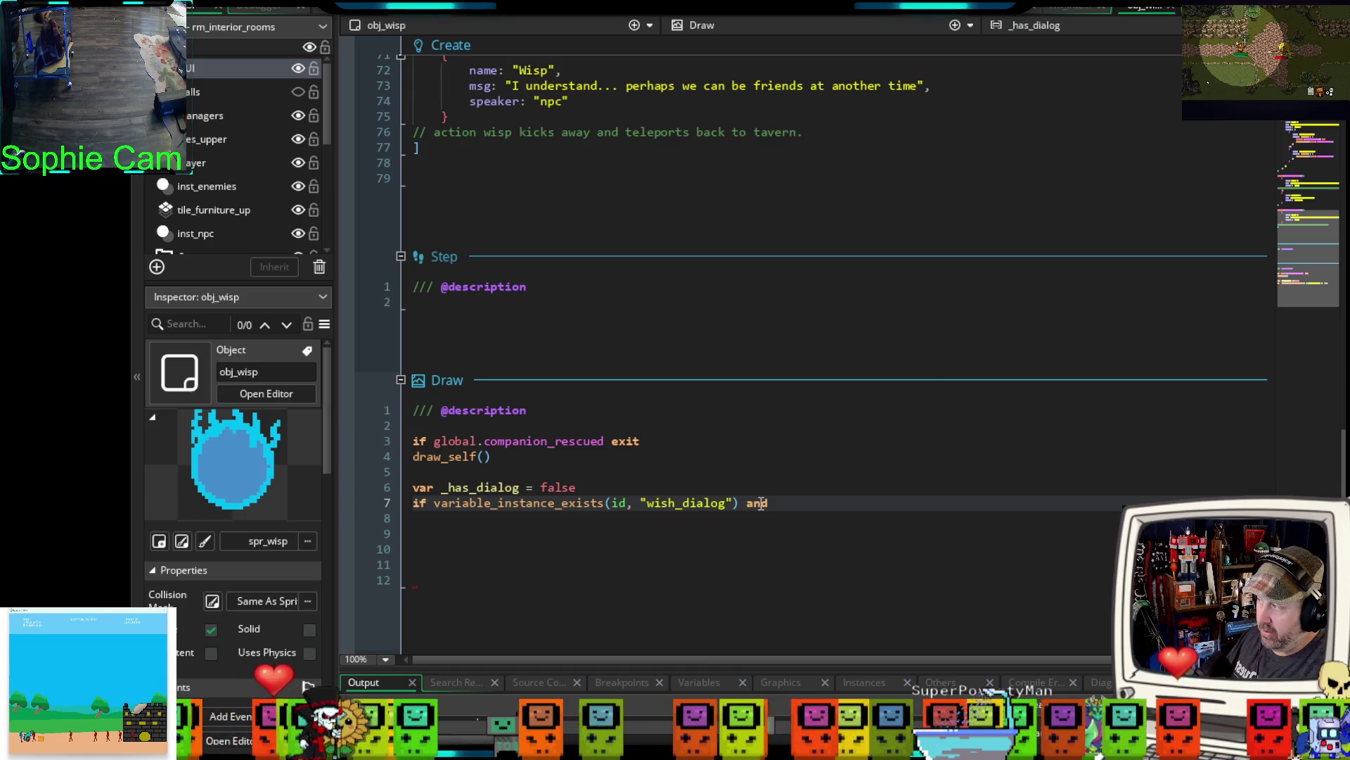
text(is_array)
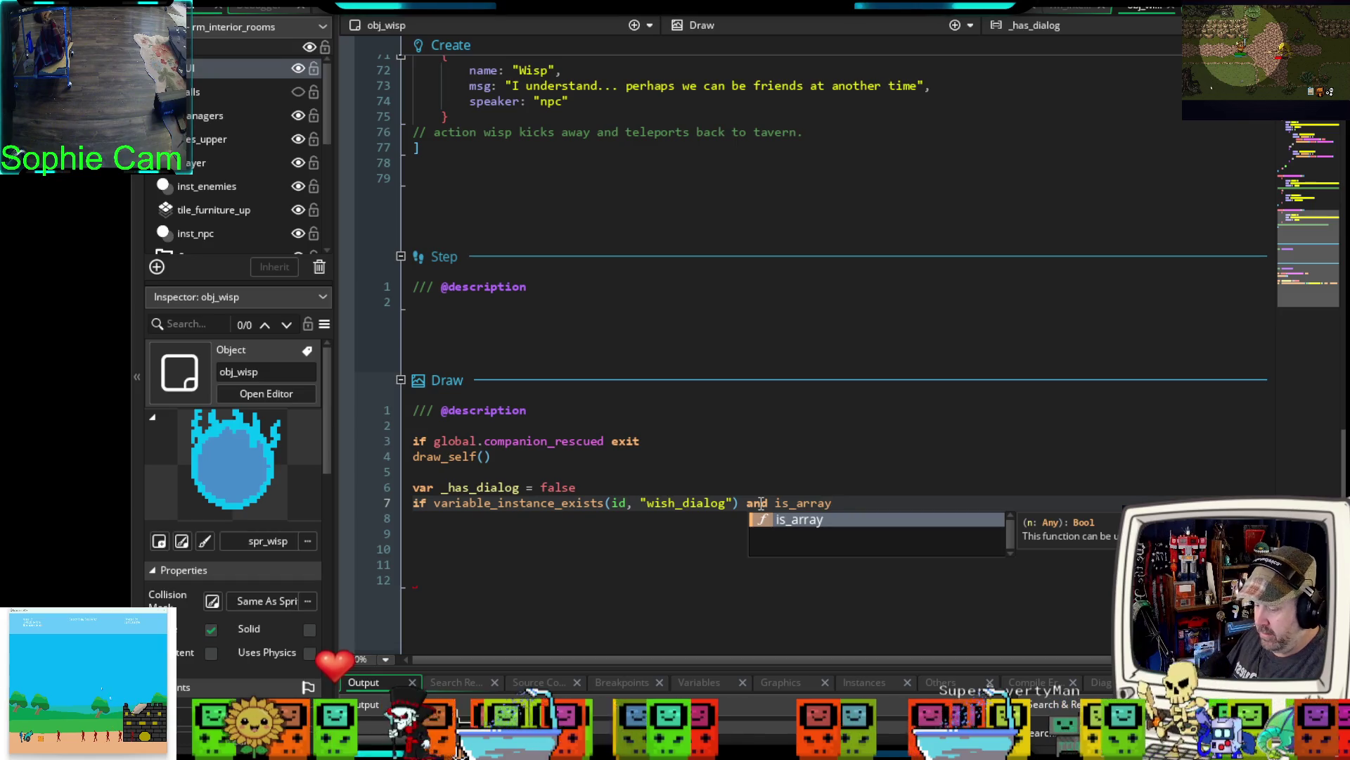
text(()
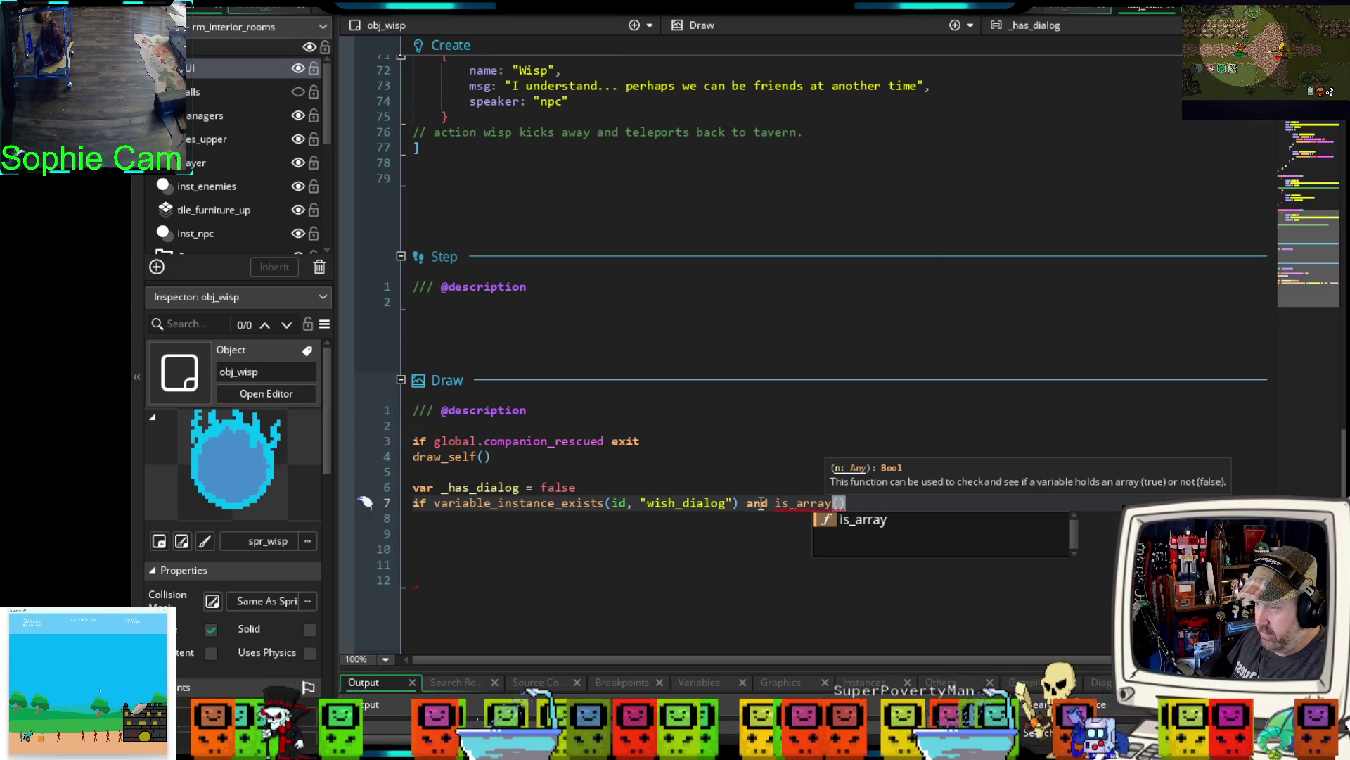
text(wisp_dialog)
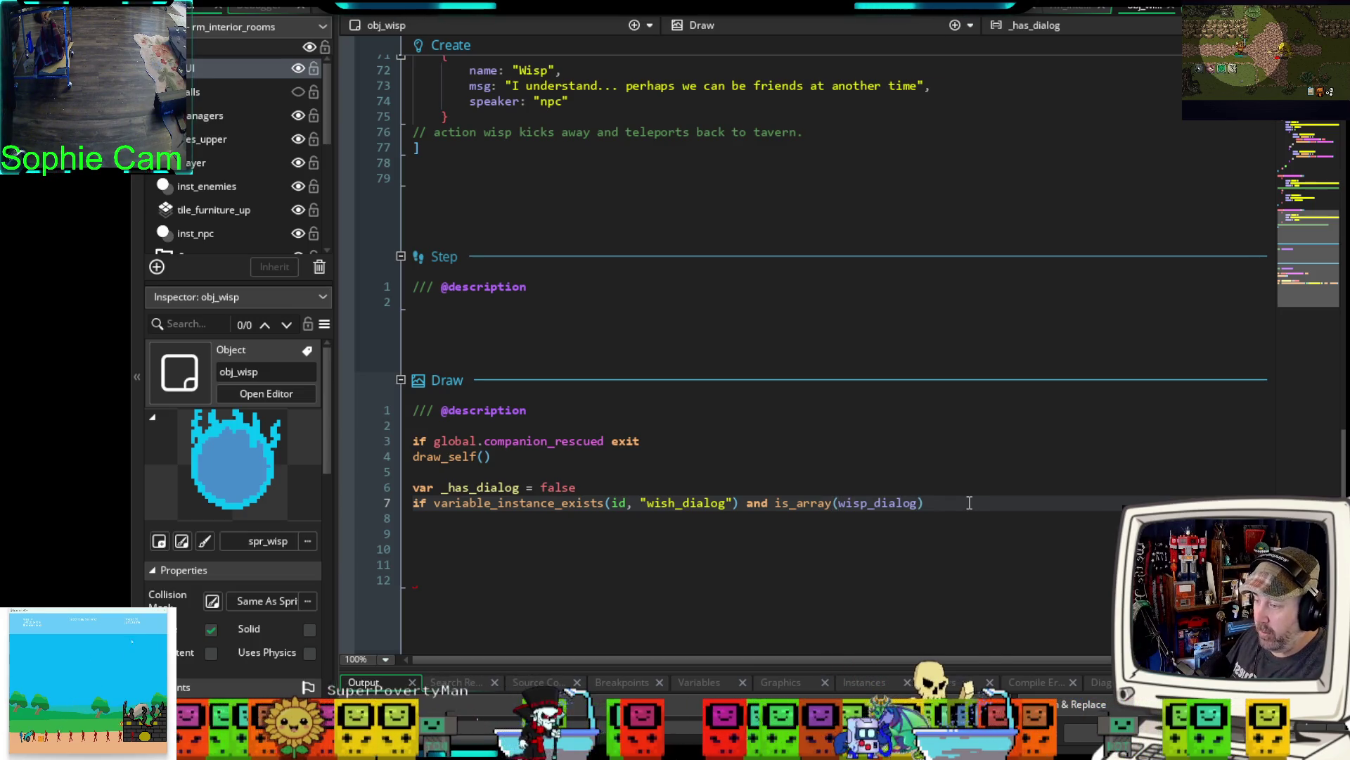
text(and array_l)
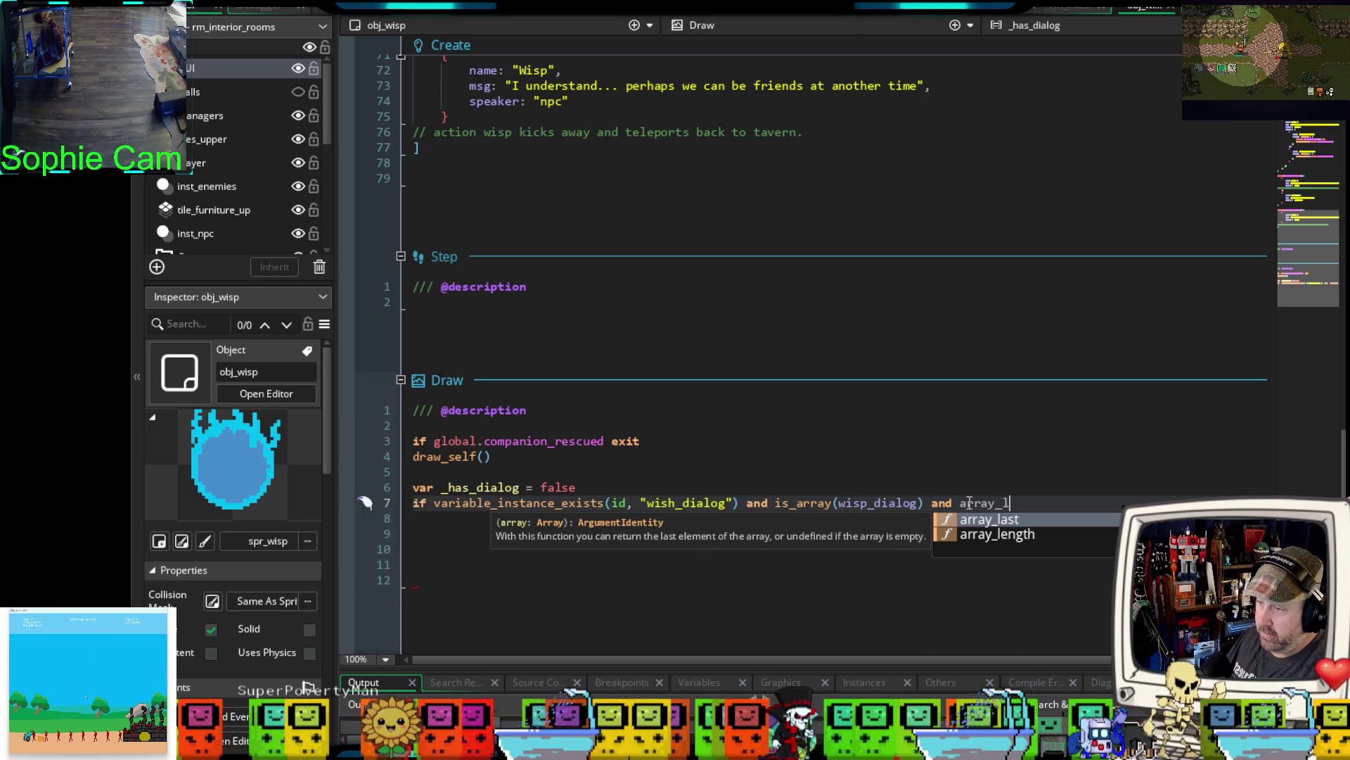
text(ength)
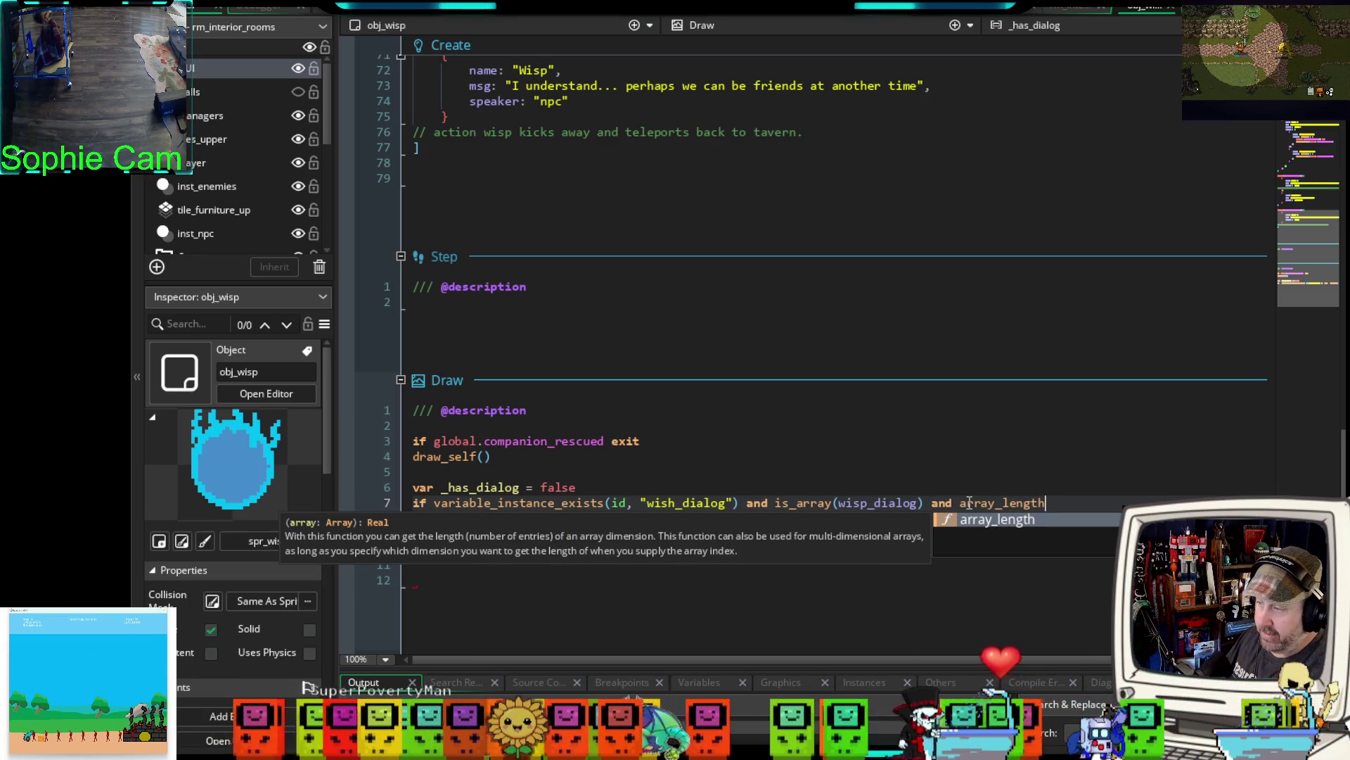
text((wisp)
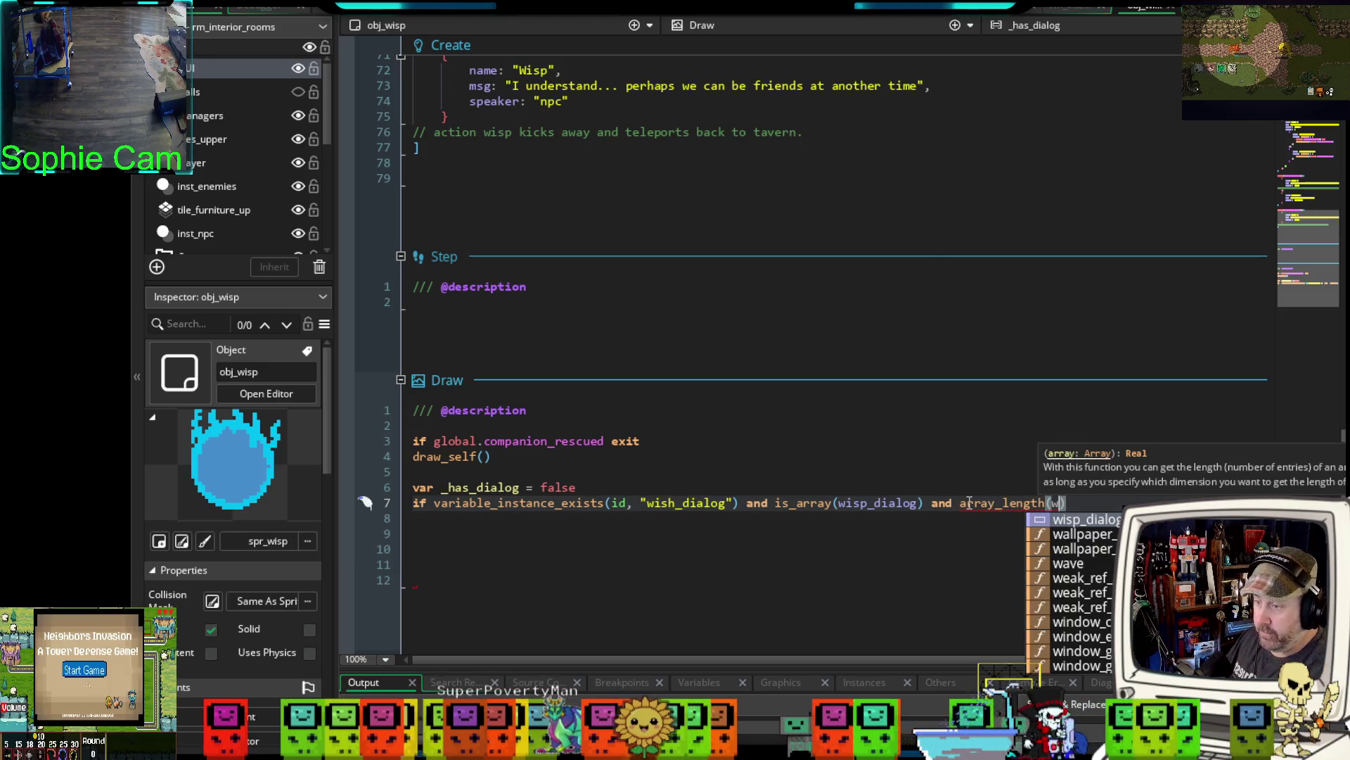
text(_dialog)
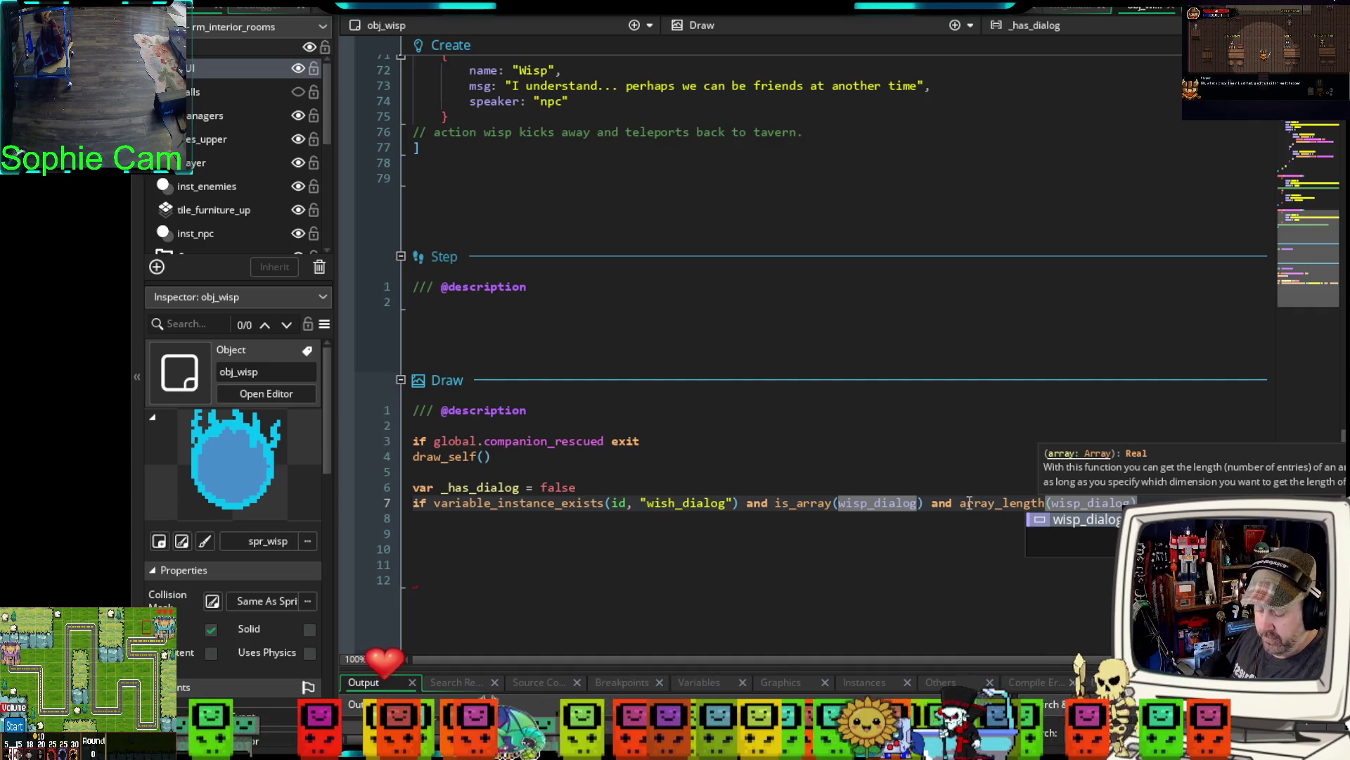
key(Escape)
text(>)
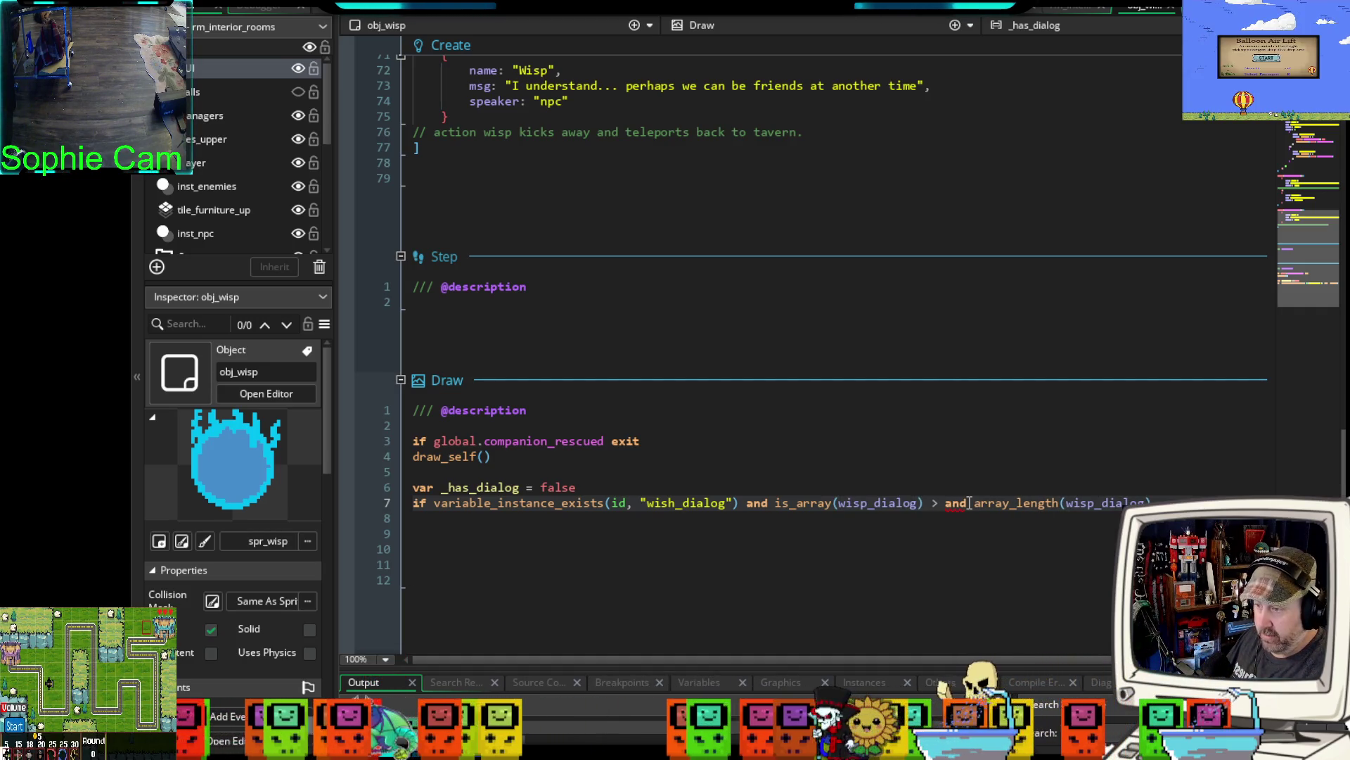
key(BackSpace)
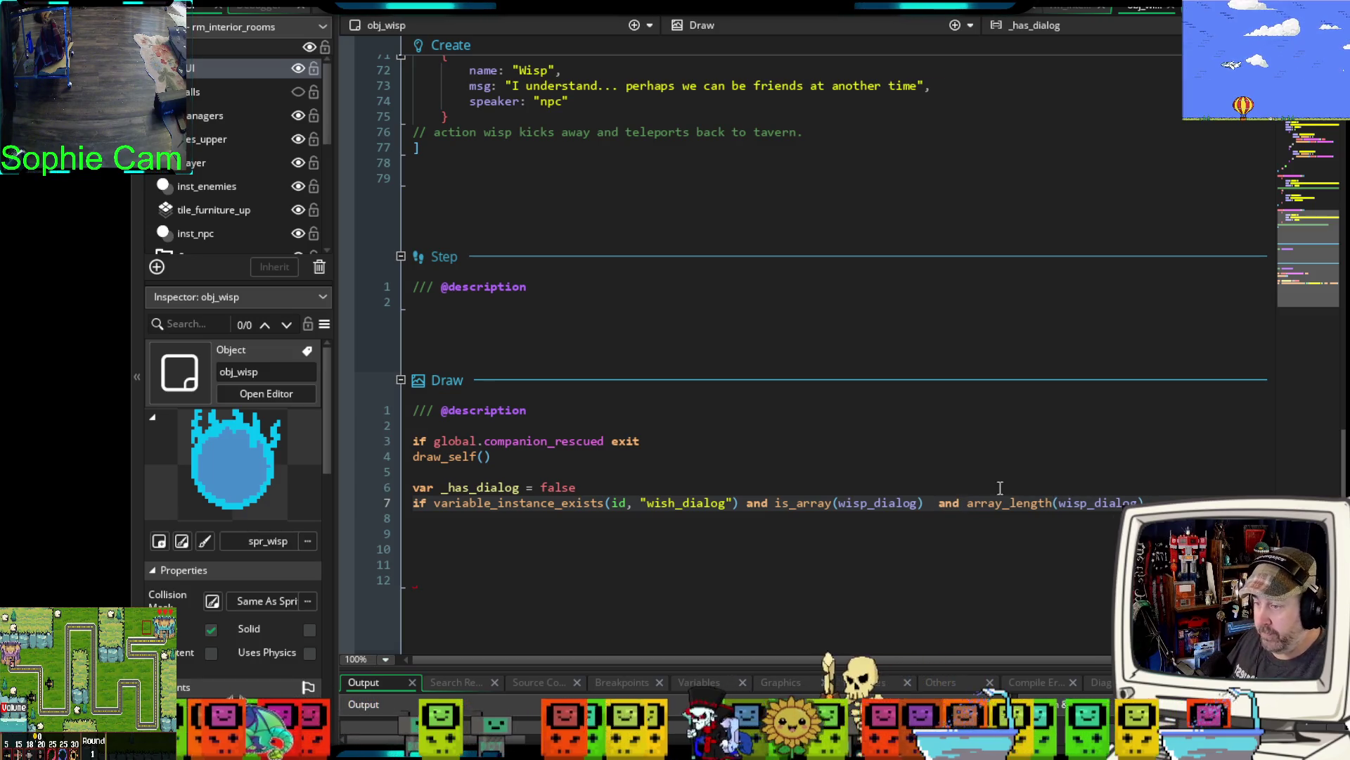
text() )
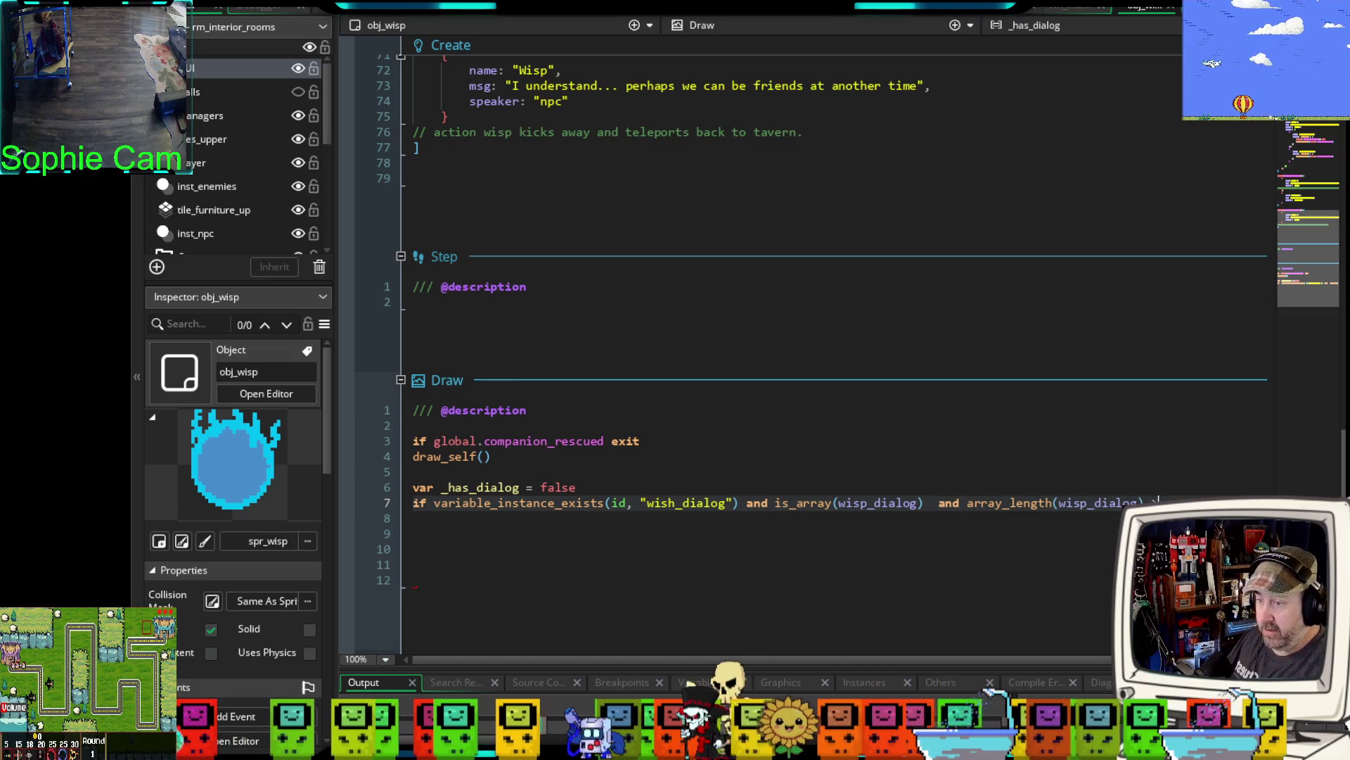
text(> 0 )
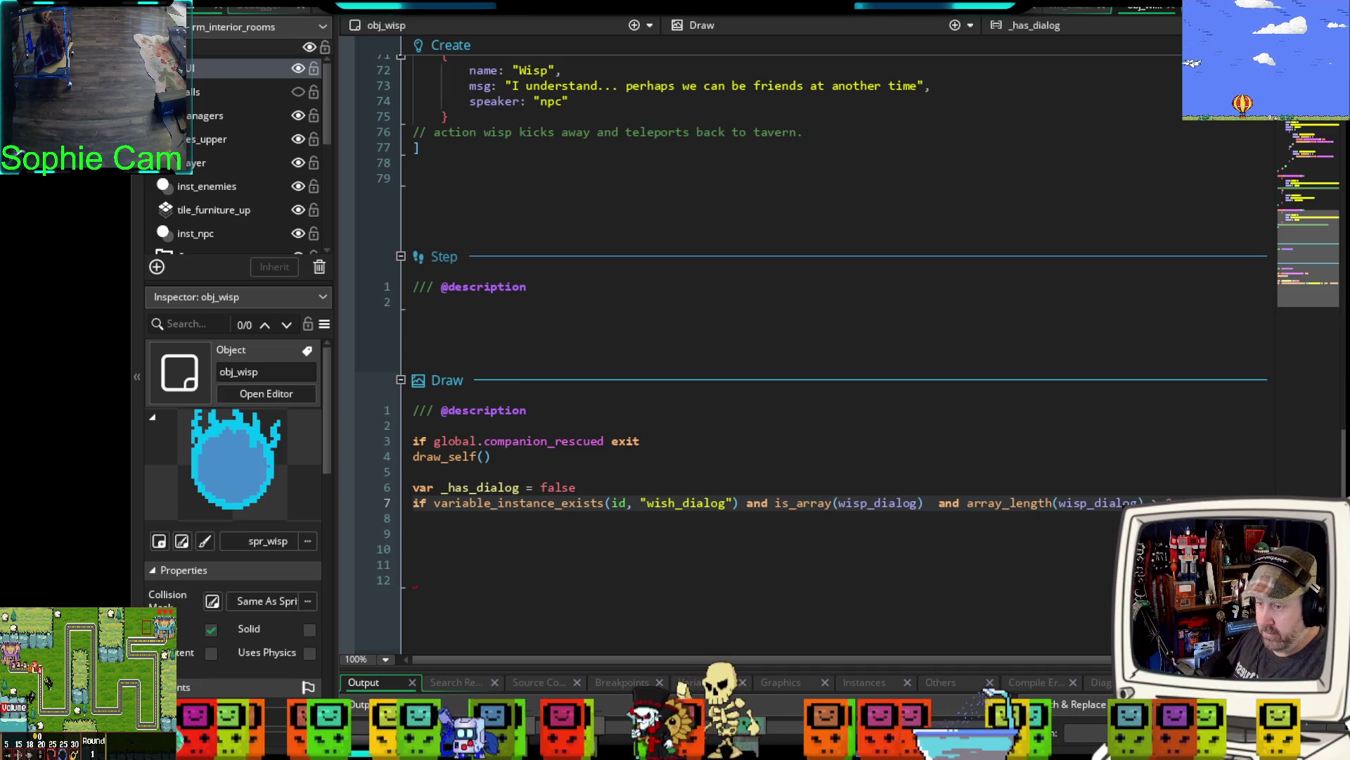
text({)
key(Return)
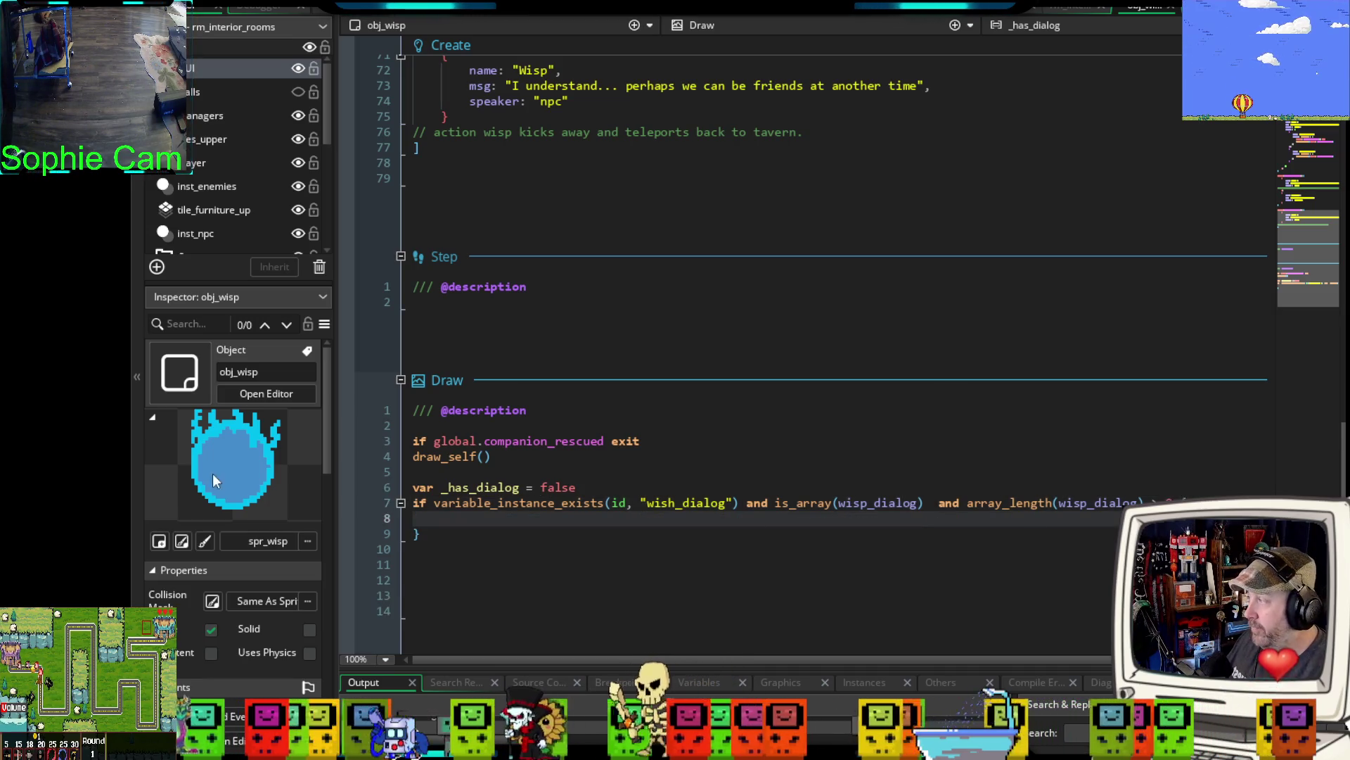
- Set _has_dialog = true inside the if block
click(415, 533)
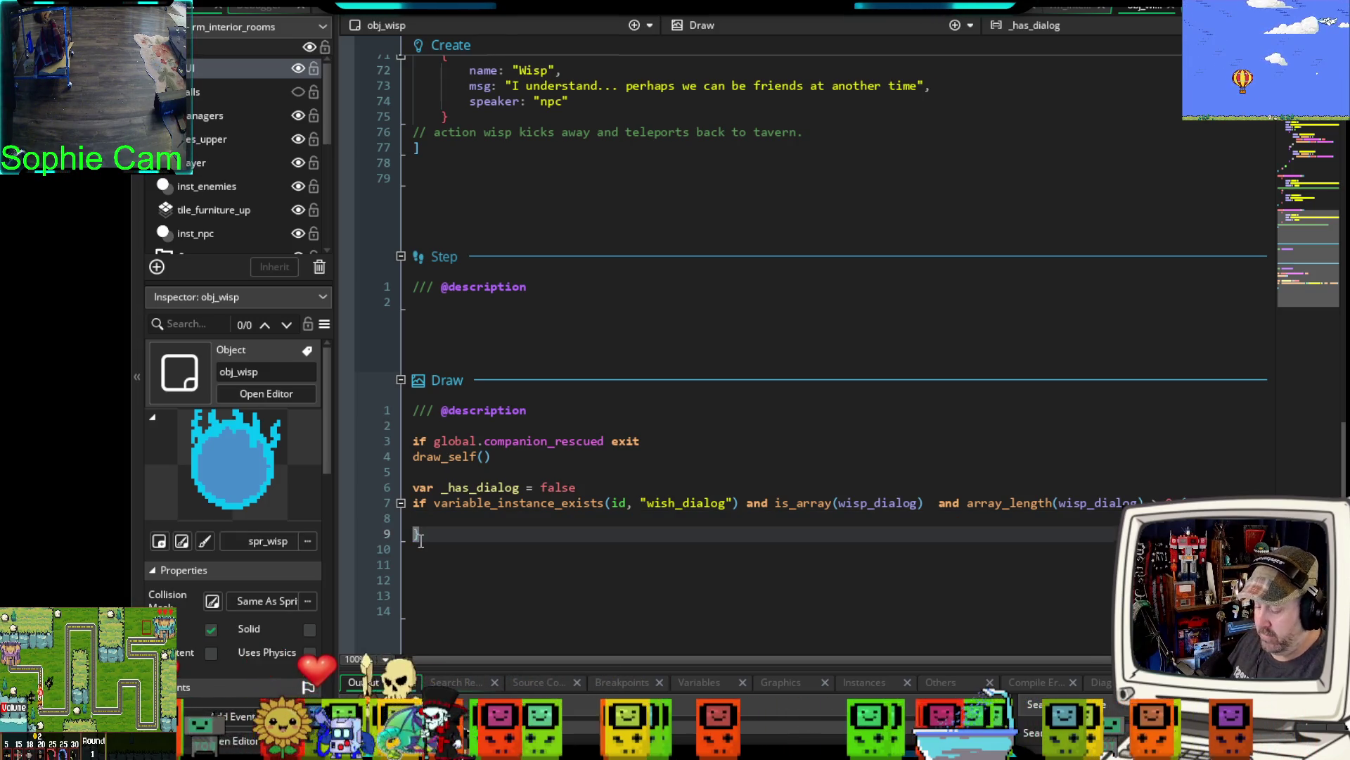
key(Return)
key(Return)
click(452, 518)
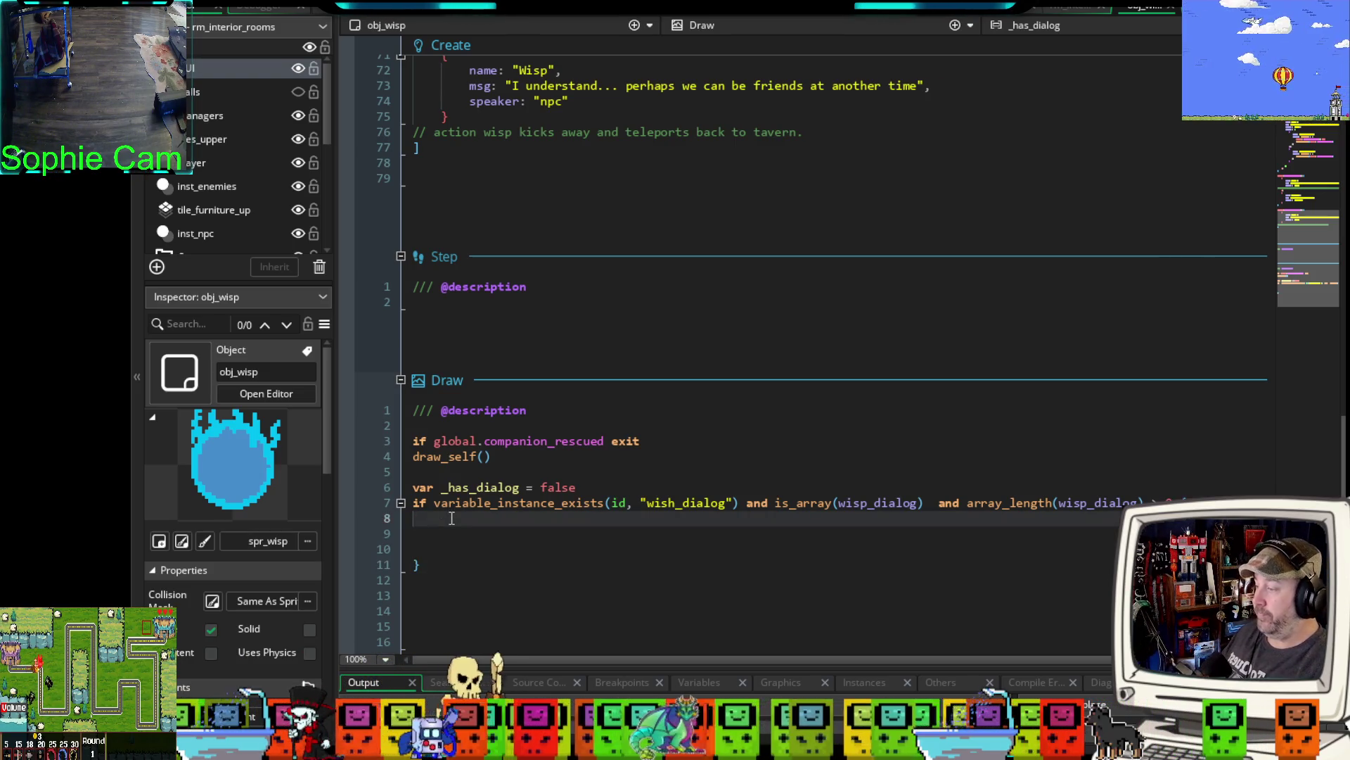
text(_has)
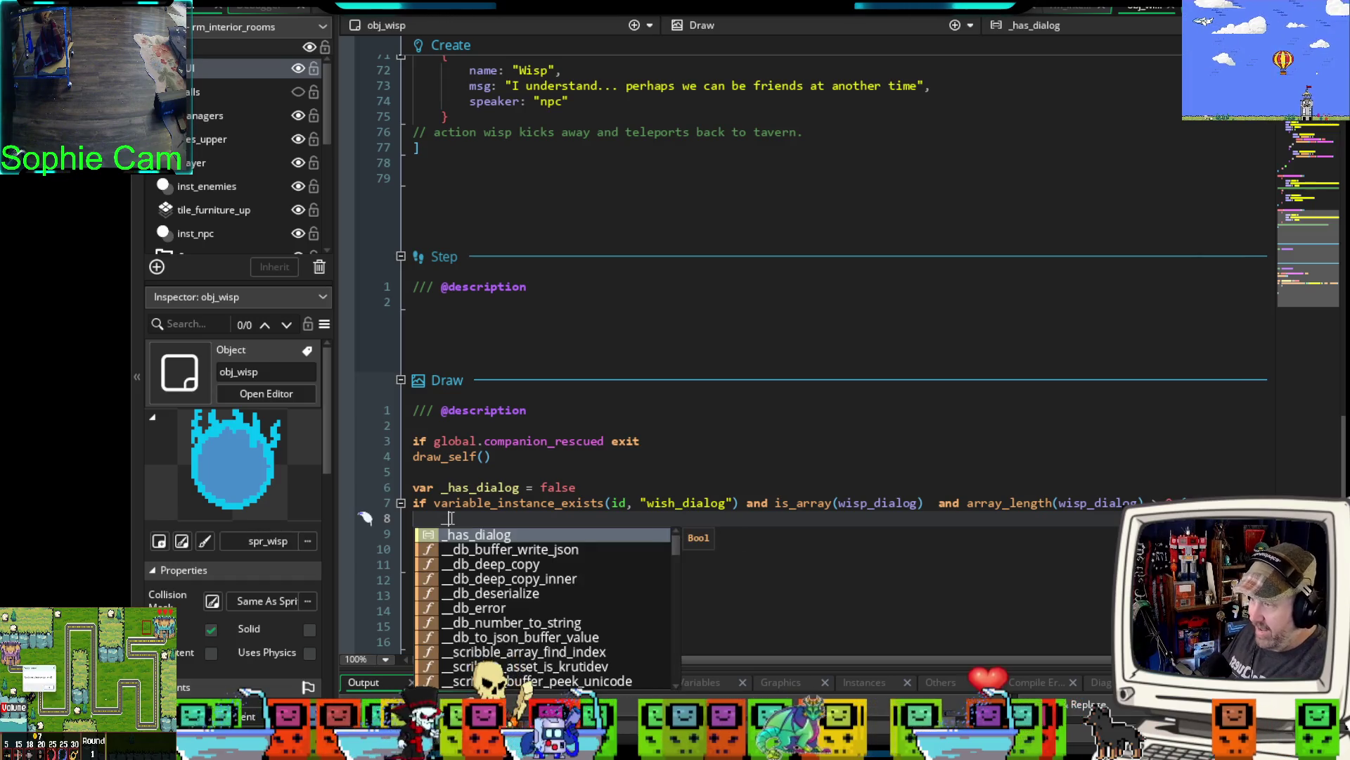
key(Return)
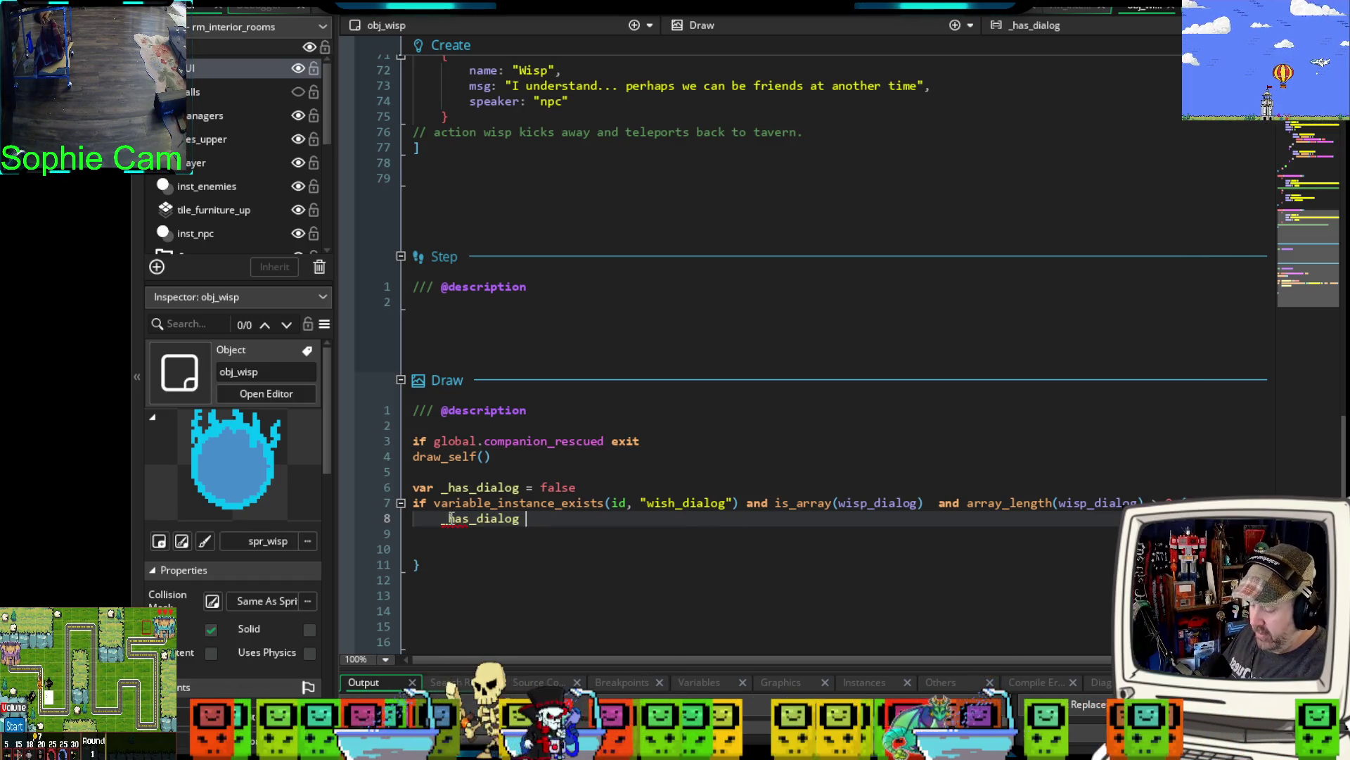
text(= true)
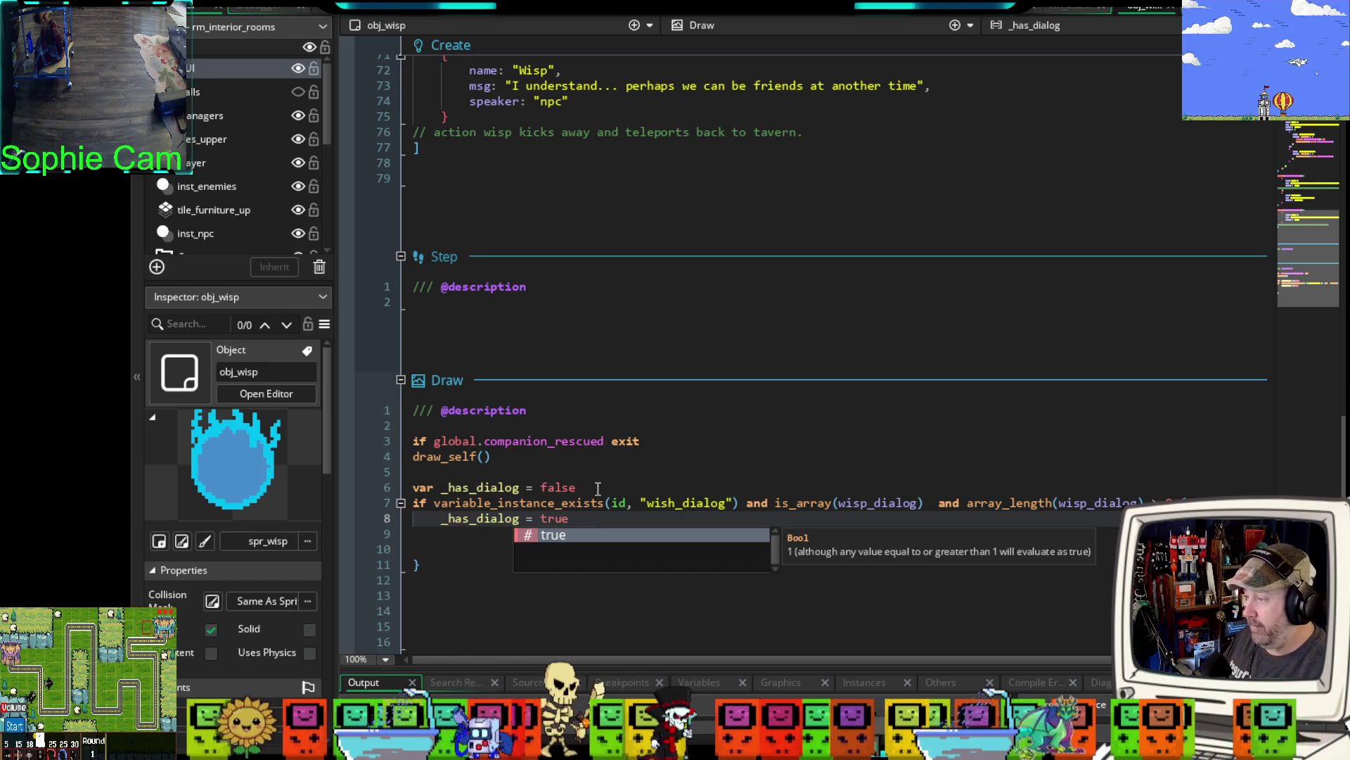
- Remove the extra blank lines in the block and begin an 'if can_talk' line below it
drag(597, 487, 525, 489)
scroll(547, 515, down, 2)
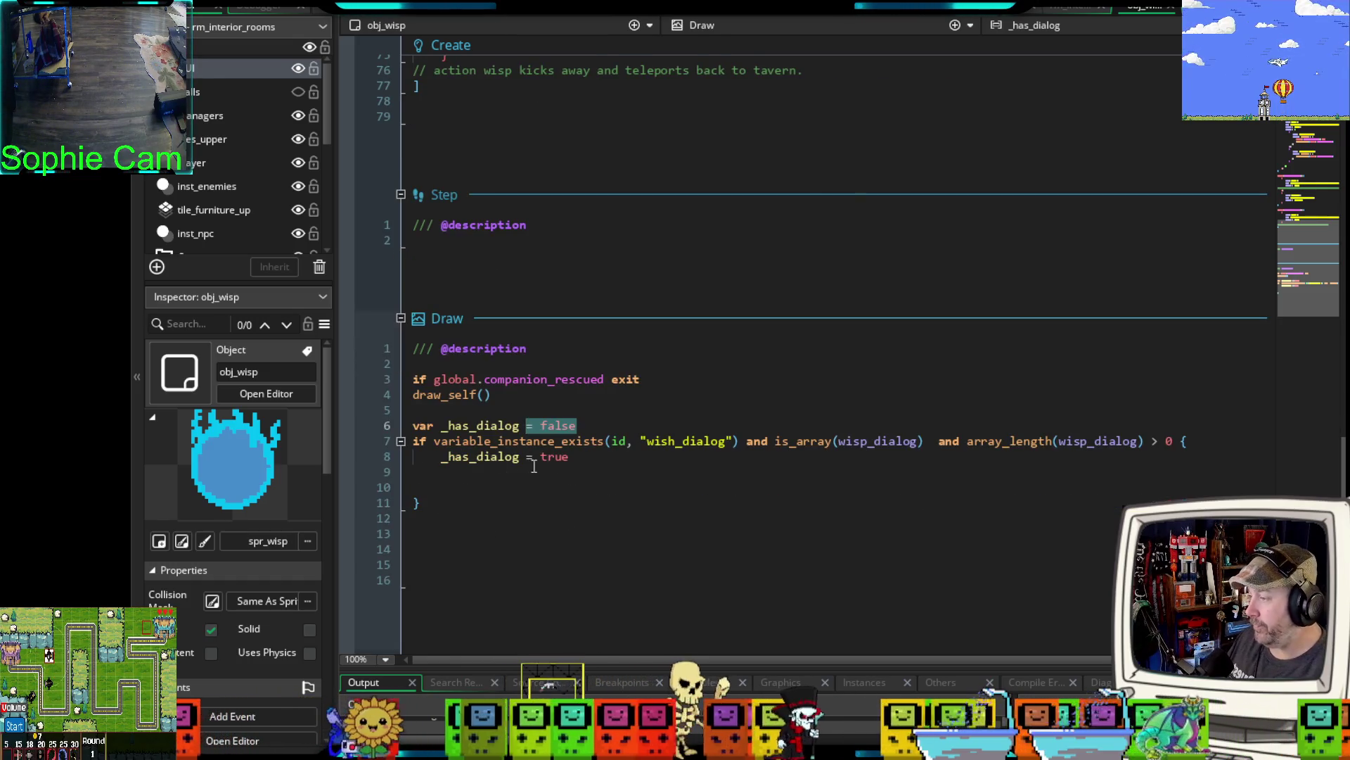
click(421, 482)
key(BackSpace)
key(Delete)
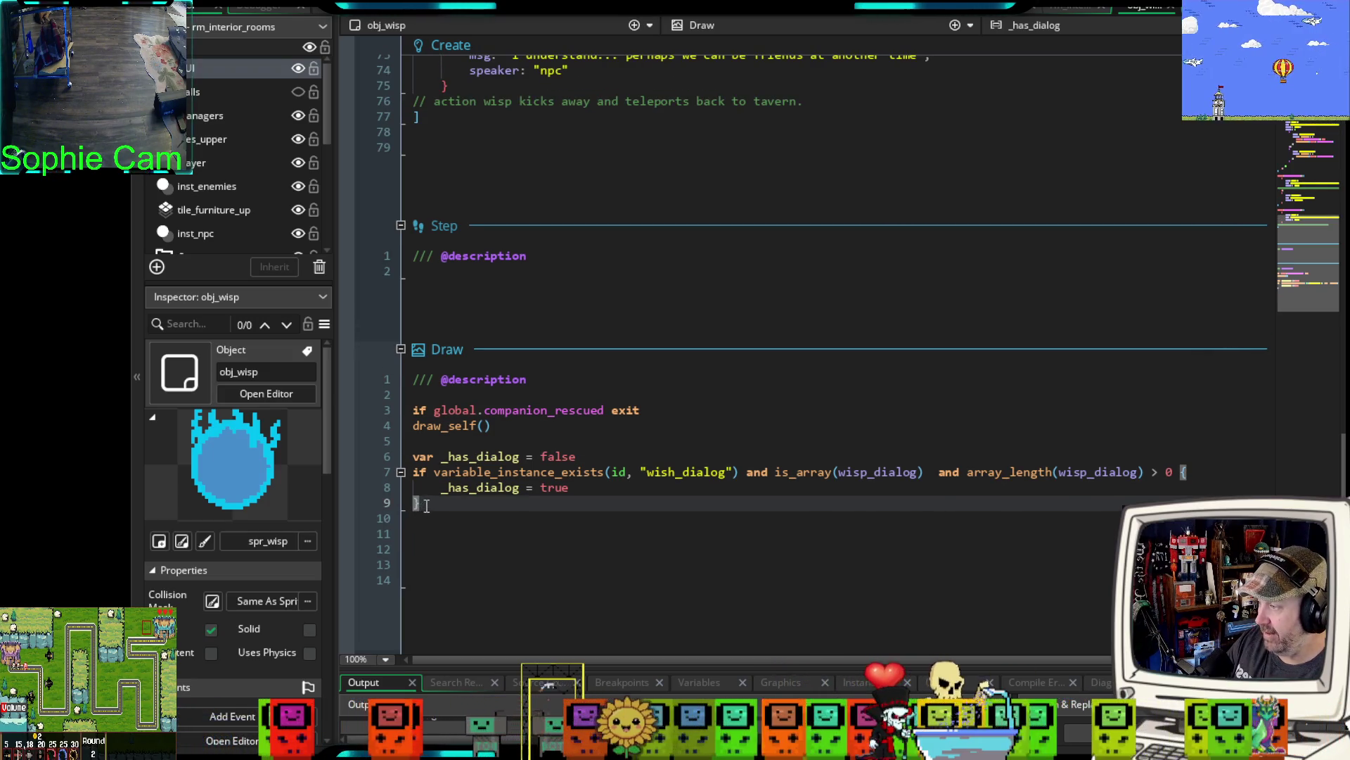
key(Return)
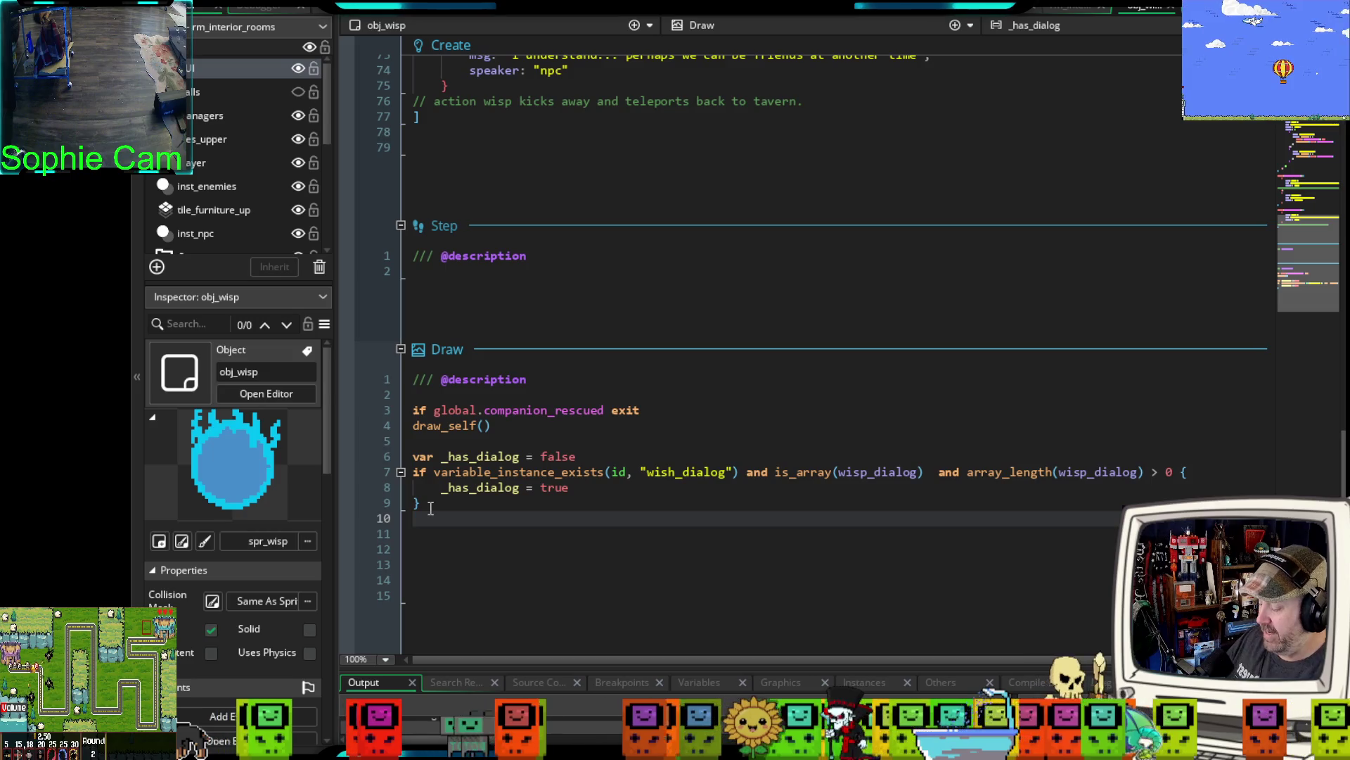
text(if can)
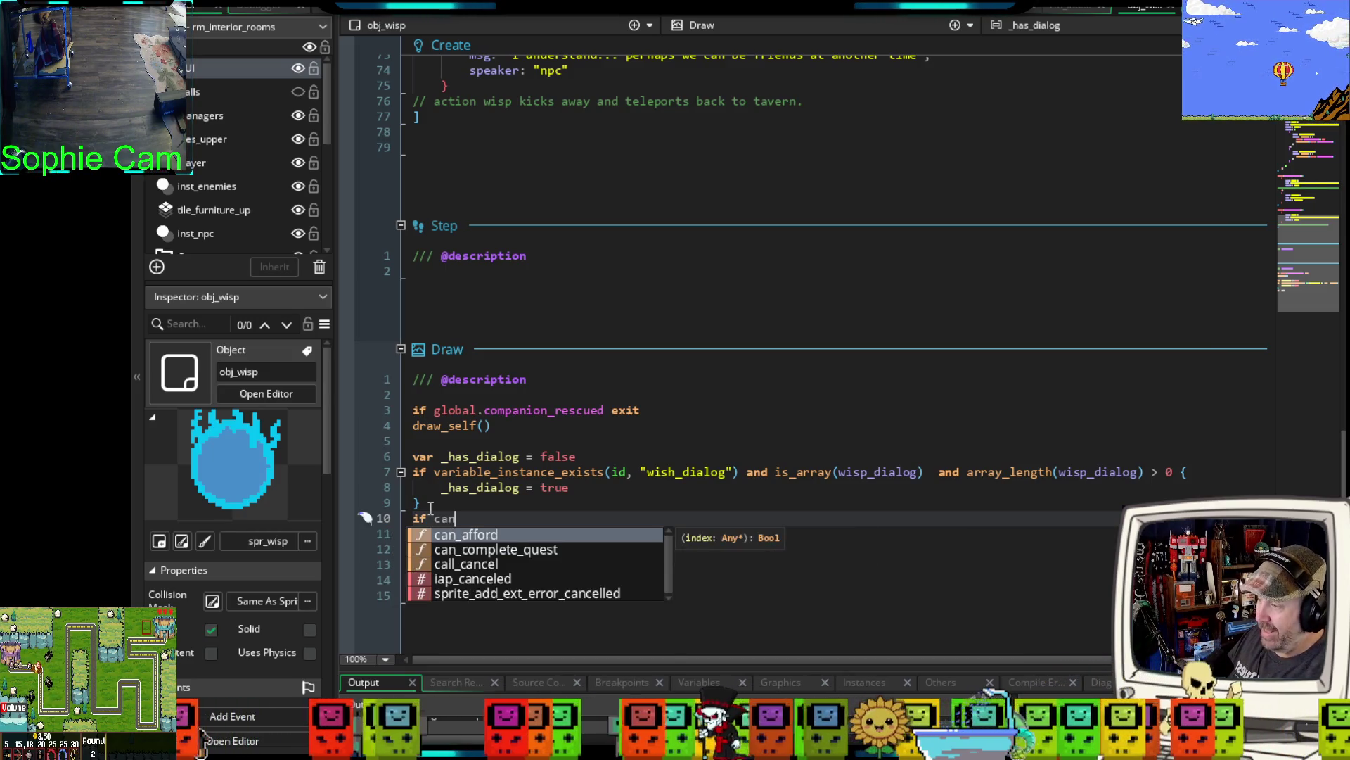
text(_talk)
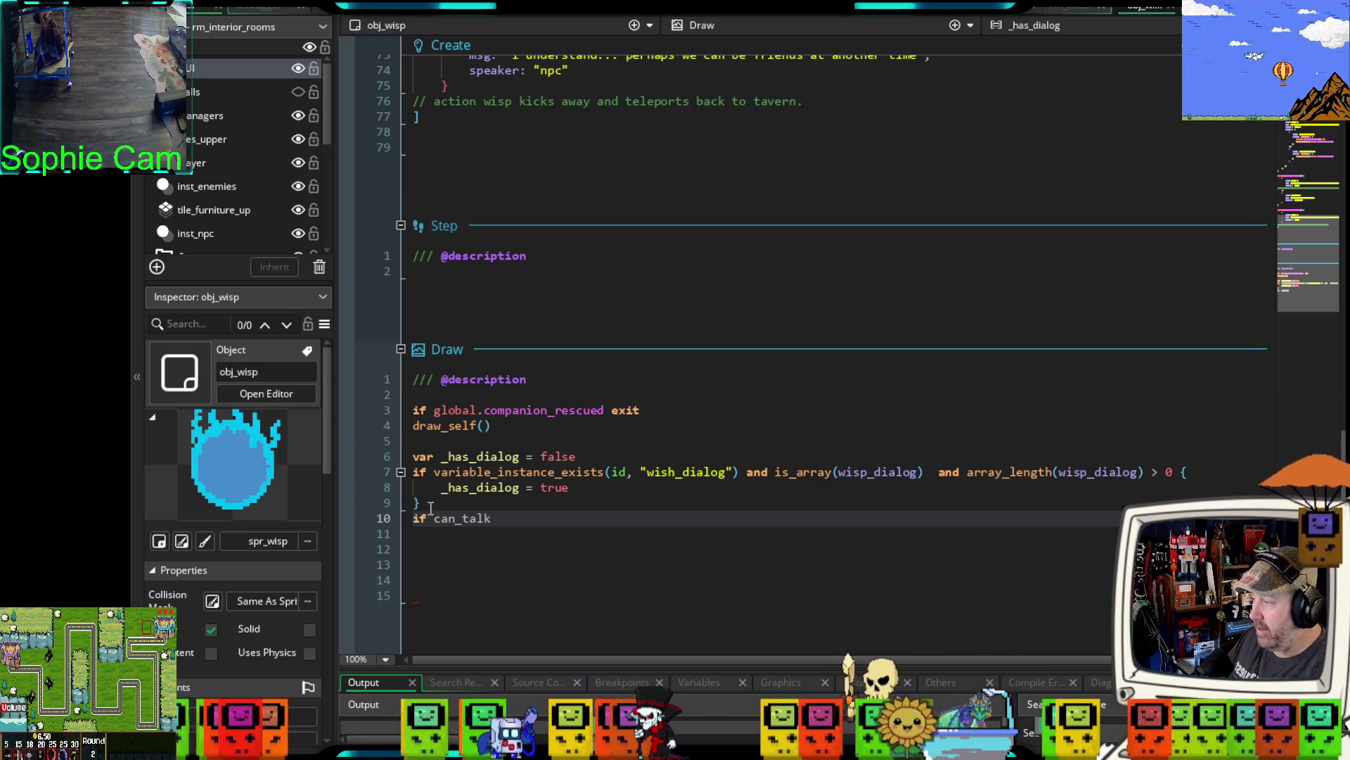
- Complete the condition as 'if can_talk and _has_dialog {' with empty lines inside its block
text( and !is)
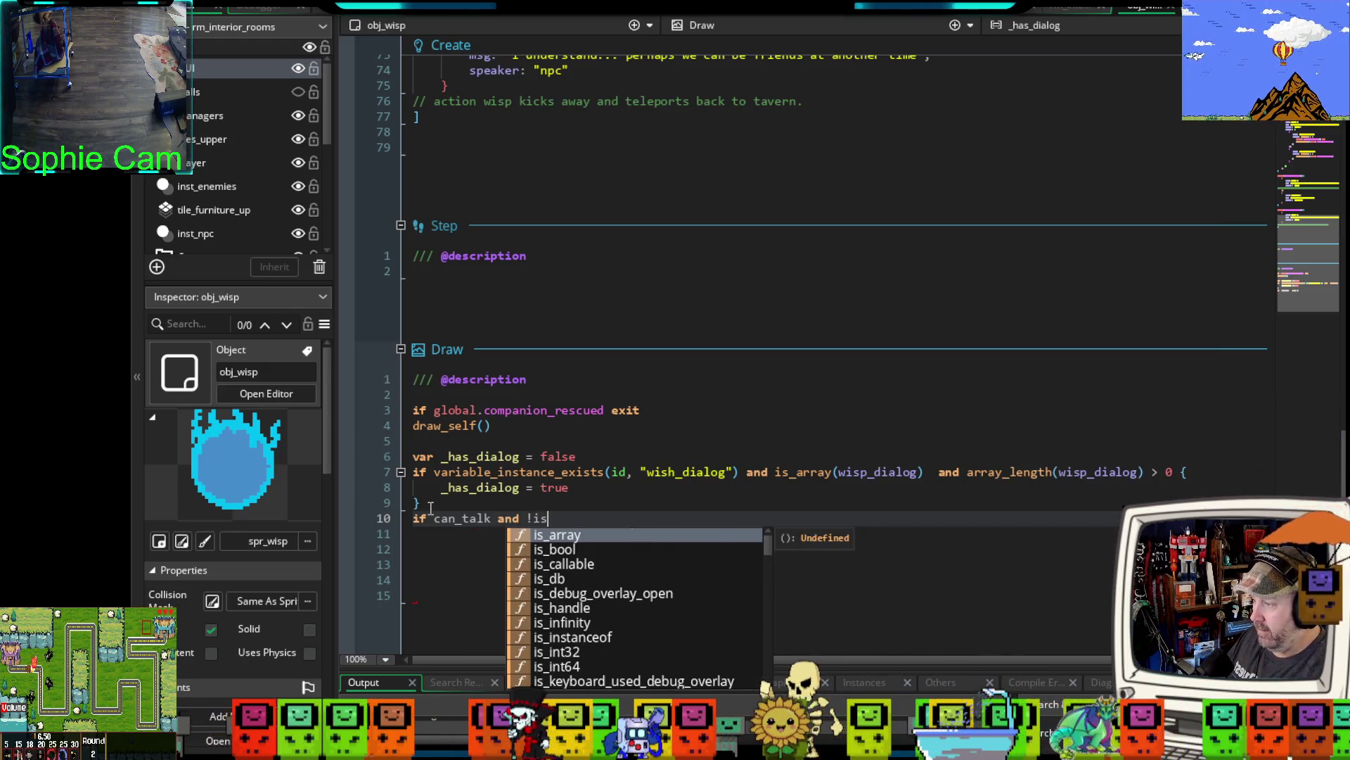
key(BackSpace)
text(nstance)
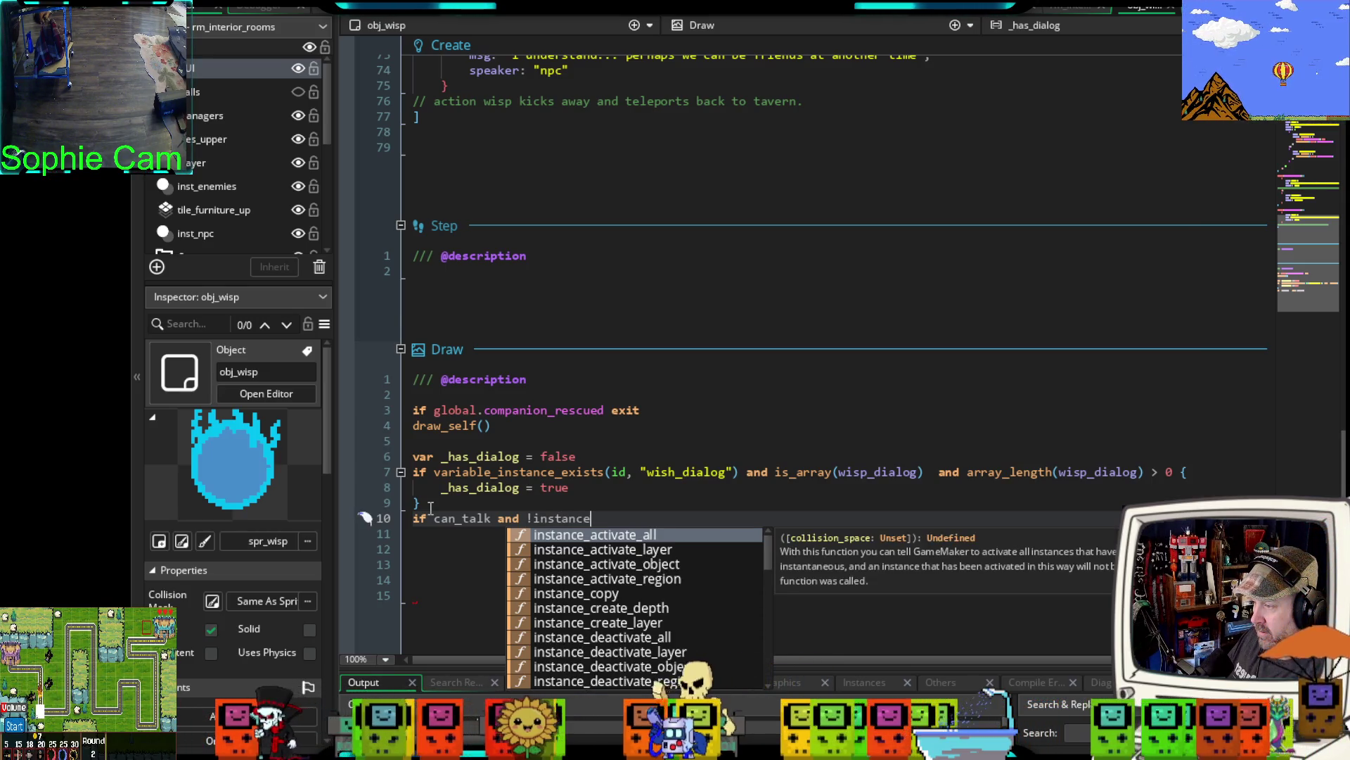
text(_exists)
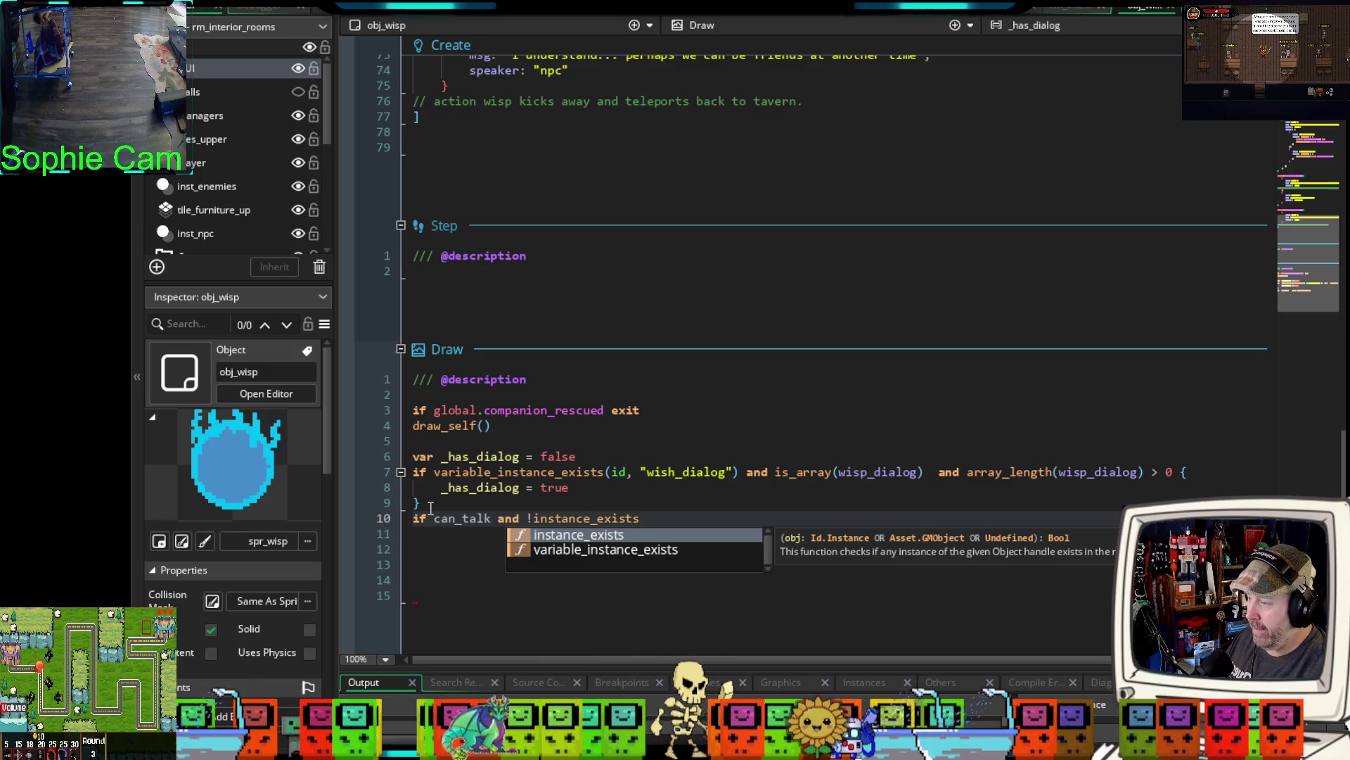
text(()
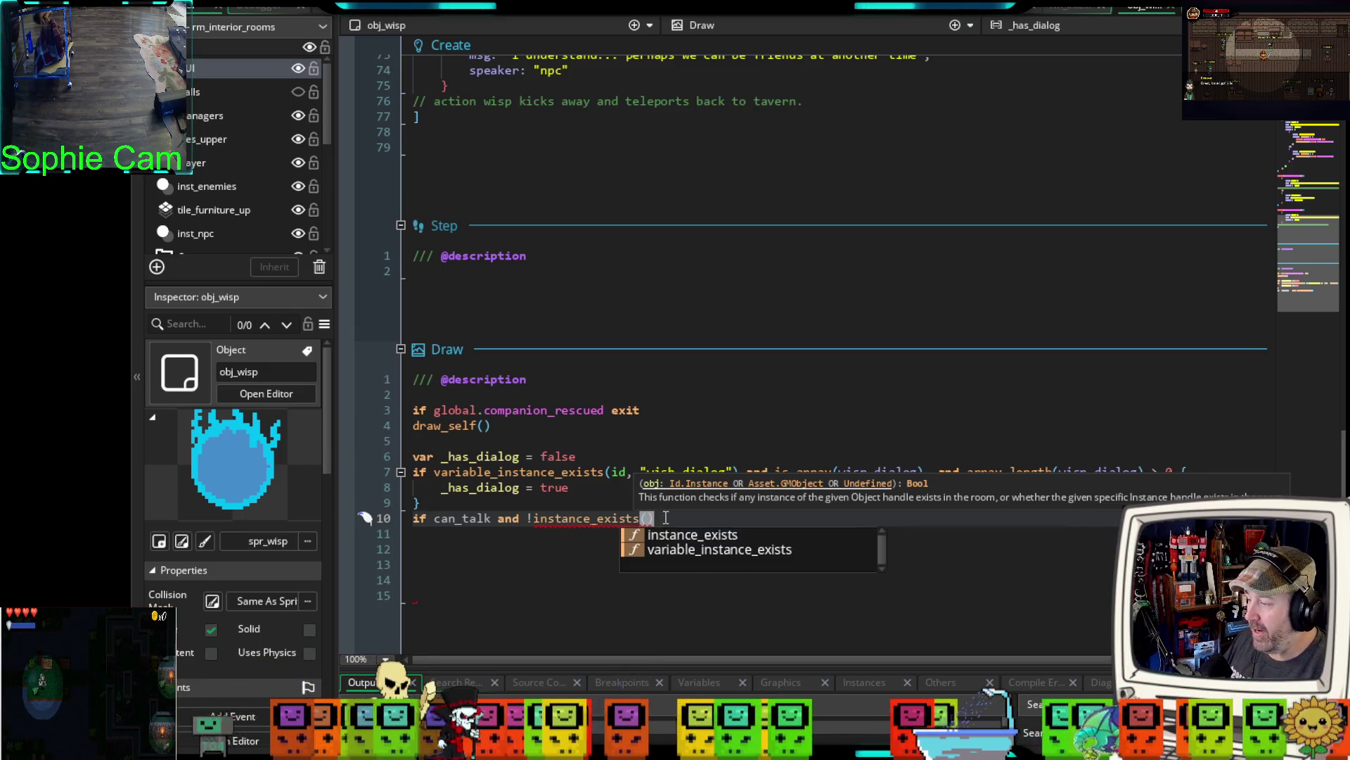
drag(655, 518, 529, 518)
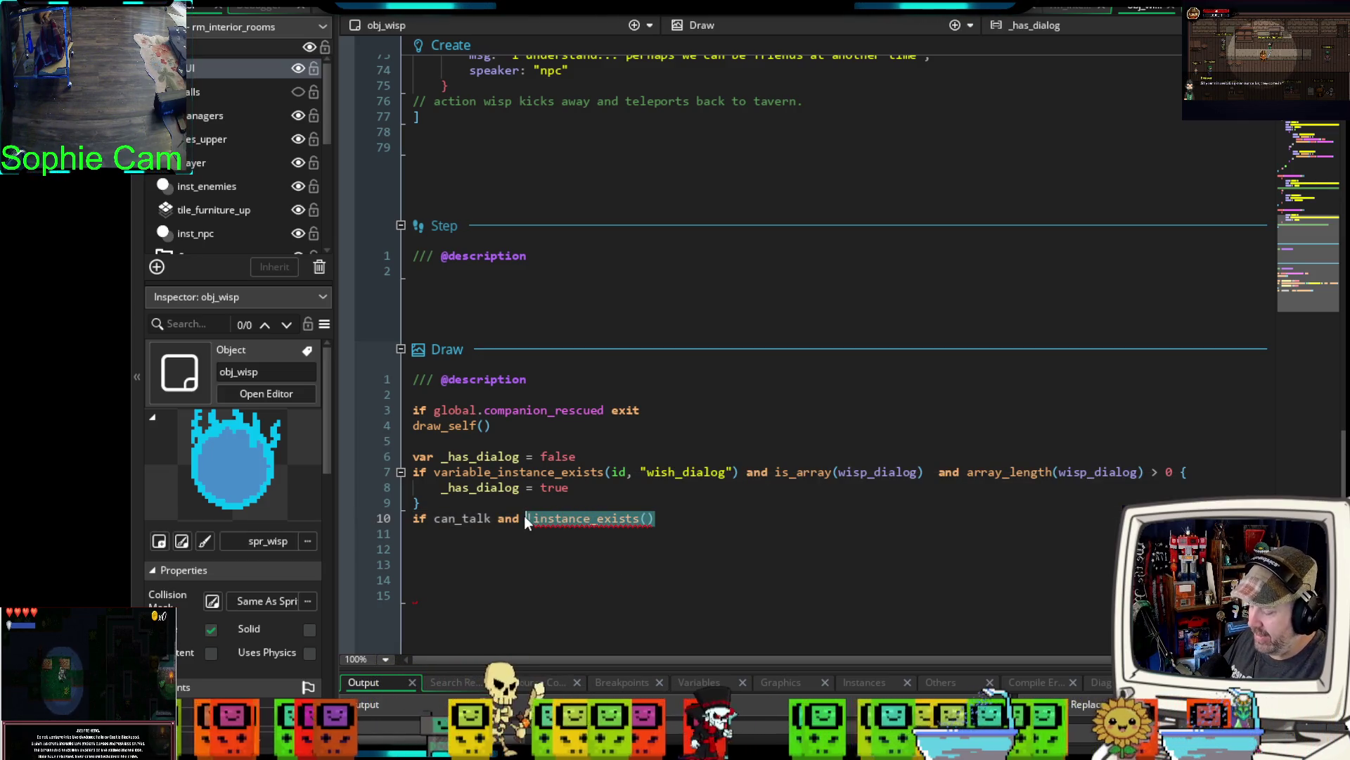
text(_)
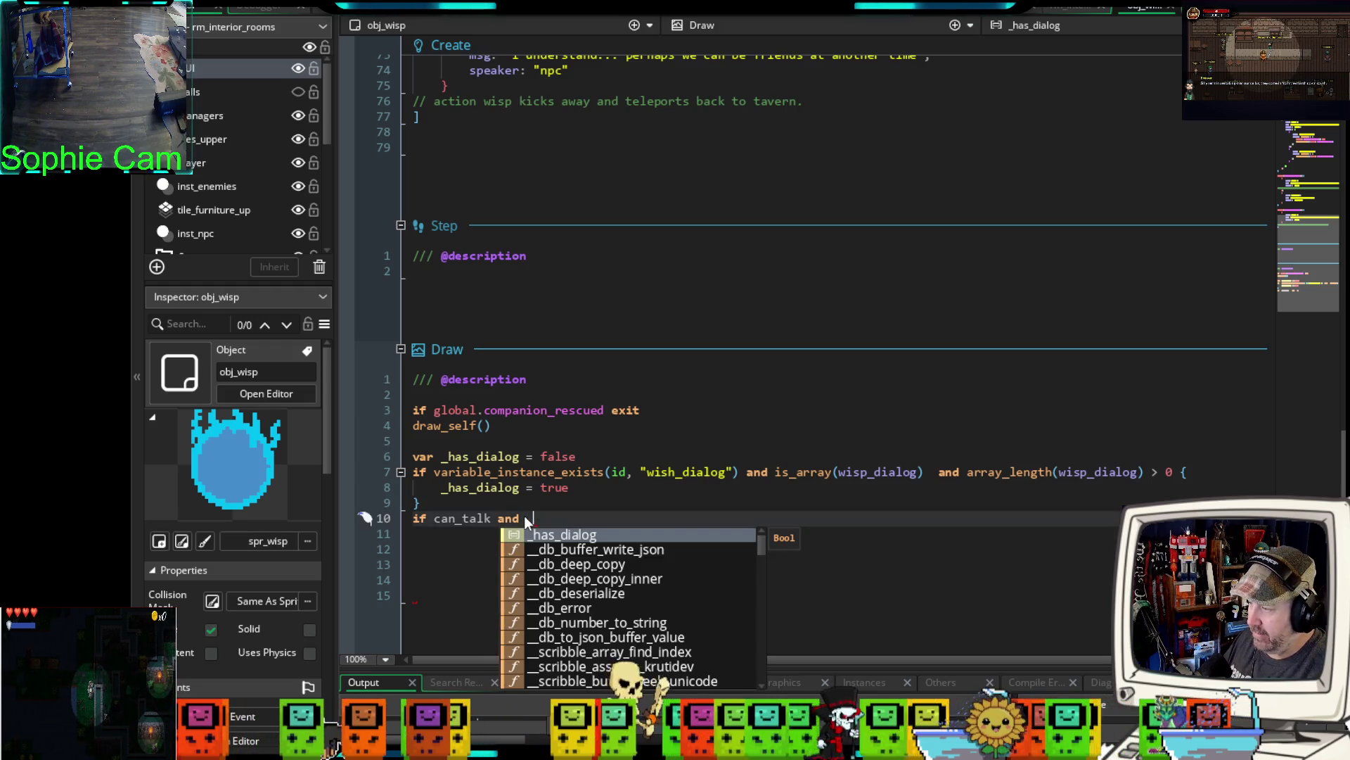
key(Return)
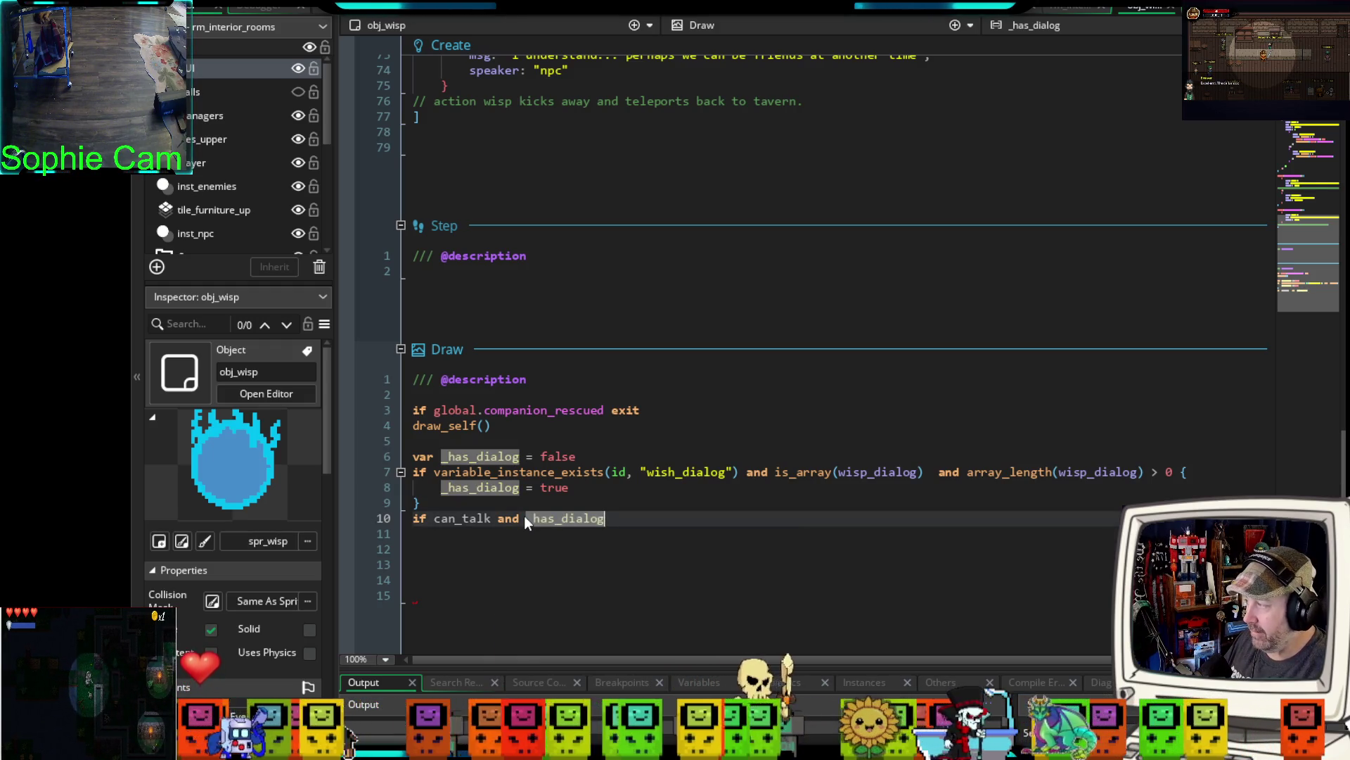
text({)
key(Return)
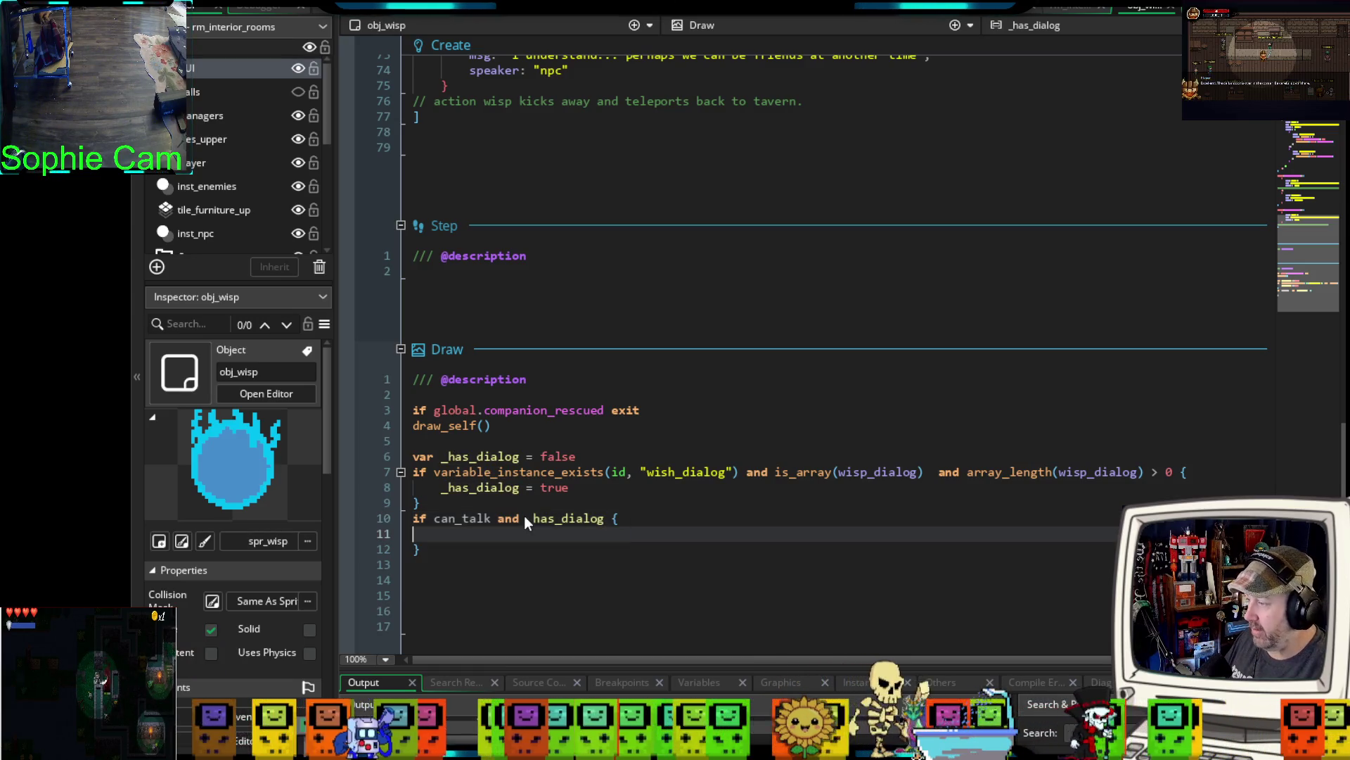
key(Return)
scroll(485, 485, down, 2)
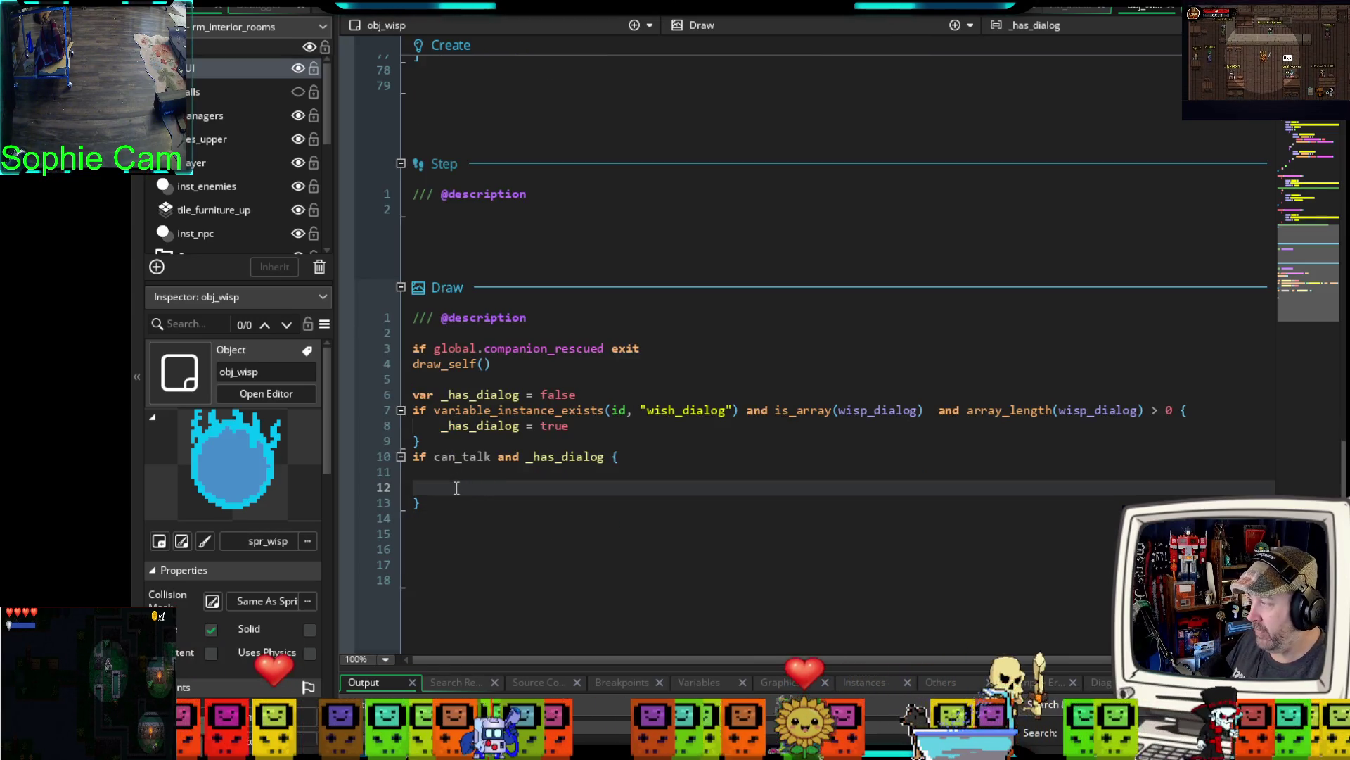
click(458, 473)
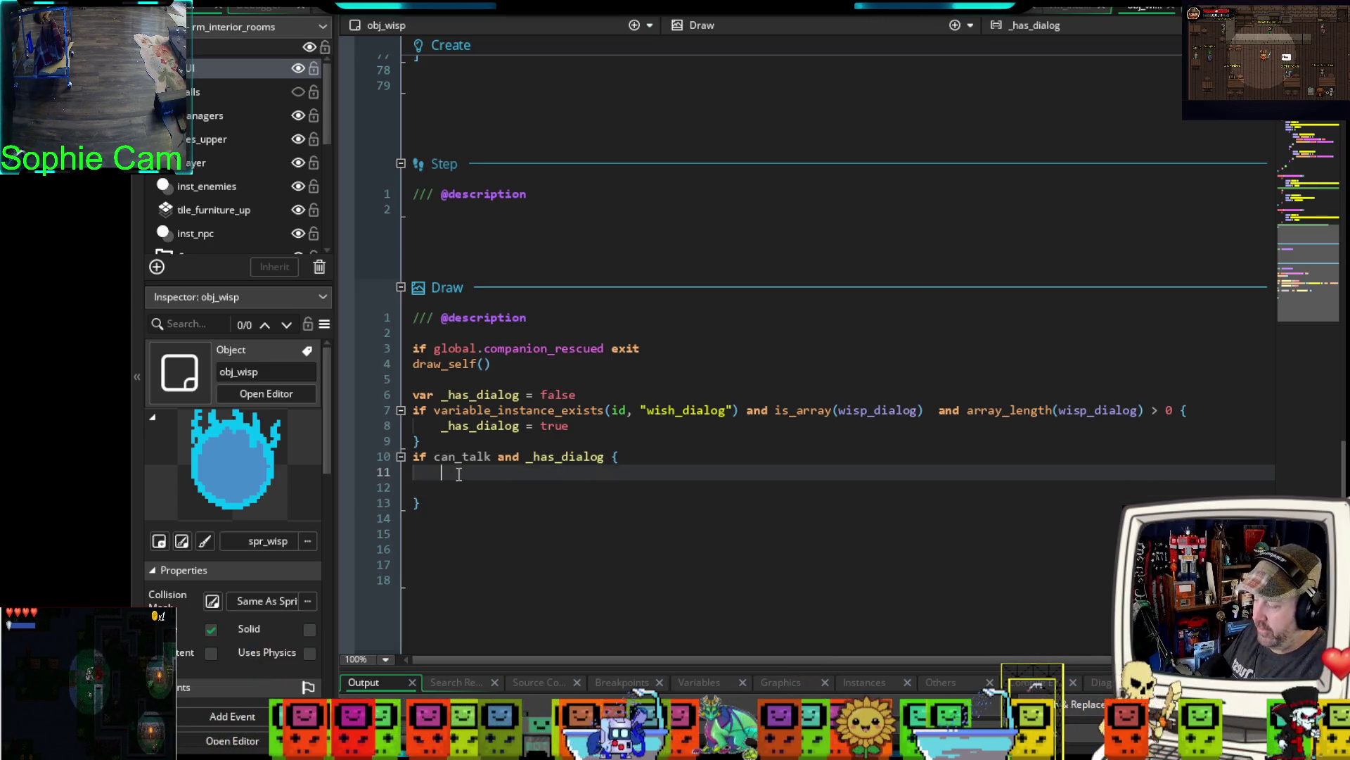
- Declare _talk_offset as talk_icon_offset_y when that variable exists, otherwise 10
text(var _talk_)
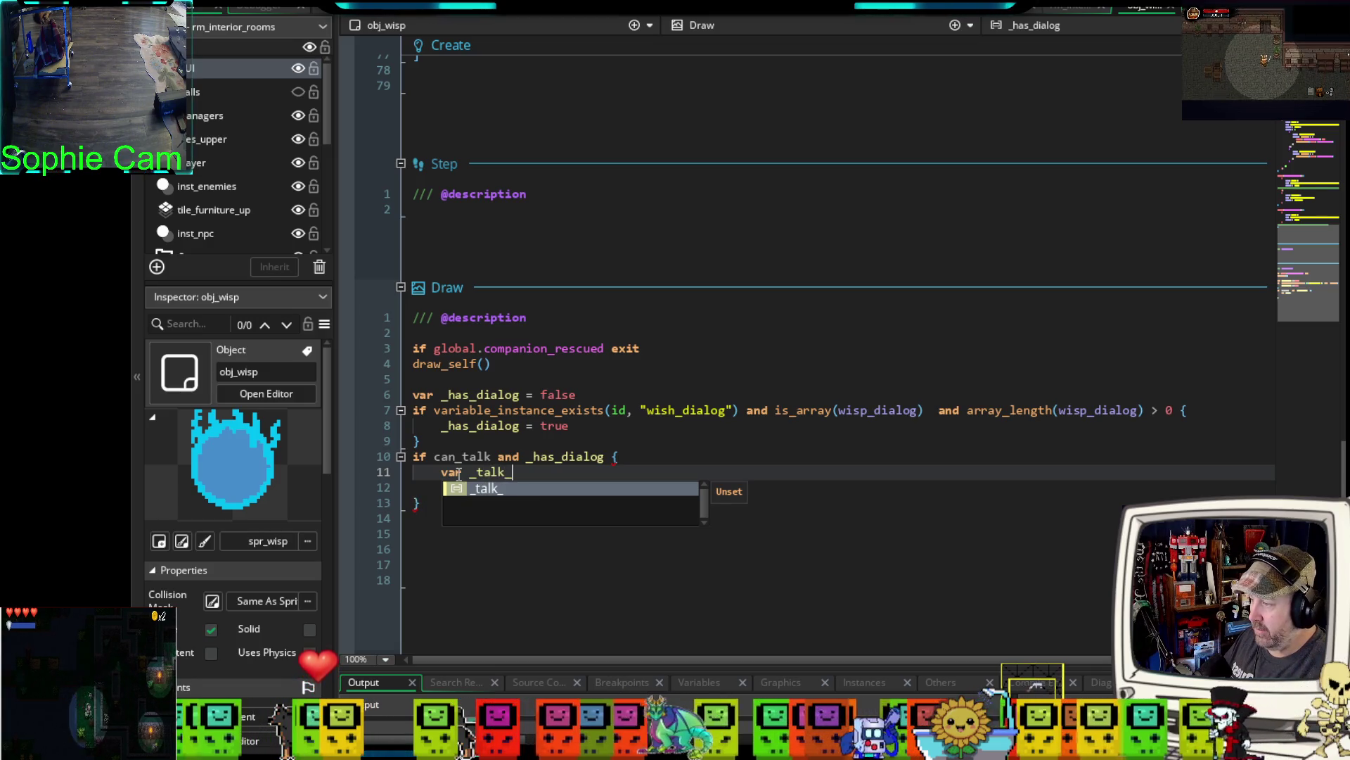
text(offset )
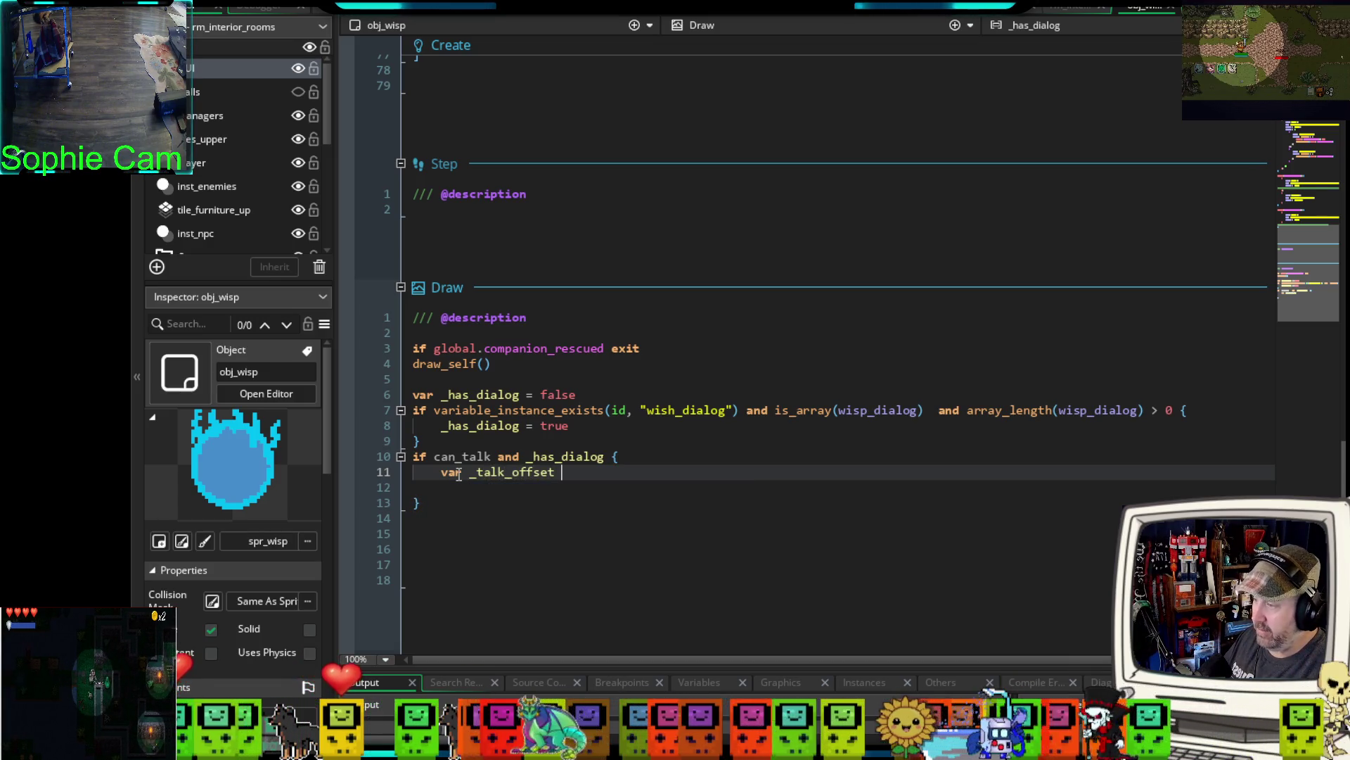
text(= )
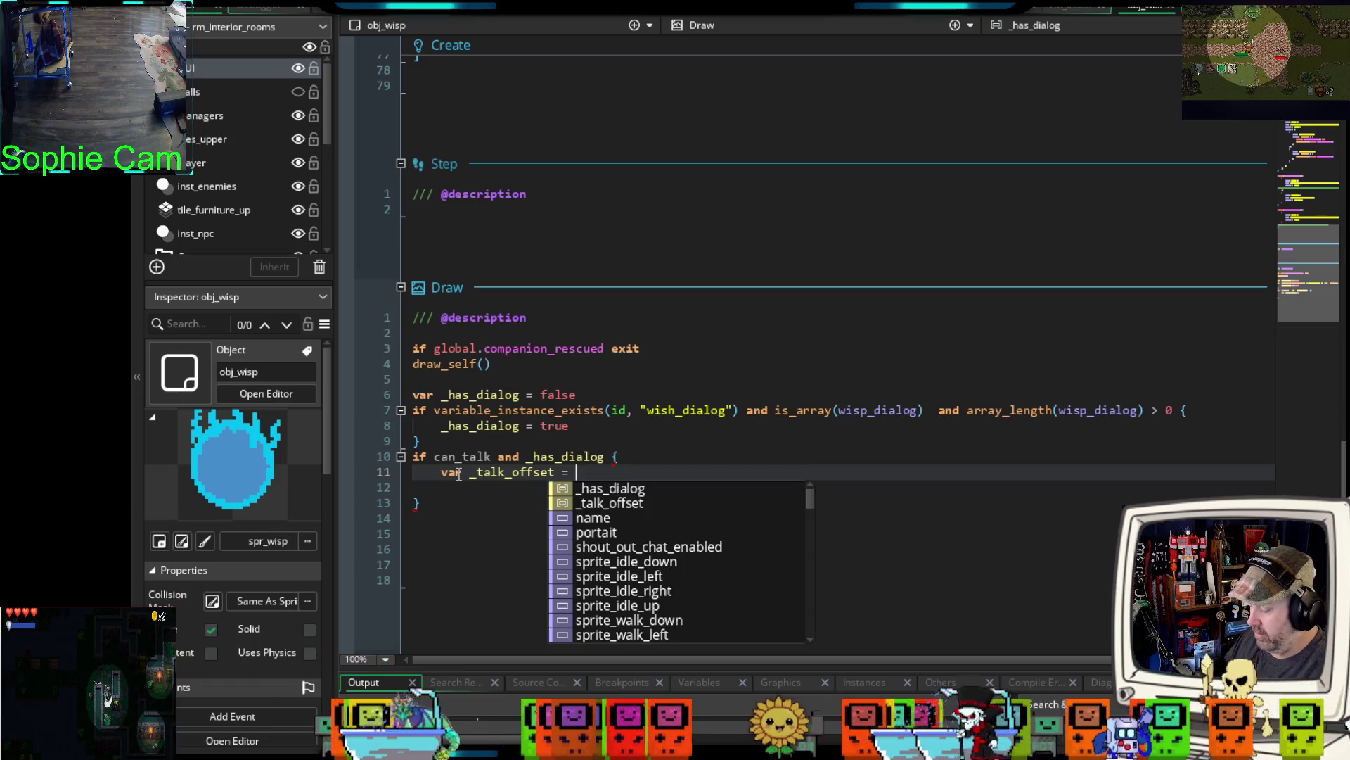
text(c)
key(BackSpace)
text(va)
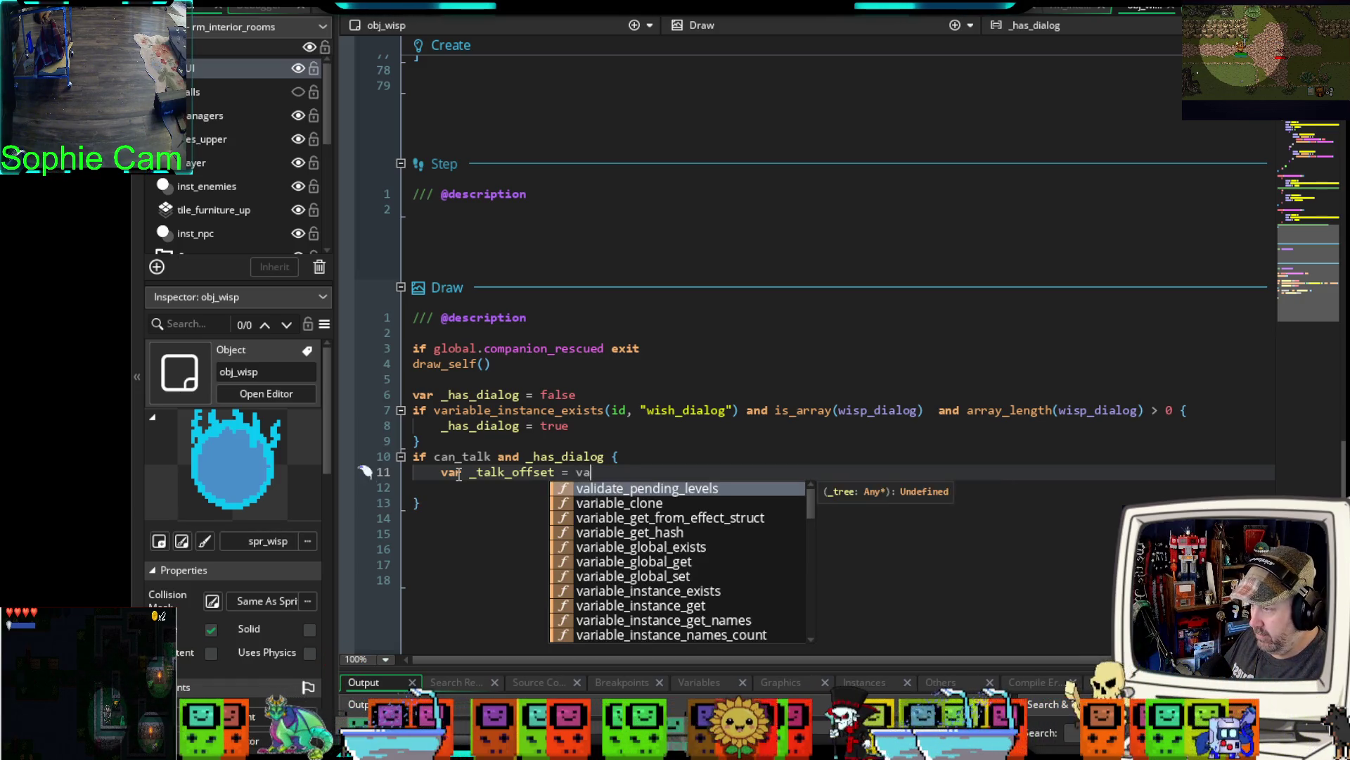
text(riable_ins)
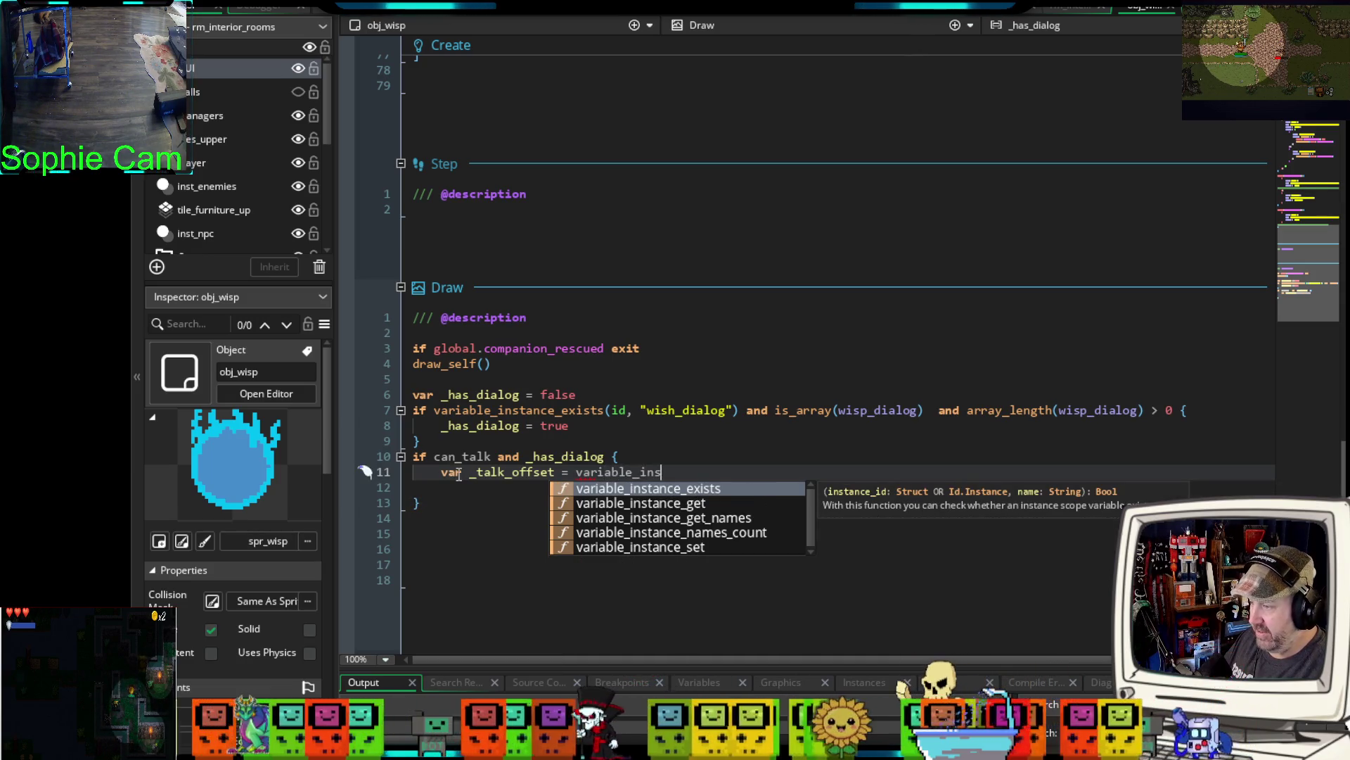
key(Return)
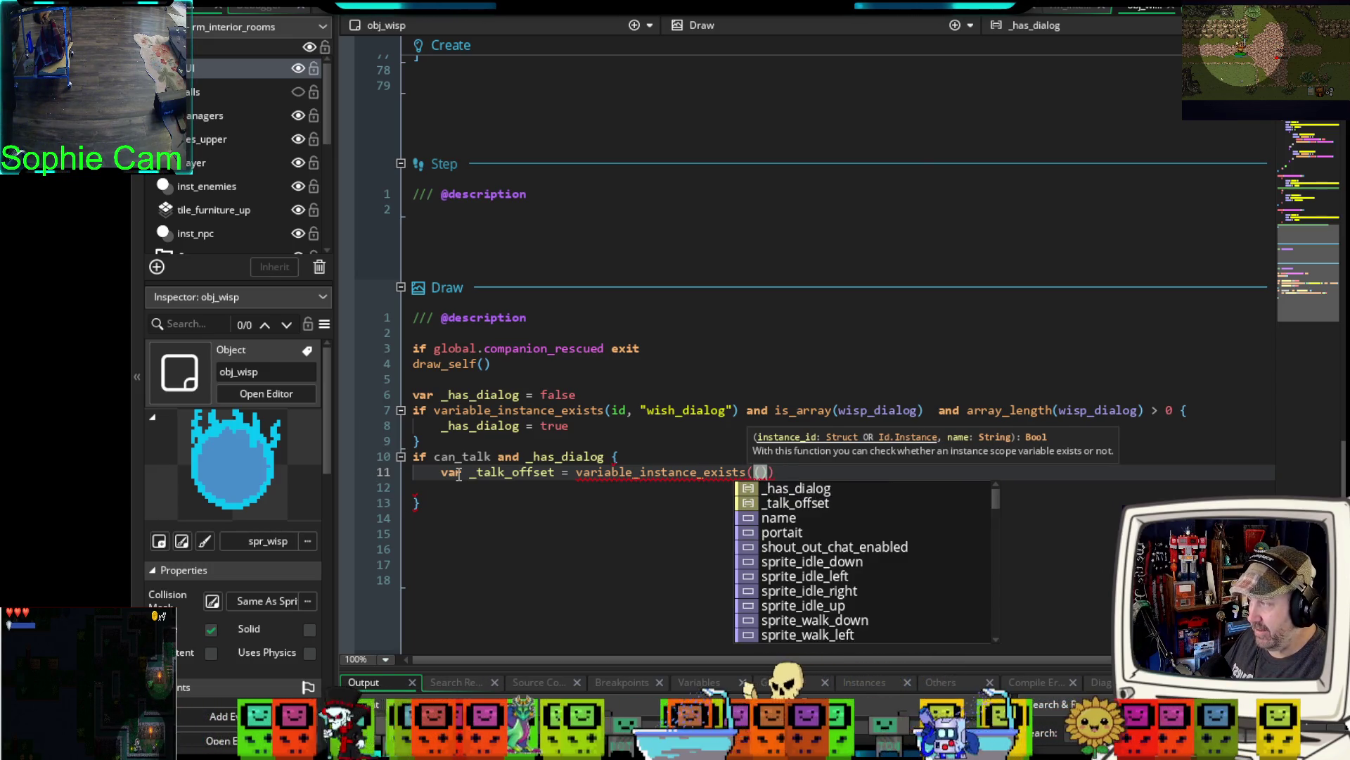
key(BackSpace)
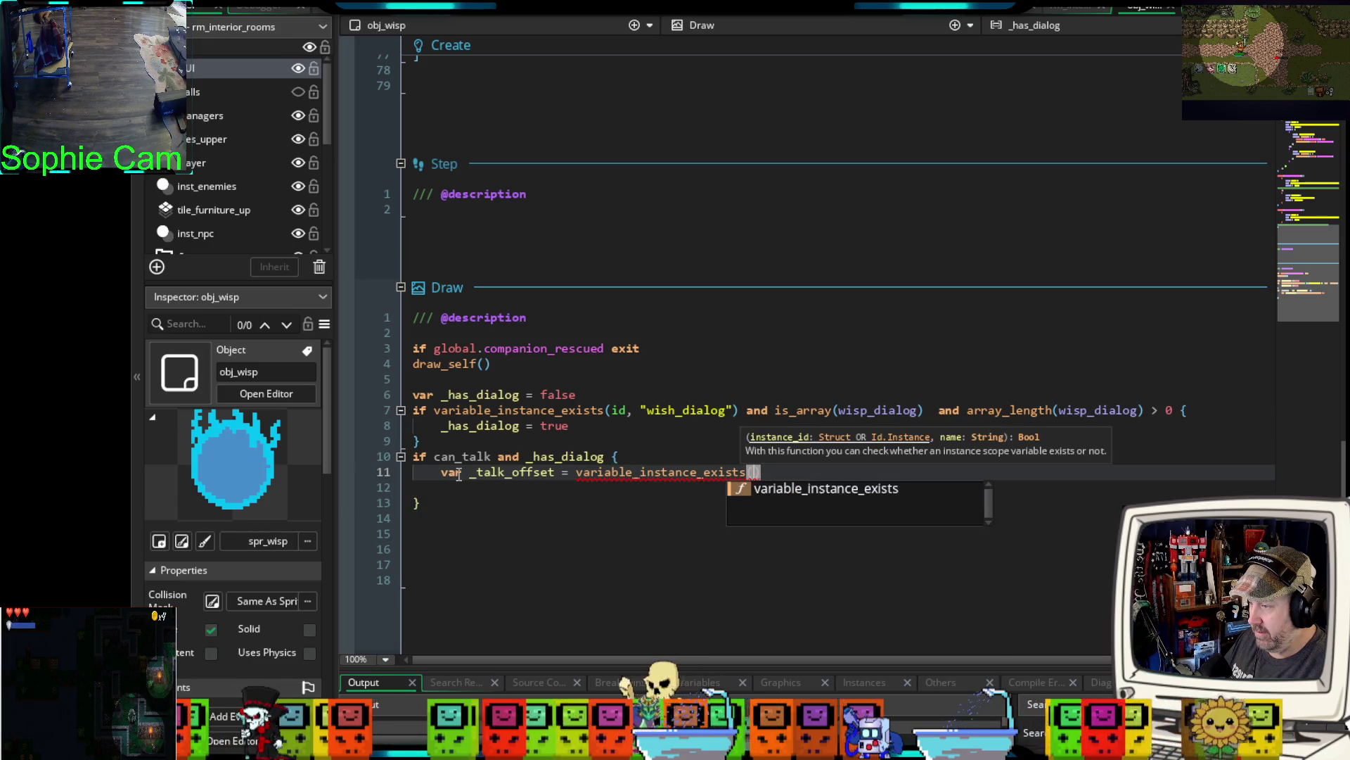
text(id)
text(, ")
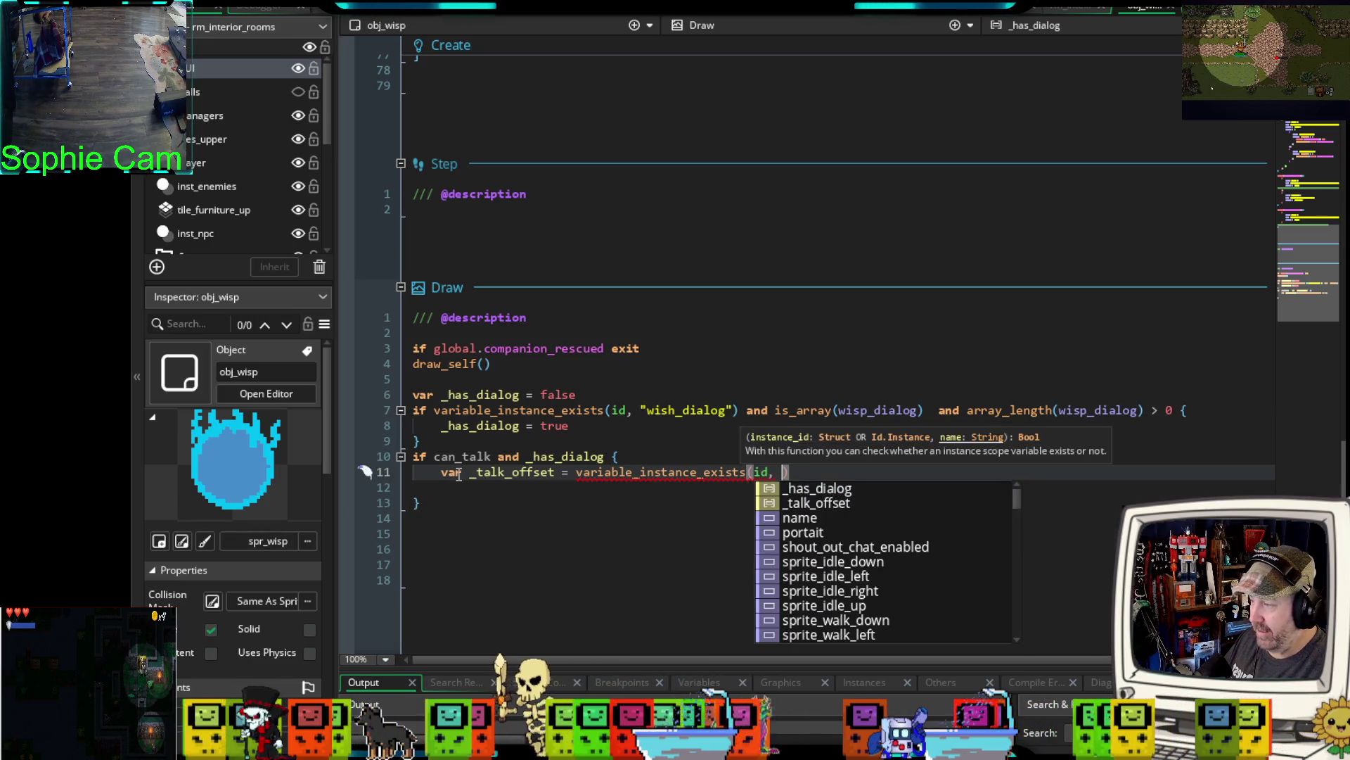
text(talk_)
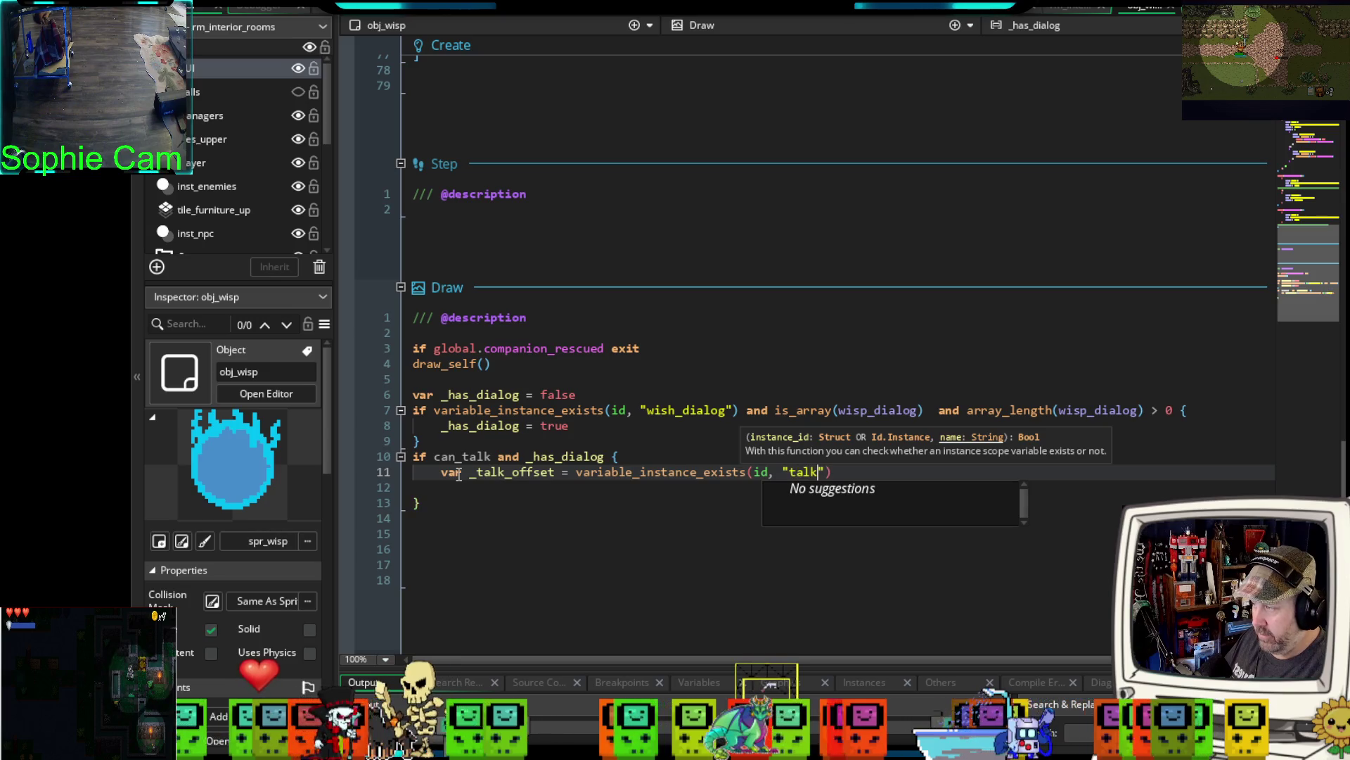
text(icon_)
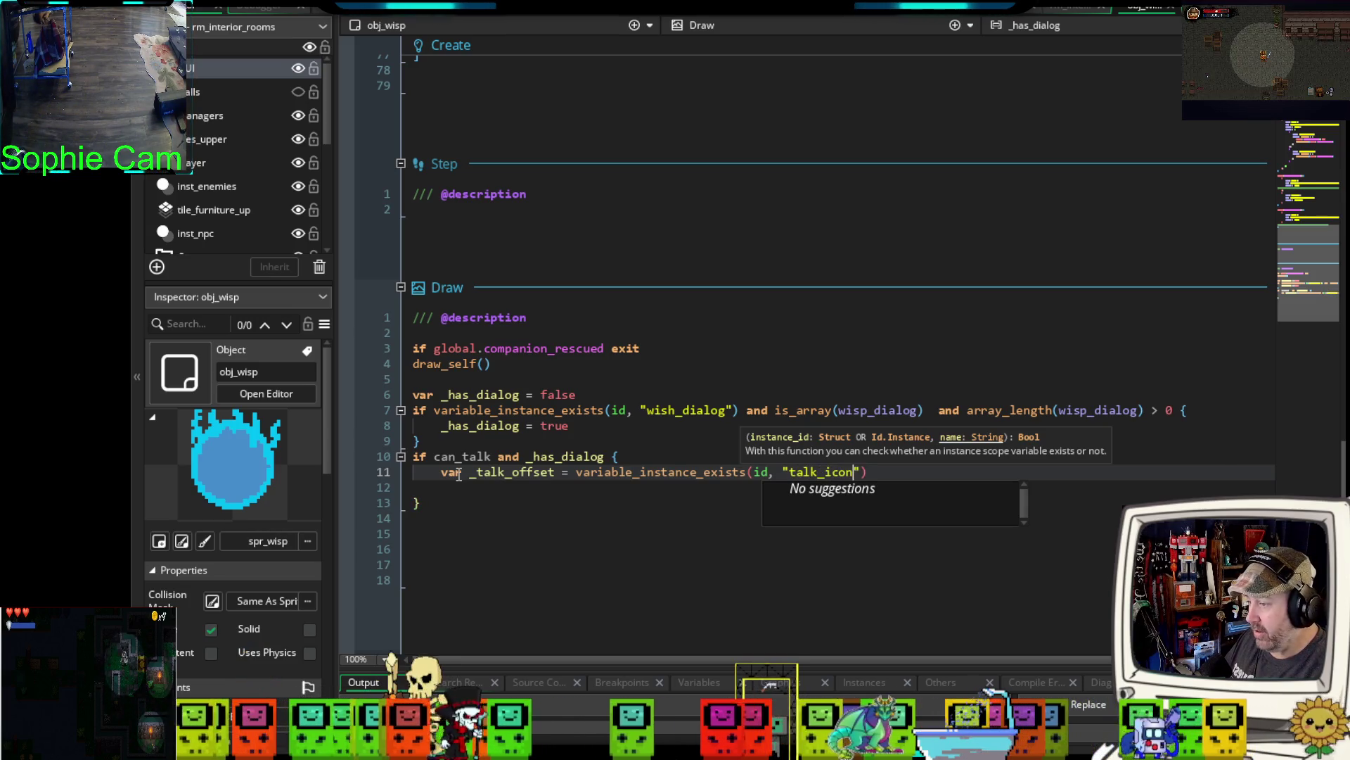
text(offset_y)
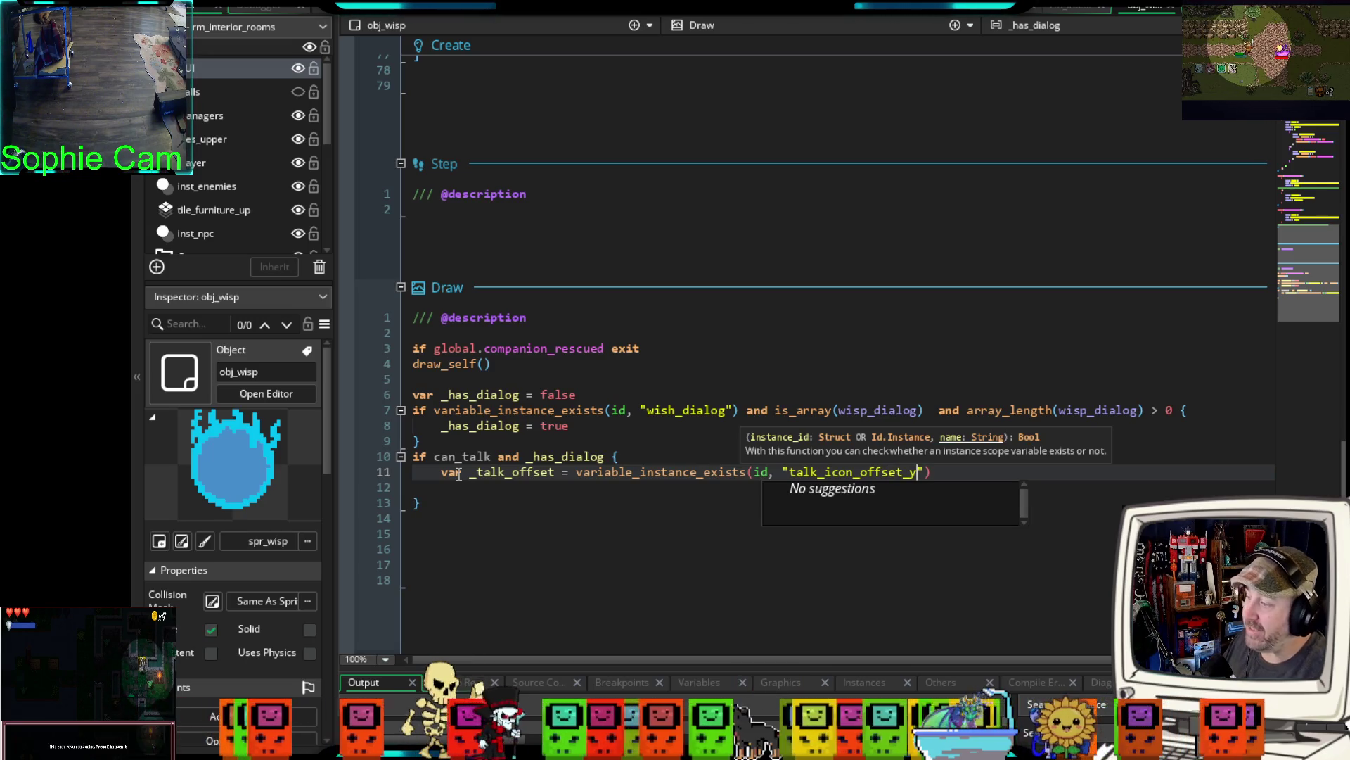
click(555, 519)
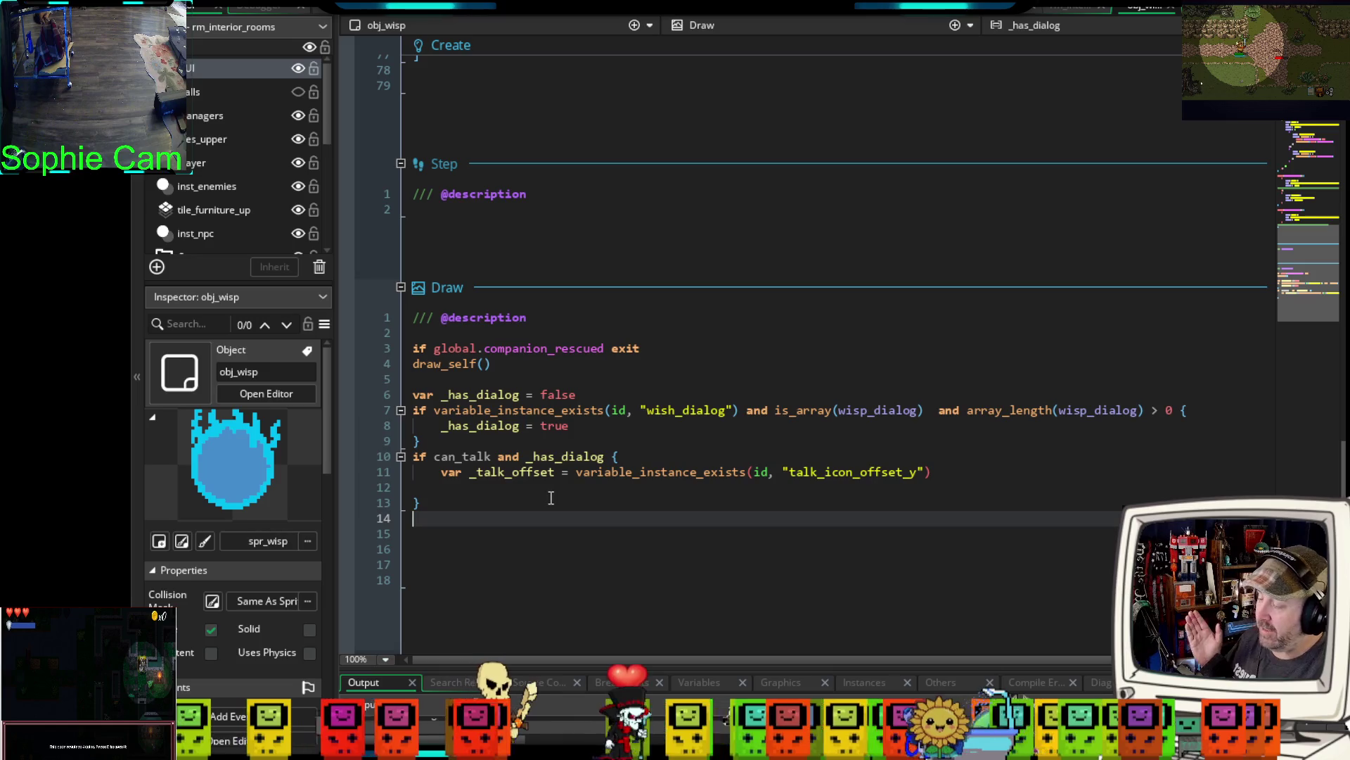
click(960, 472)
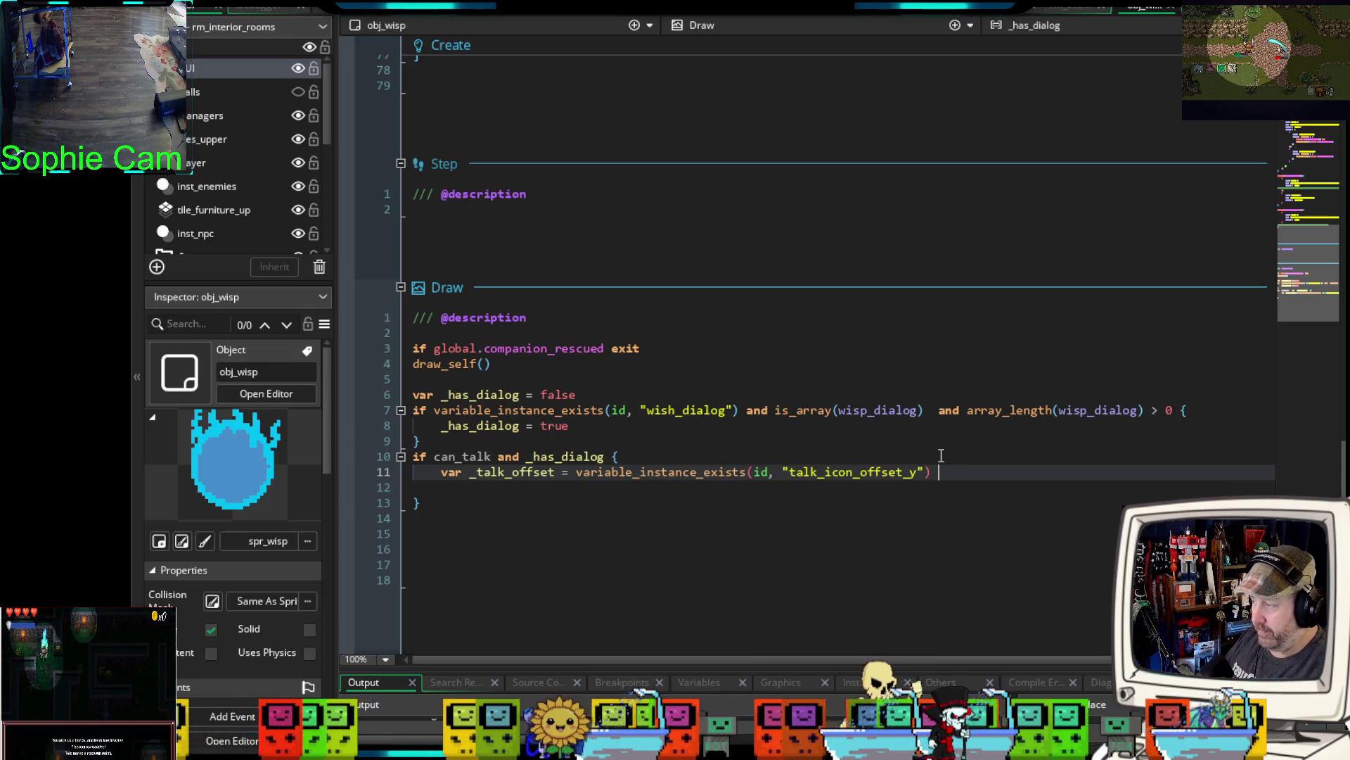
text(?)
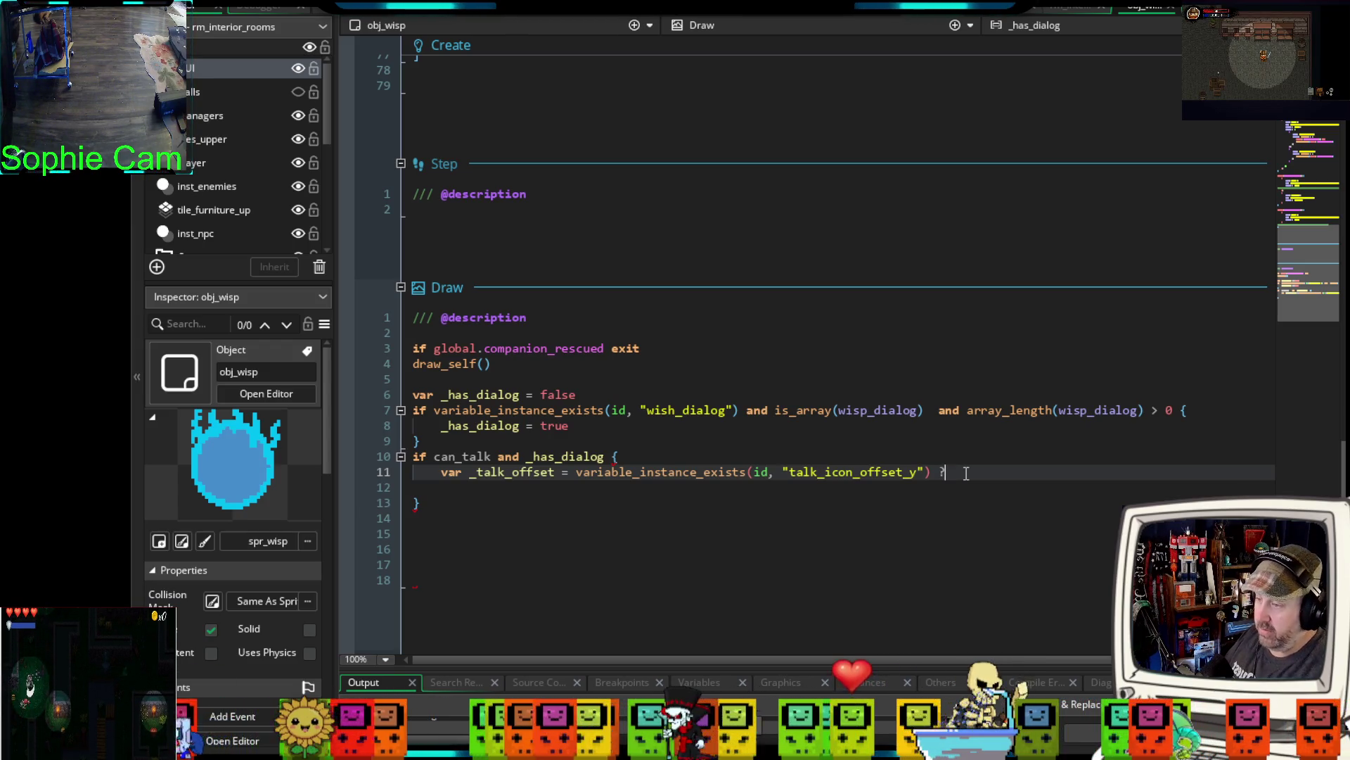
text(talk)
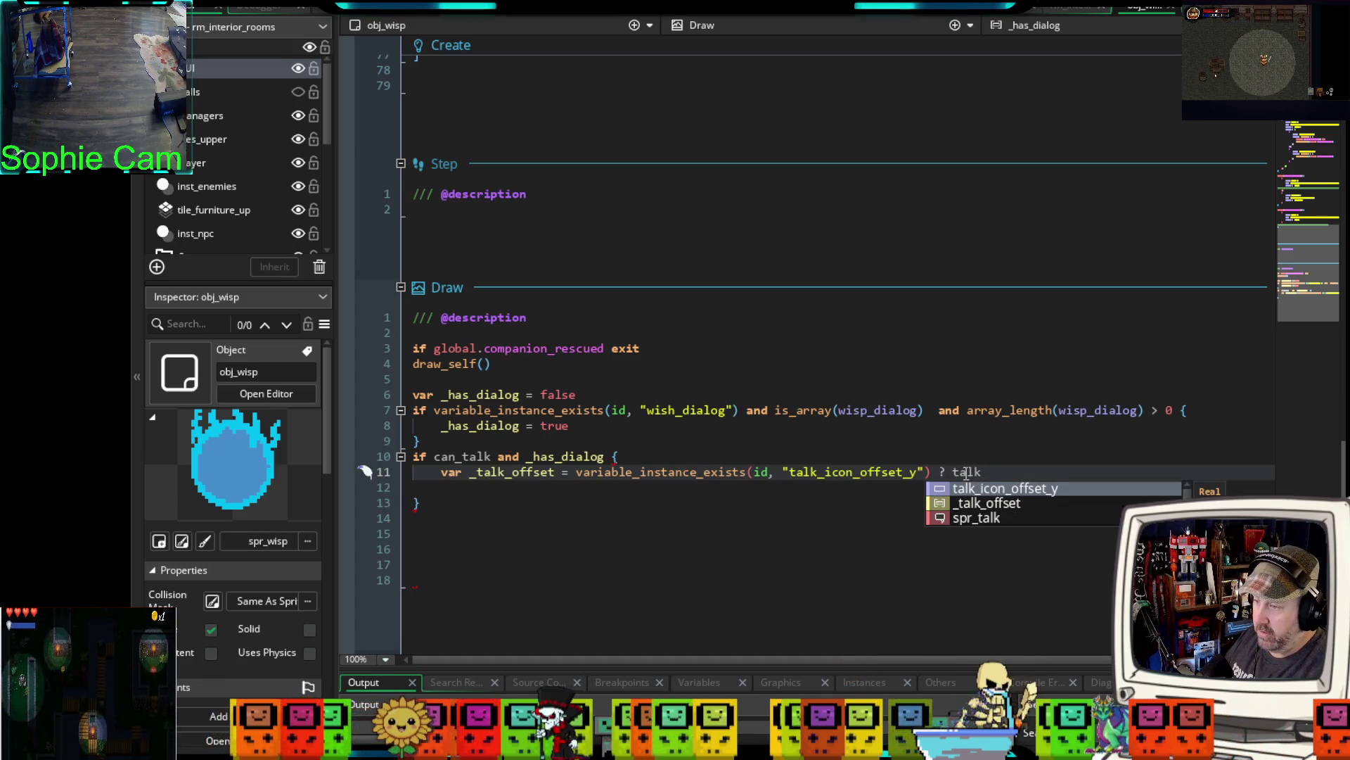
key(Return)
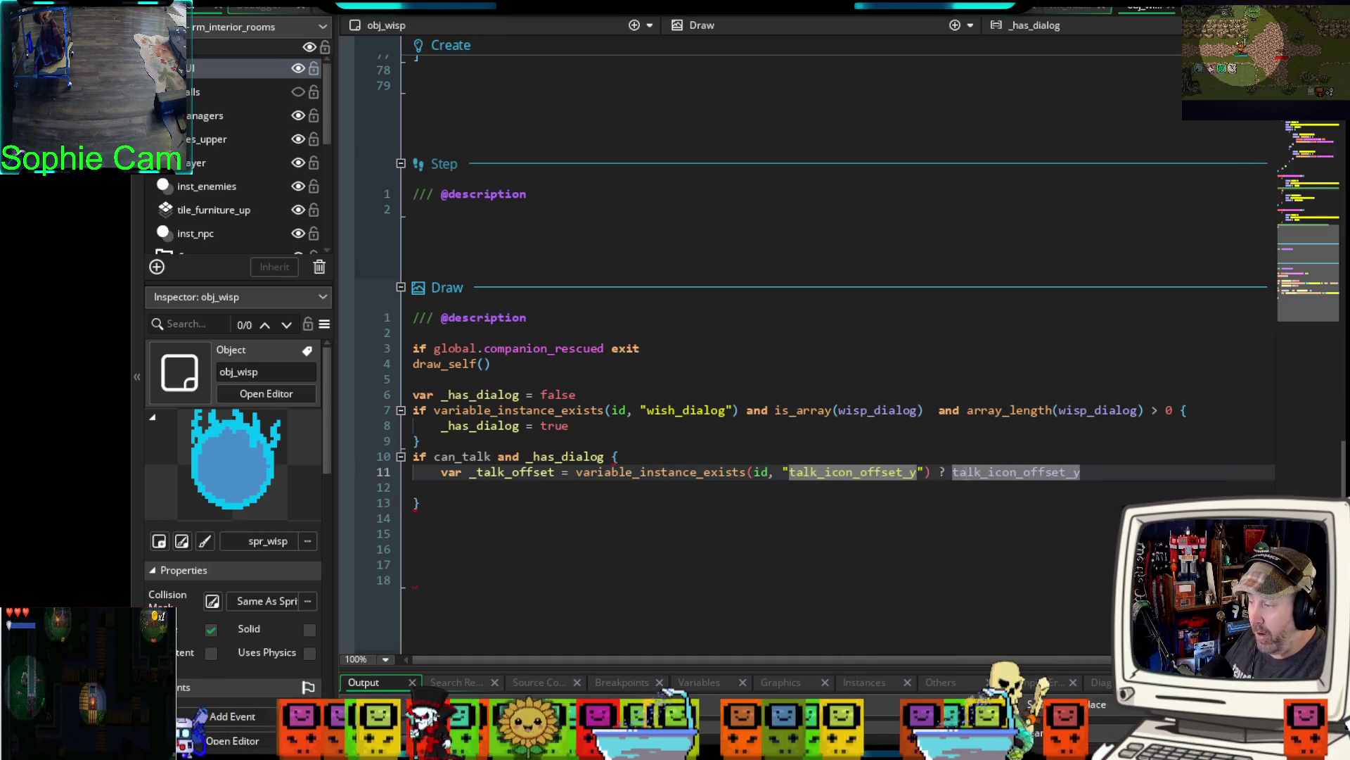
text( : 10)
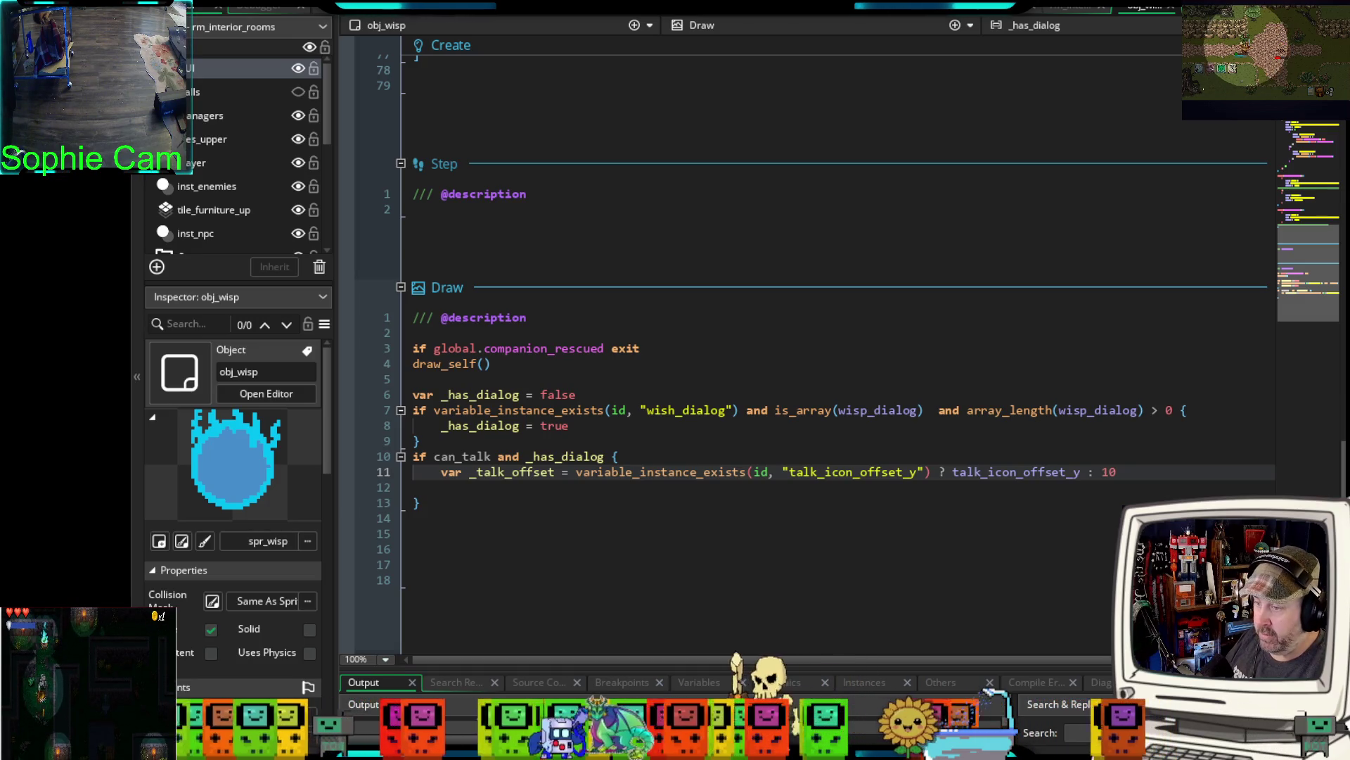
- Draw spr_talk at x + 5, y - _talk_offset and remove the blank line before the brace
key(Return)
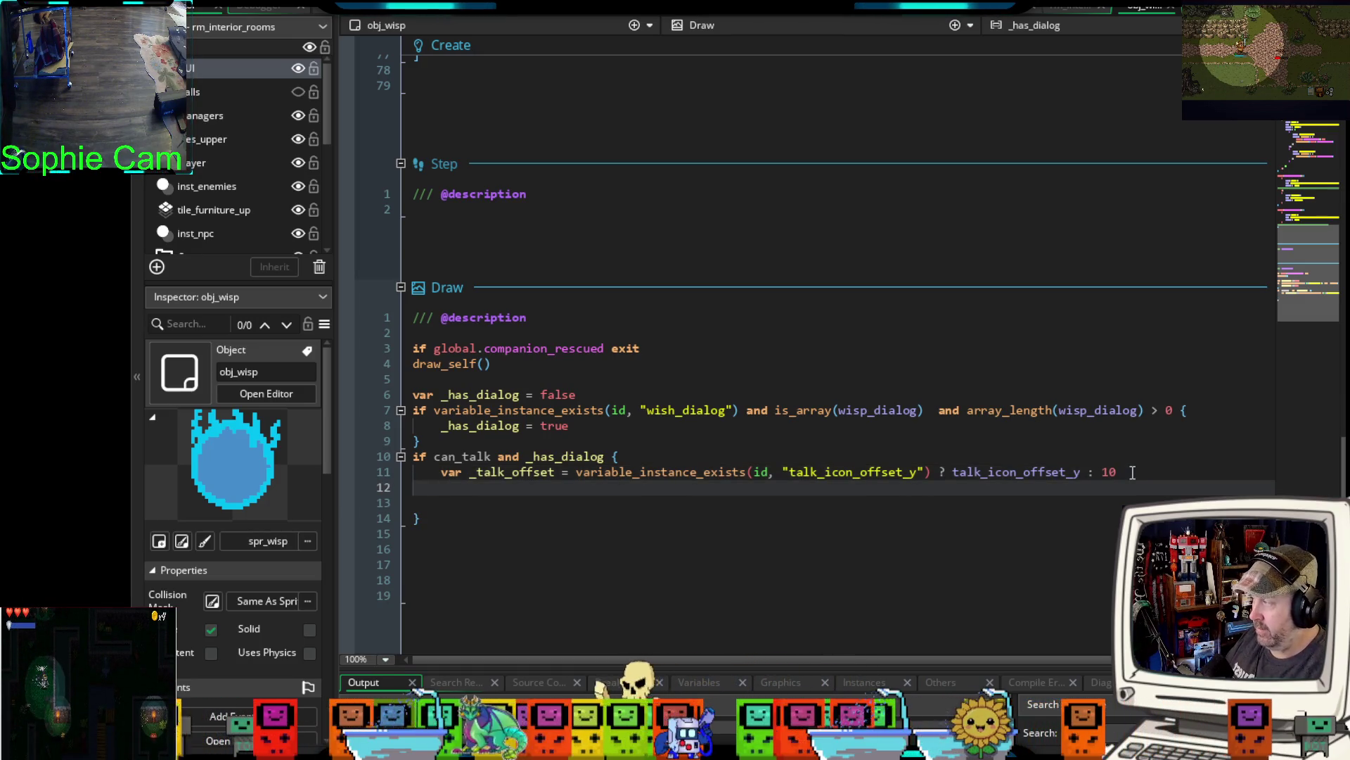
text(dar)
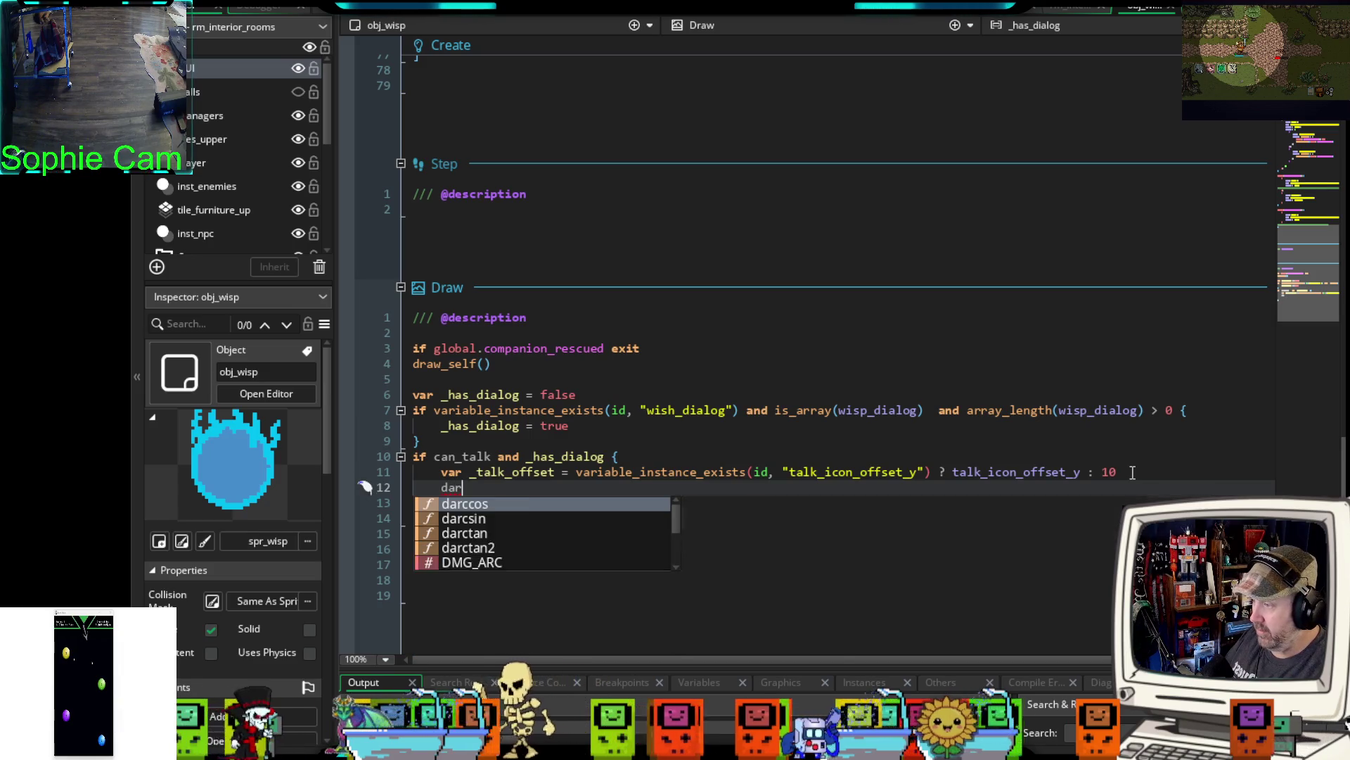
key(BackSpace)
key(BackSpace)
text(raw_)
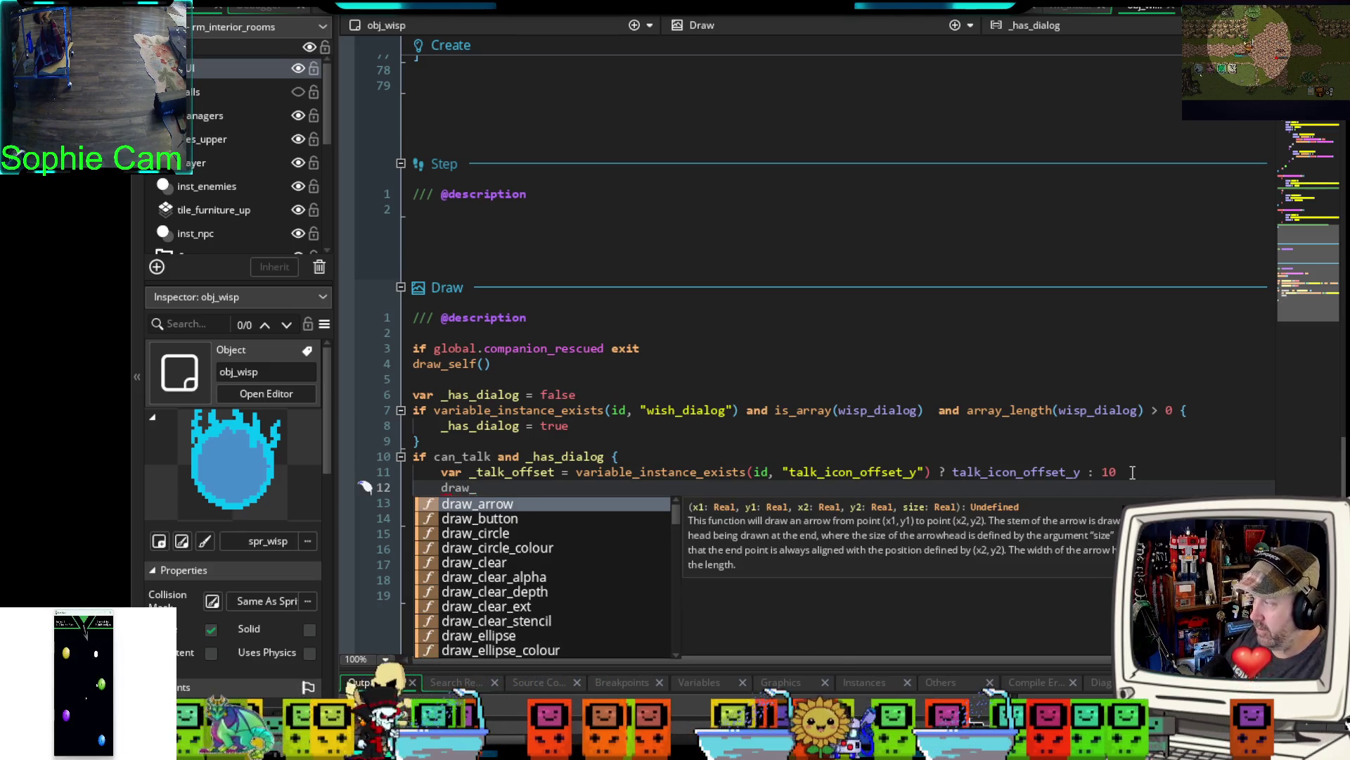
text(sprite)
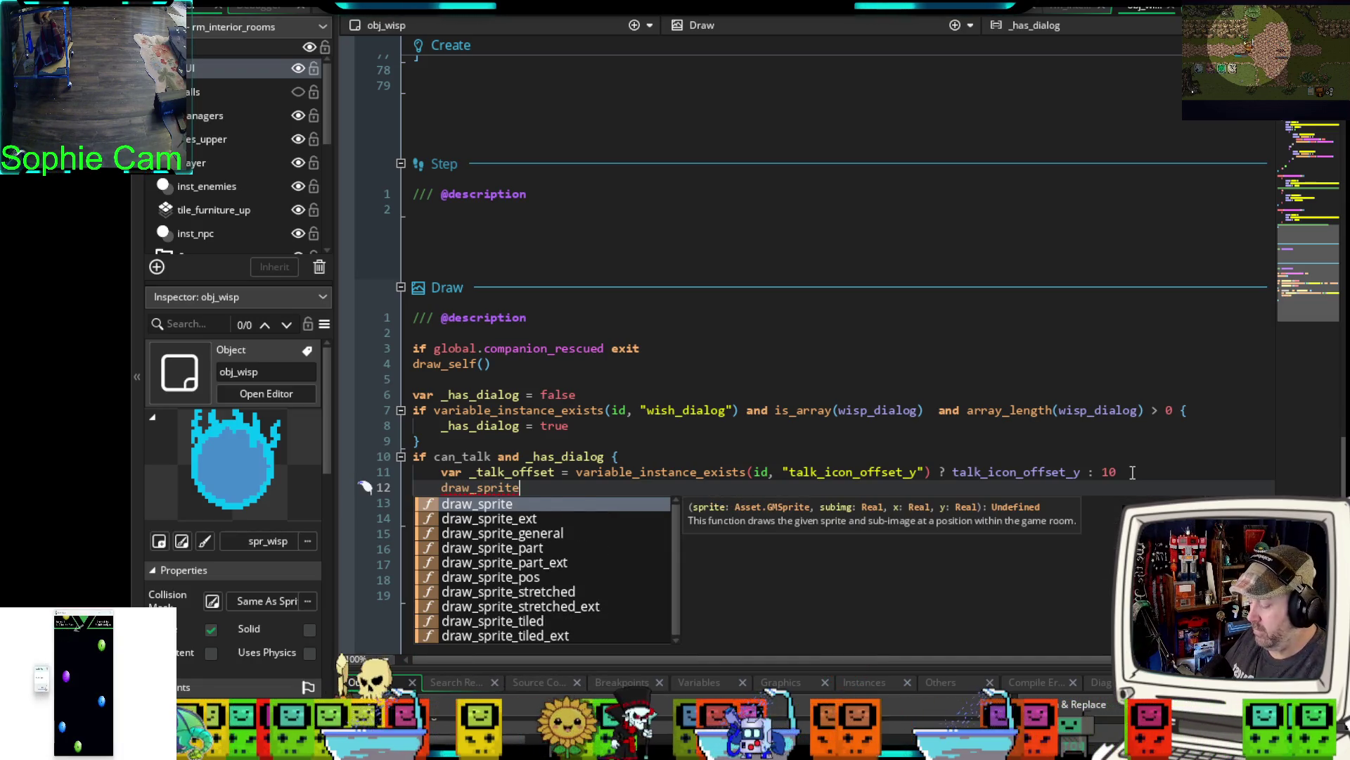
text((spr_talk)
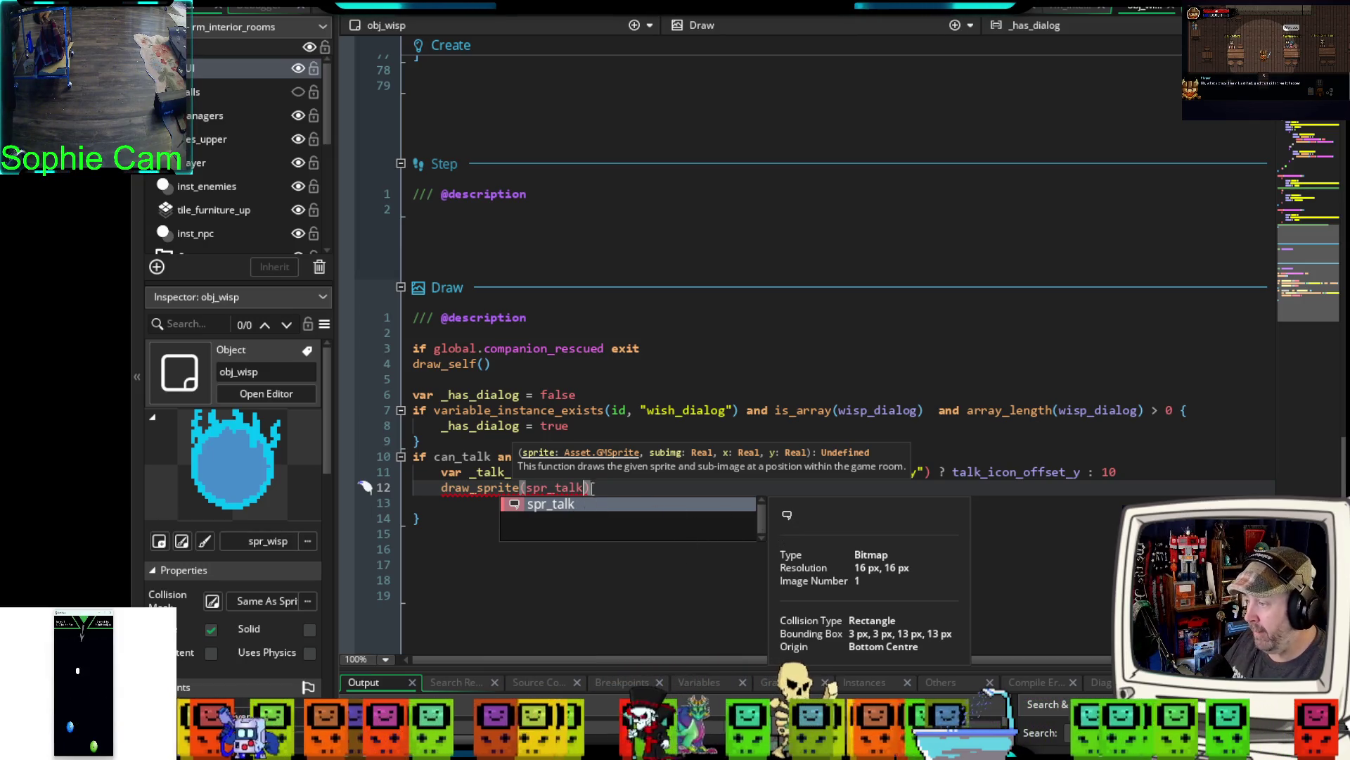
click(584, 488)
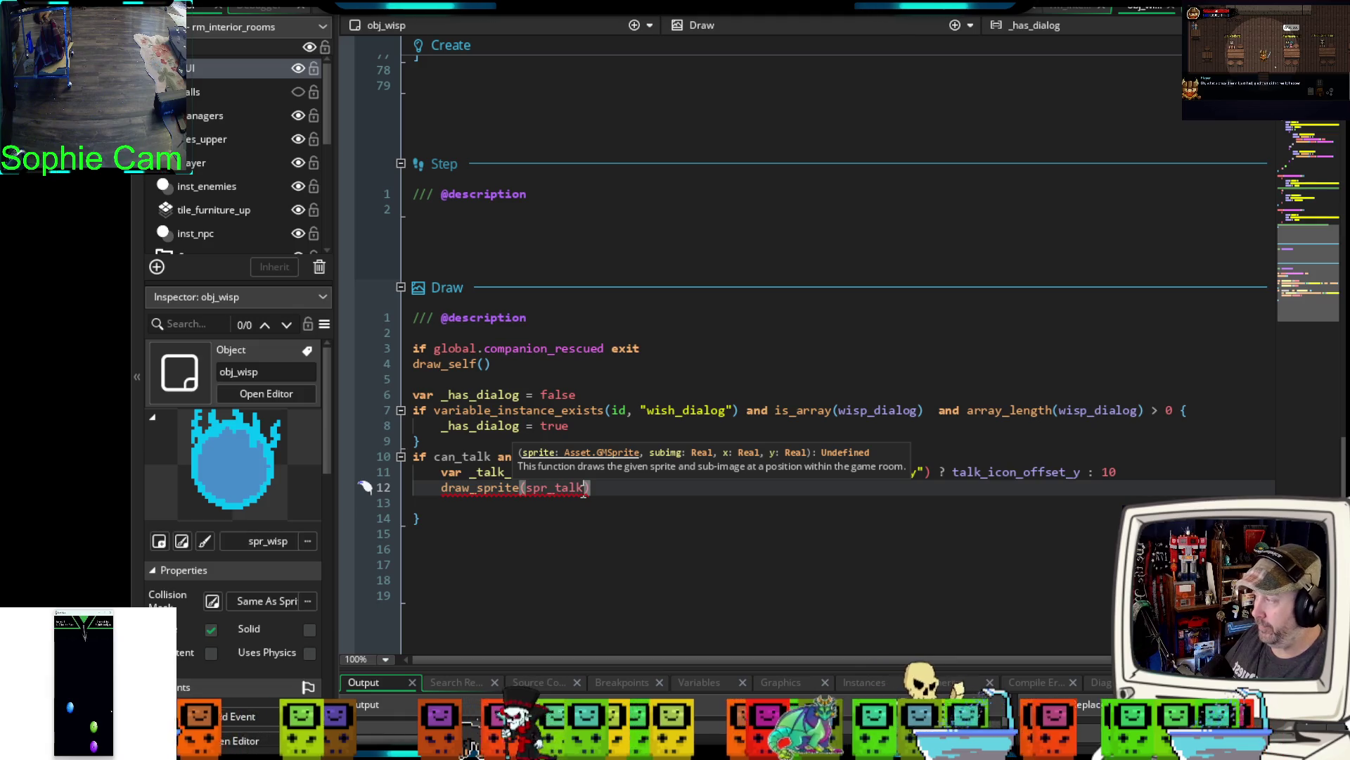
text(, 0)
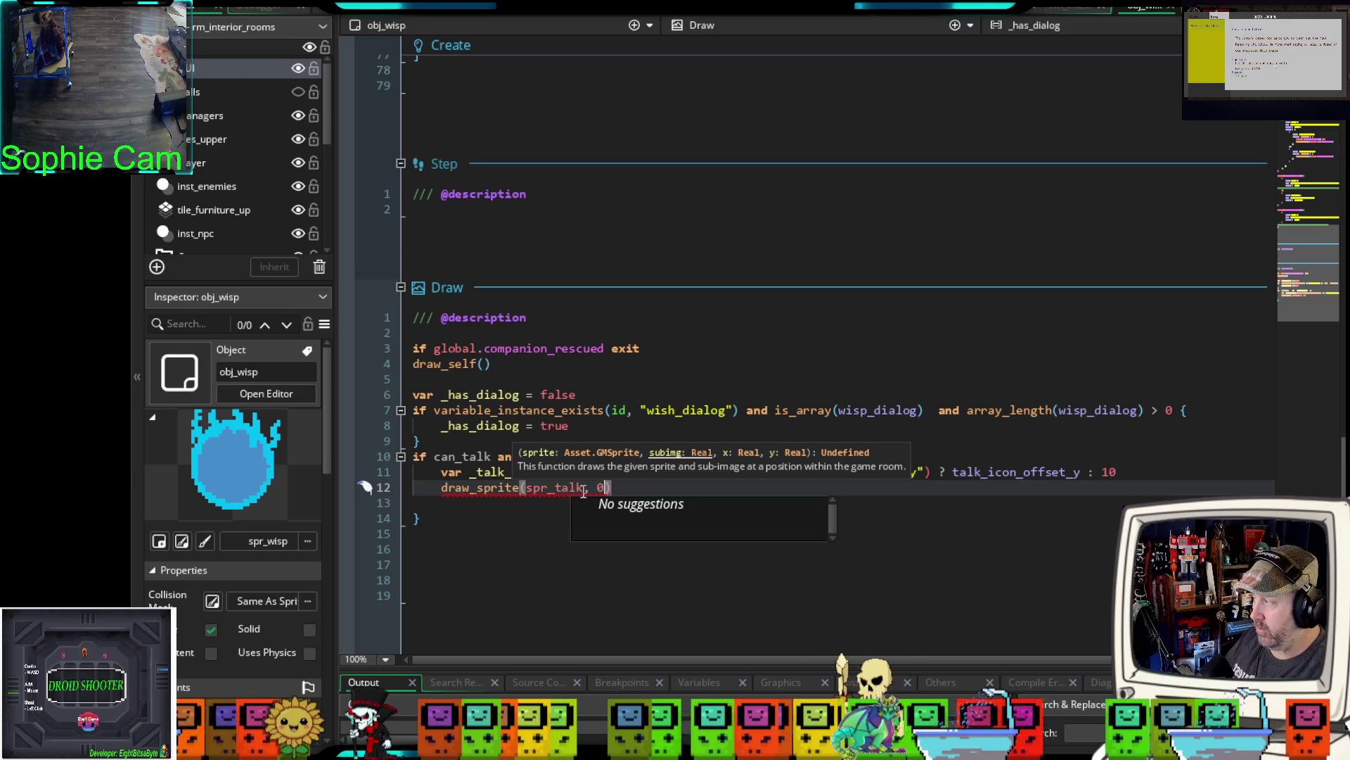
text(, x)
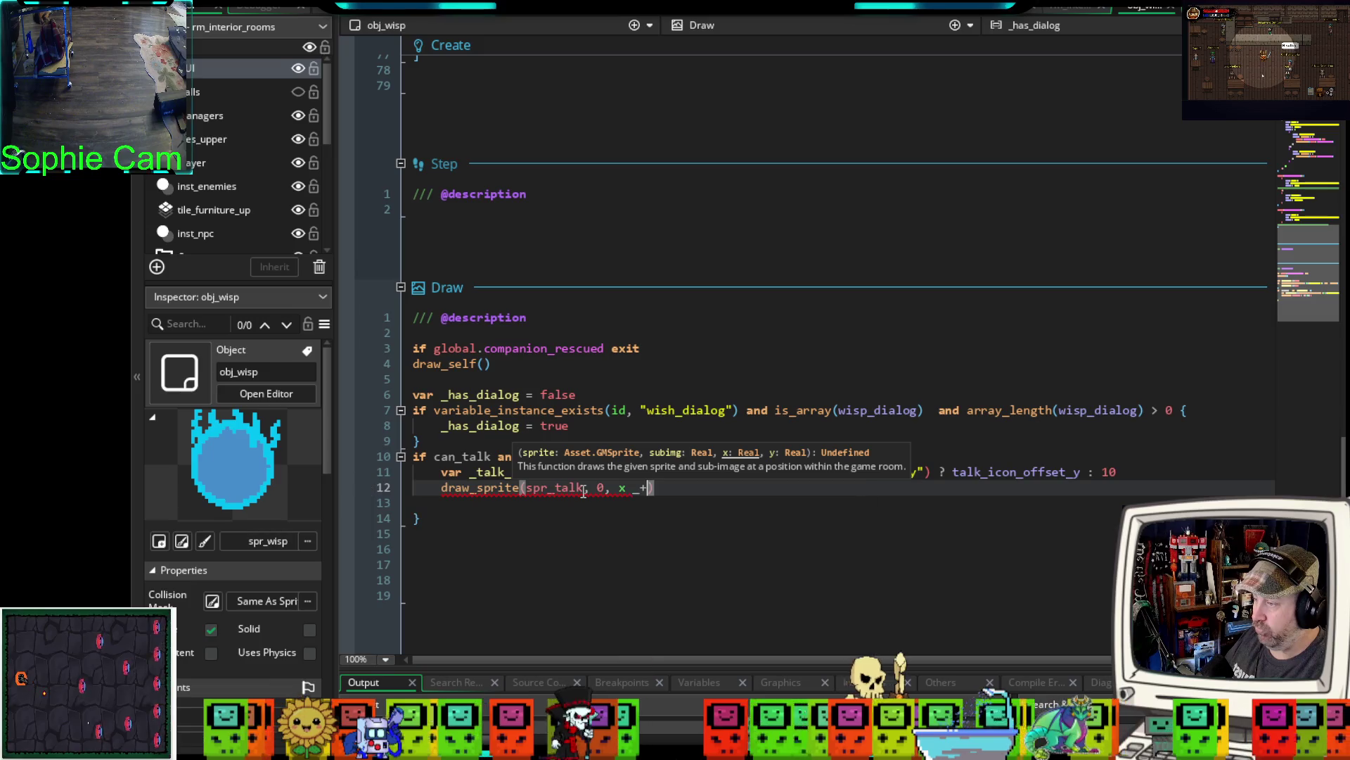
text( + 5)
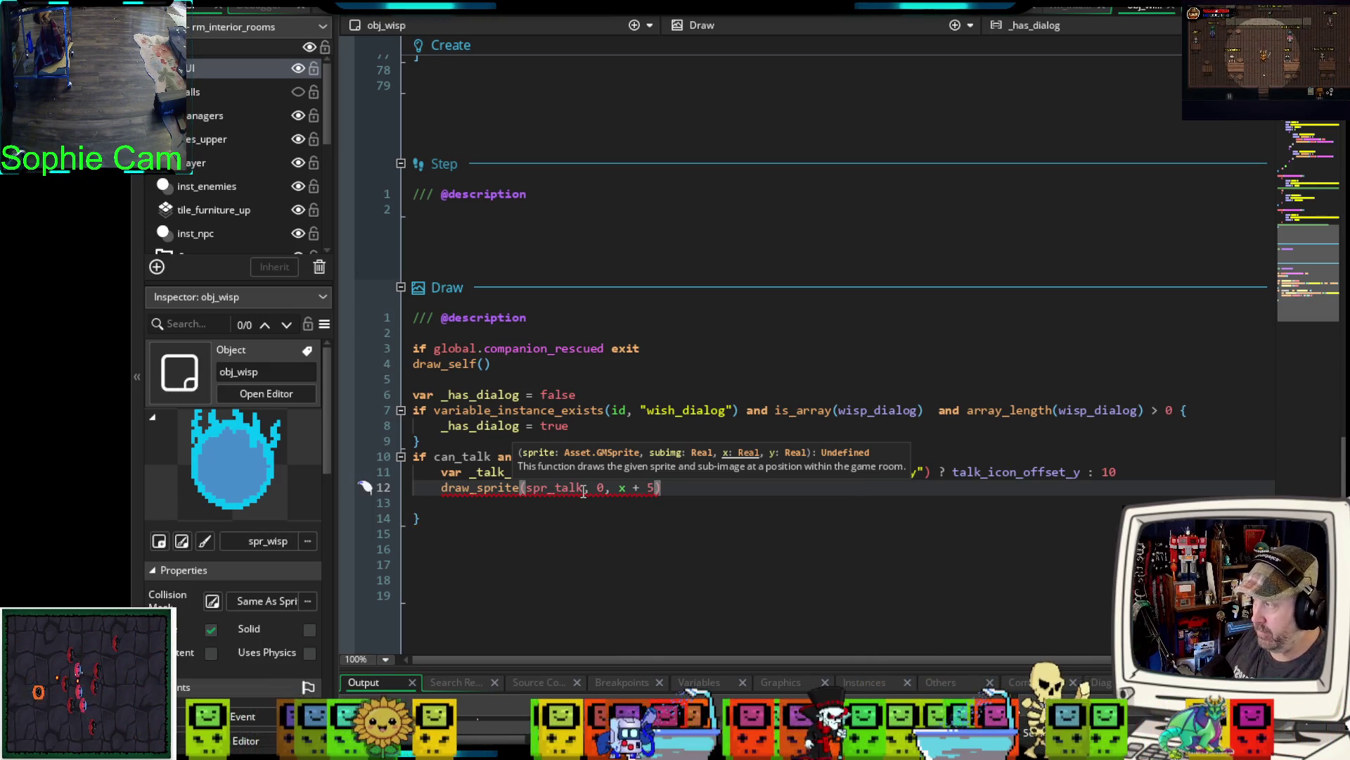
text(, y)
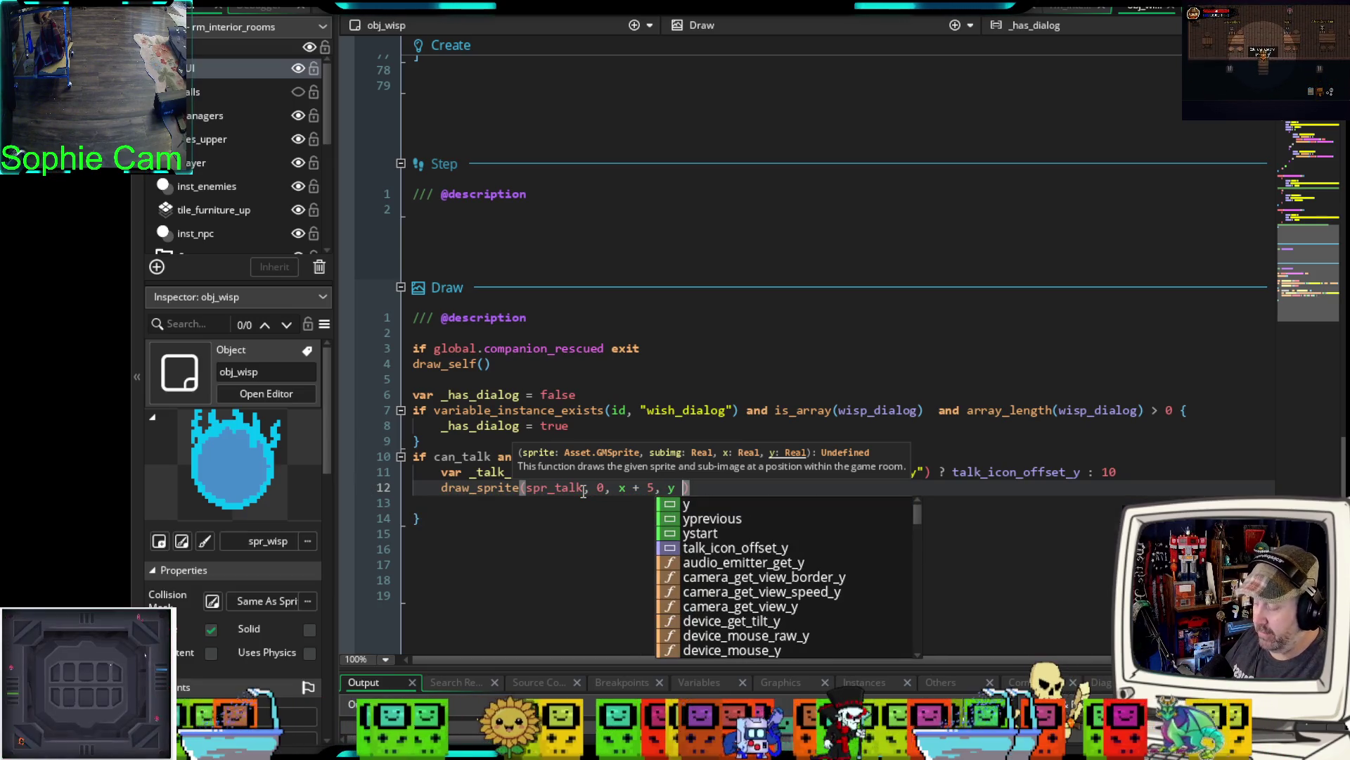
text( - _)
text(talk_)
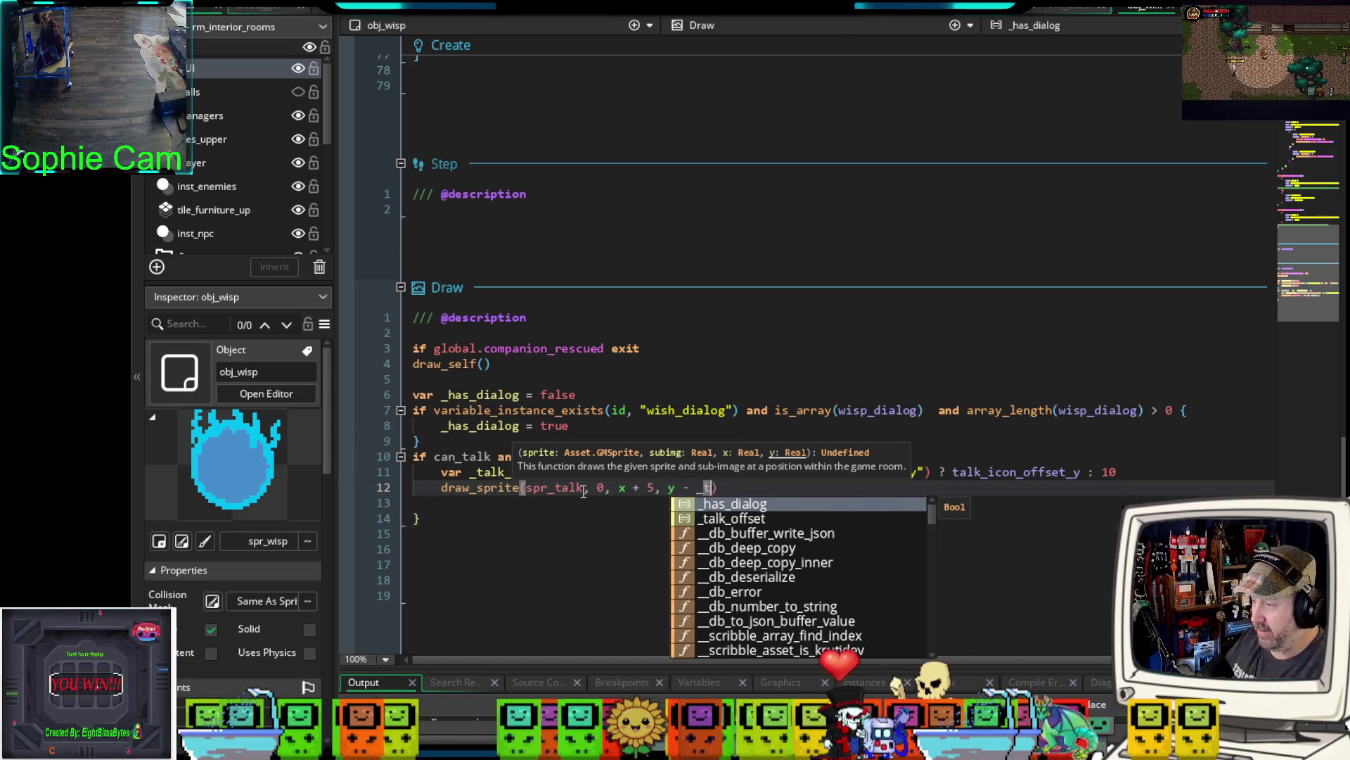
key(Return)
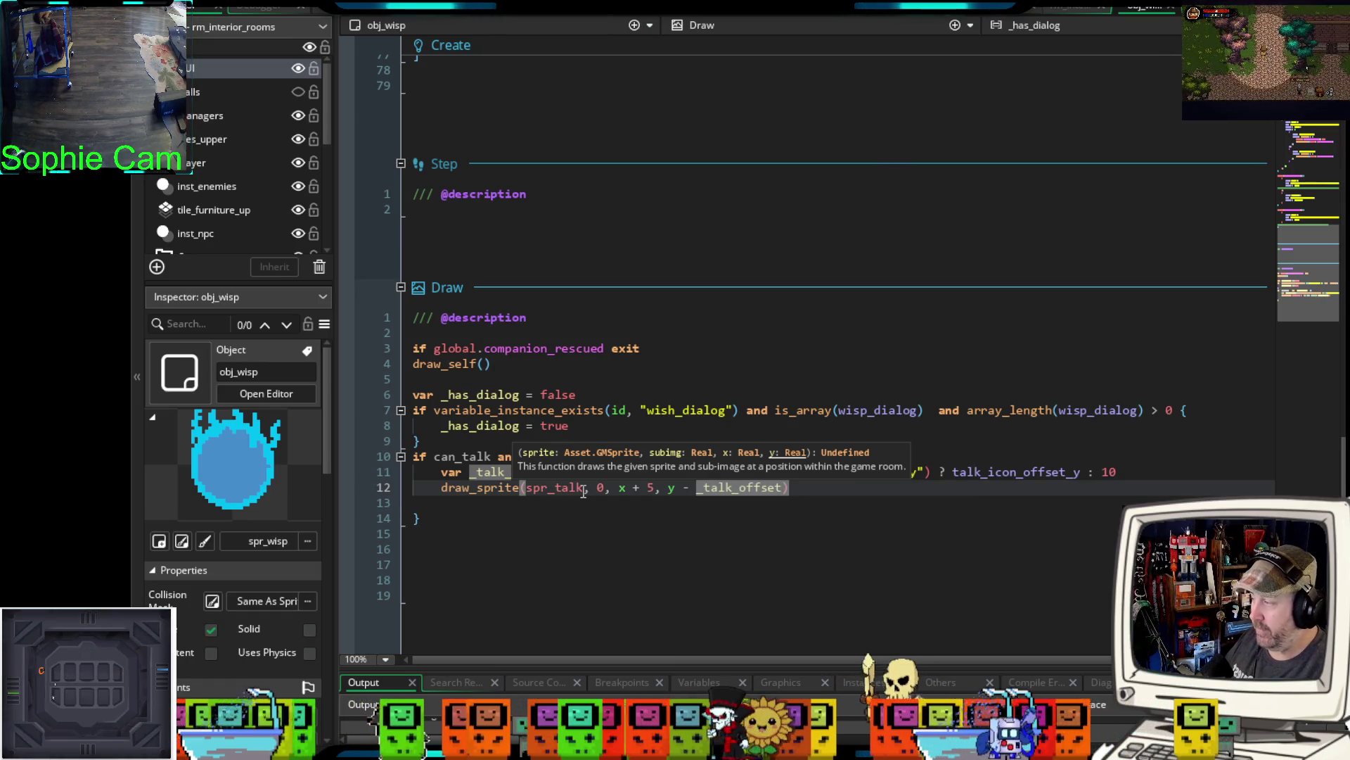
key(Down)
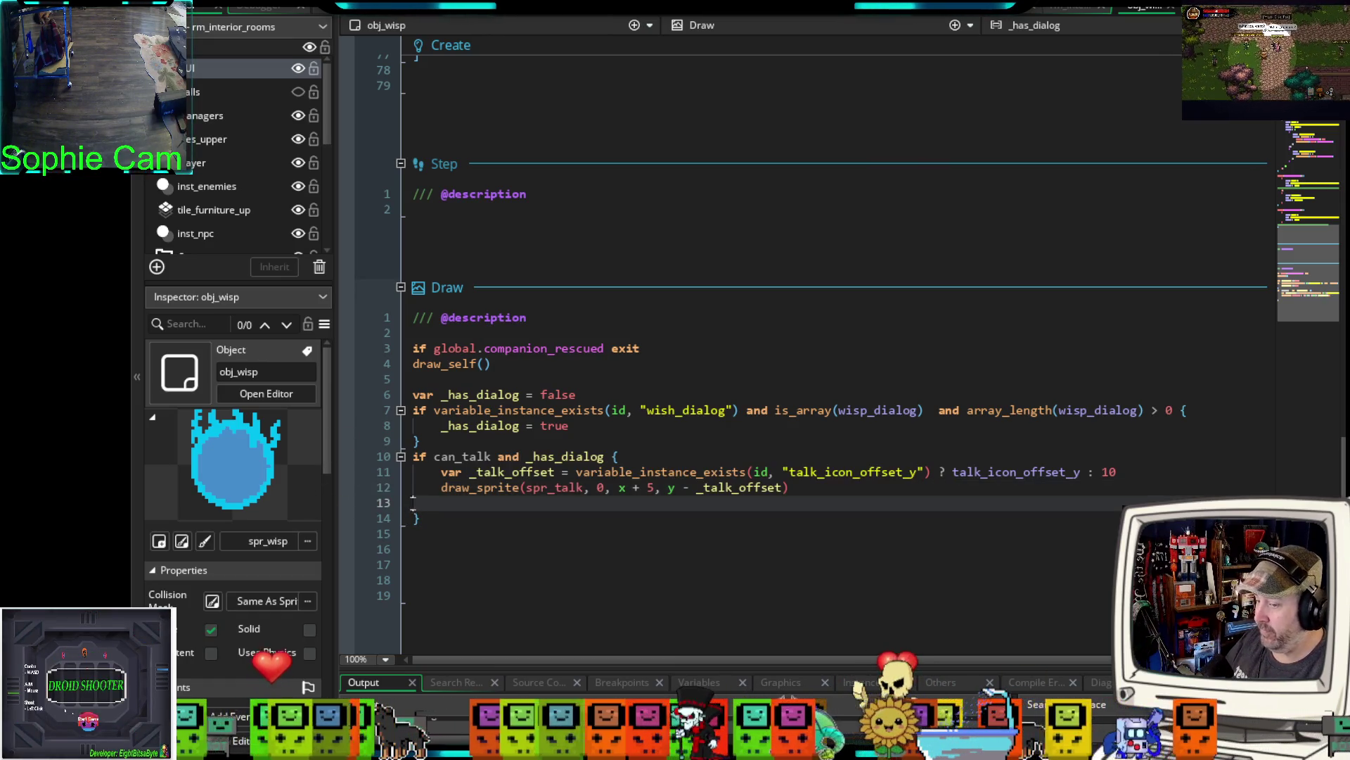
key(Delete)
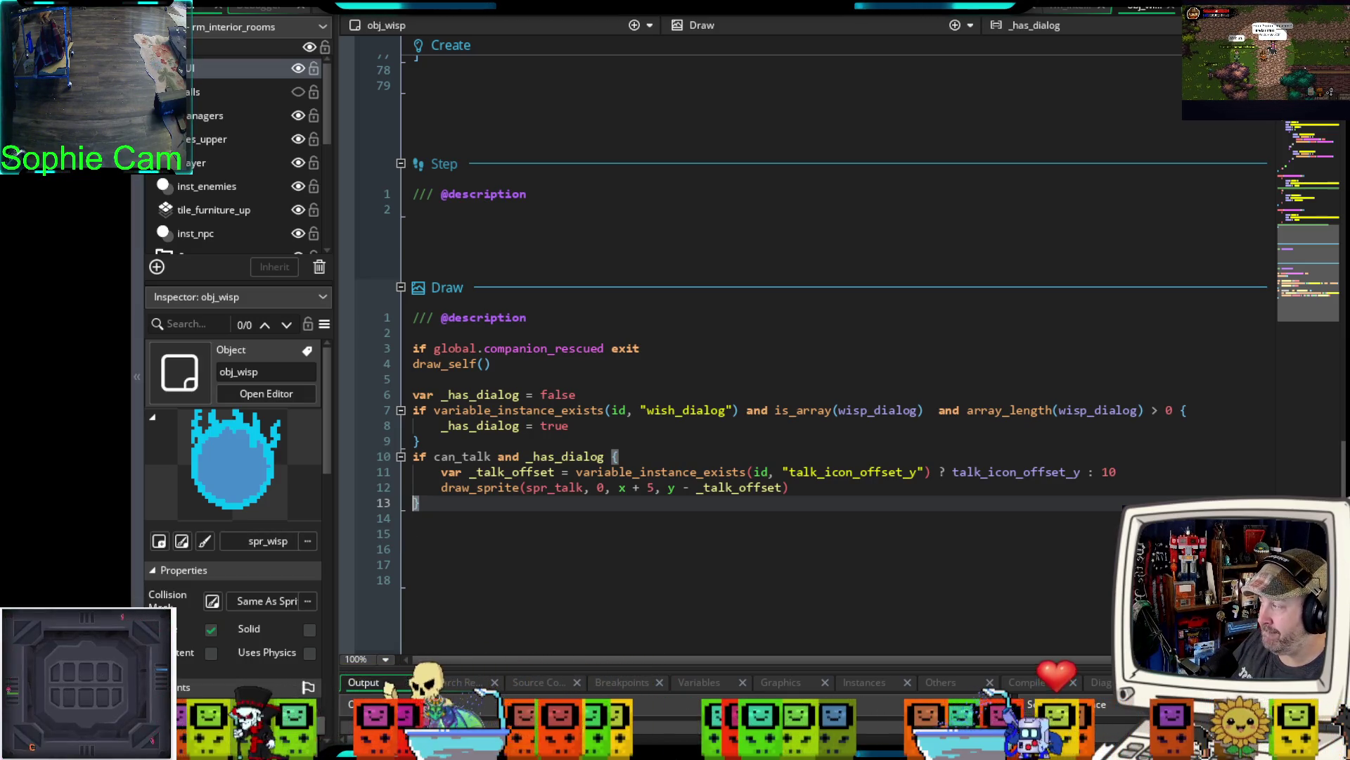
click(595, 563)
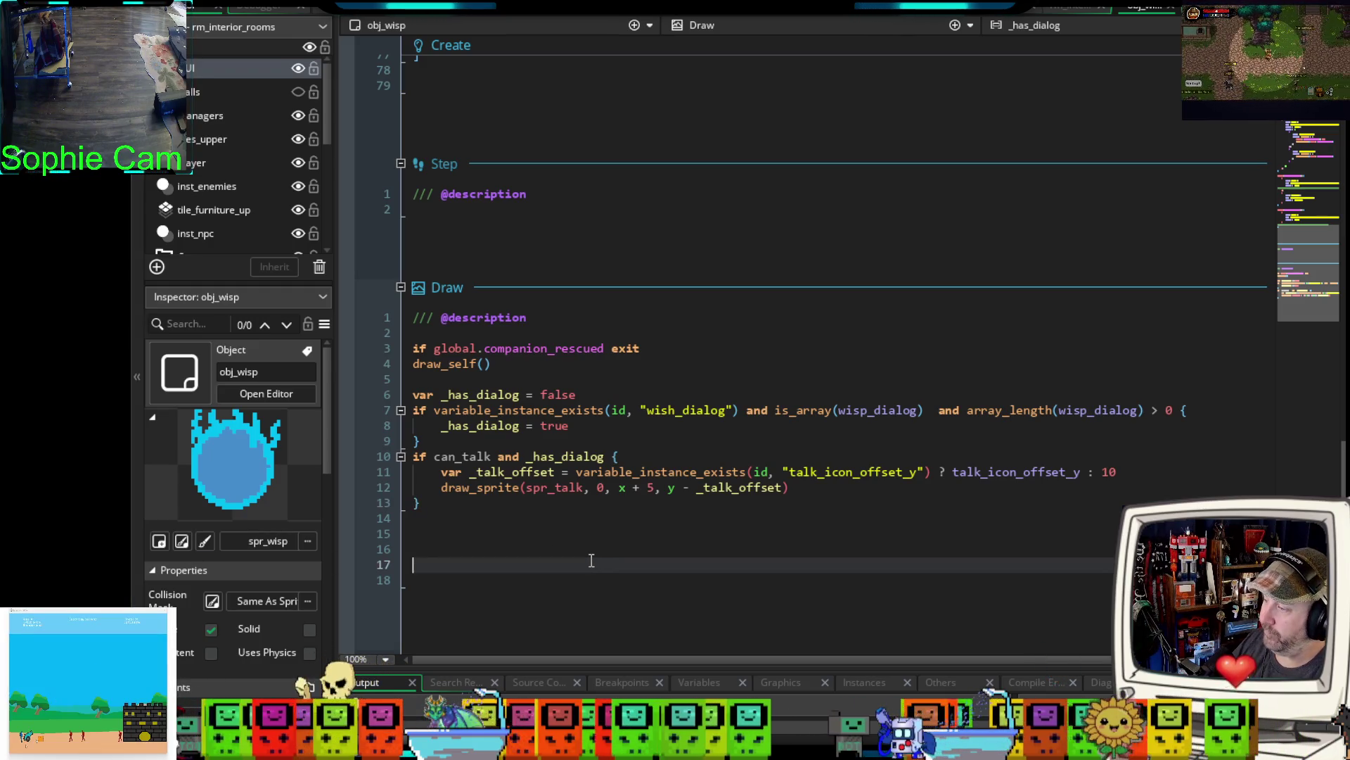
- In rm_interior_rooms, find the tavern kitchen and place a wisp instance on the player layer
scroll(587, 559, up, 20)
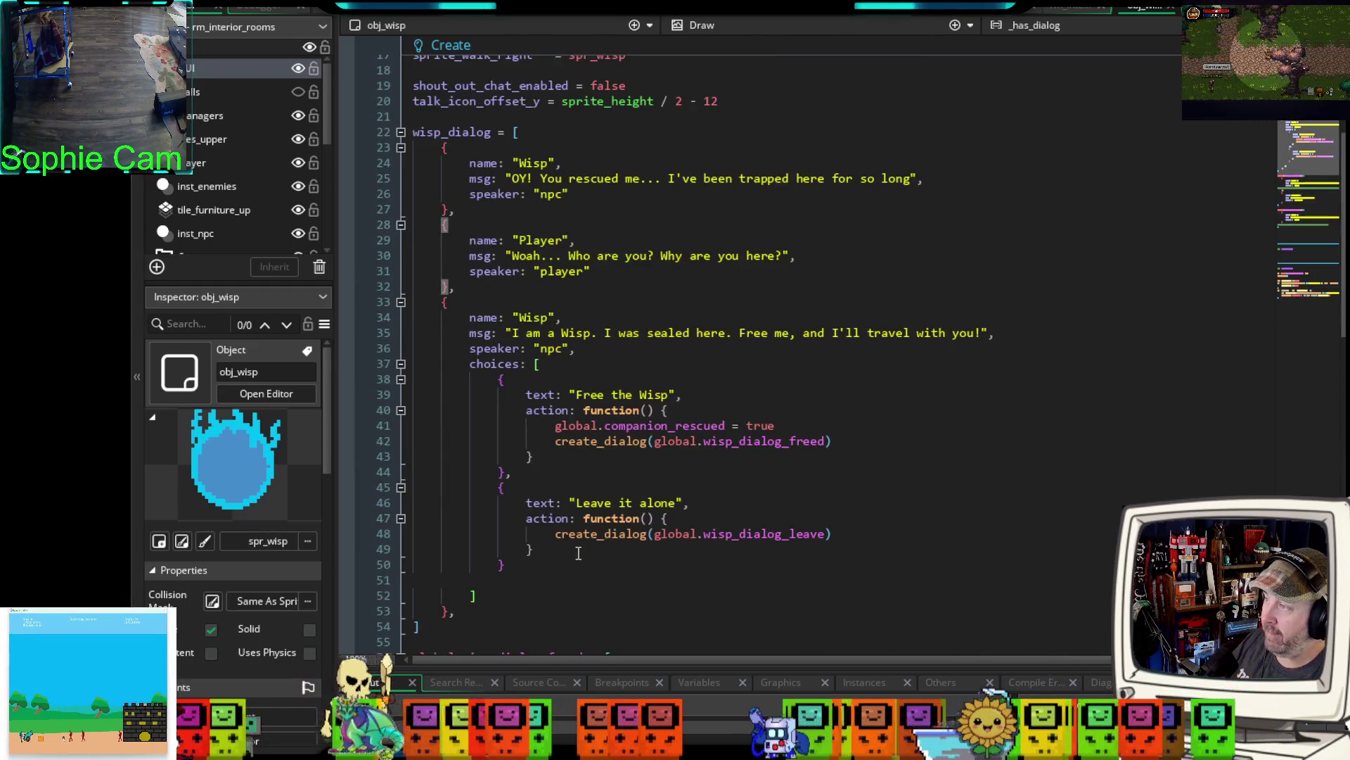
click(1080, 13)
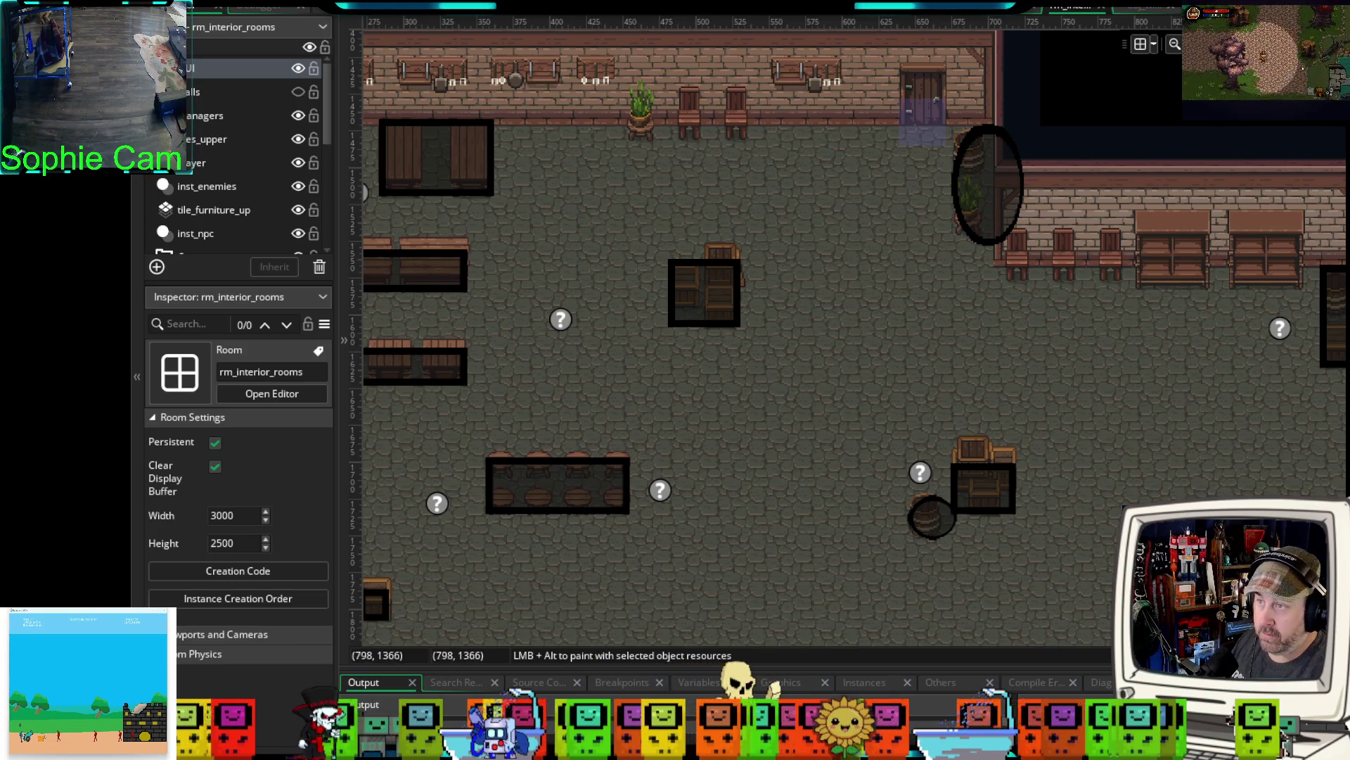
click(1047, 13)
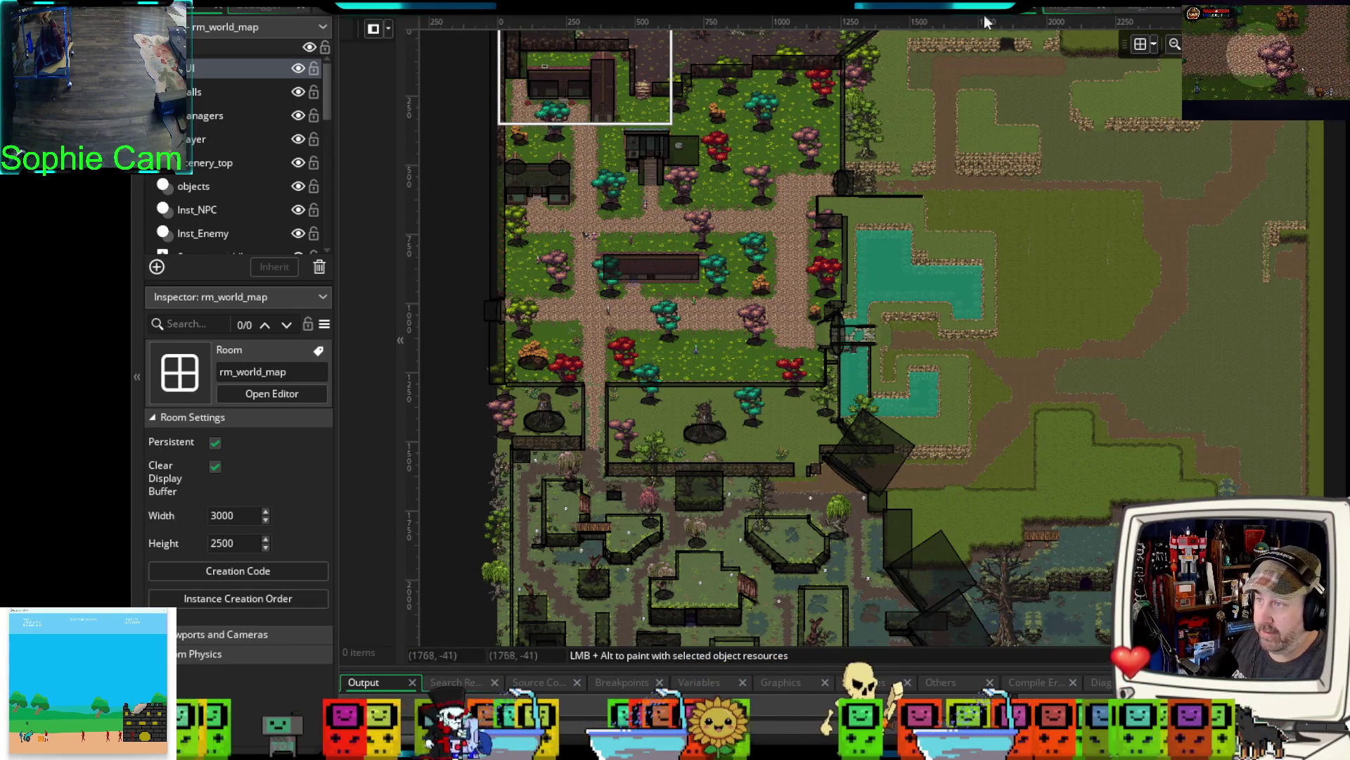
click(1076, 11)
scroll(774, 303, down, 8)
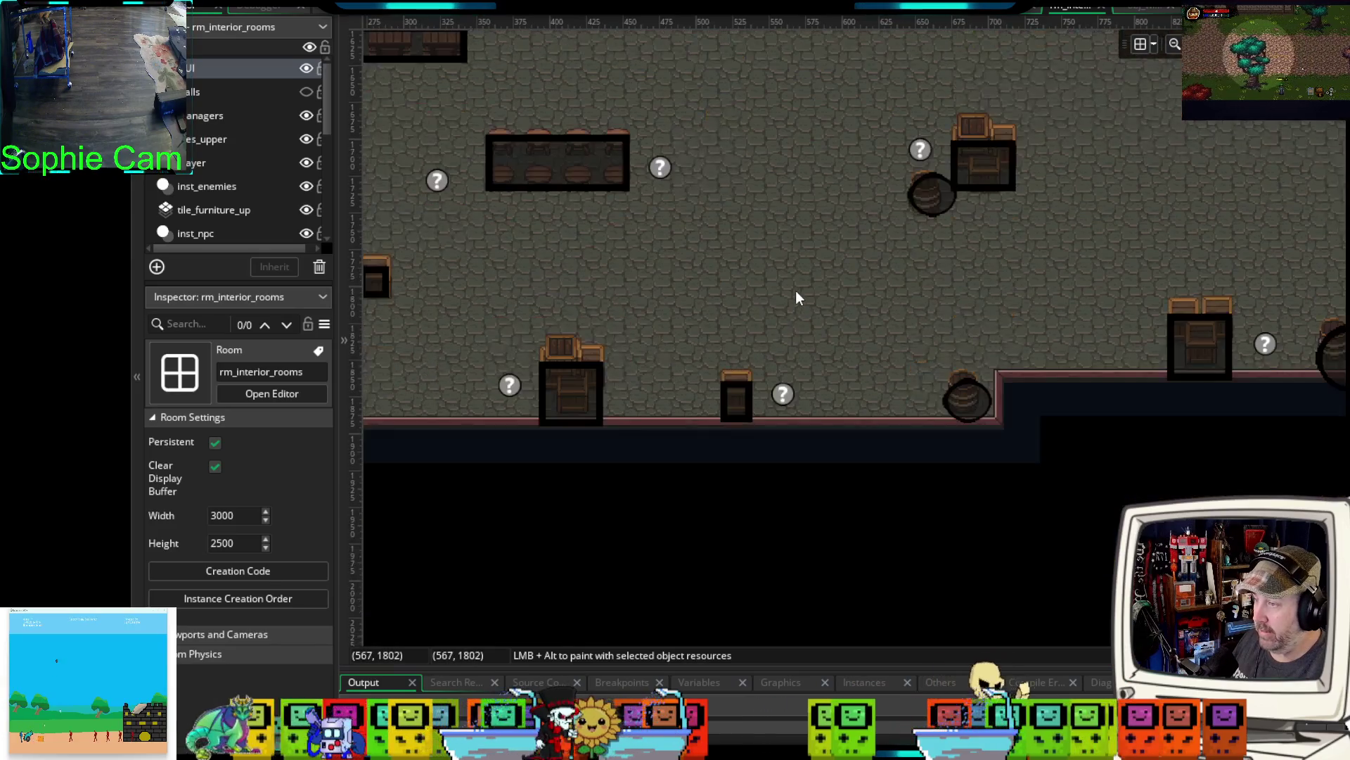
scroll(795, 289, down, 3)
mouse_move(804, 271)
mouse_down()
mouse_move(798, 175)
mouse_move(766, 391)
mouse_up()
scroll(706, 484, up, 1)
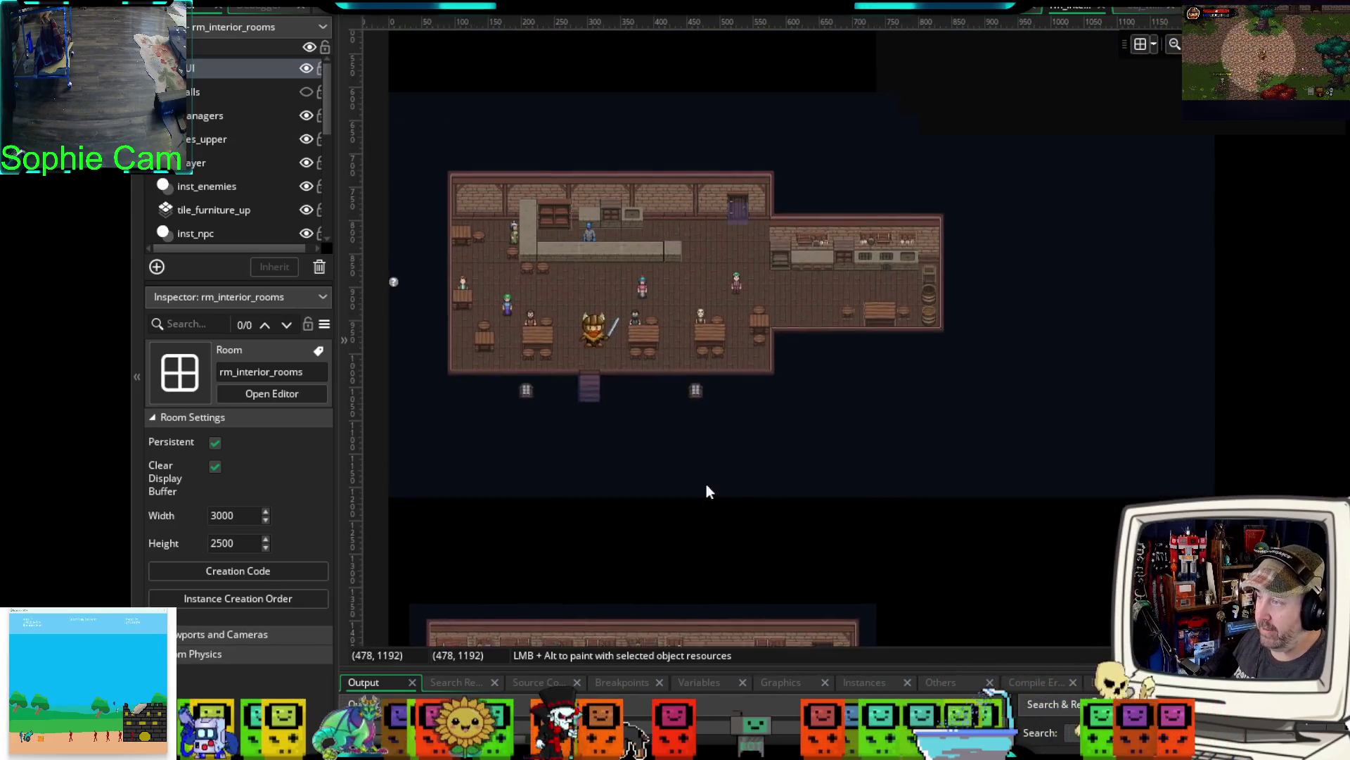
scroll(883, 255, up, 5)
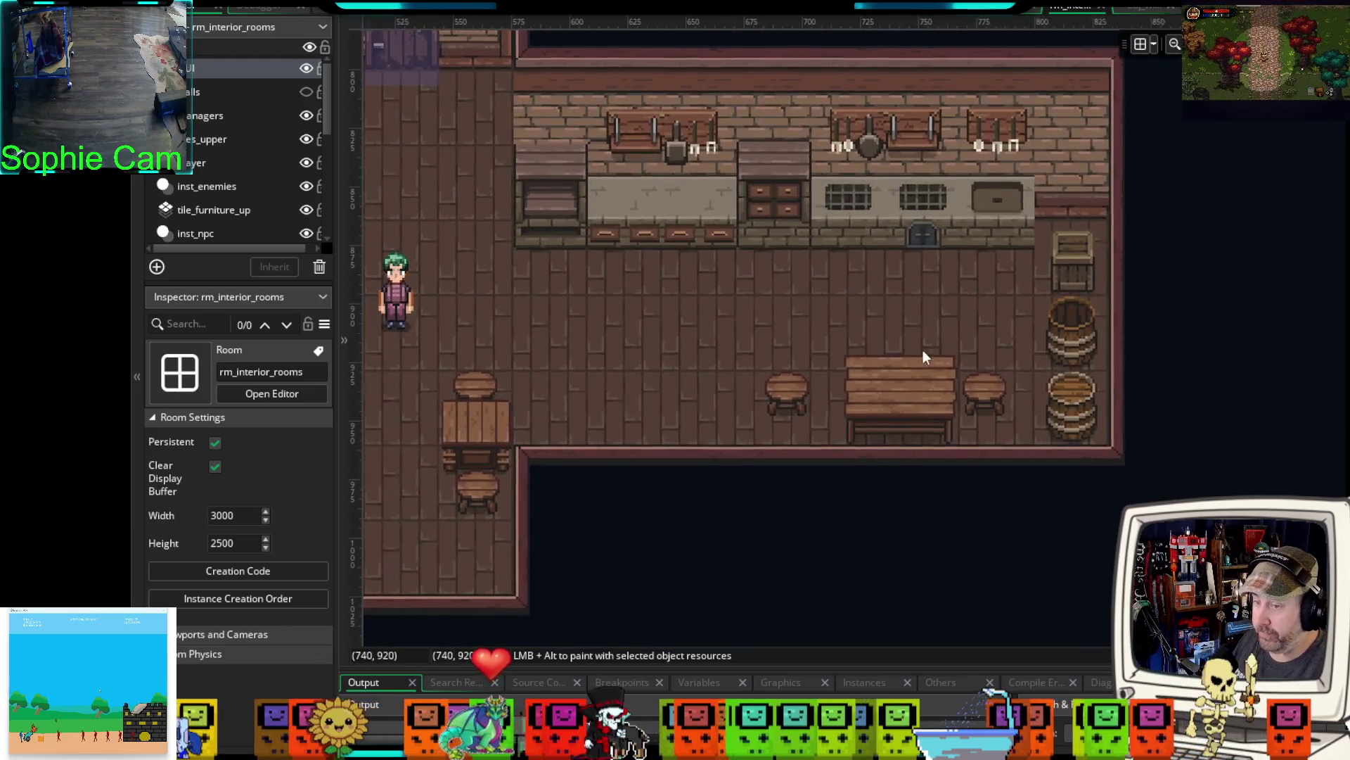
drag(909, 351, 1038, 343)
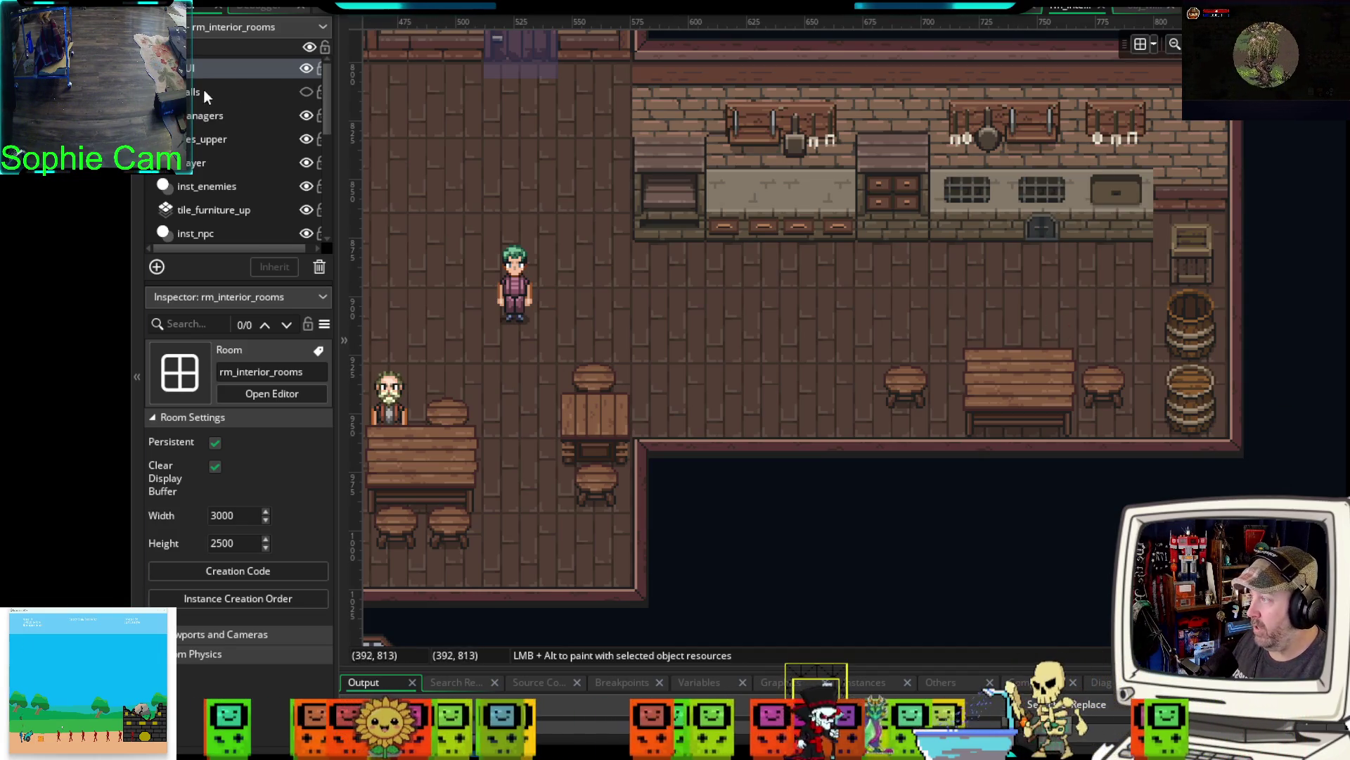
click(213, 163)
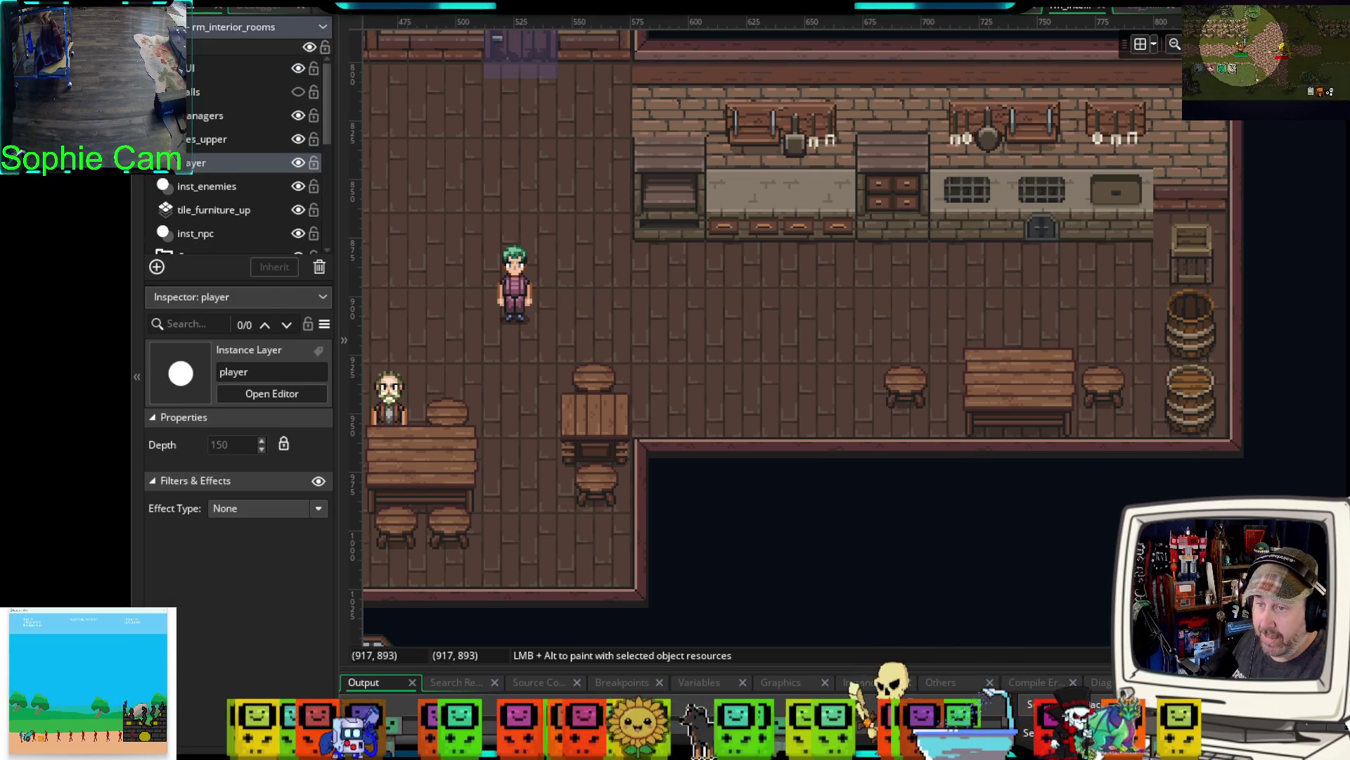
mouse_move(1301, 295)
mouse_down()
mouse_move(919, 271)
mouse_move(928, 292)
mouse_move(1023, 298)
mouse_up()
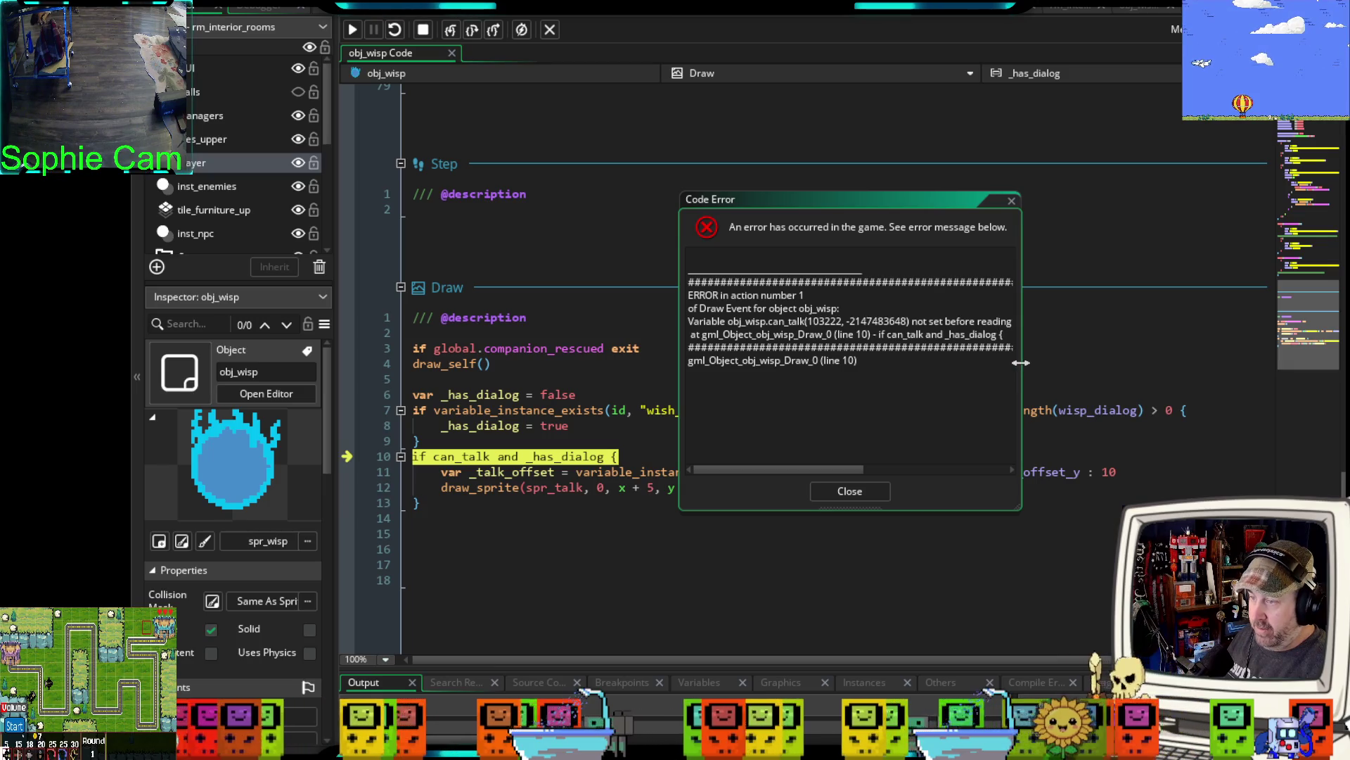
- Read the 'can_talk not set before reading' Code Error, close it, and resume with F5
drag(1022, 371, 1210, 351)
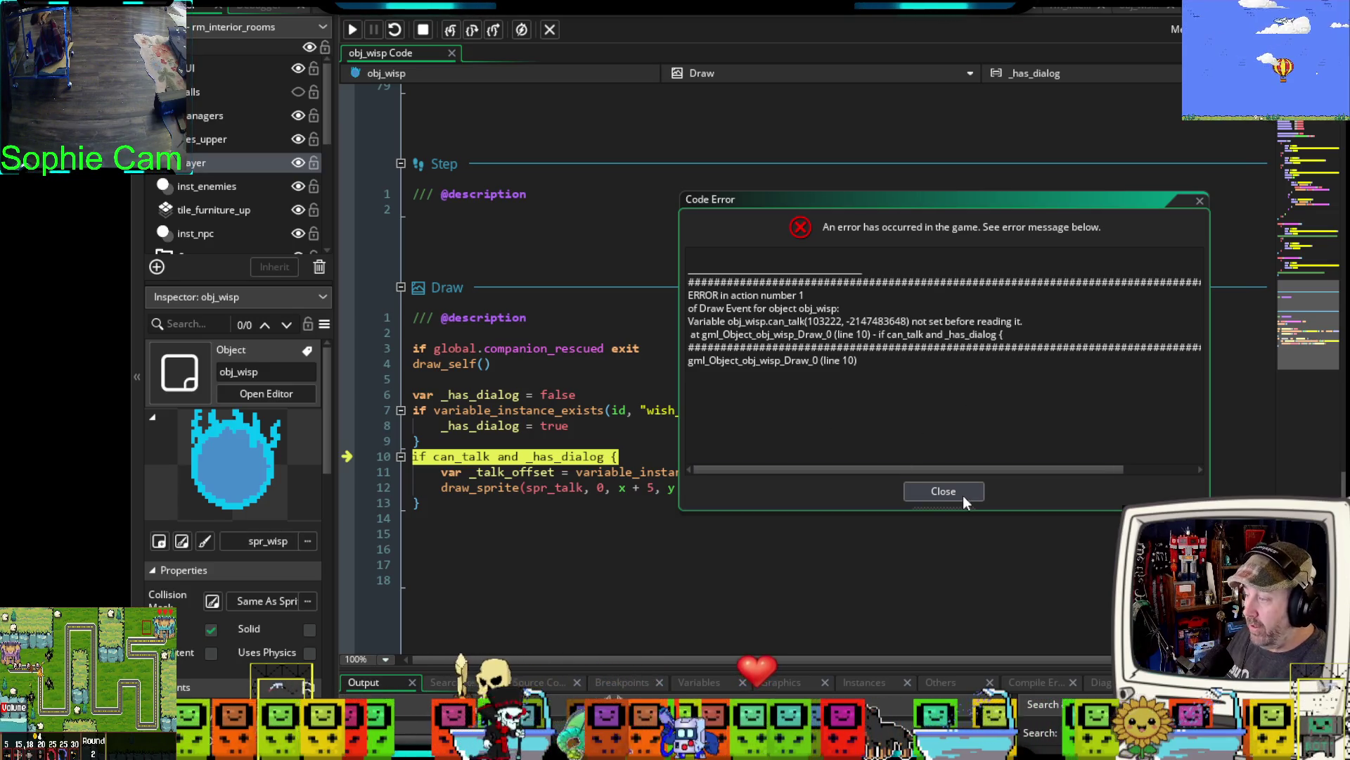
click(964, 495)
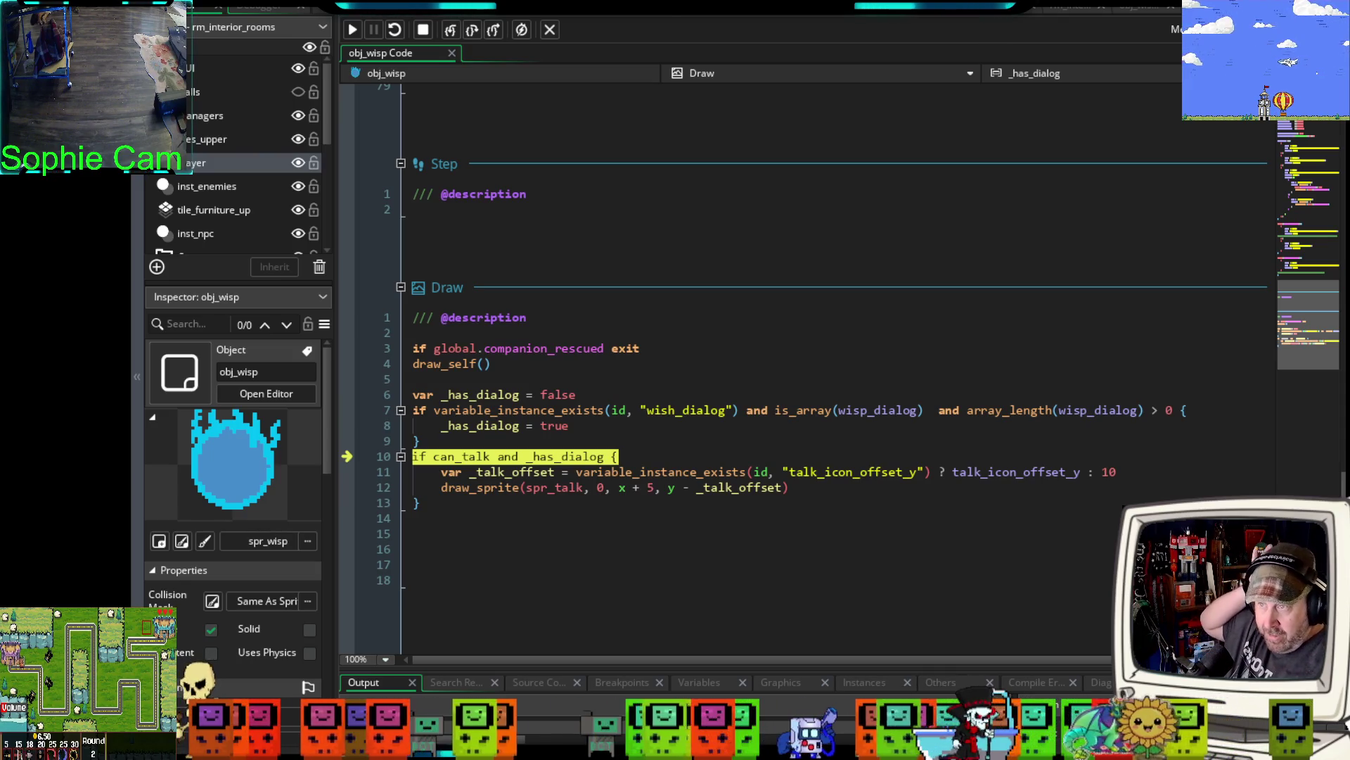
key(F5)
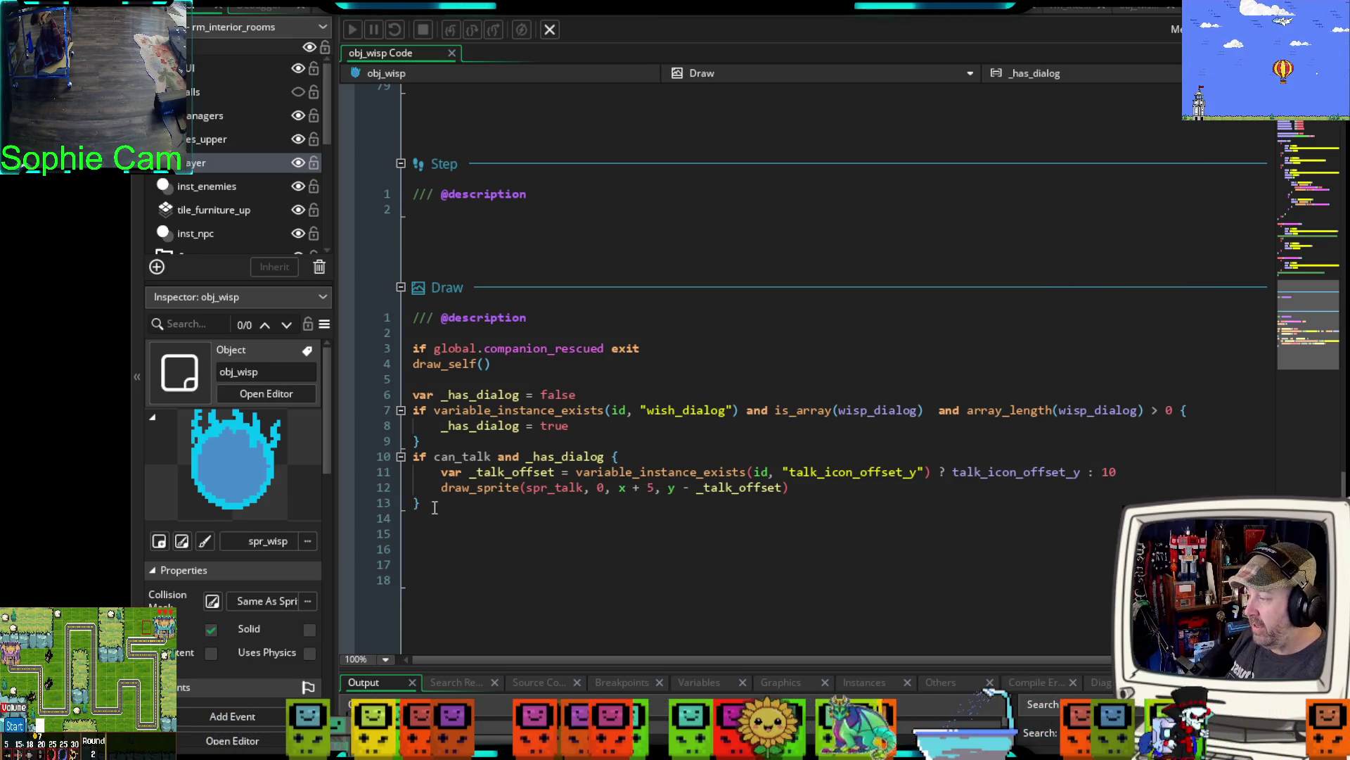
- Comment out Draw event lines 6–13 with Ctrl+K and save the code
drag(435, 507, 386, 348)
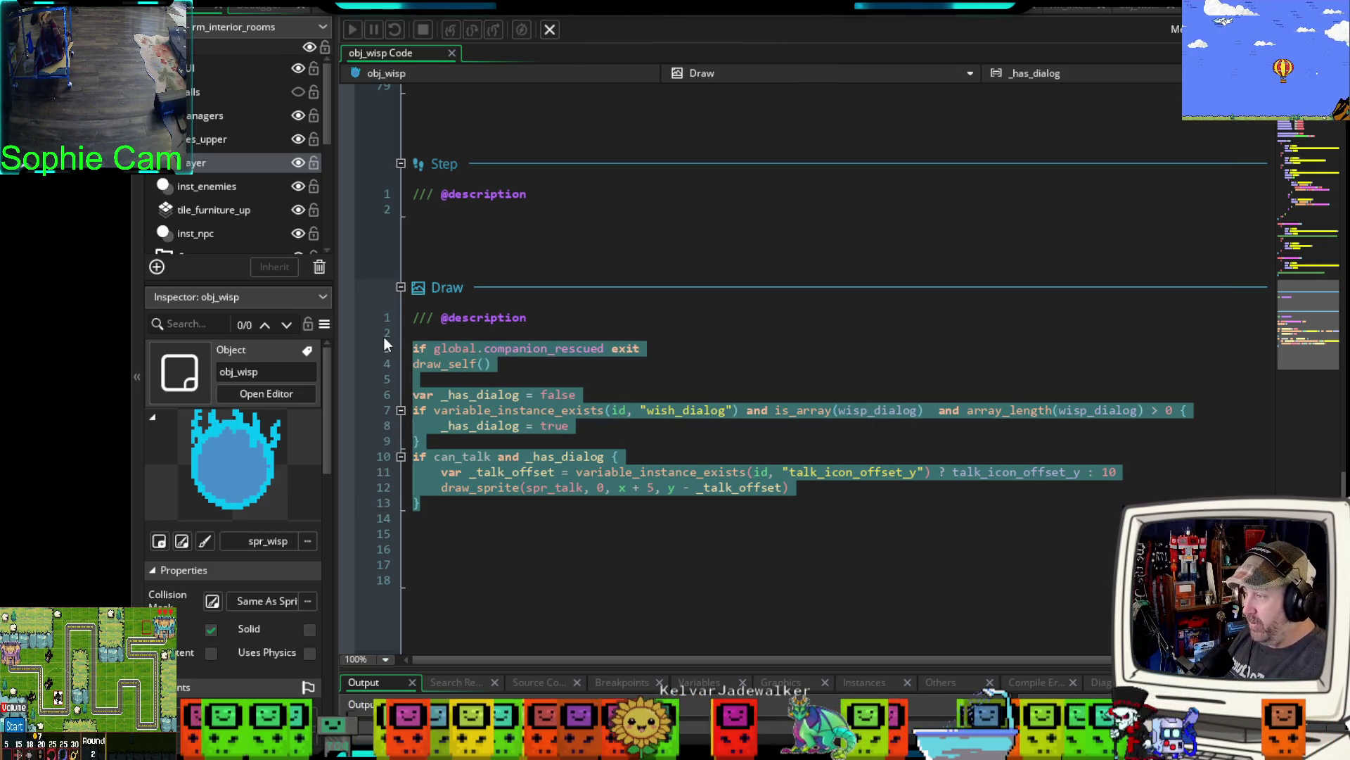
drag(422, 505, 406, 391)
key(ctrl+k)
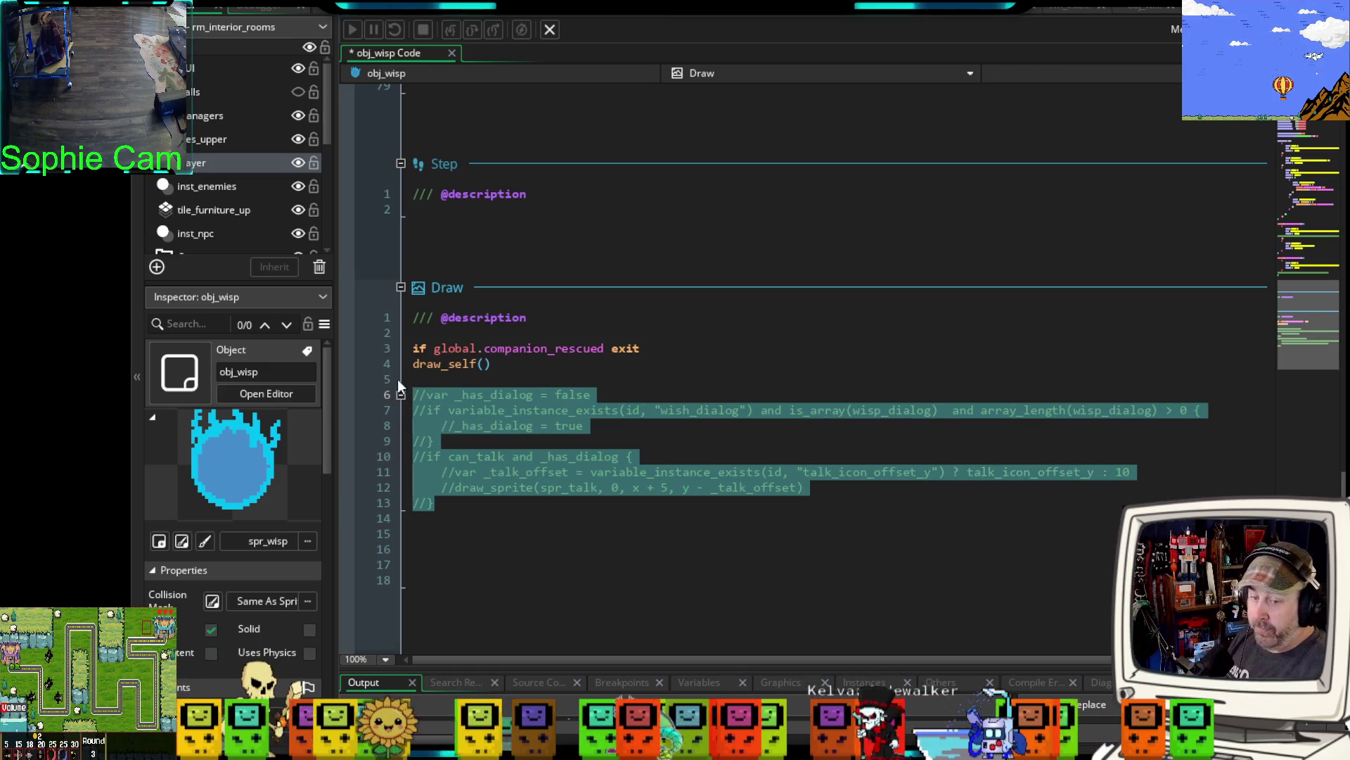
key(ctrl+s)
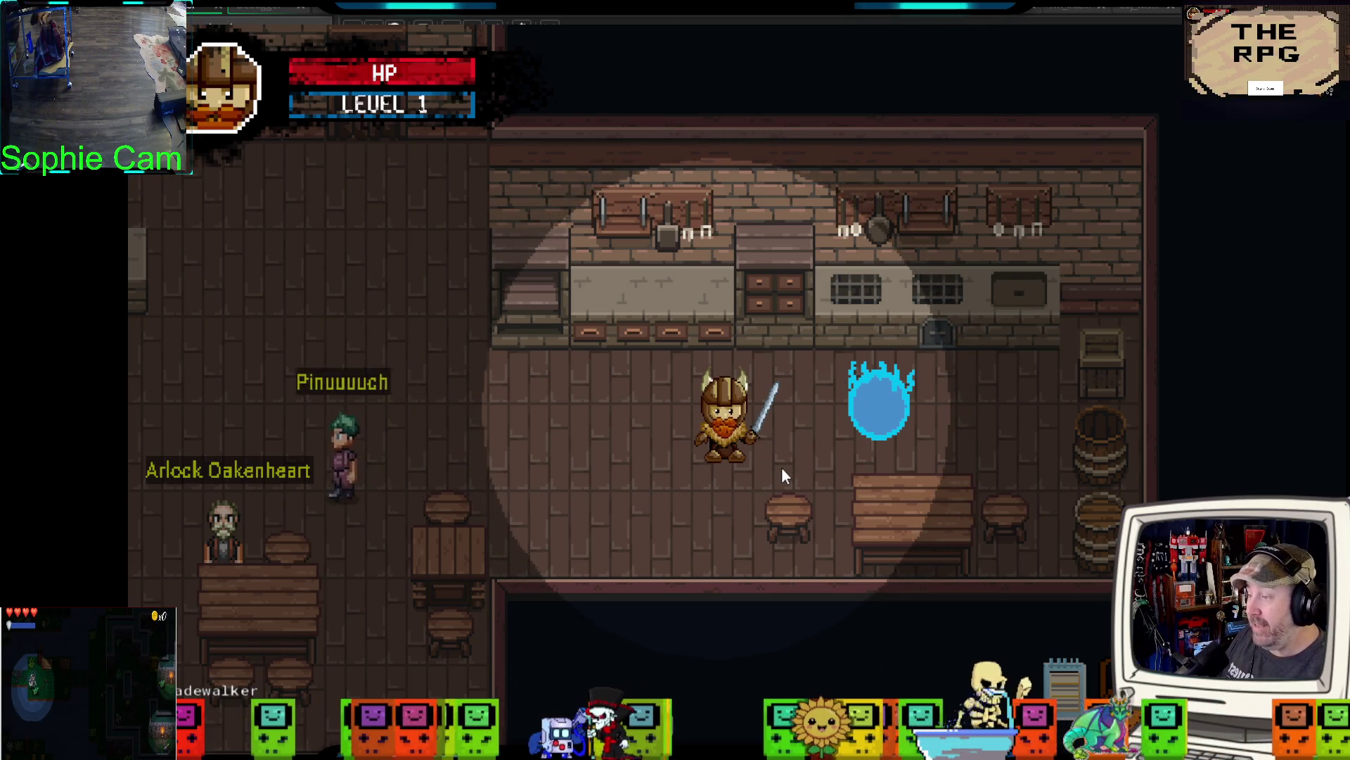
- Walk the player around the tavern with WASD to confirm the wisp follows, then quit the game
key(w)
key(d)
key(s)
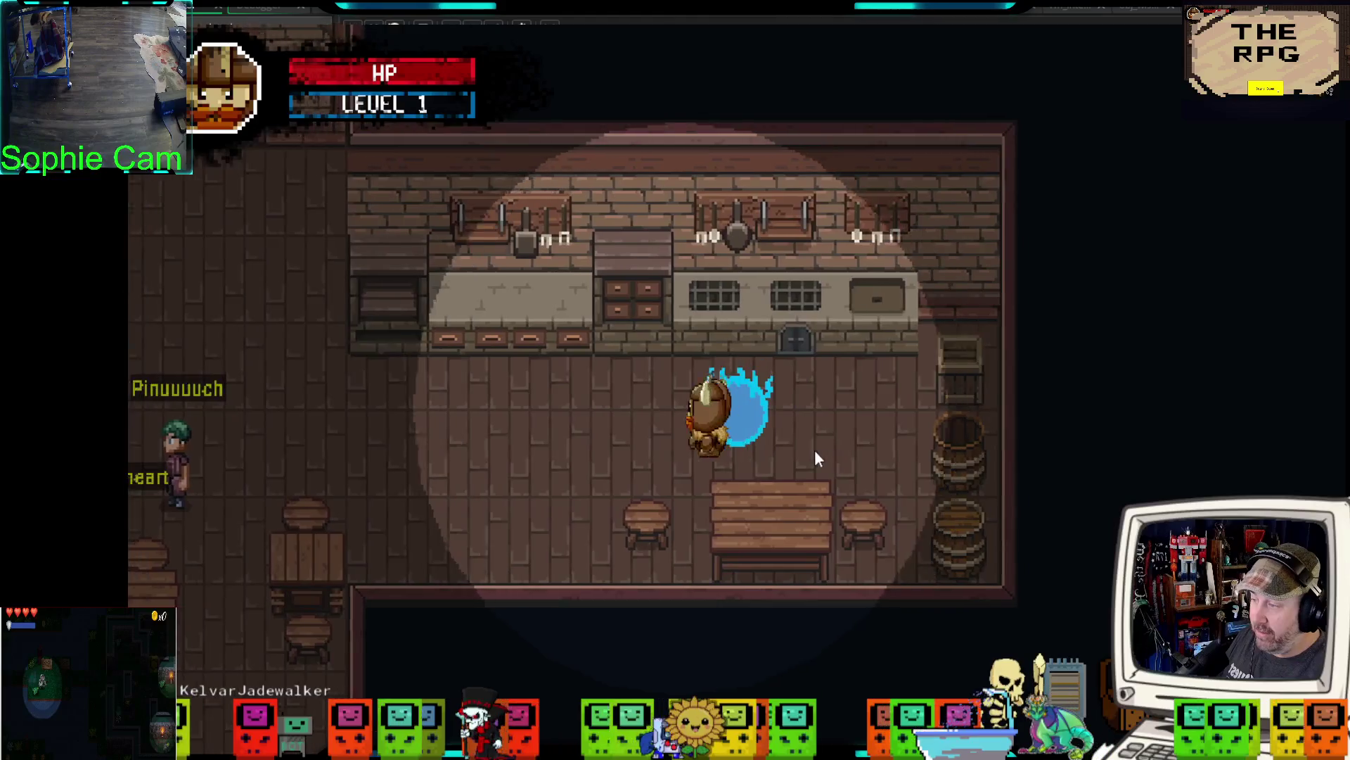
key(a)
key(d)
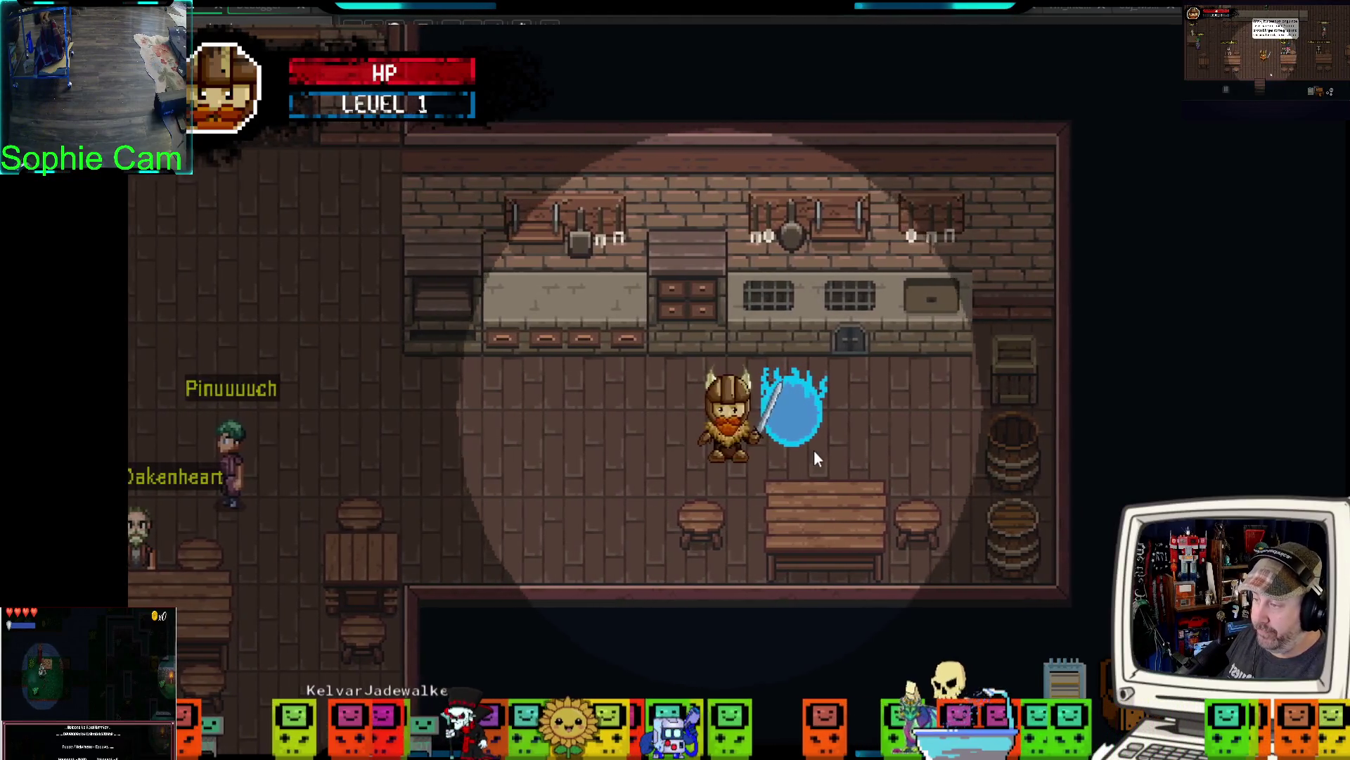
key(a)
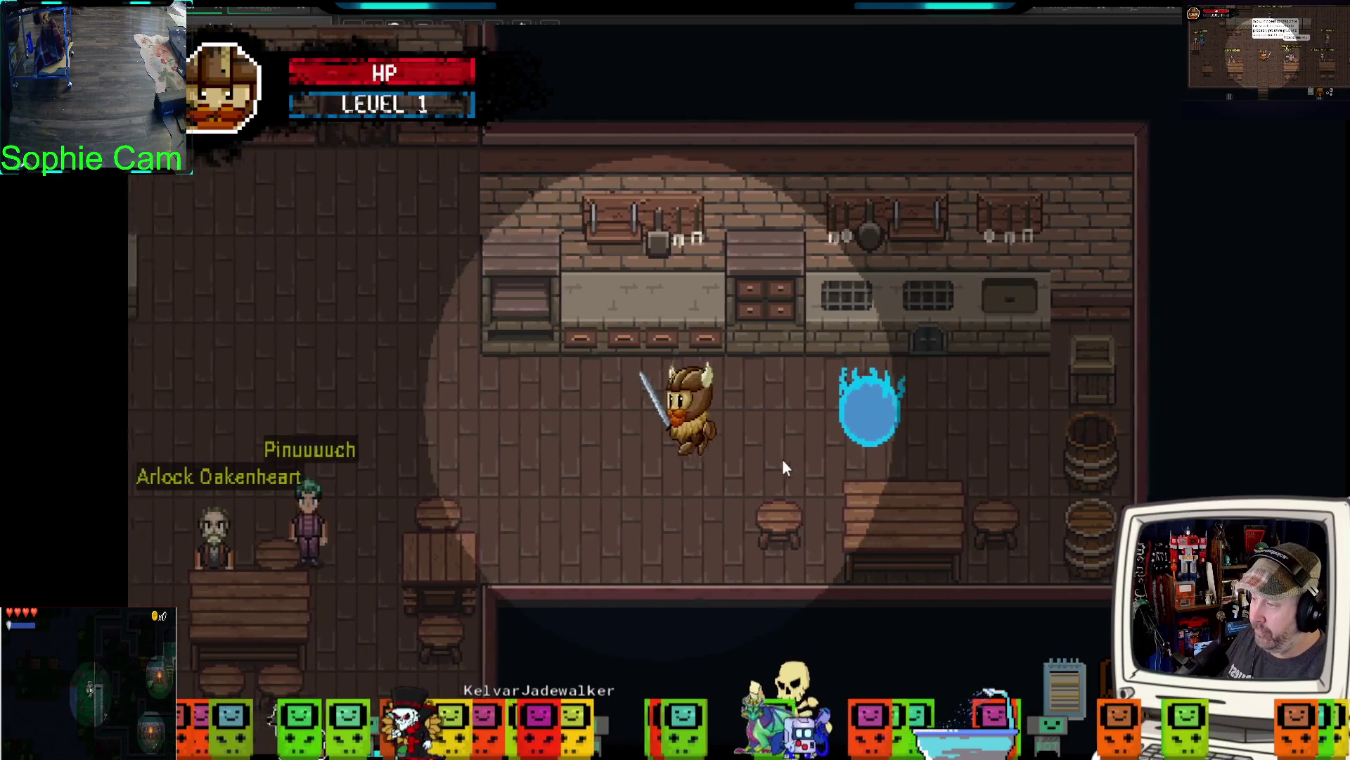
key(d)
key(a)
key(Escape)
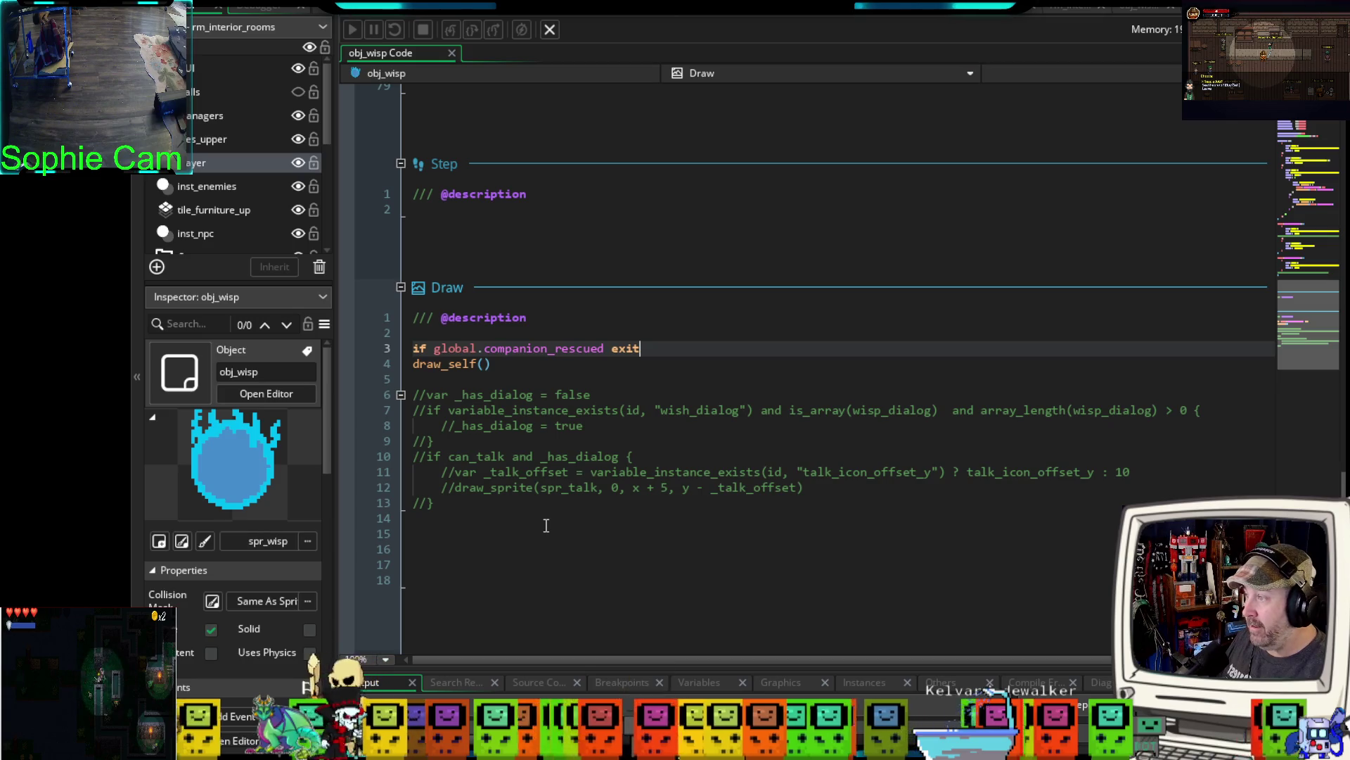
scroll(544, 521, up, 15)
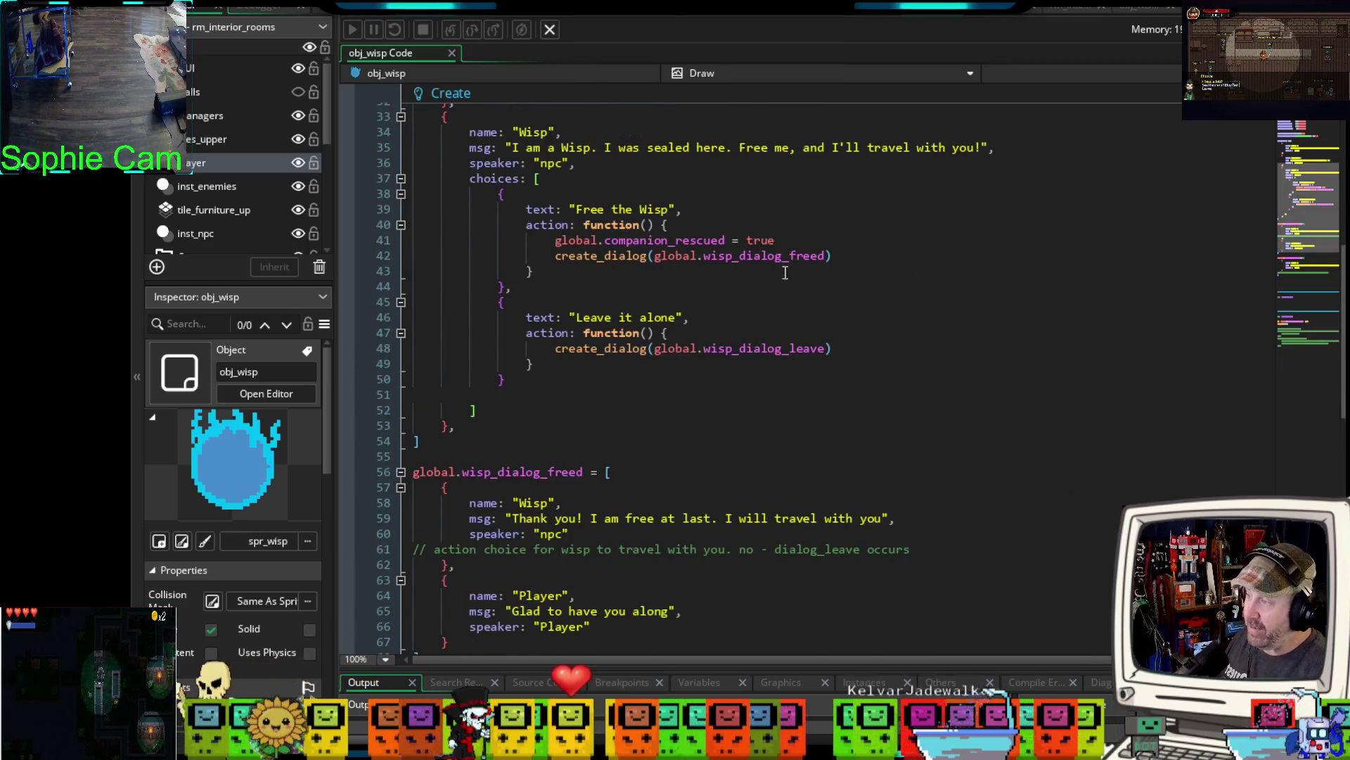
scroll(537, 469, up, 4)
scroll(812, 242, down, 15)
scroll(811, 242, up, 8)
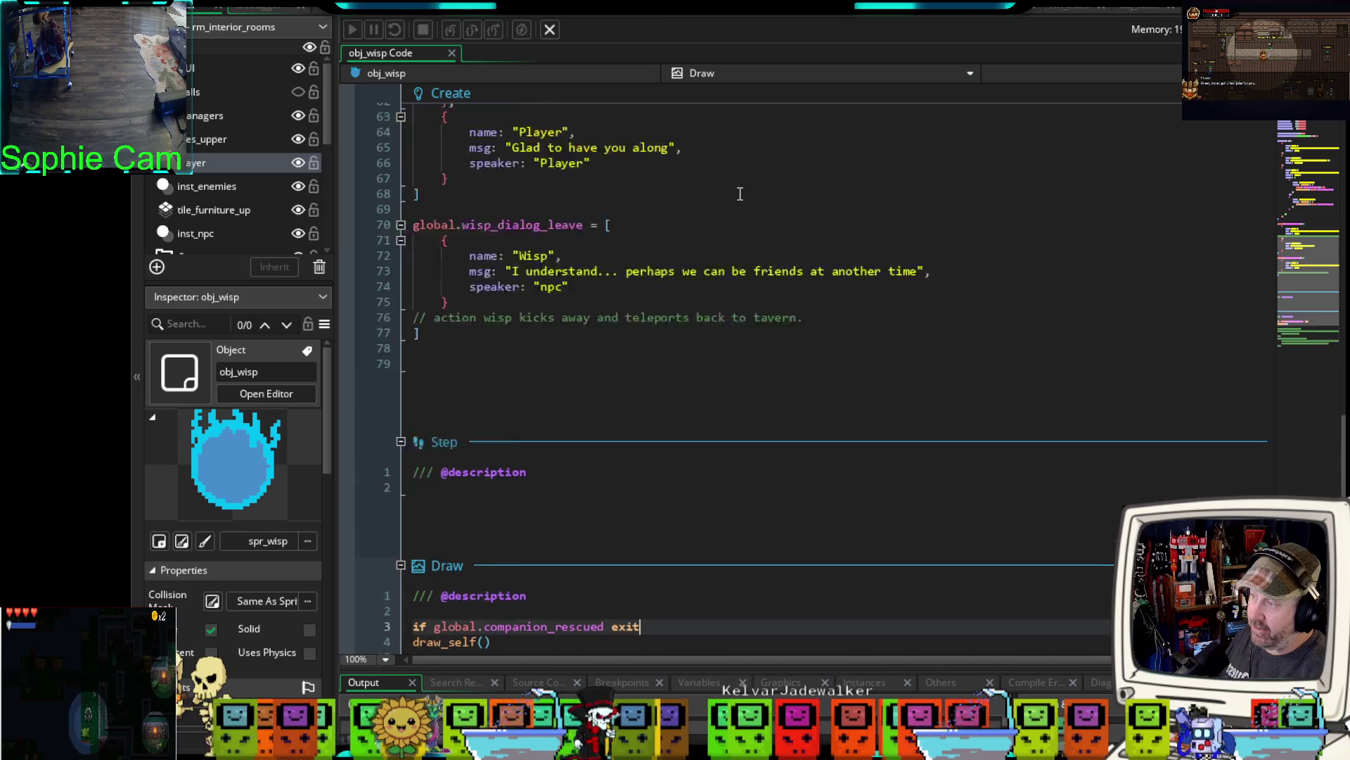
scroll(784, 412, down, 10)
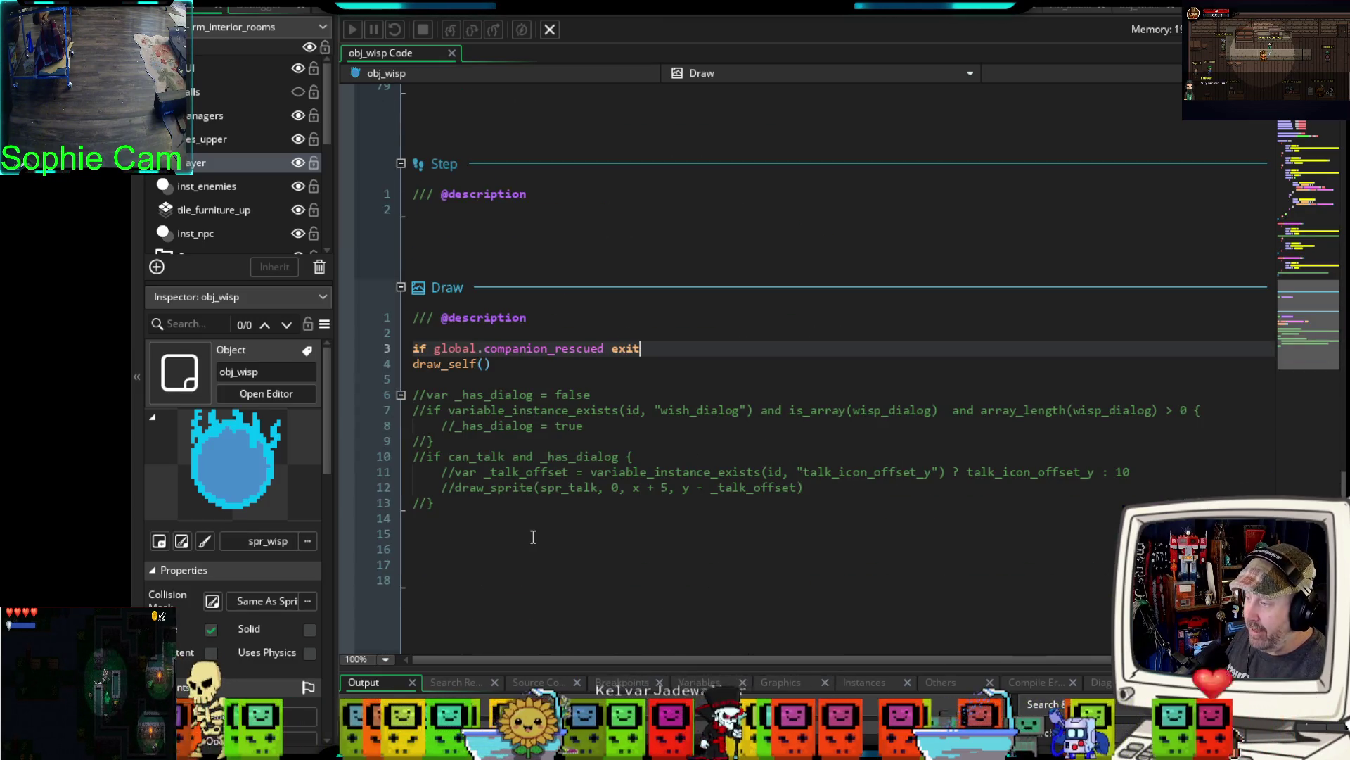
click(532, 549)
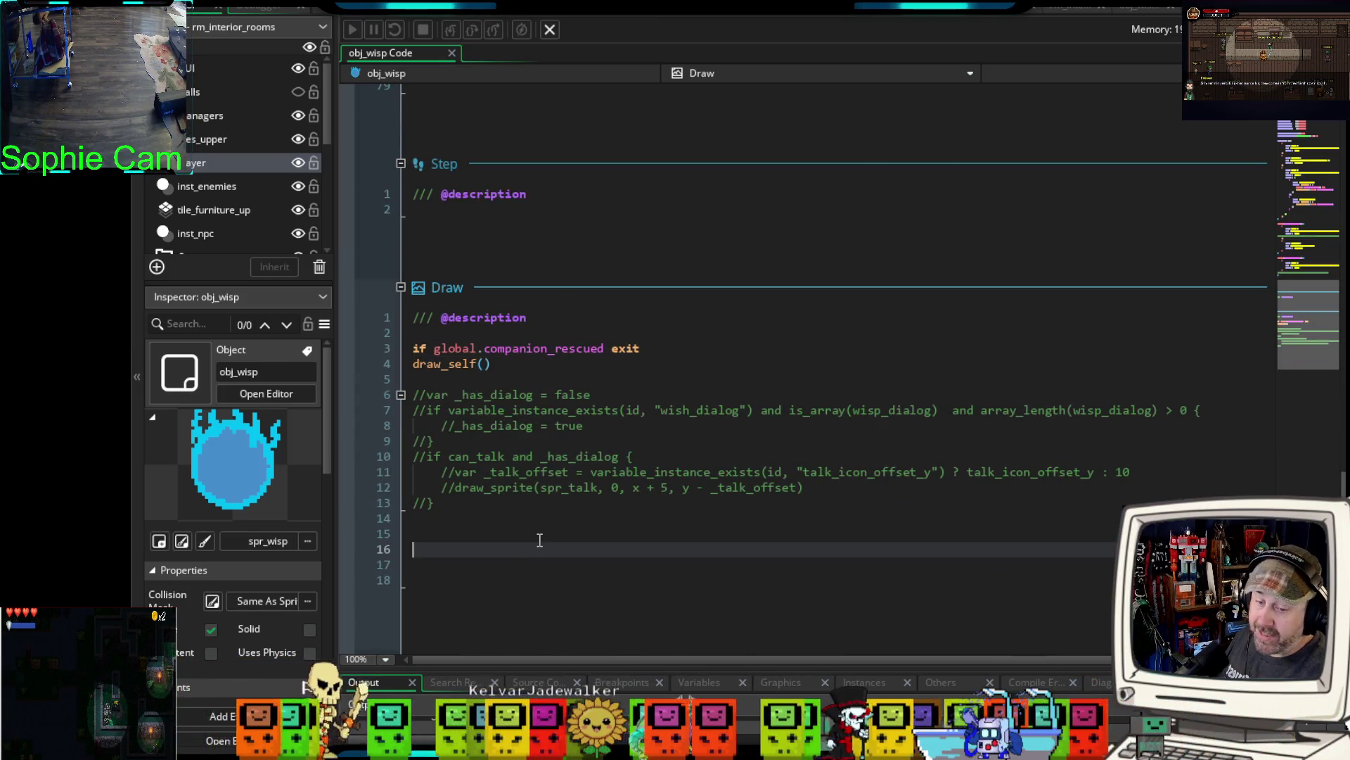